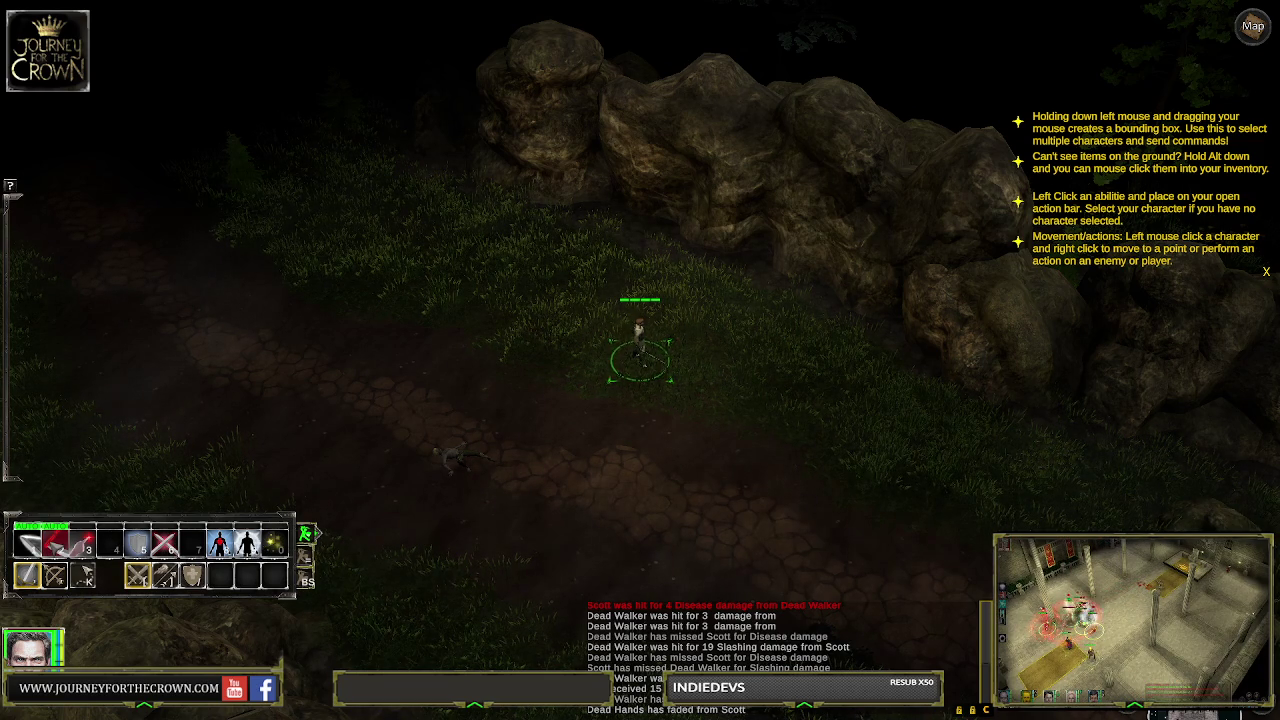
Set the hero's Slice ability in action slot 2 to WAIT mode
mouse_move(56, 543)
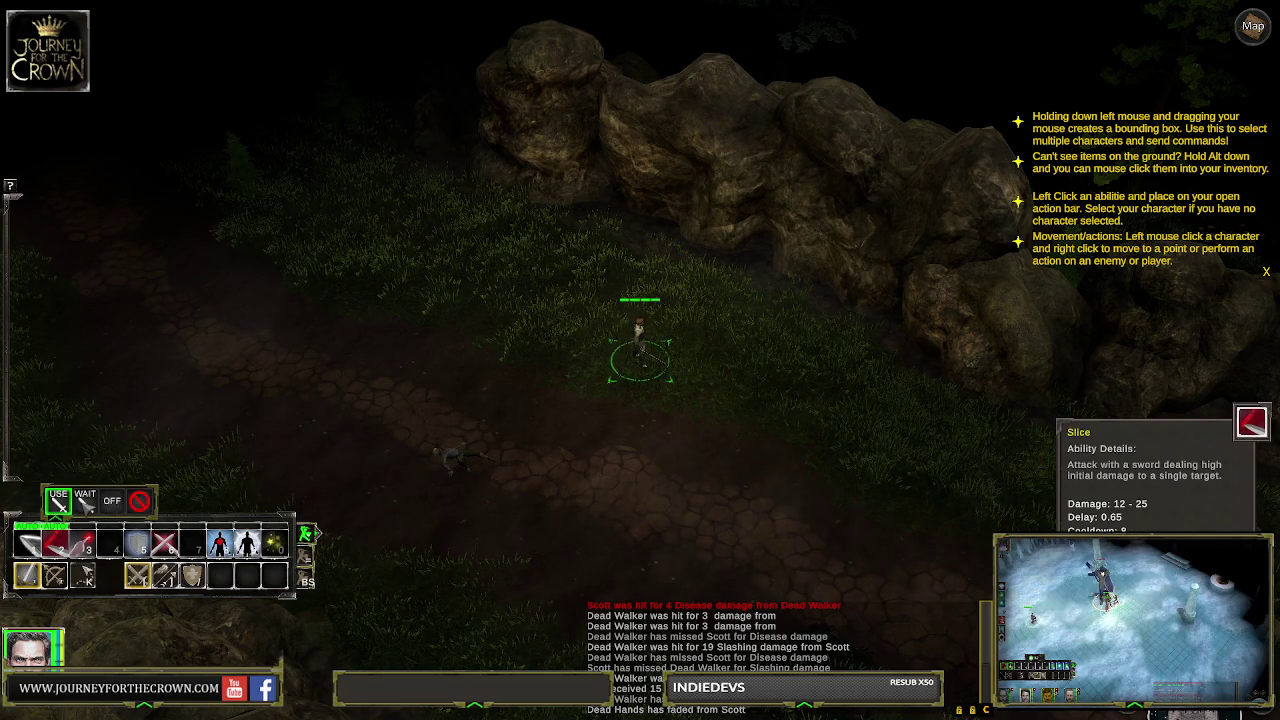
left_click(84, 500)
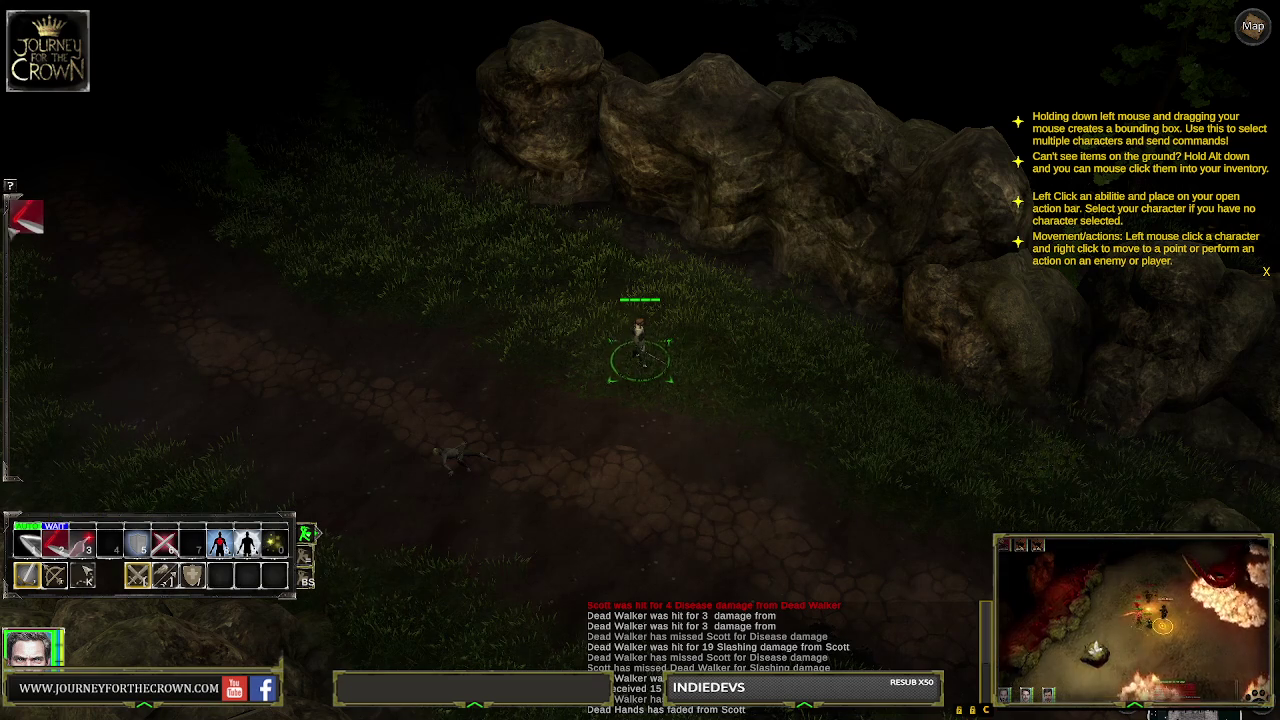
left_click_drag(306, 230, 357, 297)
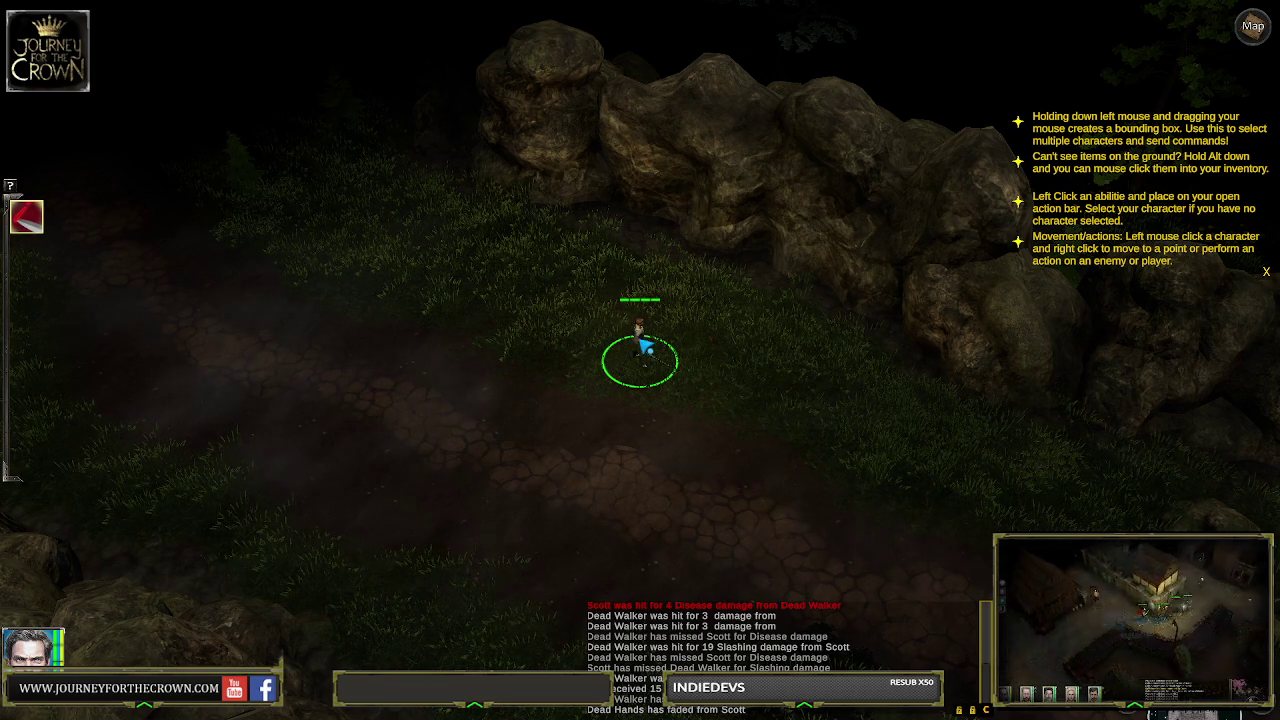
Reselect the hero on the forest path by clicking and box-selecting around it
left_click(655, 355)
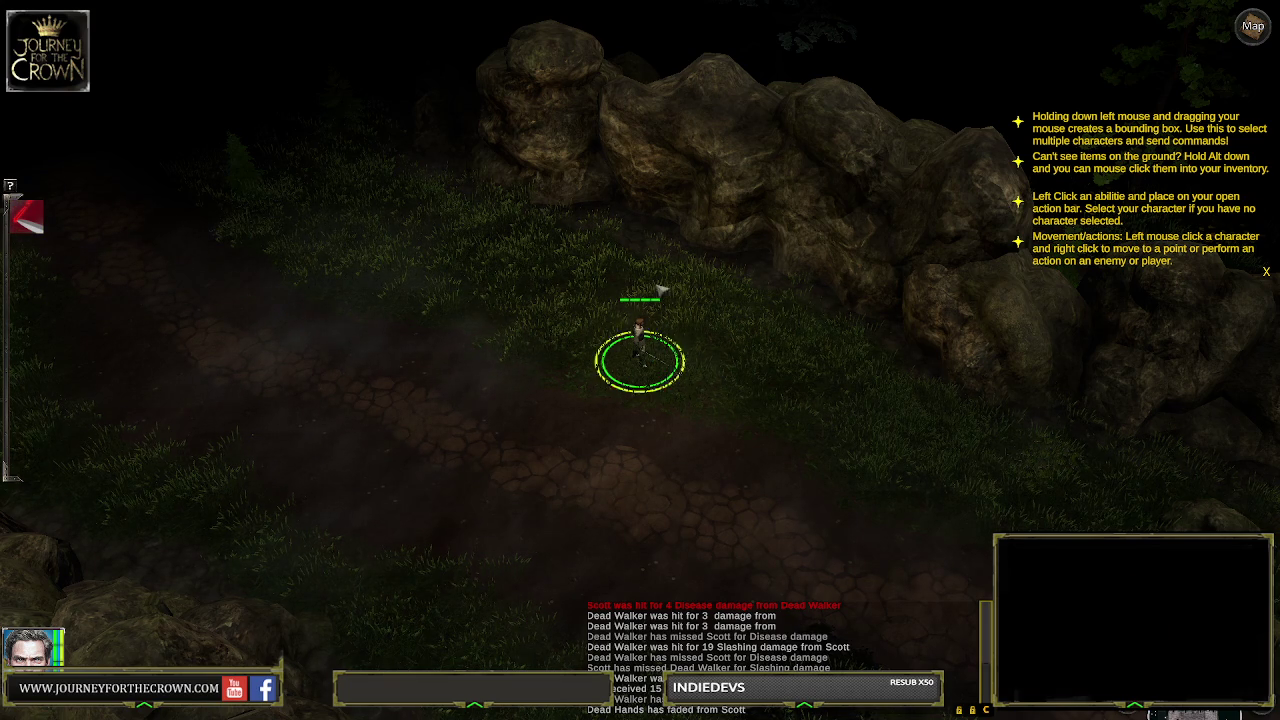
left_click_drag(528, 274, 700, 432)
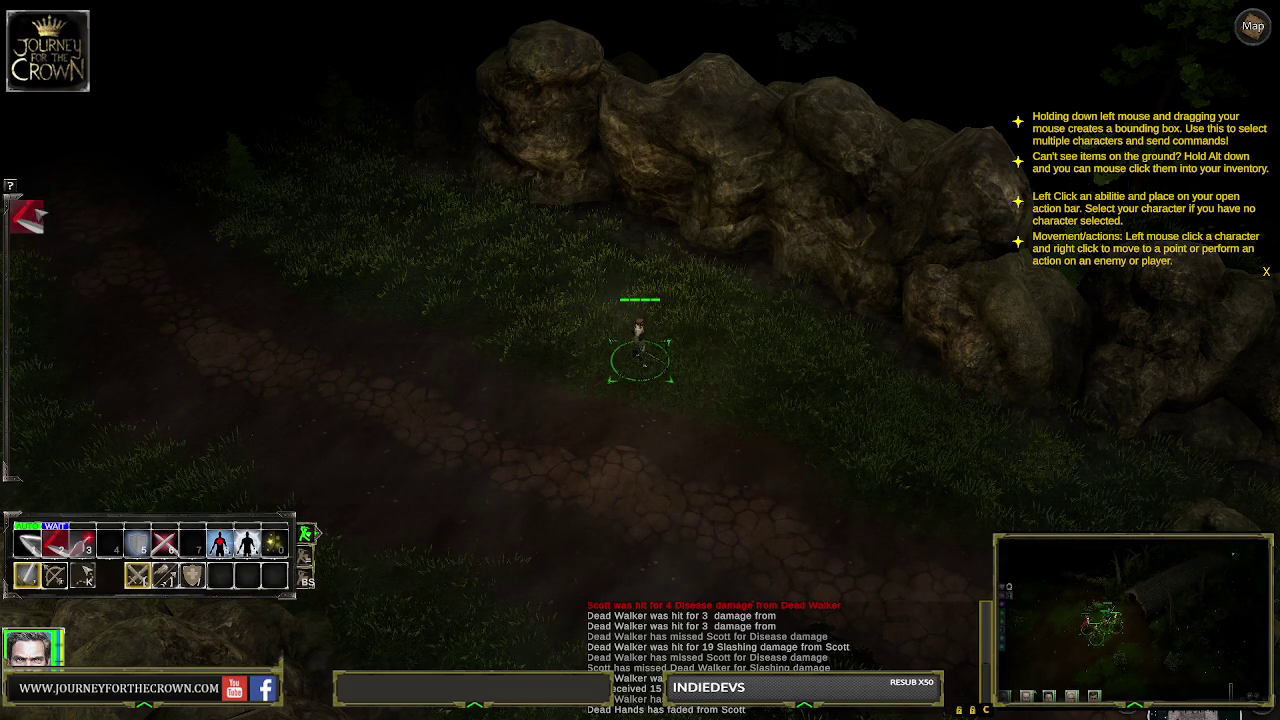
left_click_drag(568, 266, 776, 454)
Reselect the hero and walk it a few short moves left along the cobbled path
right_click(516, 346)
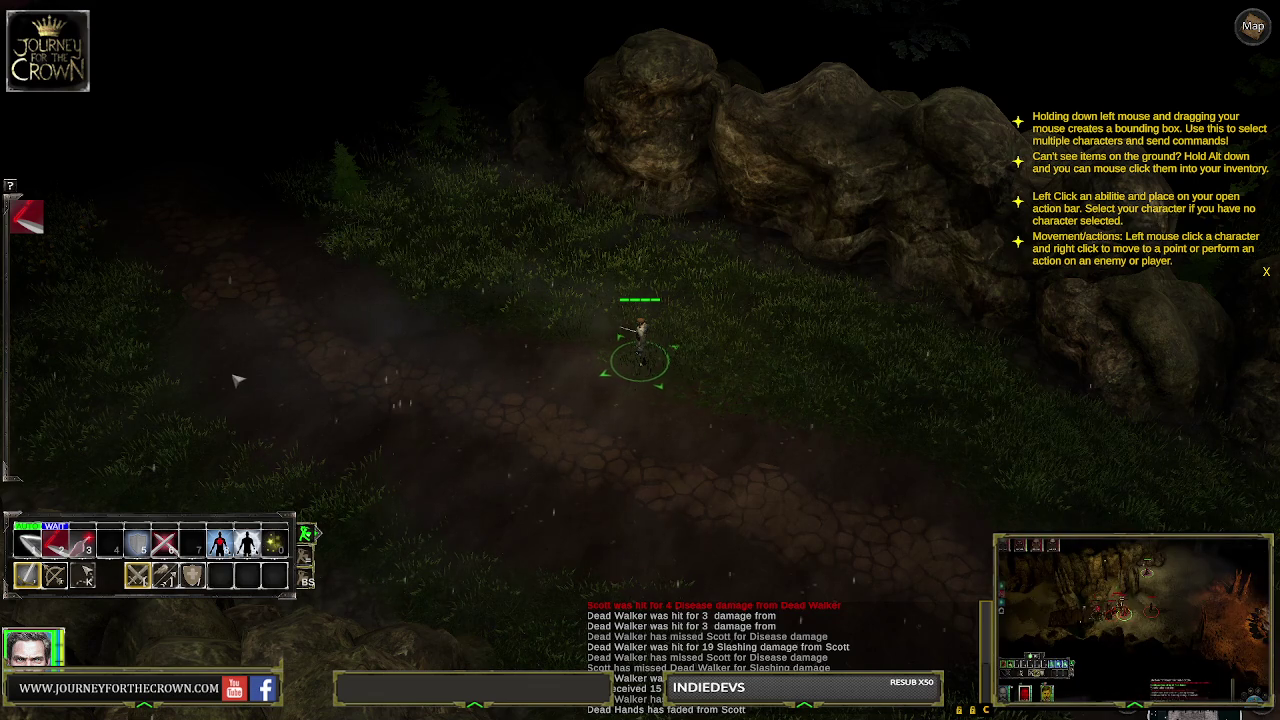
left_click_drag(579, 277, 722, 456)
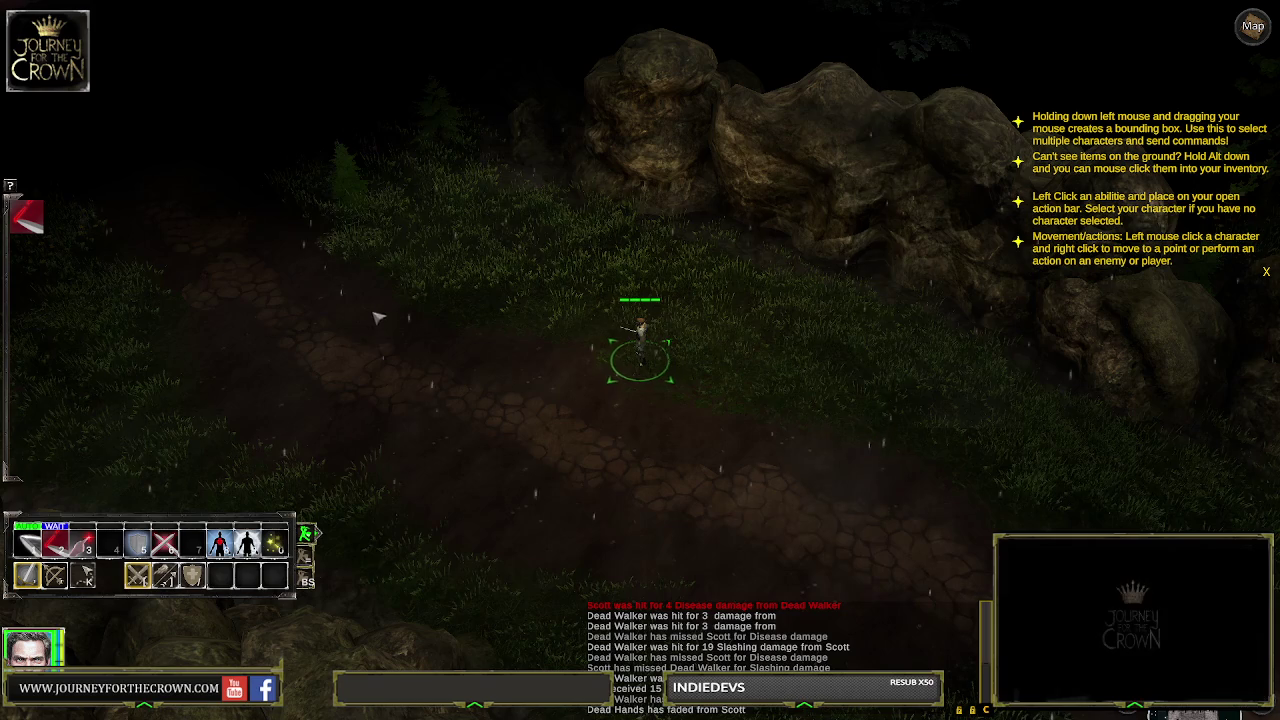
right_click(372, 330)
right_click(711, 420)
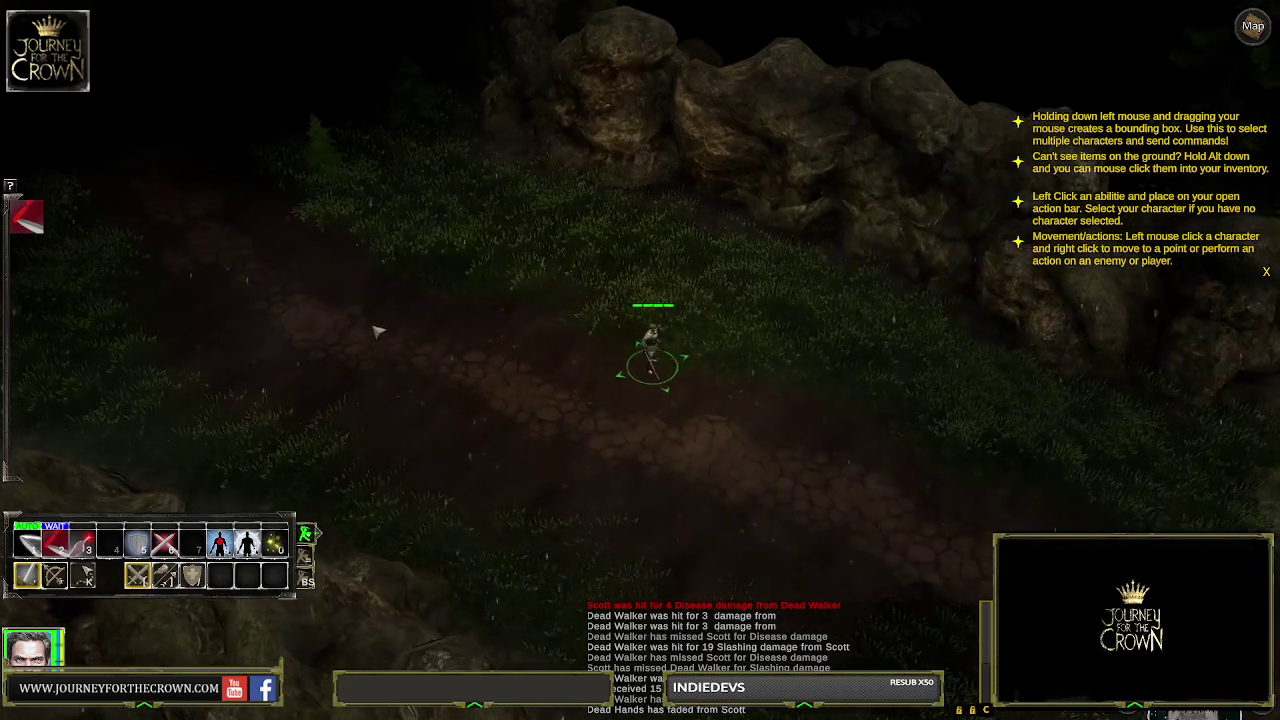
right_click(372, 328)
right_click(360, 330)
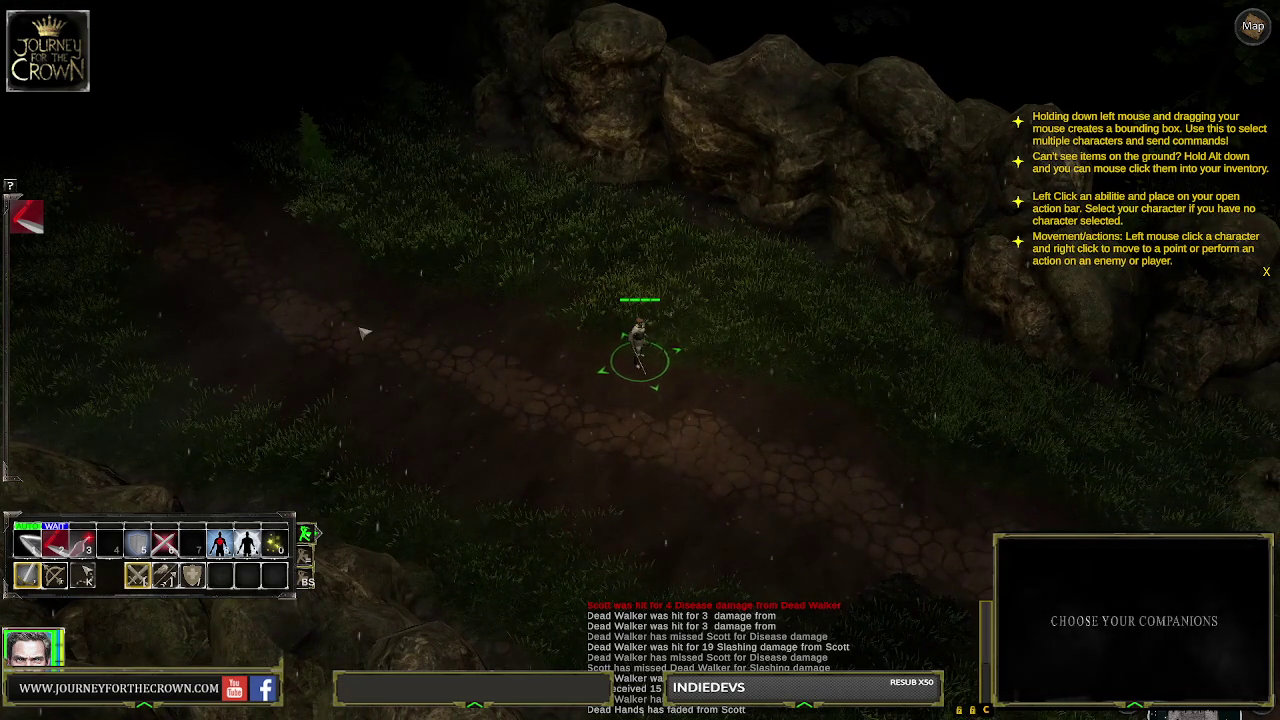
right_click(366, 308)
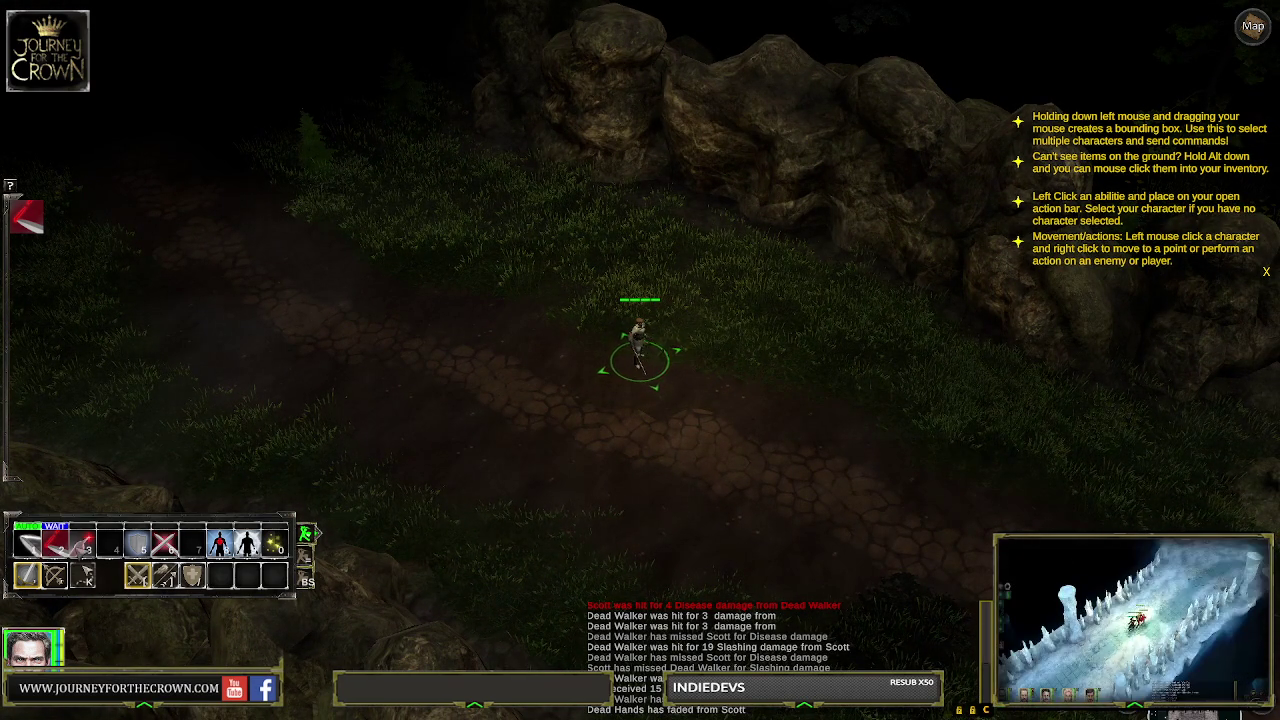
mouse_move(30, 545)
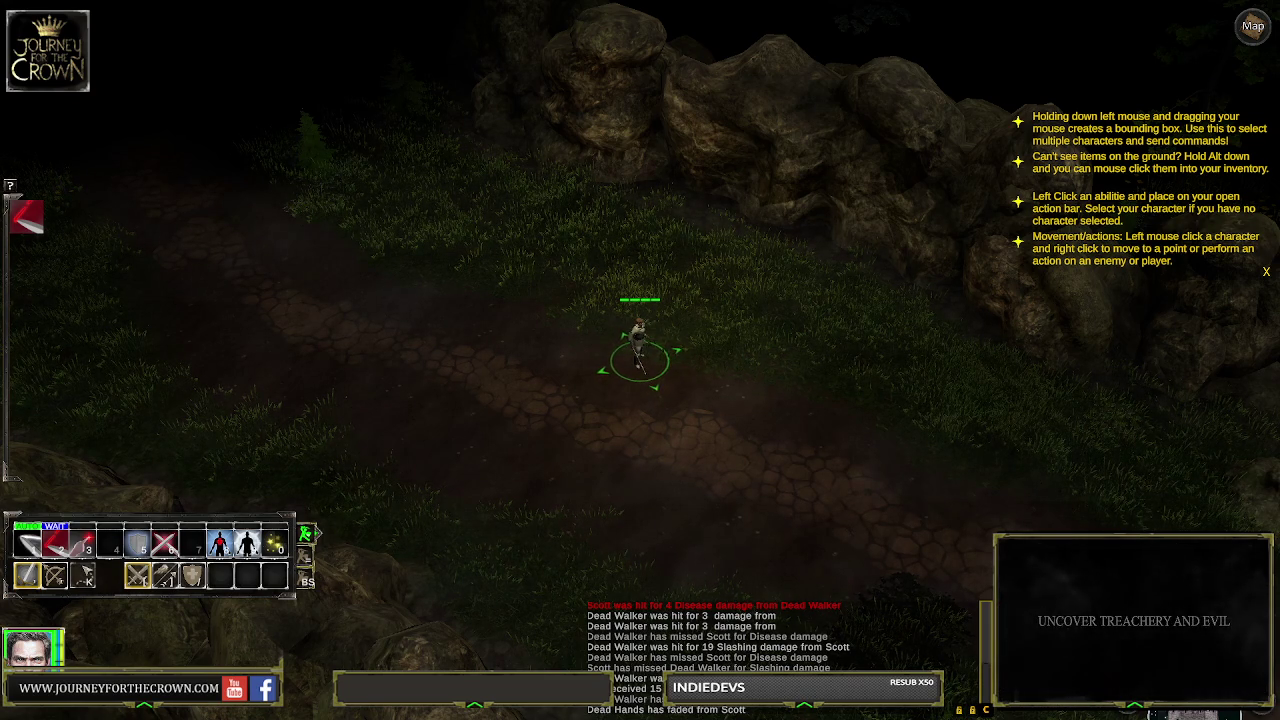
Box-select the hero on the forest path several times to reselect it
left_click_drag(562, 268, 702, 430)
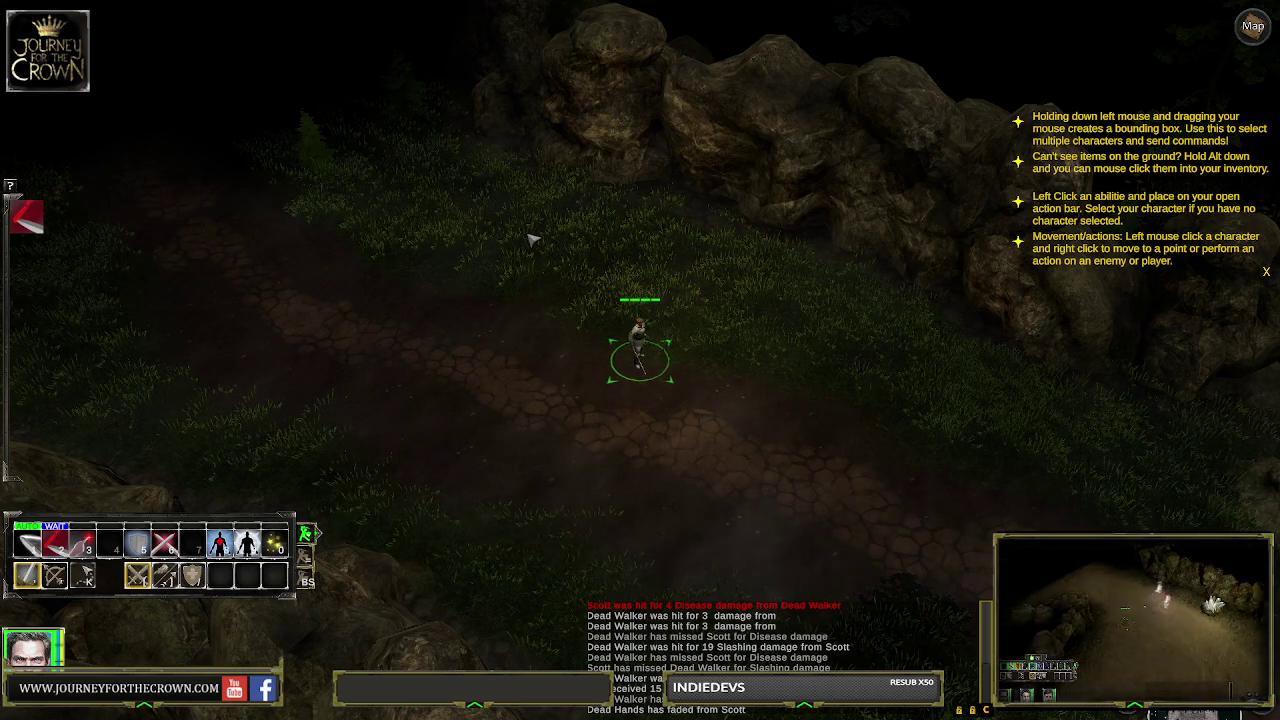
left_click_drag(580, 298, 680, 427)
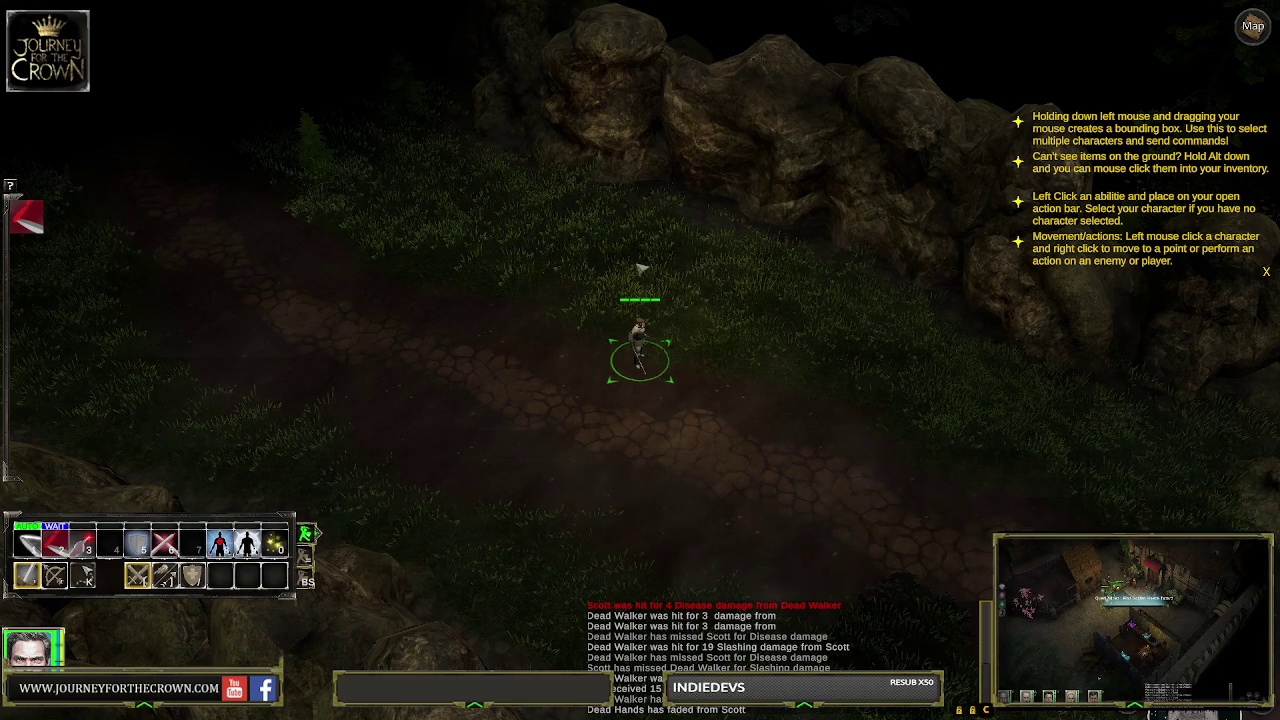
left_click_drag(606, 297, 703, 410)
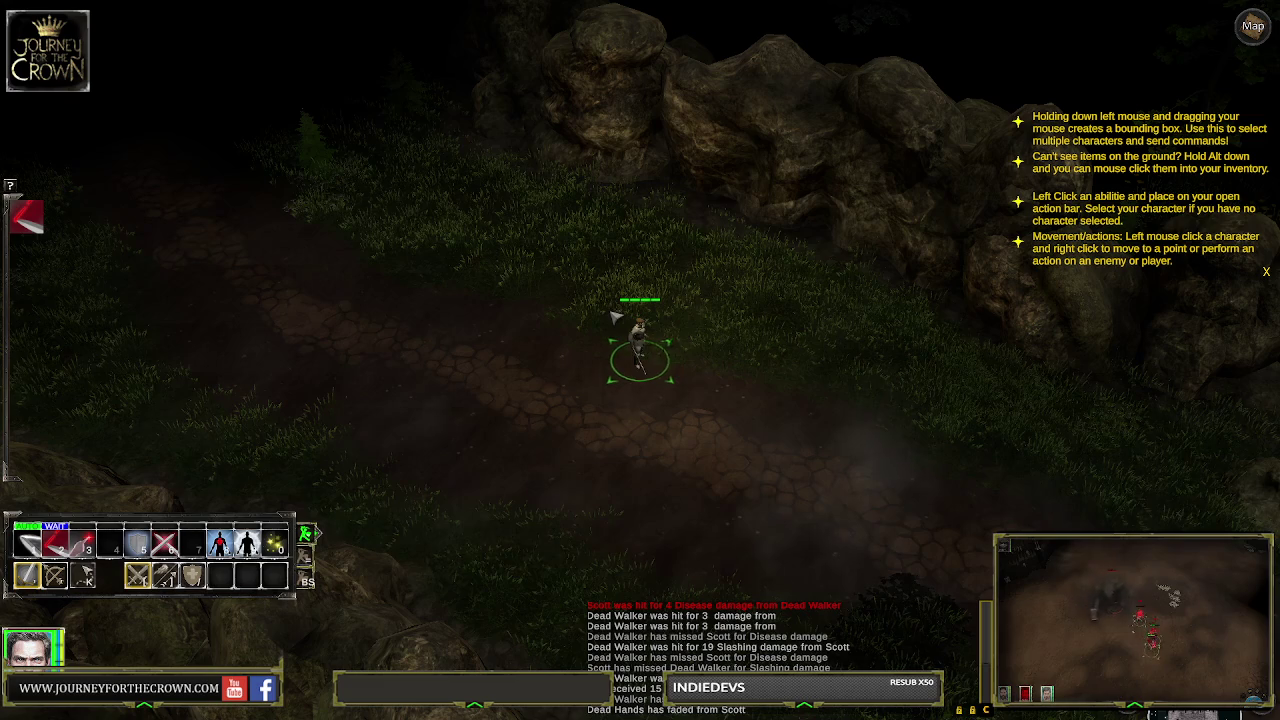
left_click_drag(598, 312, 702, 451)
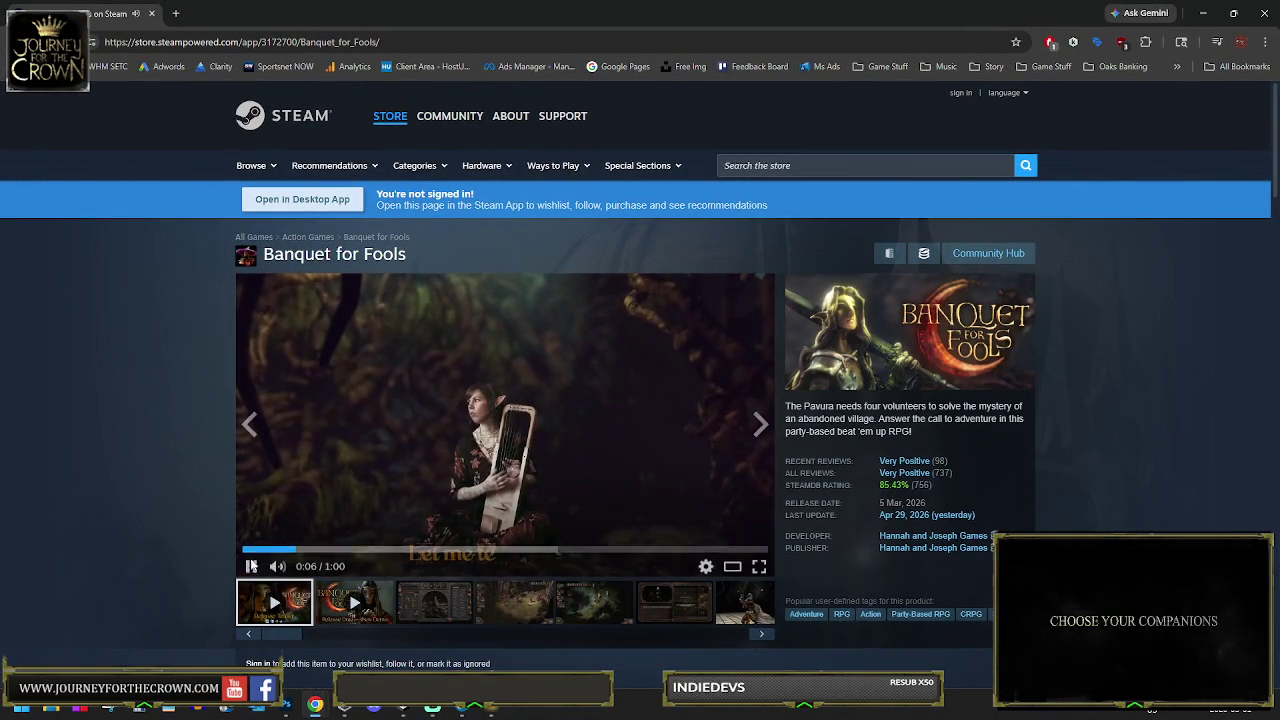
Scroll down to check the 17,437 followers count, then back up
scroll(903, 474, "down", 1)
scroll(826, 440, "down", 3)
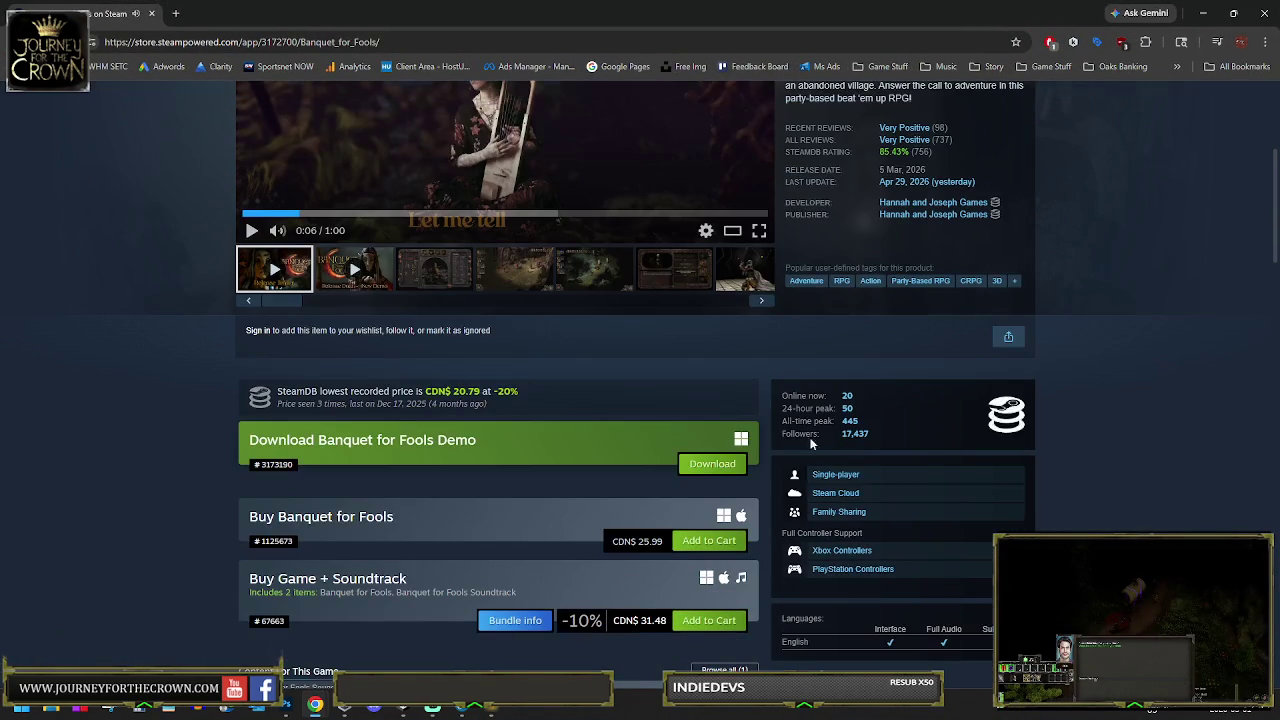
double_click(843, 437)
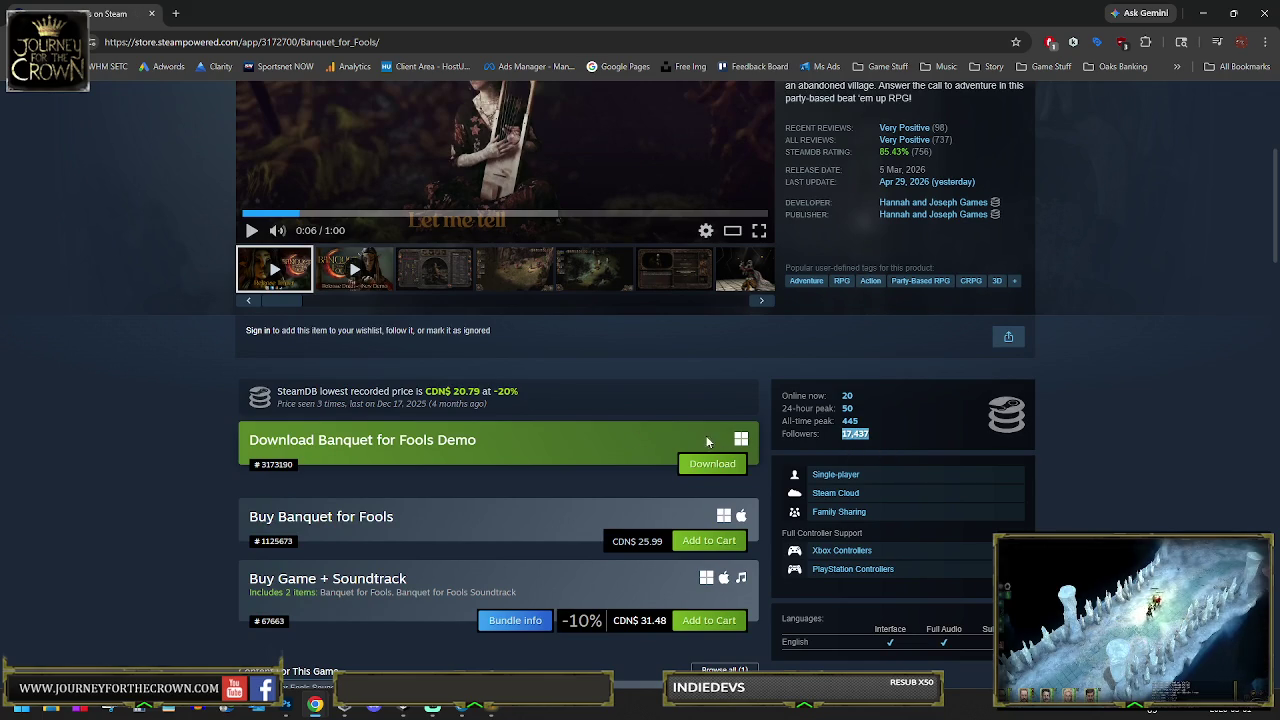
scroll(443, 331, "up", 4)
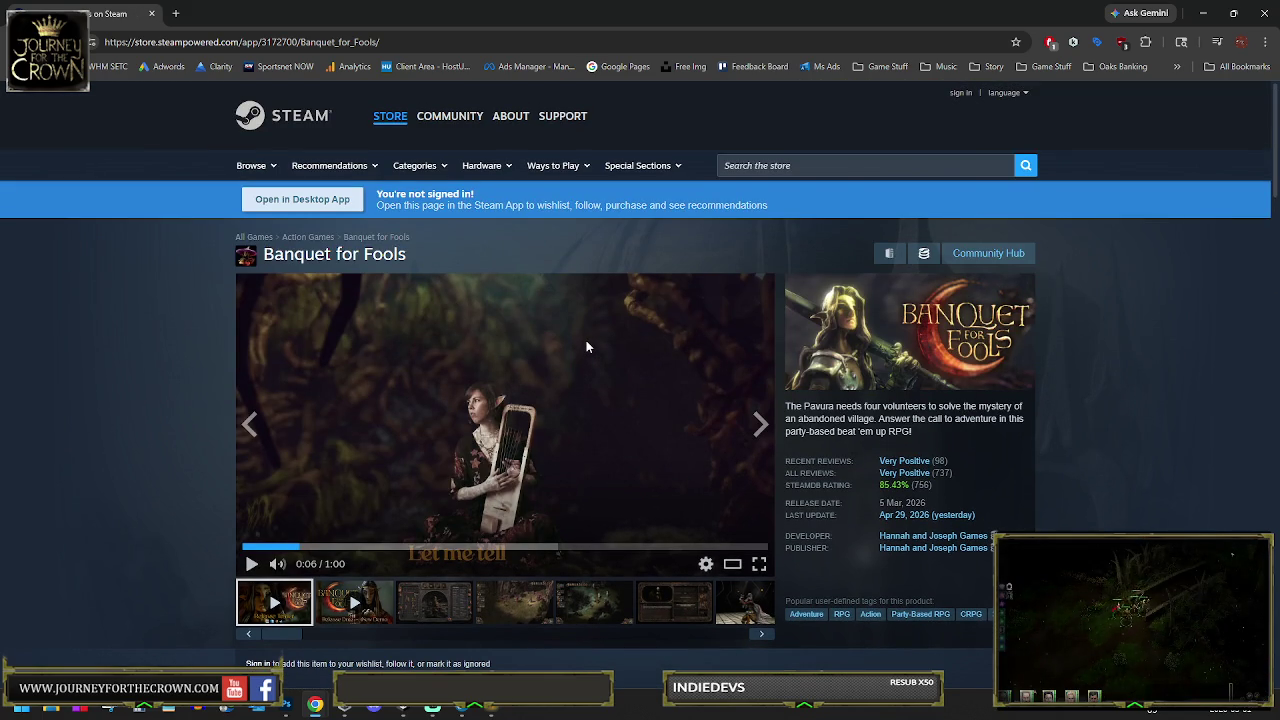
Seek the Banquet for Fools trailer to 0:26 and watch it full screen
scroll(746, 391, "down", 3)
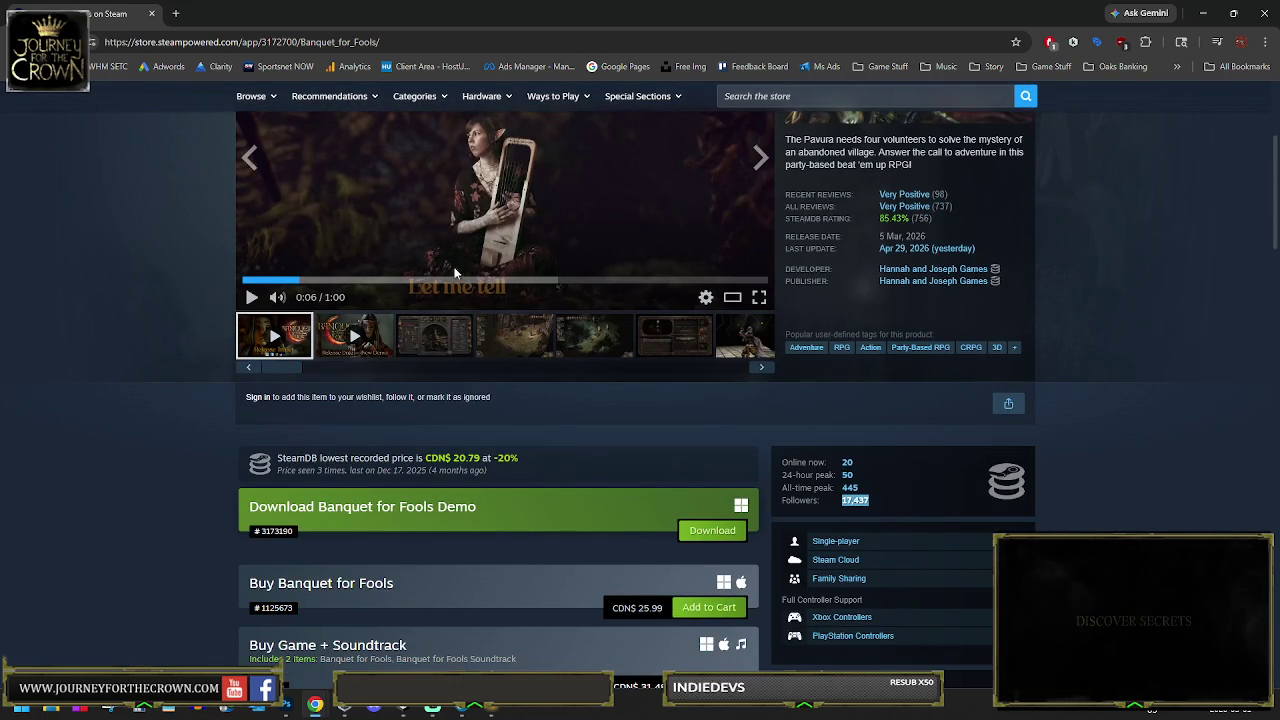
scroll(455, 272, "up", 3)
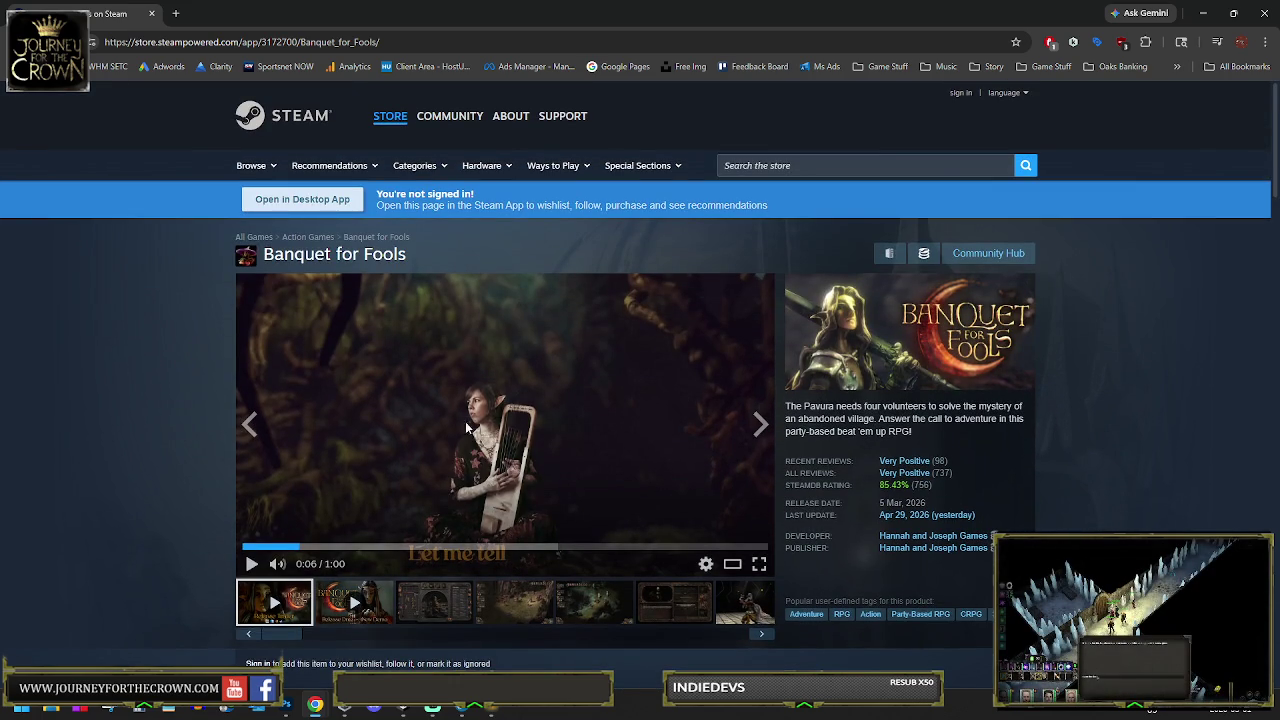
left_click(470, 546)
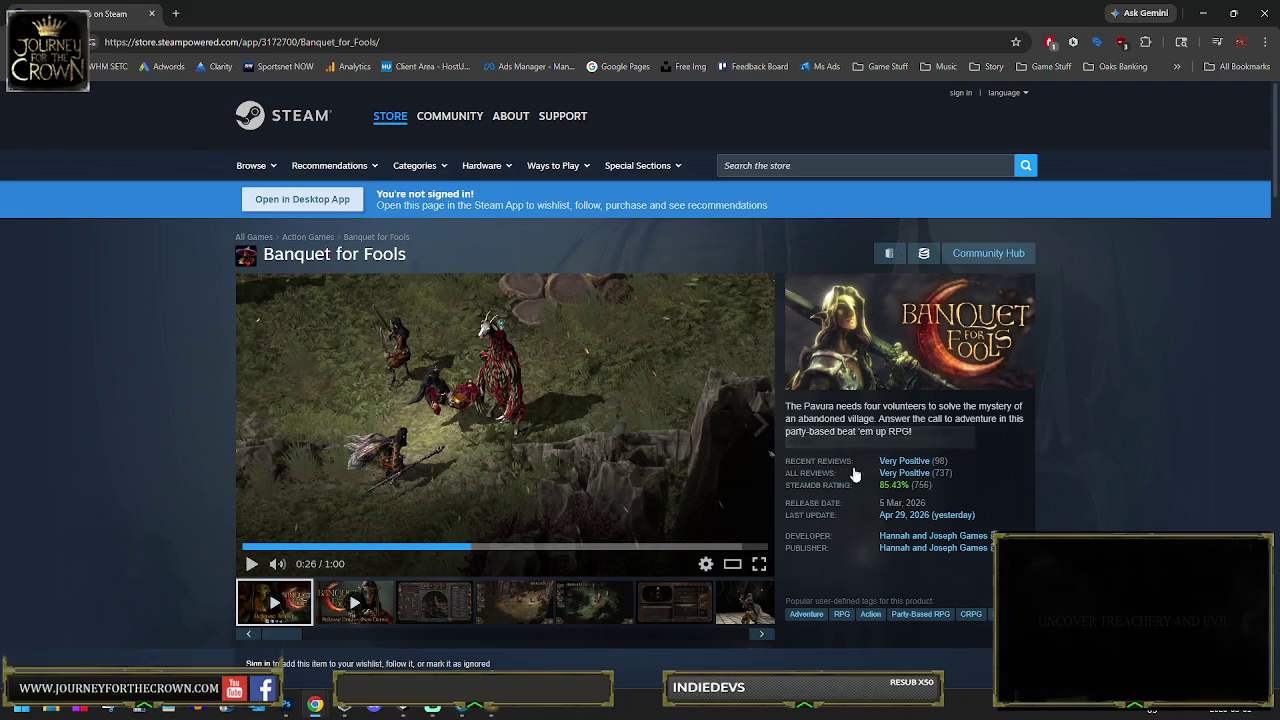
left_click(757, 566)
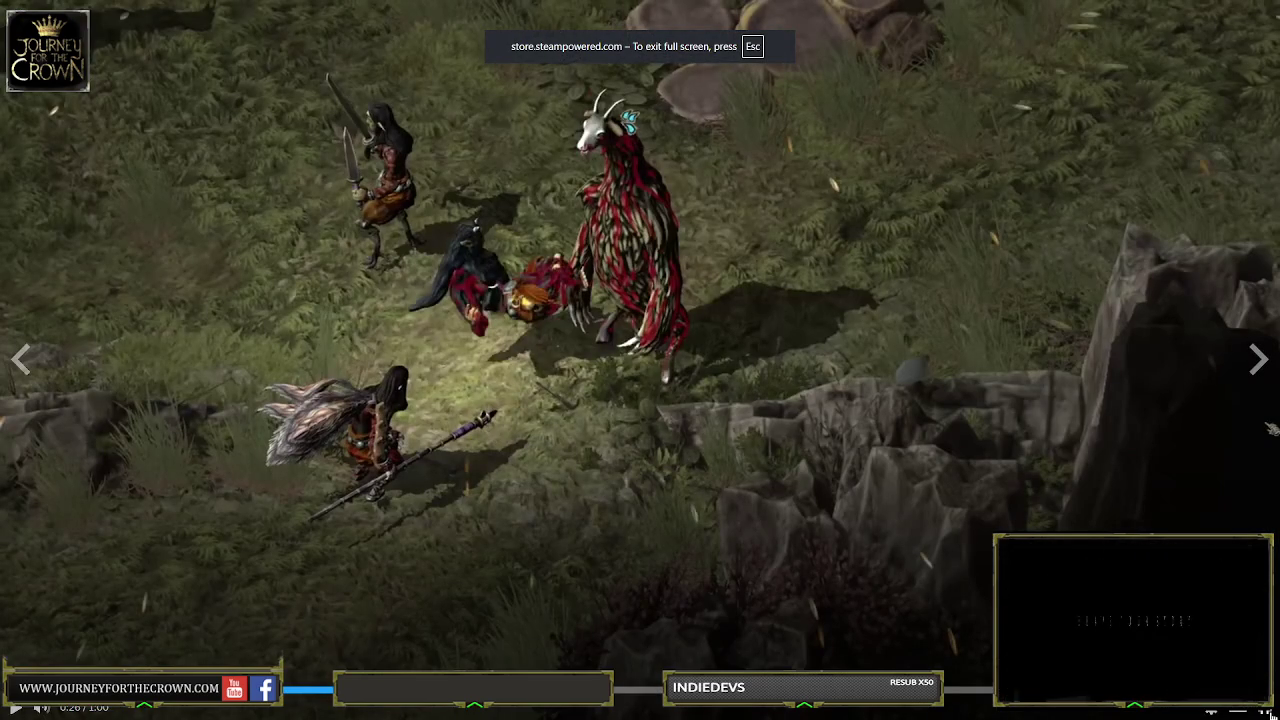
key("Escape")
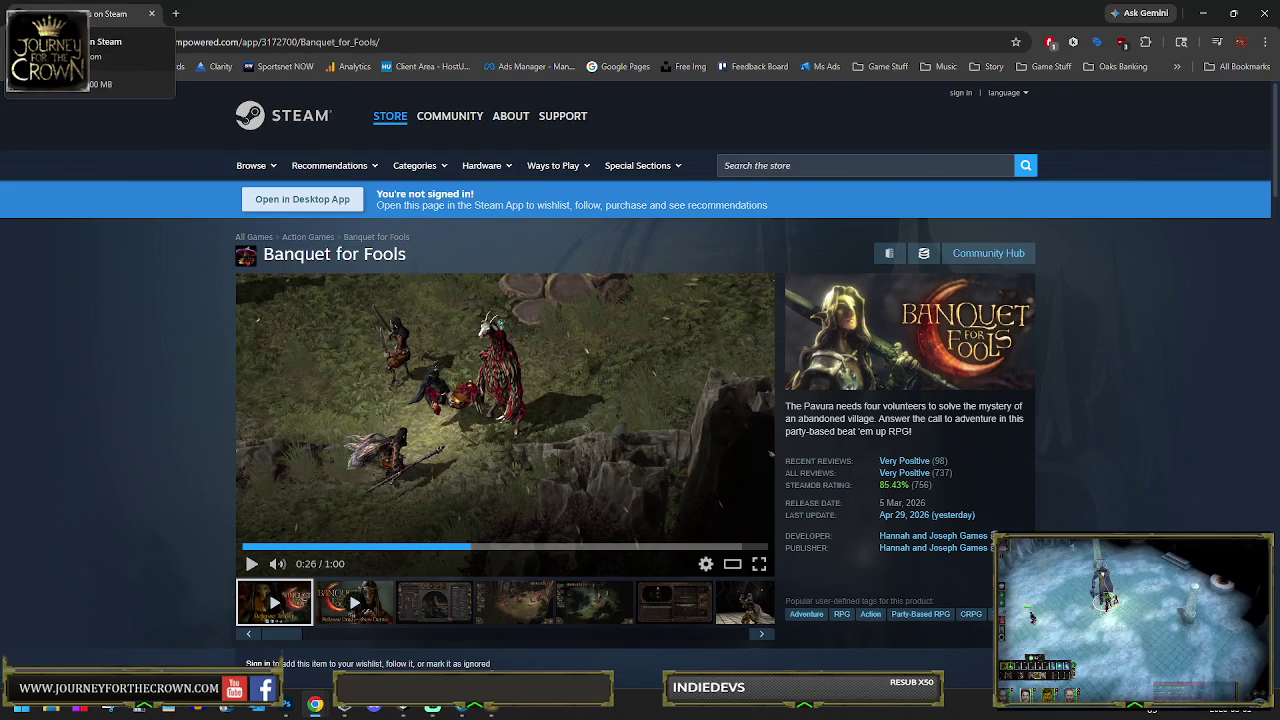
Switch from the Chrome Steam page back to the Unity editor with Alt+Tab
key("alt+Tab")
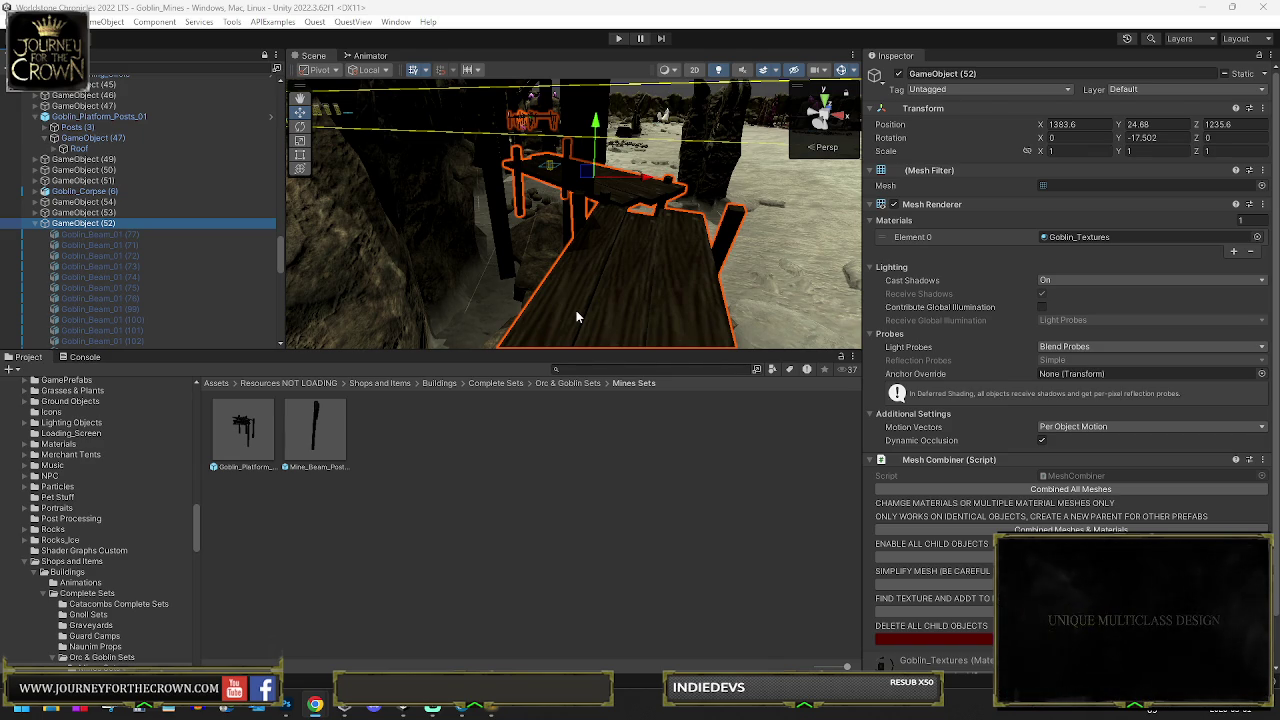
Orbit the Scene view camera around the selected goblin platform beams
mouse_move(393, 148)
left_mouse_down()
mouse_move(635, 249)
mouse_move(555, 252)
mouse_move(451, 480)
left_mouse_up()
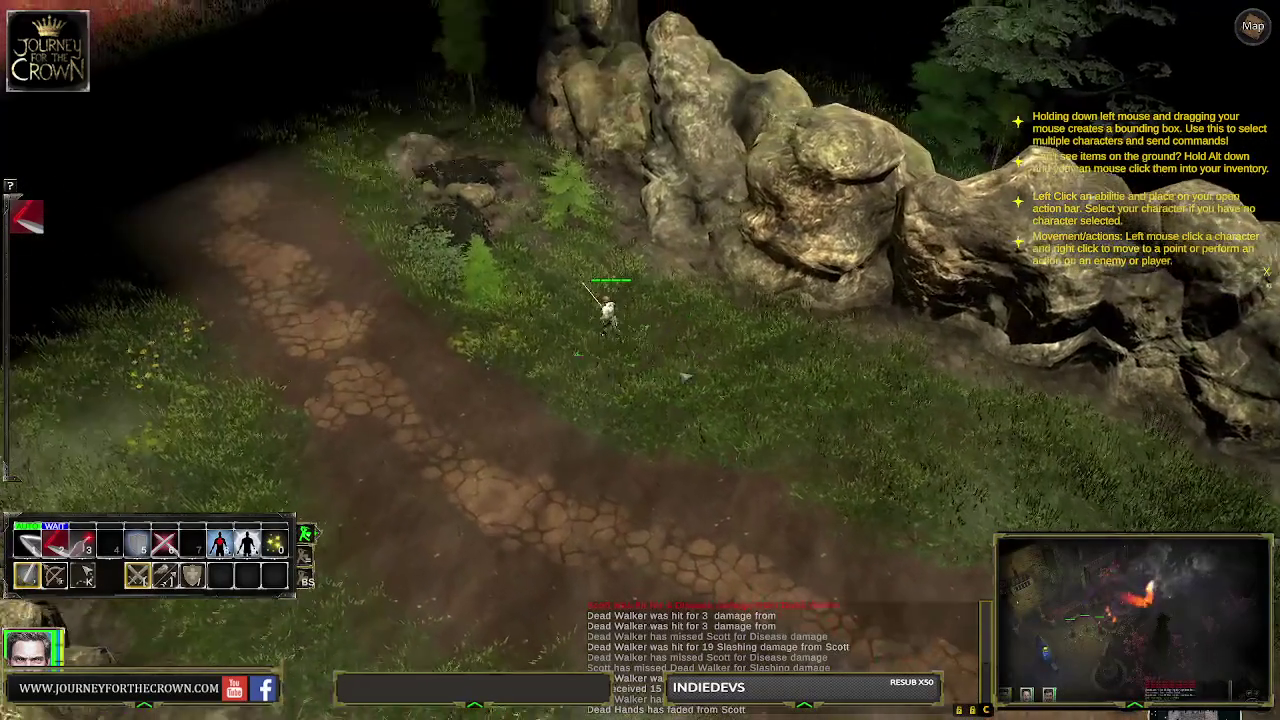
Quit through the Esc pause menu to Main Menu and choose New Story
key("Escape")
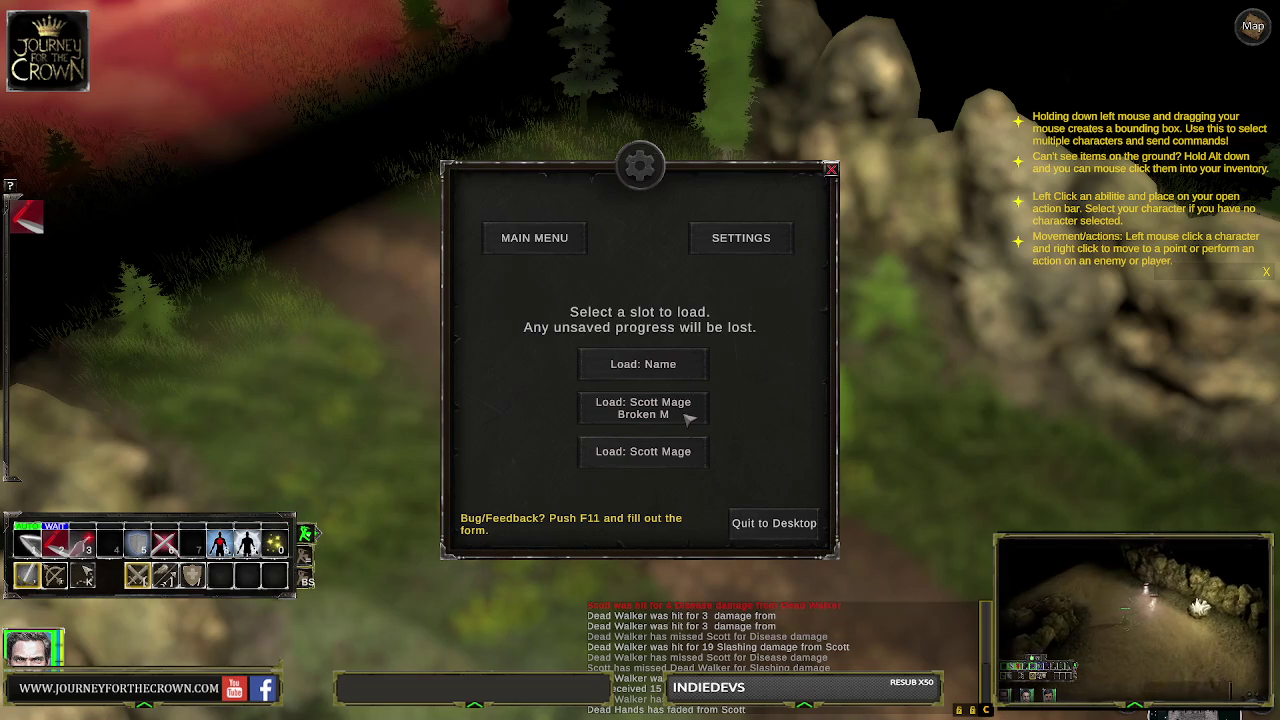
left_click(555, 247)
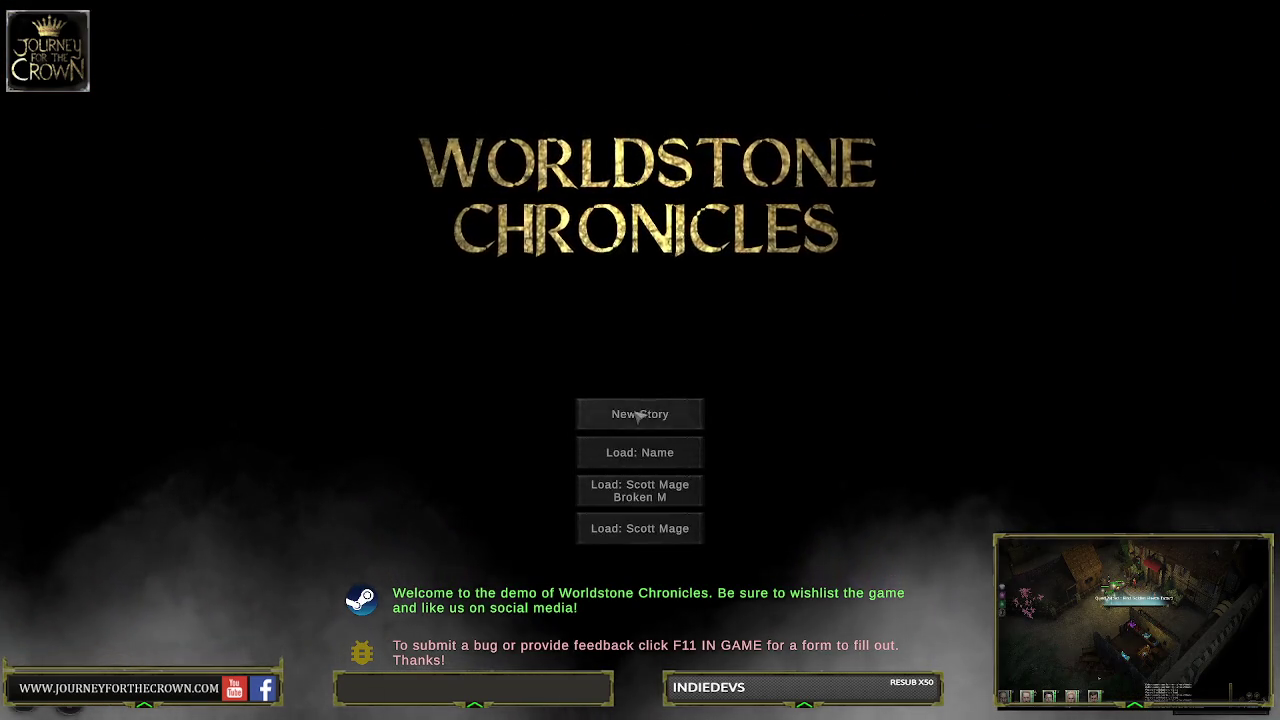
left_click(643, 414)
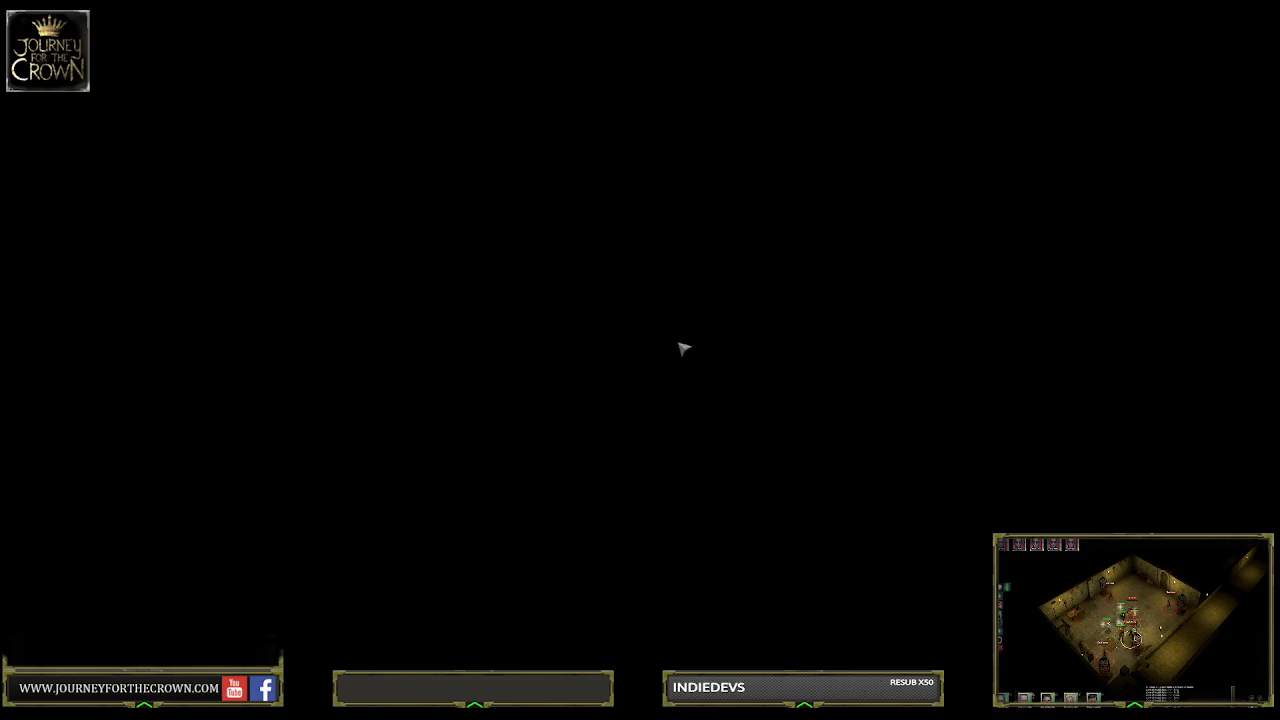
Make the new character a female gnome named 'Snot'
left_click(800, 360)
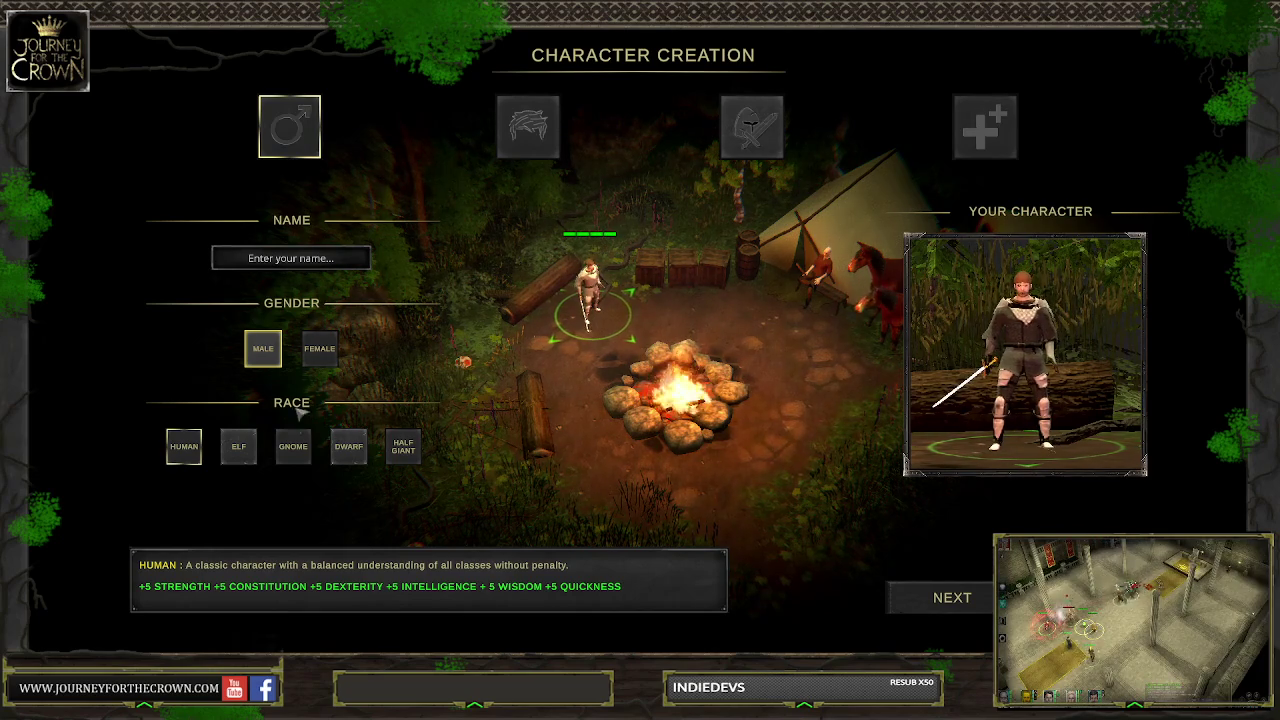
left_click(293, 446)
left_click(320, 348)
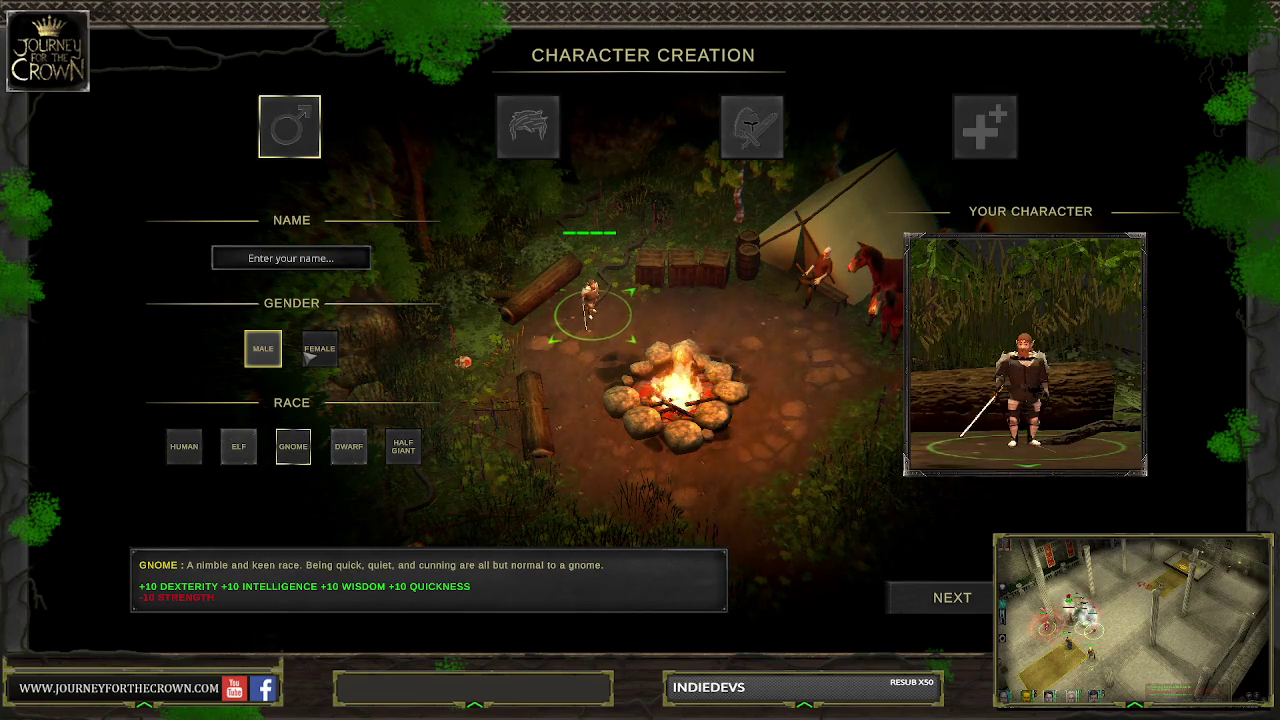
left_click(290, 257)
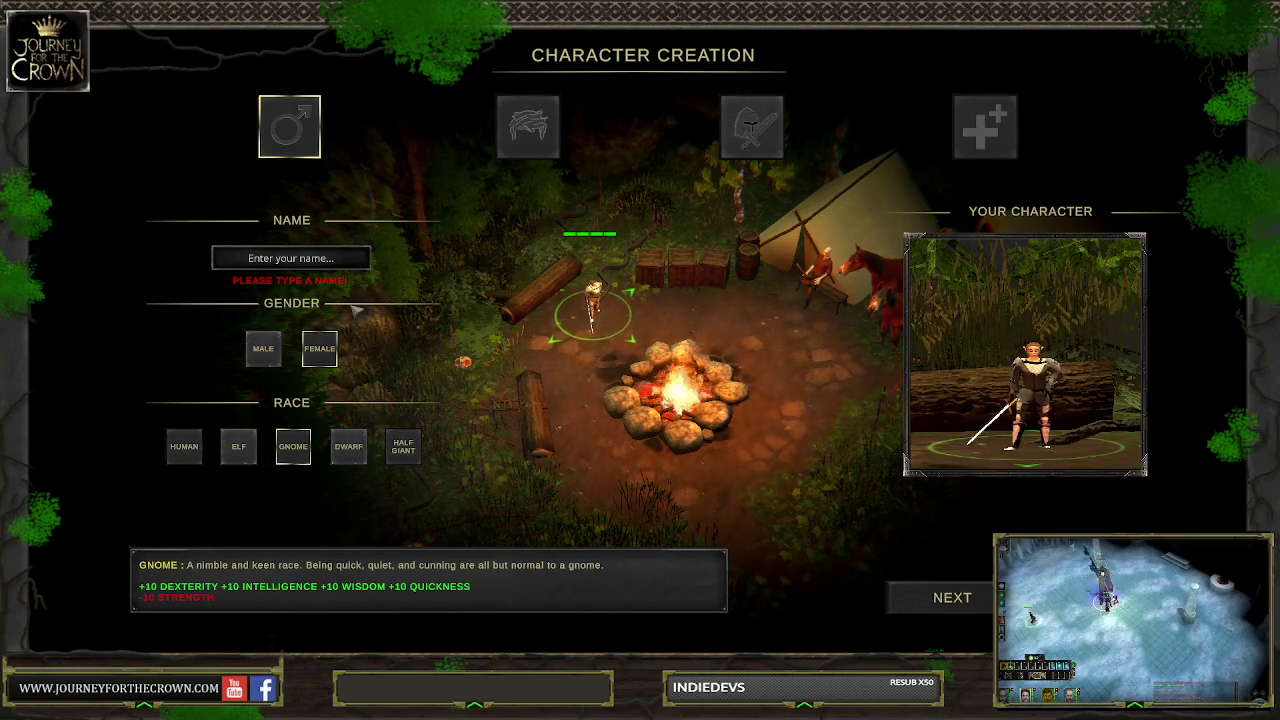
type("Snot")
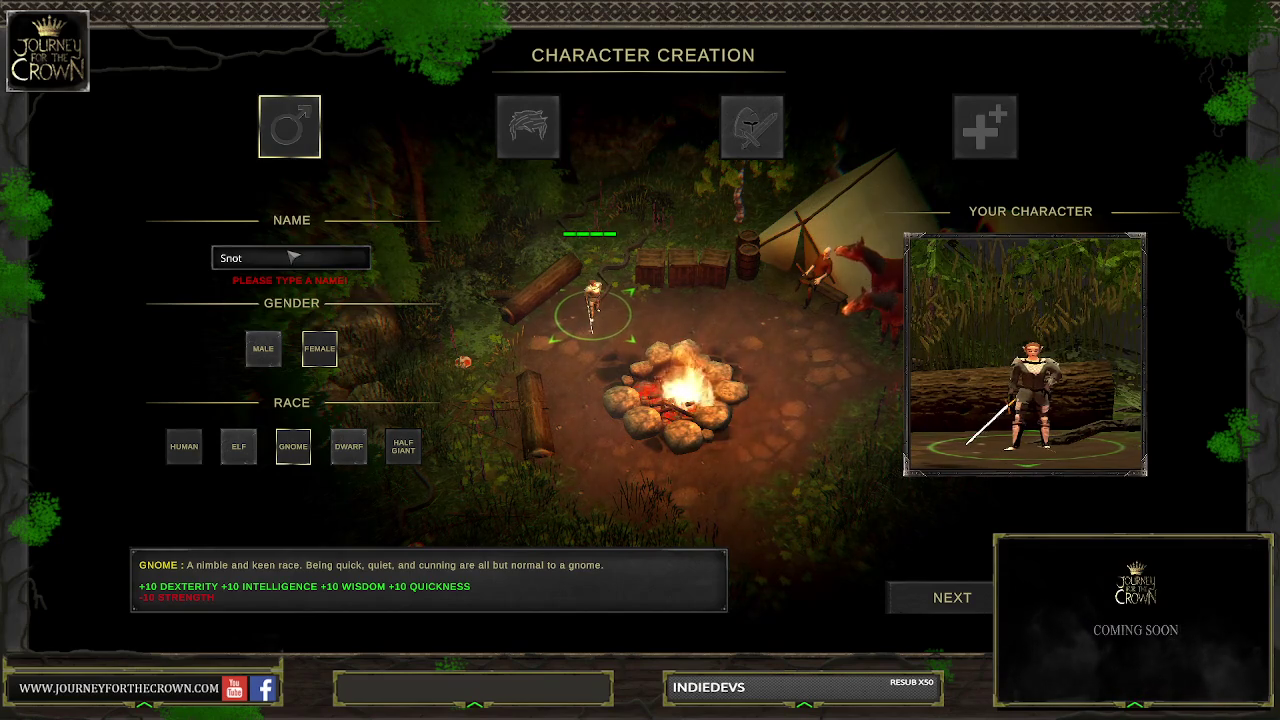
Set red-blonde hair, choose the Mage class, and continue to attributes
left_click(548, 115)
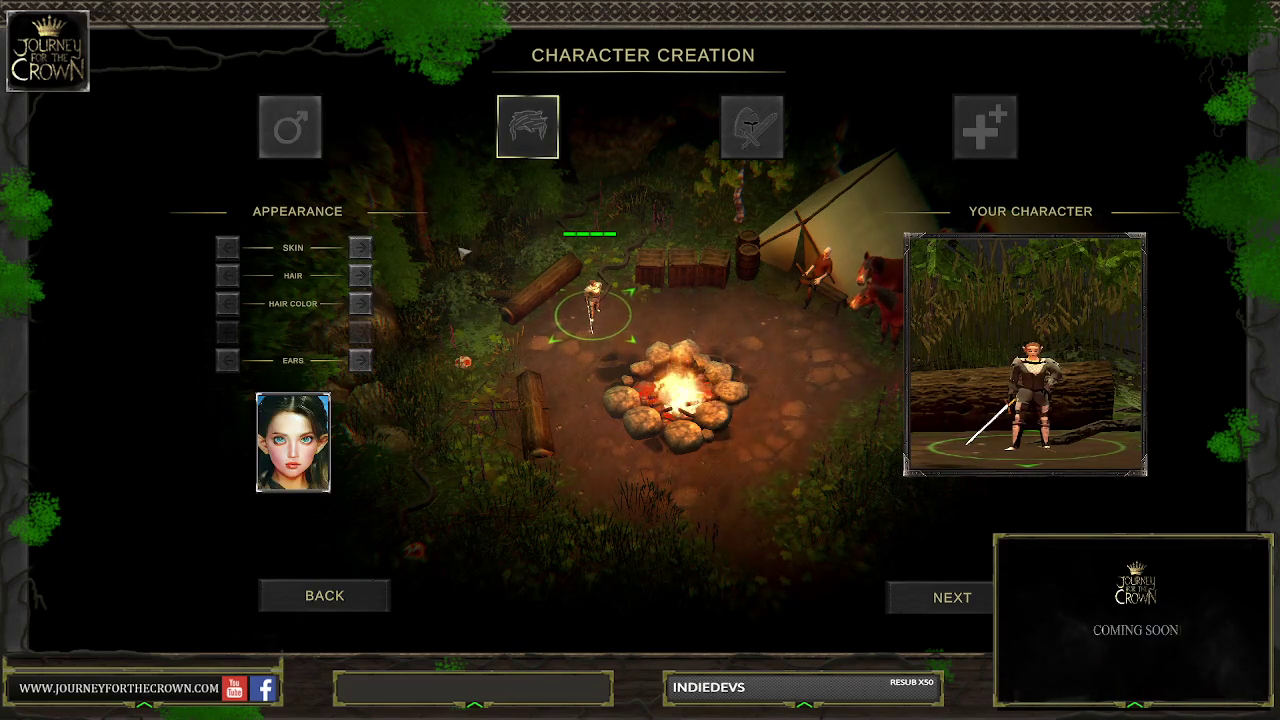
left_click(361, 305)
left_click(361, 305)
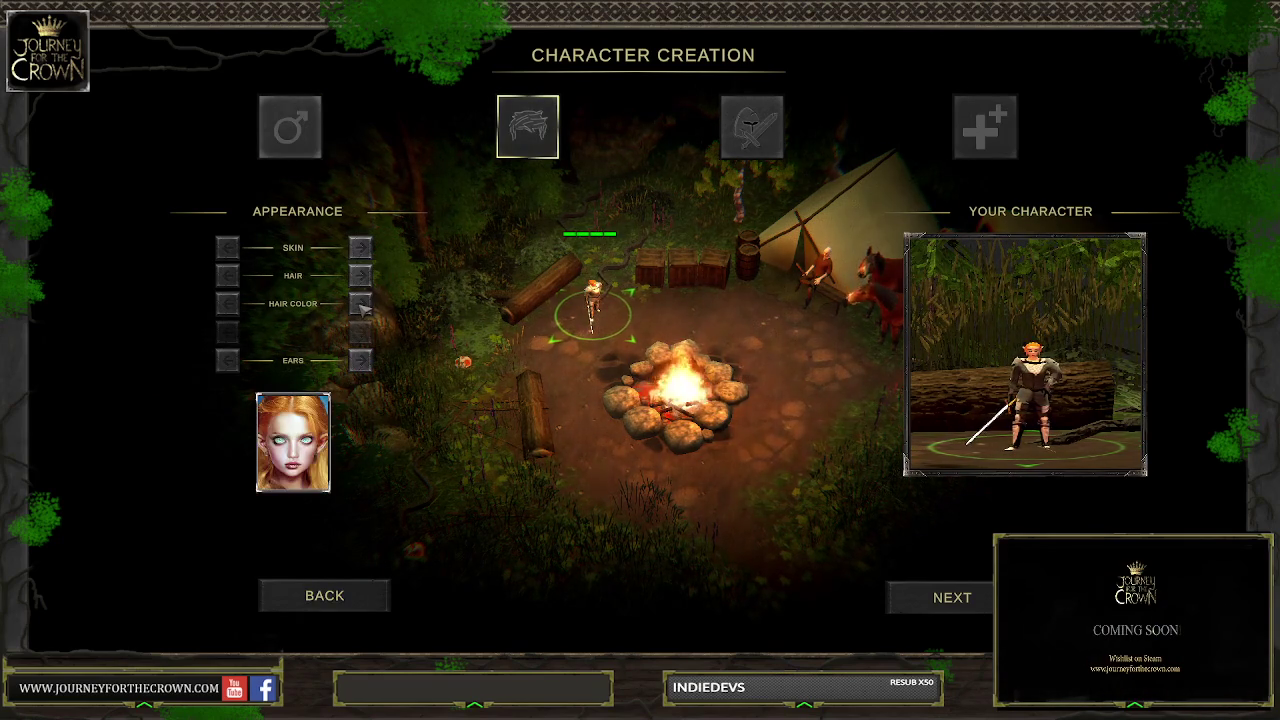
left_click(752, 127)
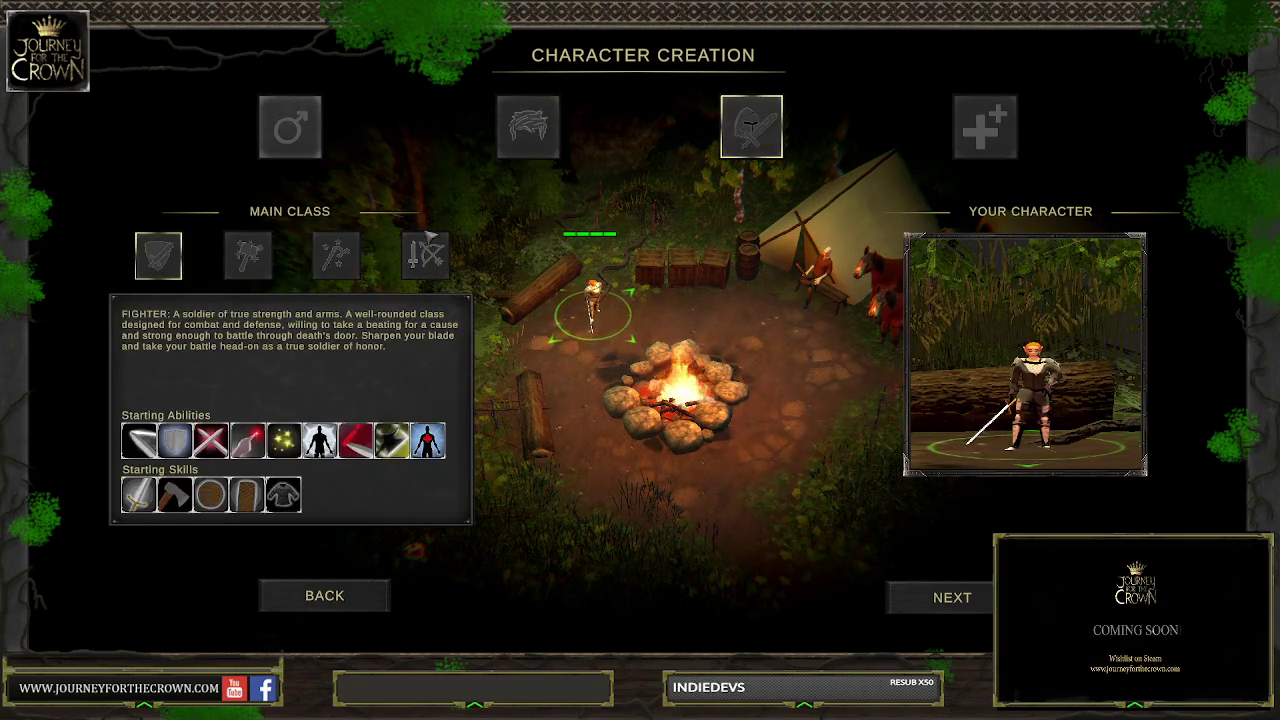
left_click(340, 258)
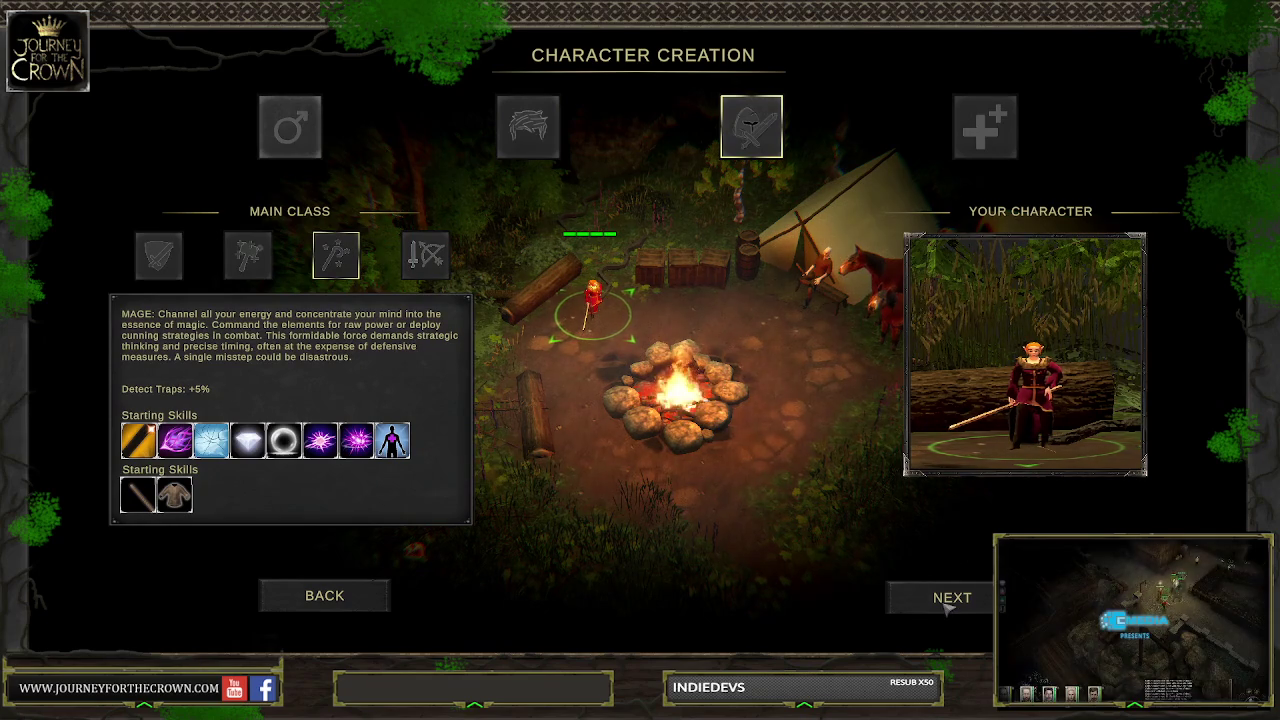
mouse_move(333, 453)
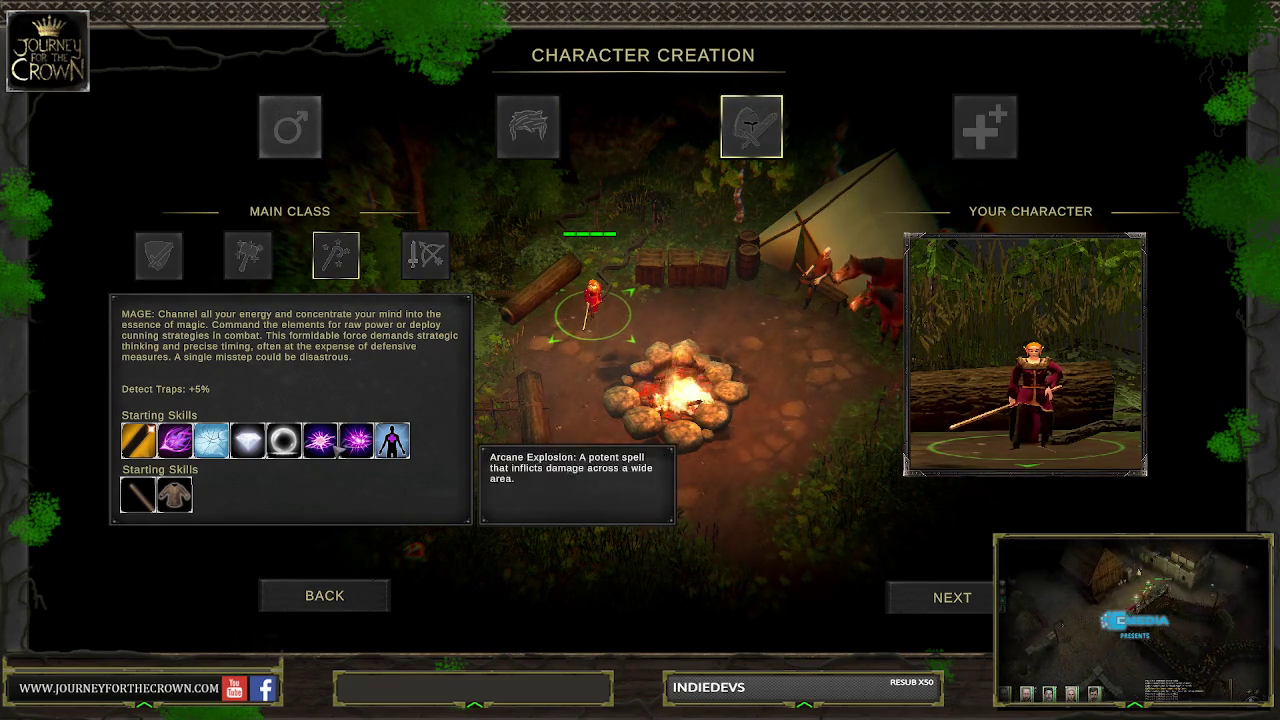
left_click(955, 597)
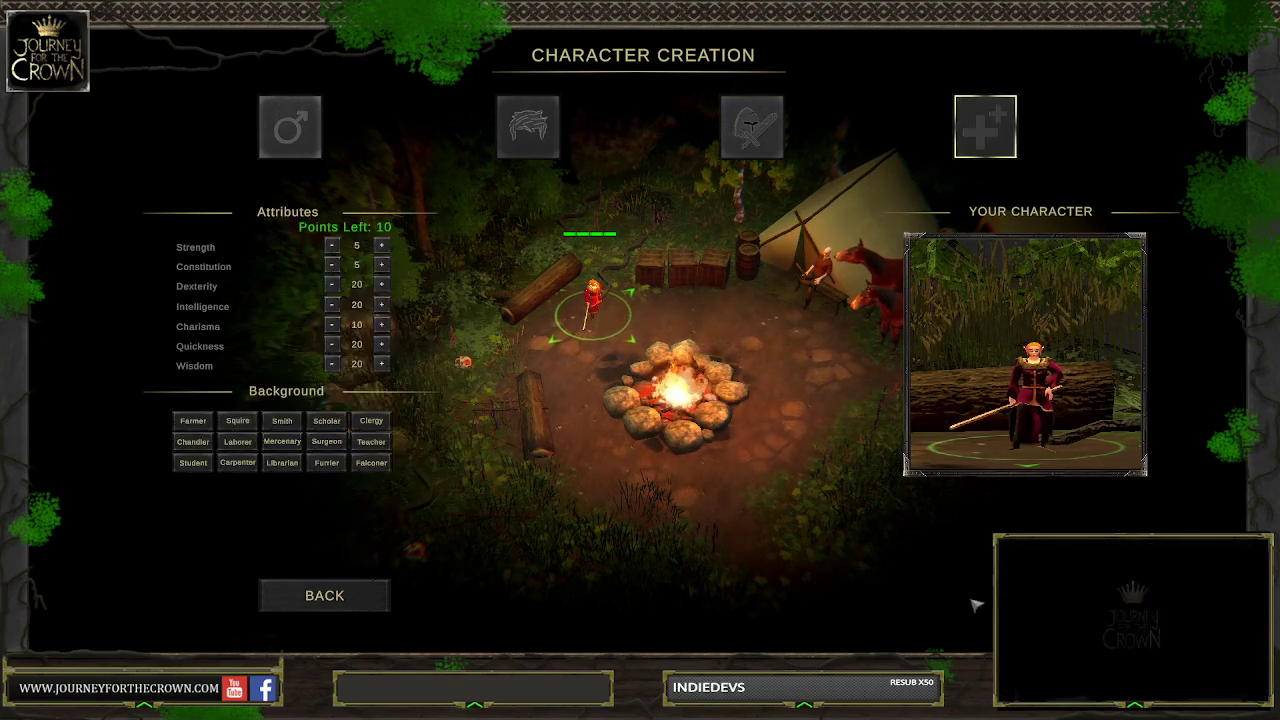
Raise Constitution and Intelligence to 25, then pick the Librarian background
left_click(381, 265)
left_click(381, 265)
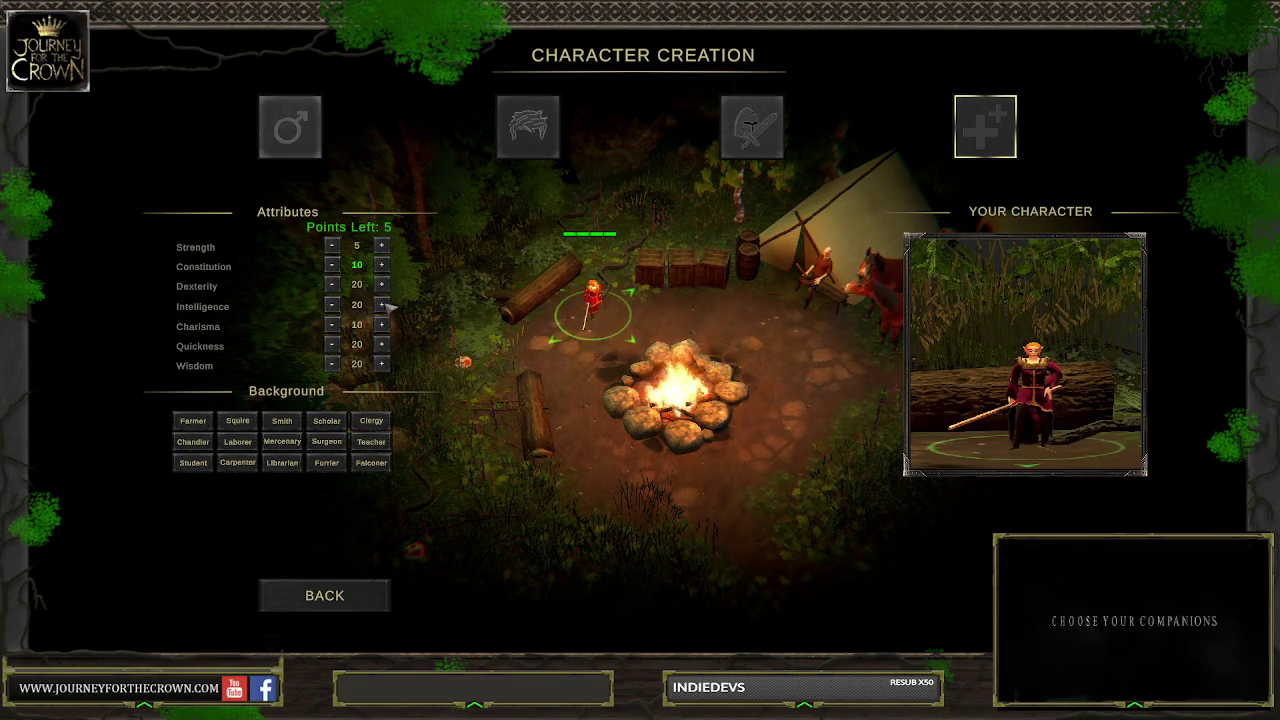
left_click(381, 304)
left_click(381, 304)
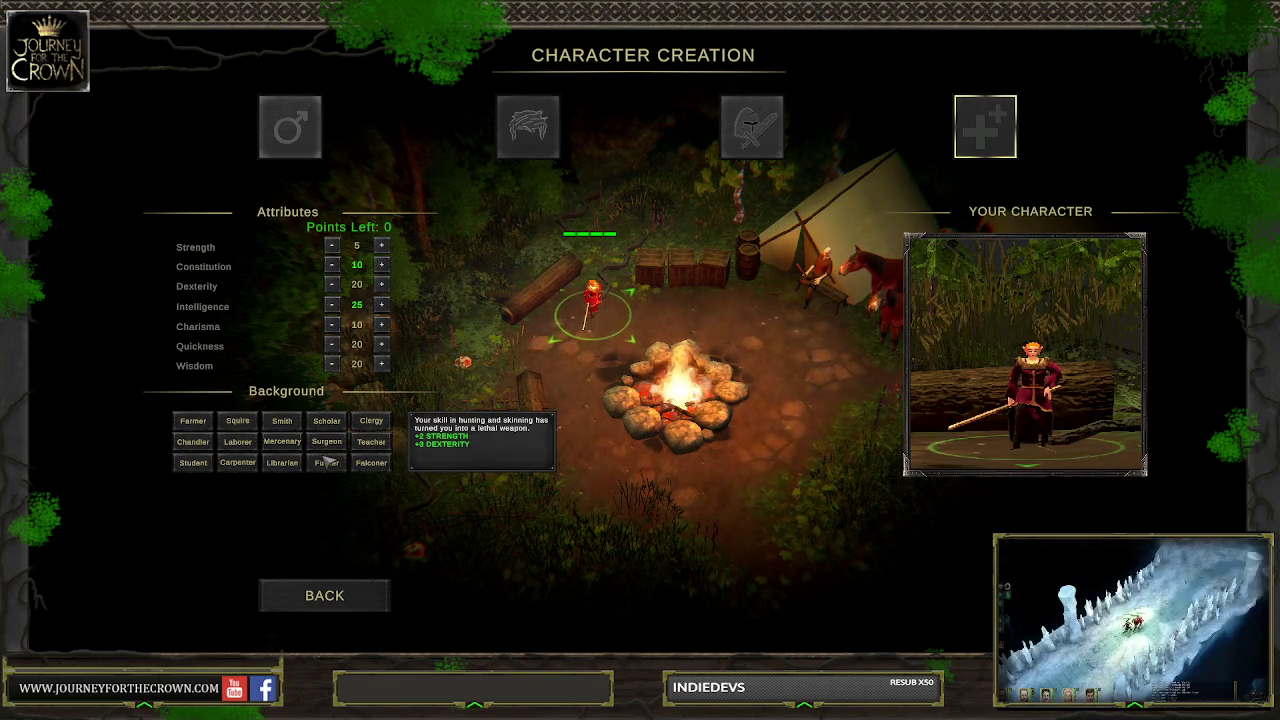
left_click(282, 462)
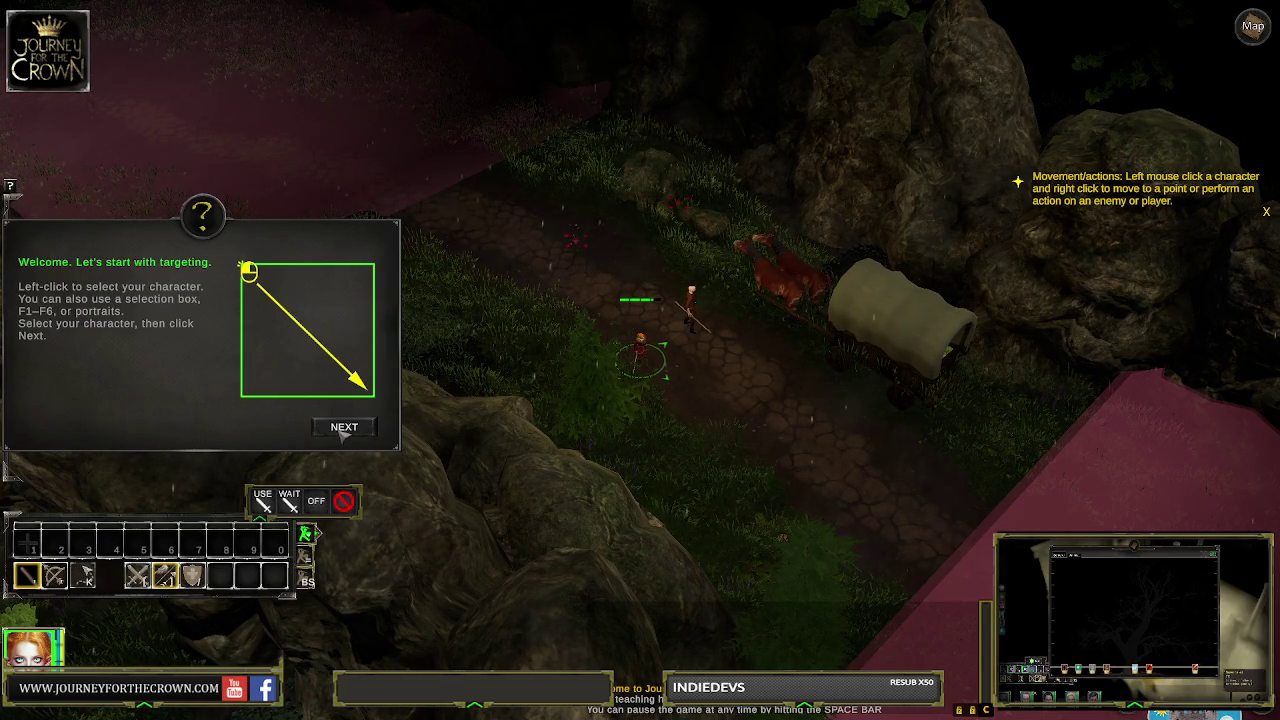
Advance the tutorial past the movement and pause tips to the mage's abilities page
left_click(344, 428)
left_click(344, 428)
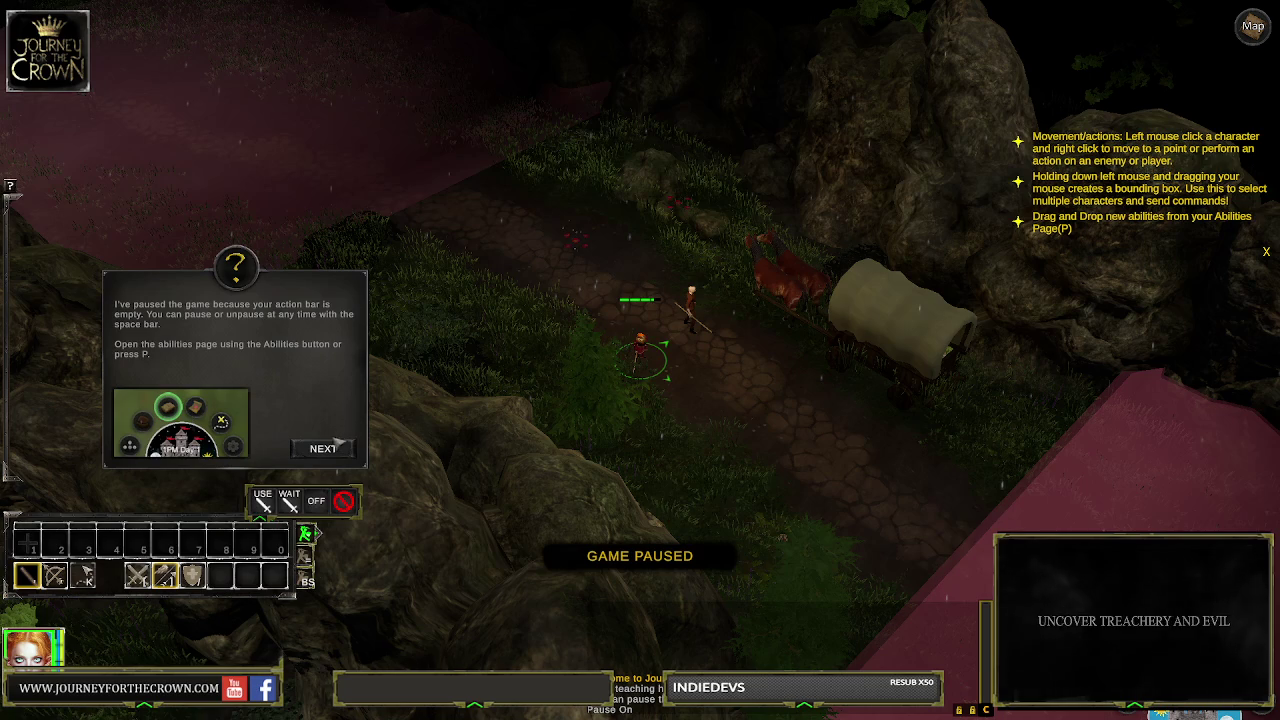
left_click(333, 448)
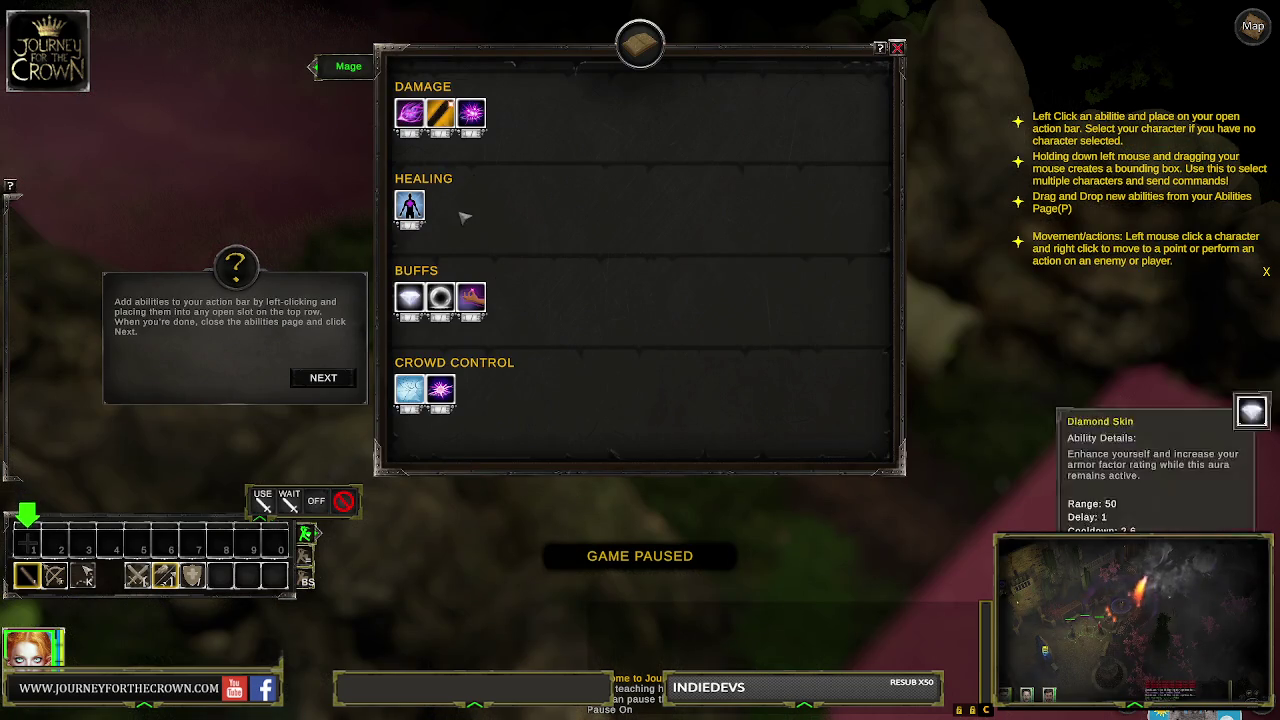
Put damage spells in slots 1–2, the purple burst in slot 3, frost in slot 4
left_click(409, 112)
left_click(28, 543)
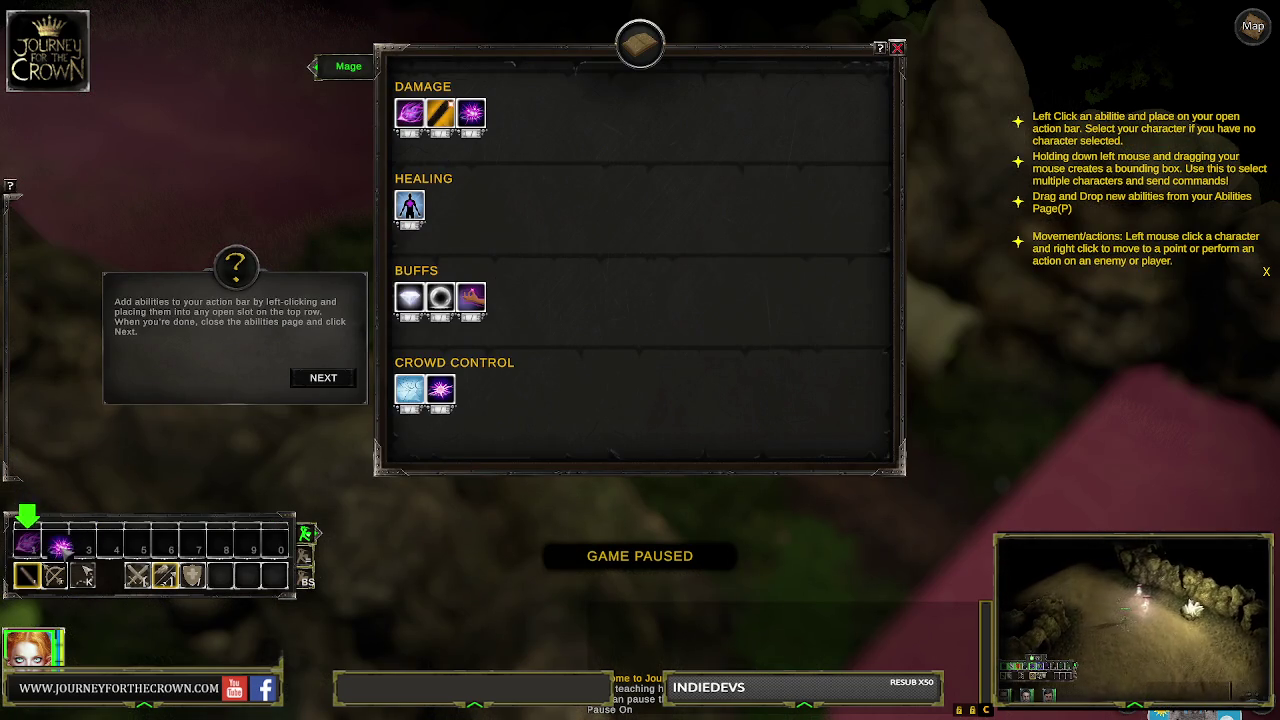
left_click(61, 545)
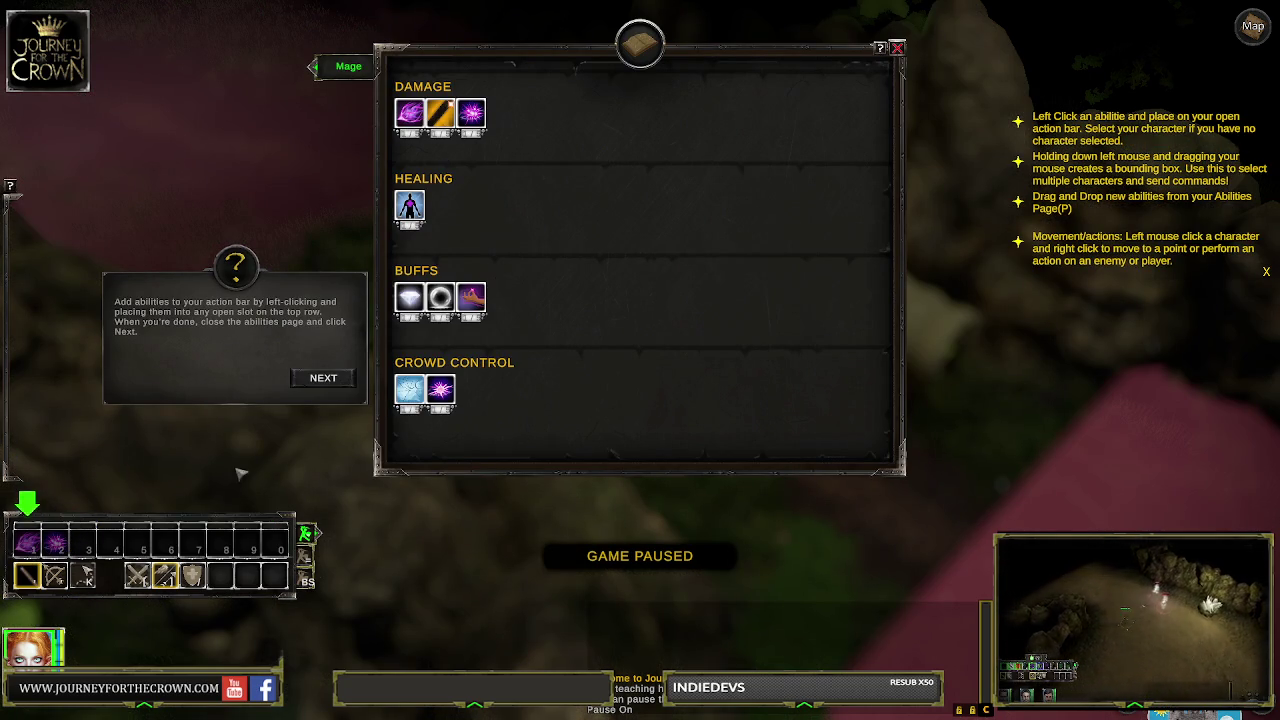
left_click(440, 389)
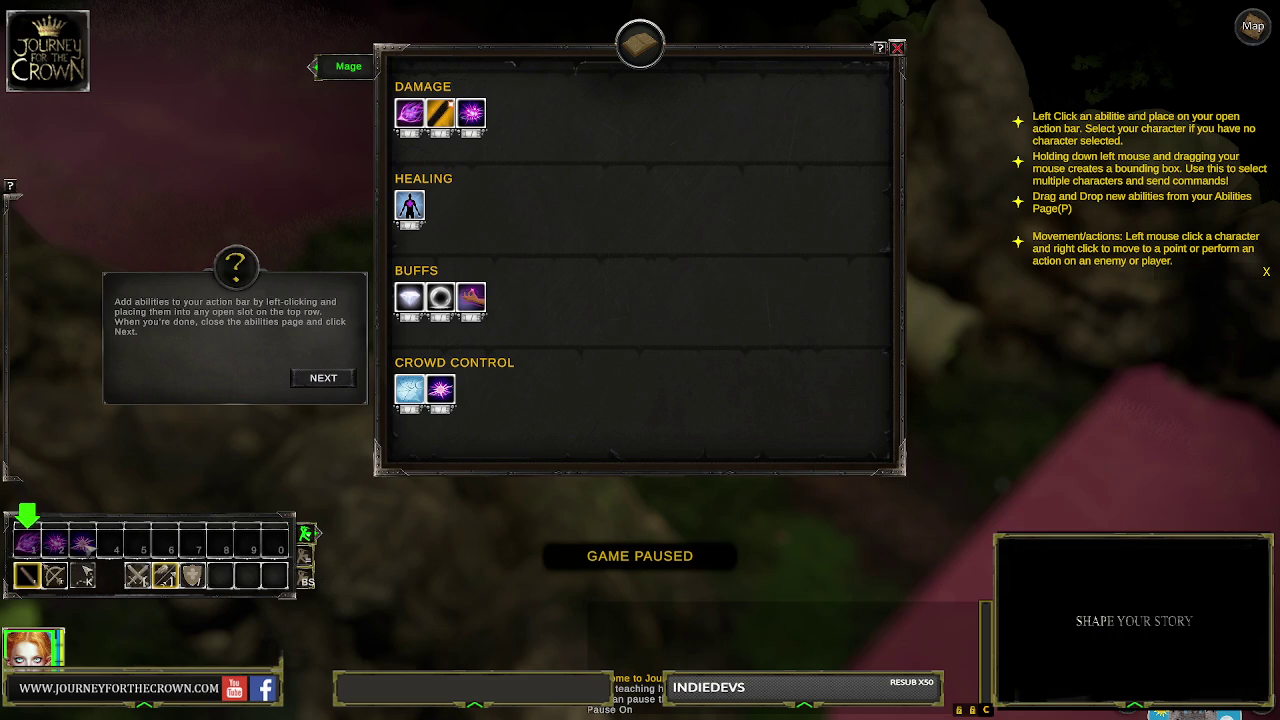
left_click(84, 545)
left_click(409, 389)
left_click(112, 543)
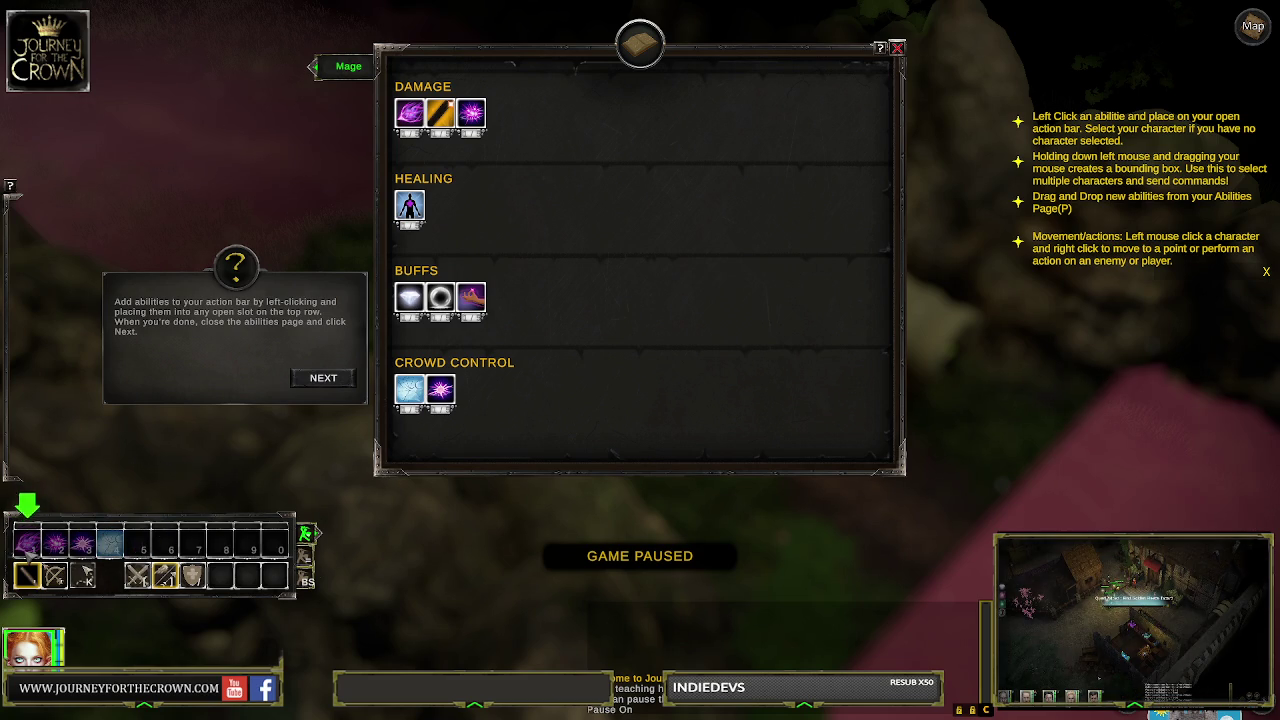
Rearrange the bar: purple crowd-control ability to slot 4, Frozen ice ability to slot 1
mouse_move(56, 544)
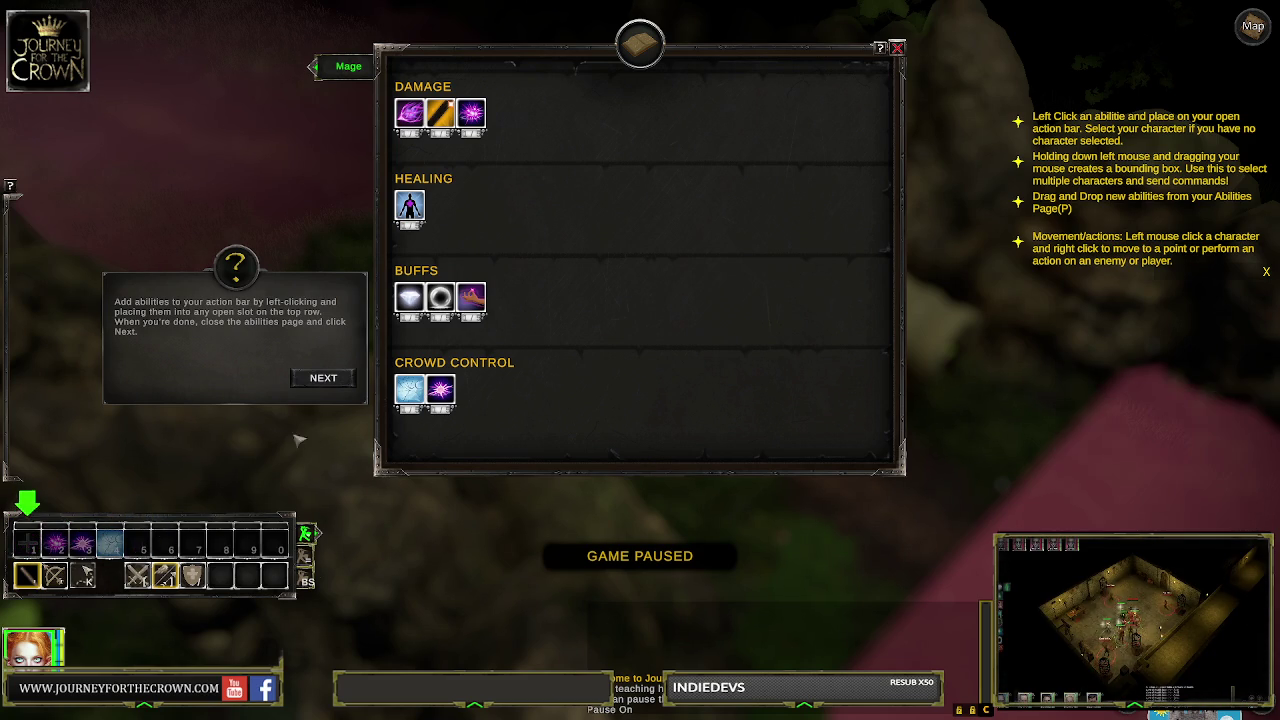
left_click(405, 390)
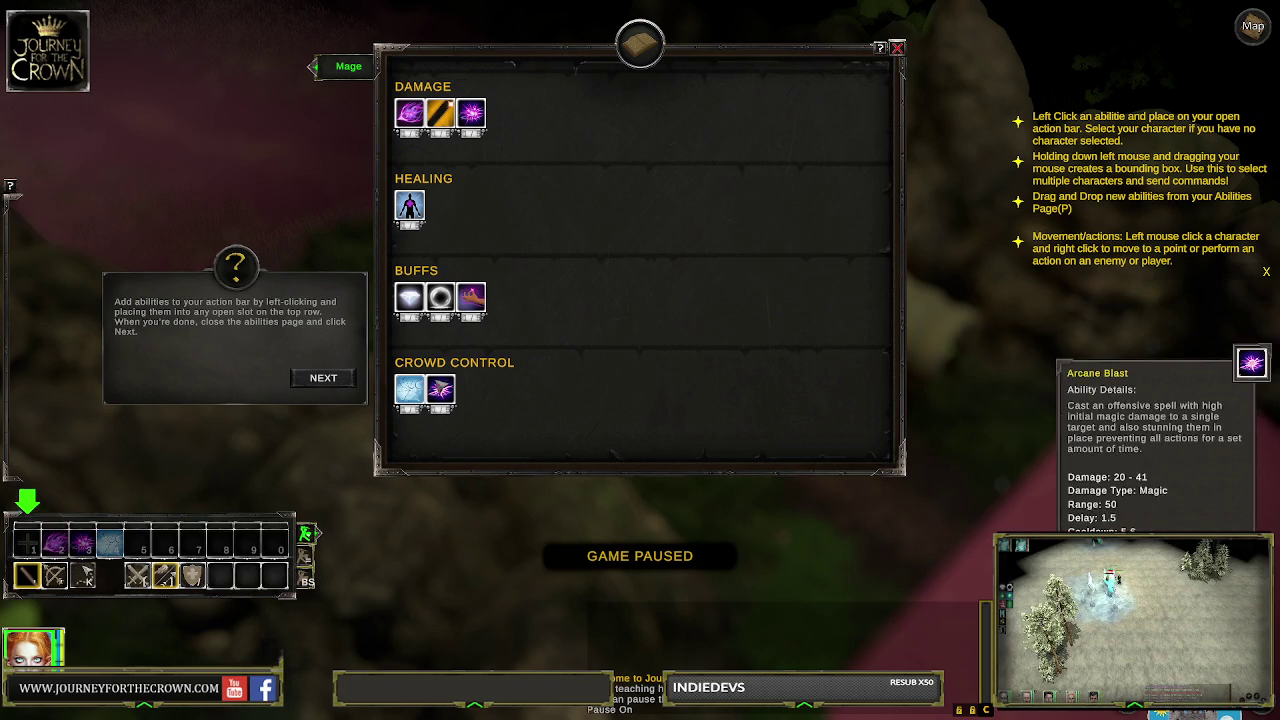
left_click(440, 389)
left_click(108, 543)
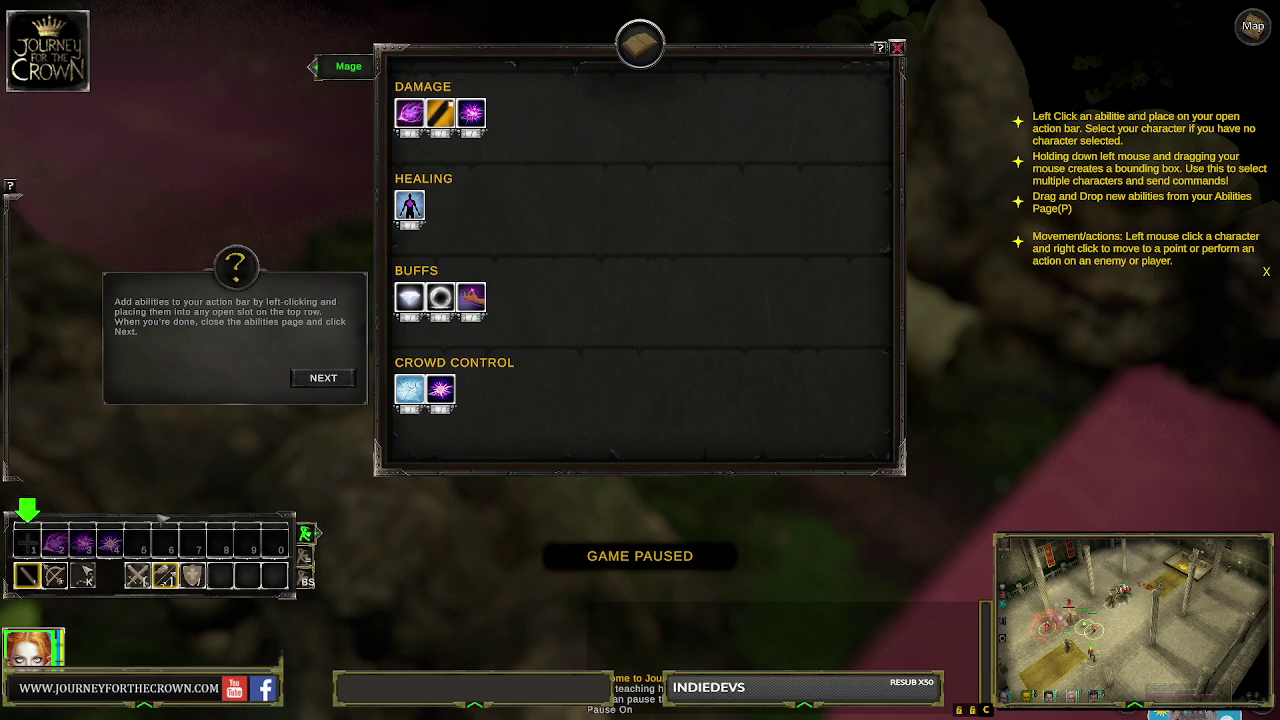
left_click(410, 389)
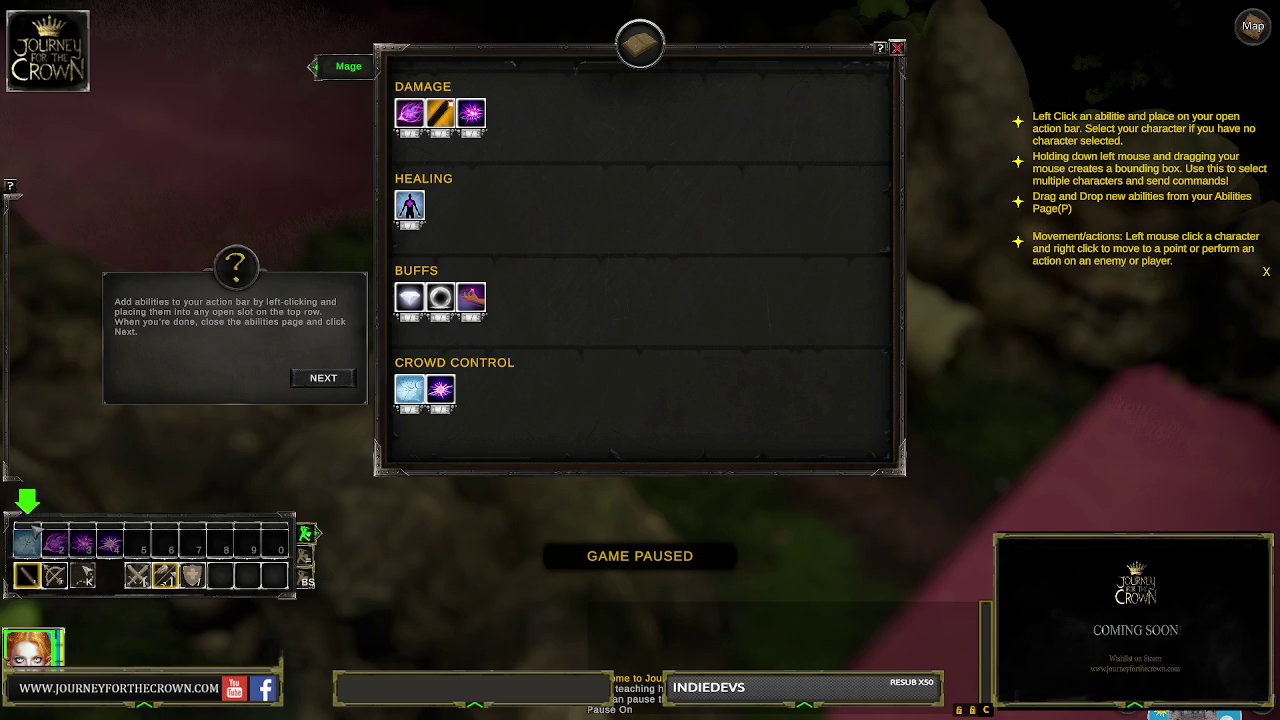
Add buffs including slot 9, Staff Strike in slot 7 and the heal, then resume the tutorial
left_click(412, 298)
left_click(441, 298)
left_click(247, 545)
left_click(471, 298)
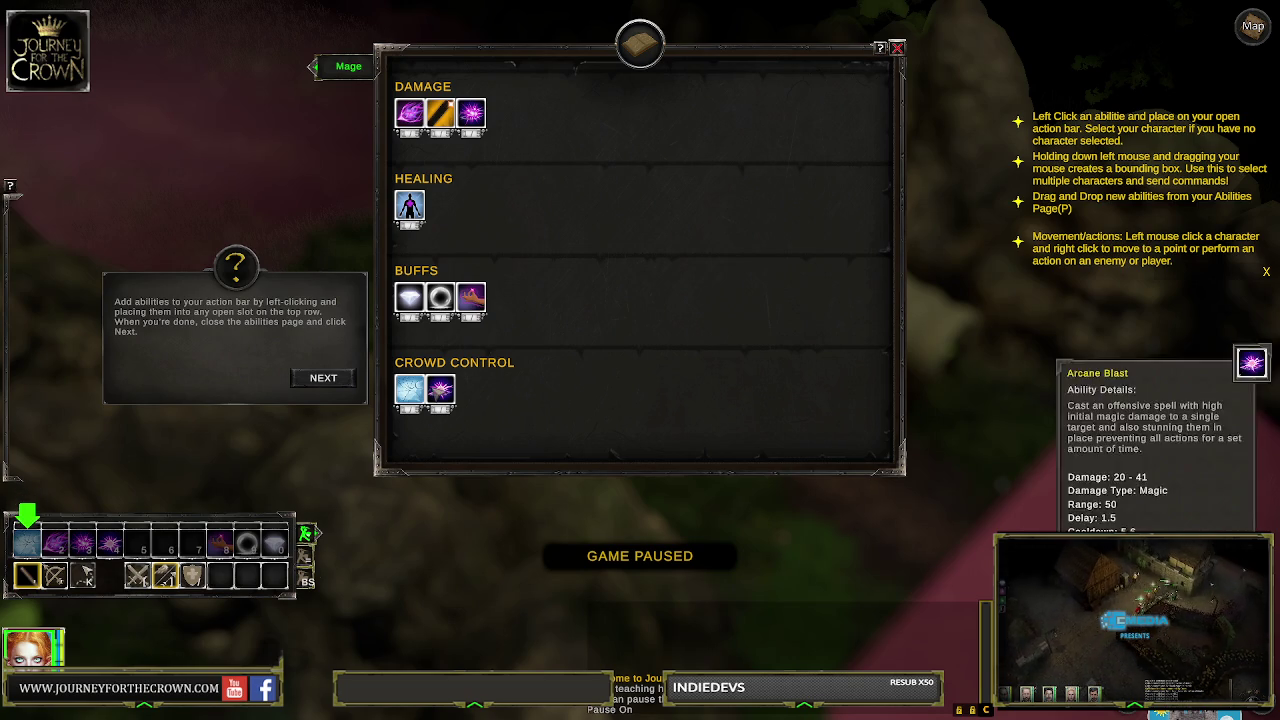
left_click(440, 113)
left_click(190, 540)
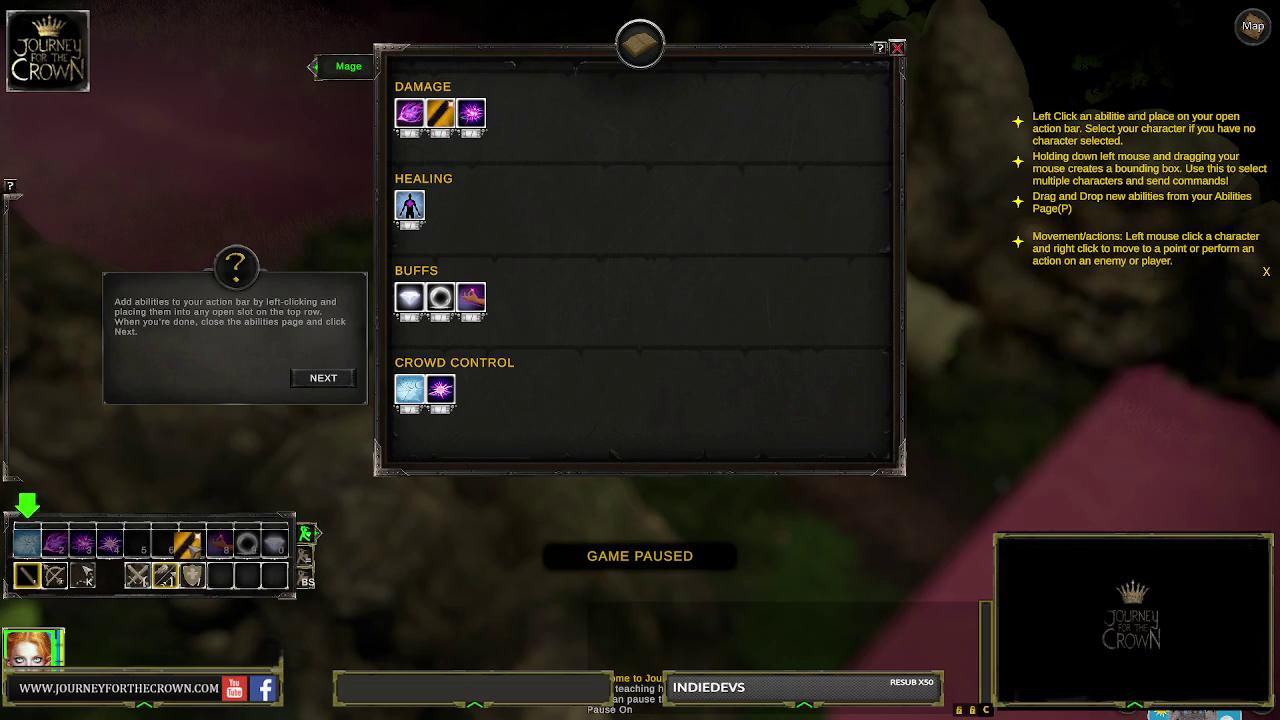
left_click(409, 206)
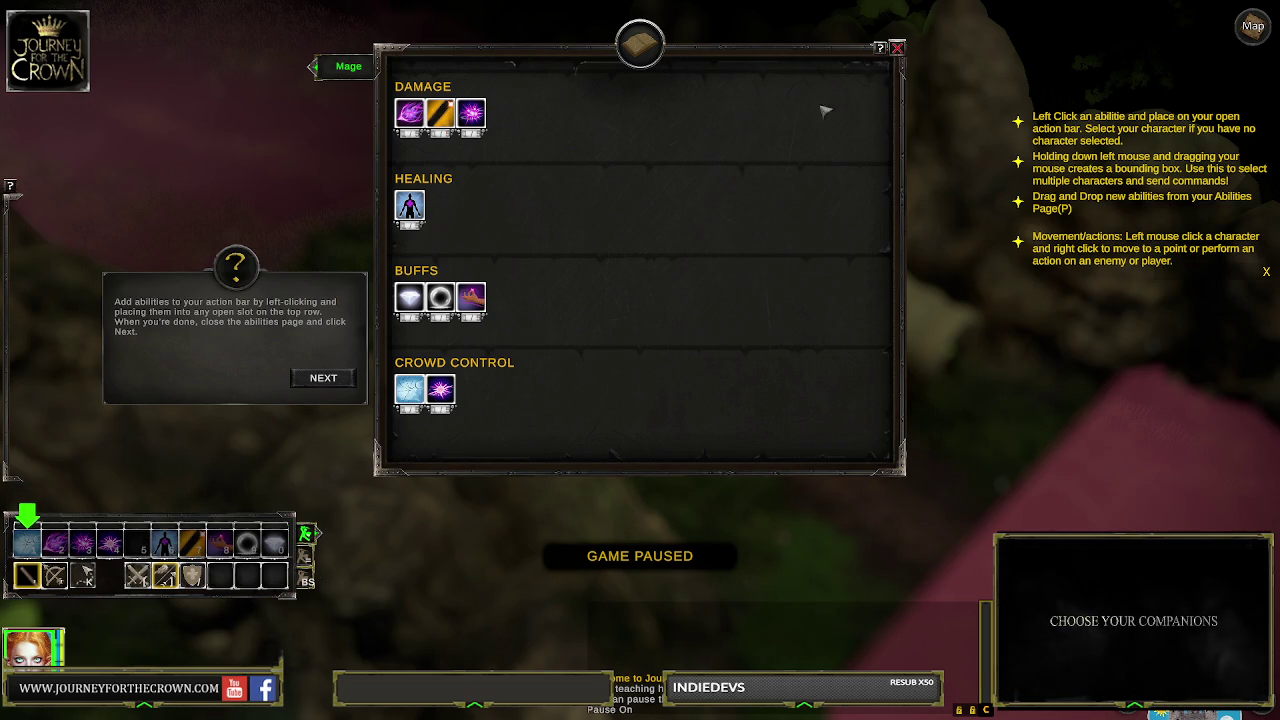
left_click(897, 48)
left_click(334, 377)
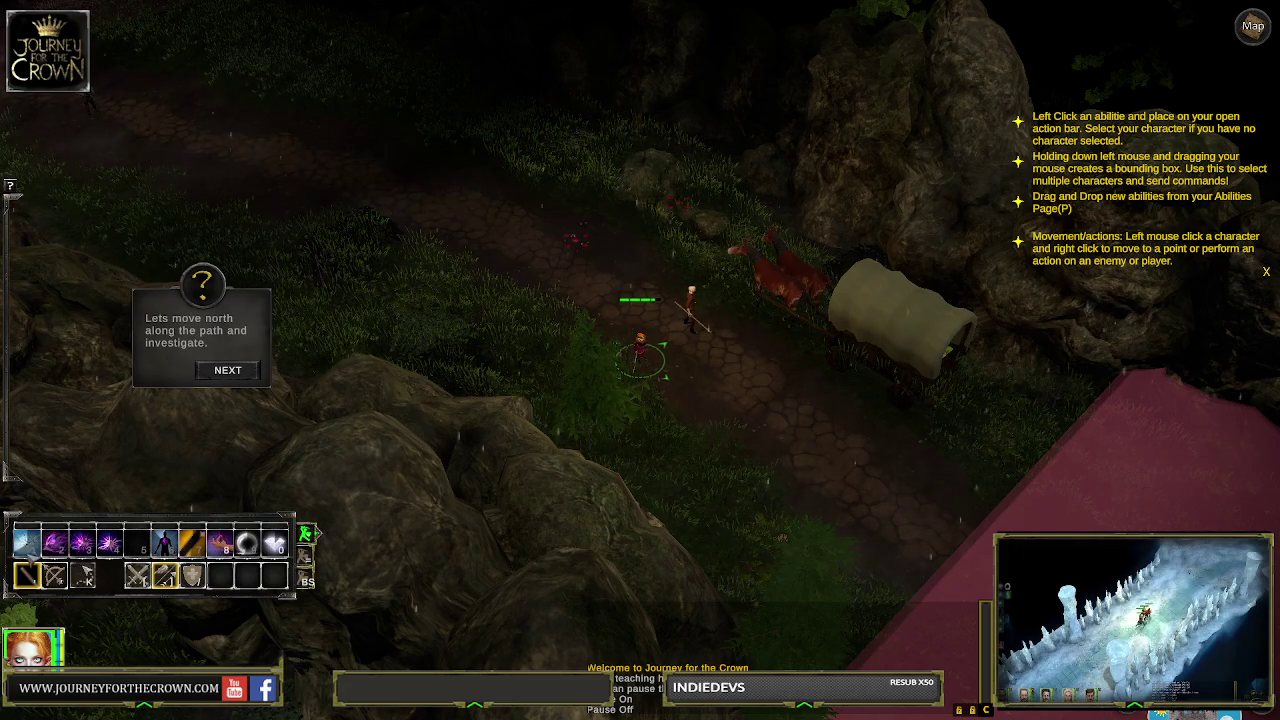
Cast Frozen, Diamond Skin and Meditation to shield the mage
mouse_move(33, 550)
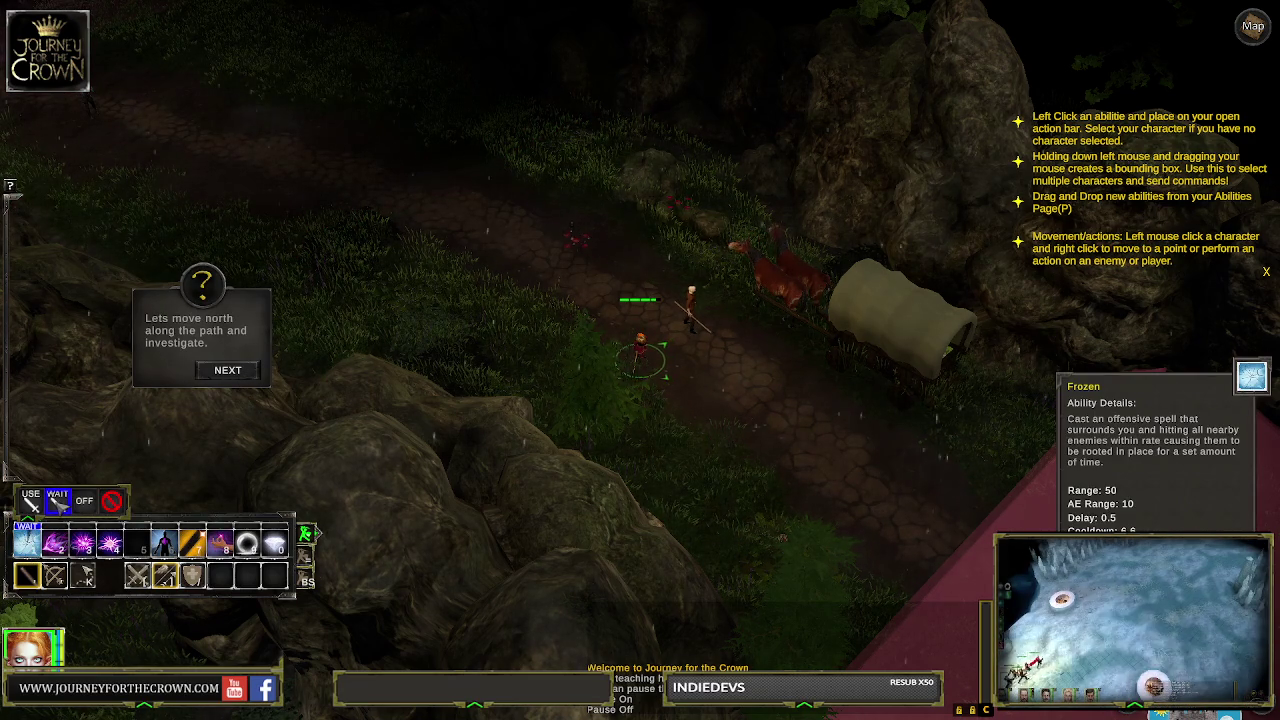
left_click(33, 550)
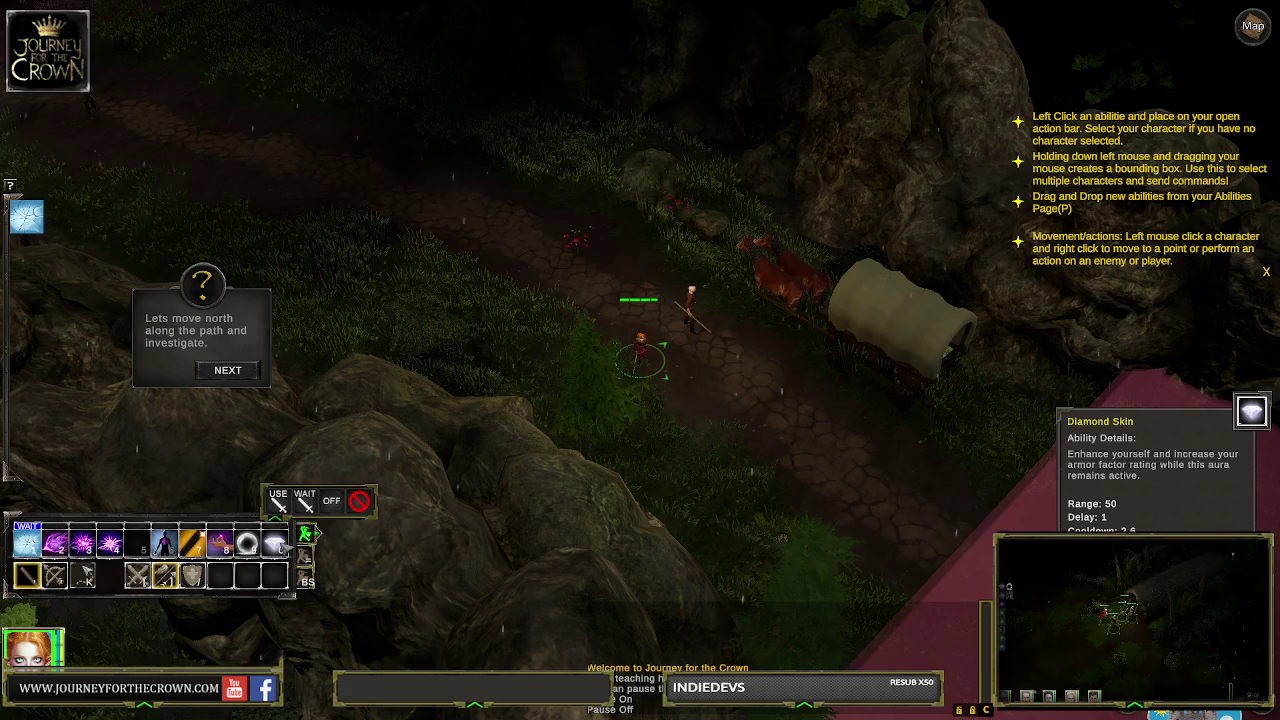
left_click(276, 545)
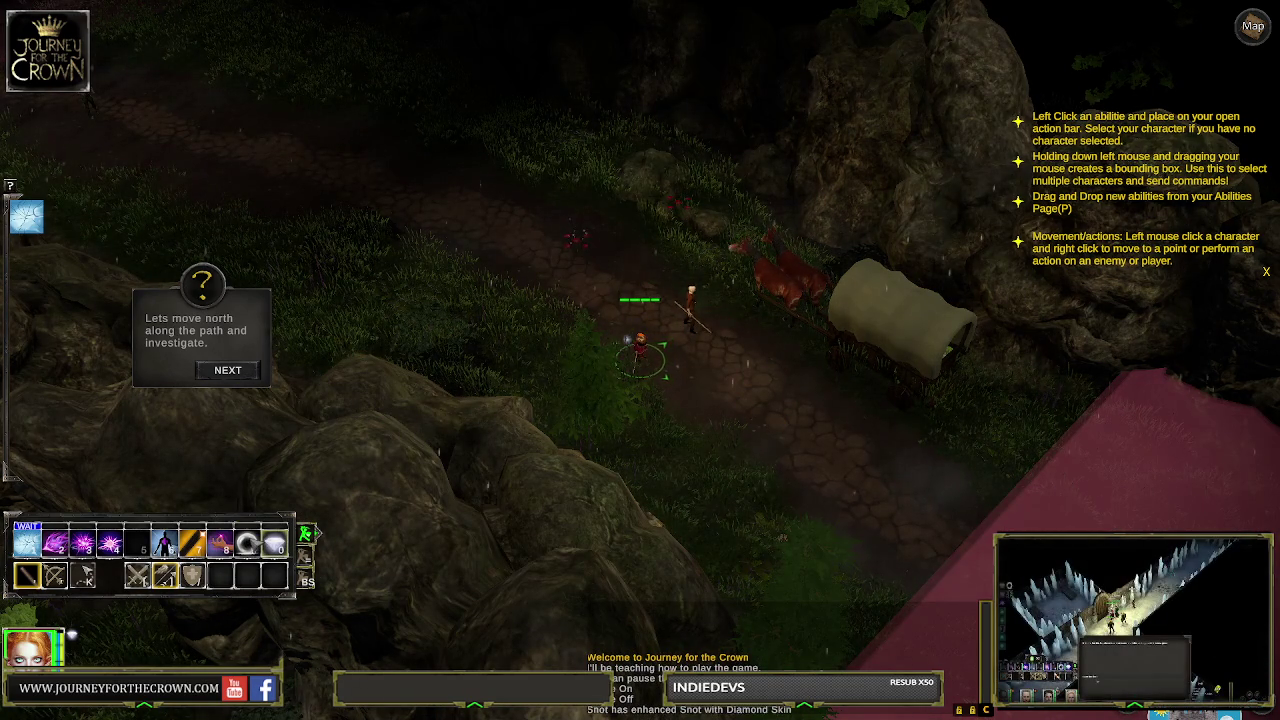
key("8")
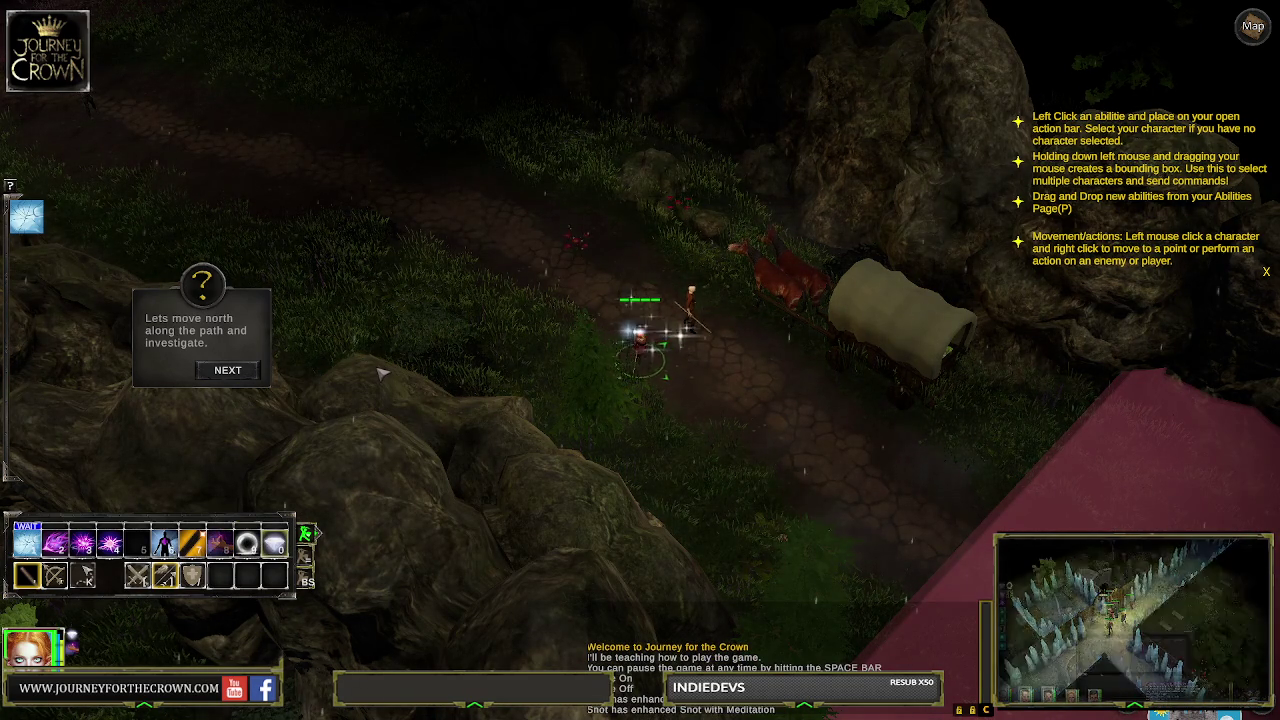
Walk the mage north, then northwest along the forest path
right_click(527, 279)
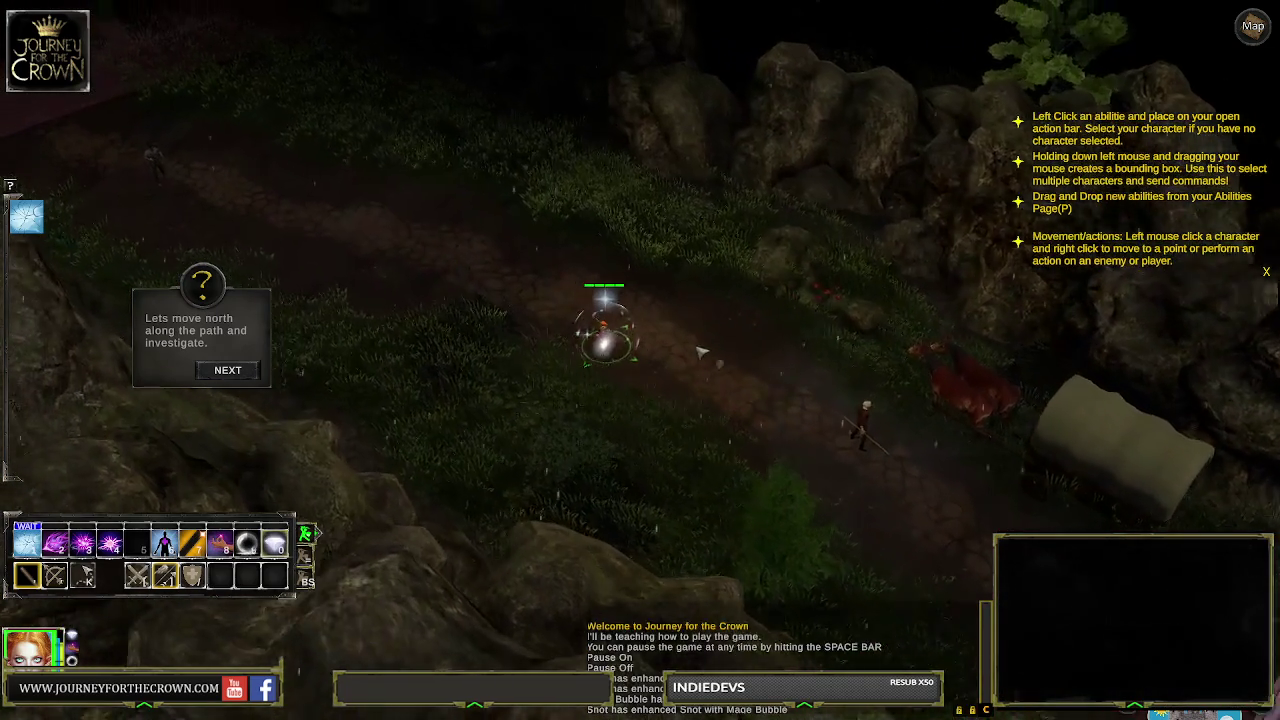
right_click(829, 443)
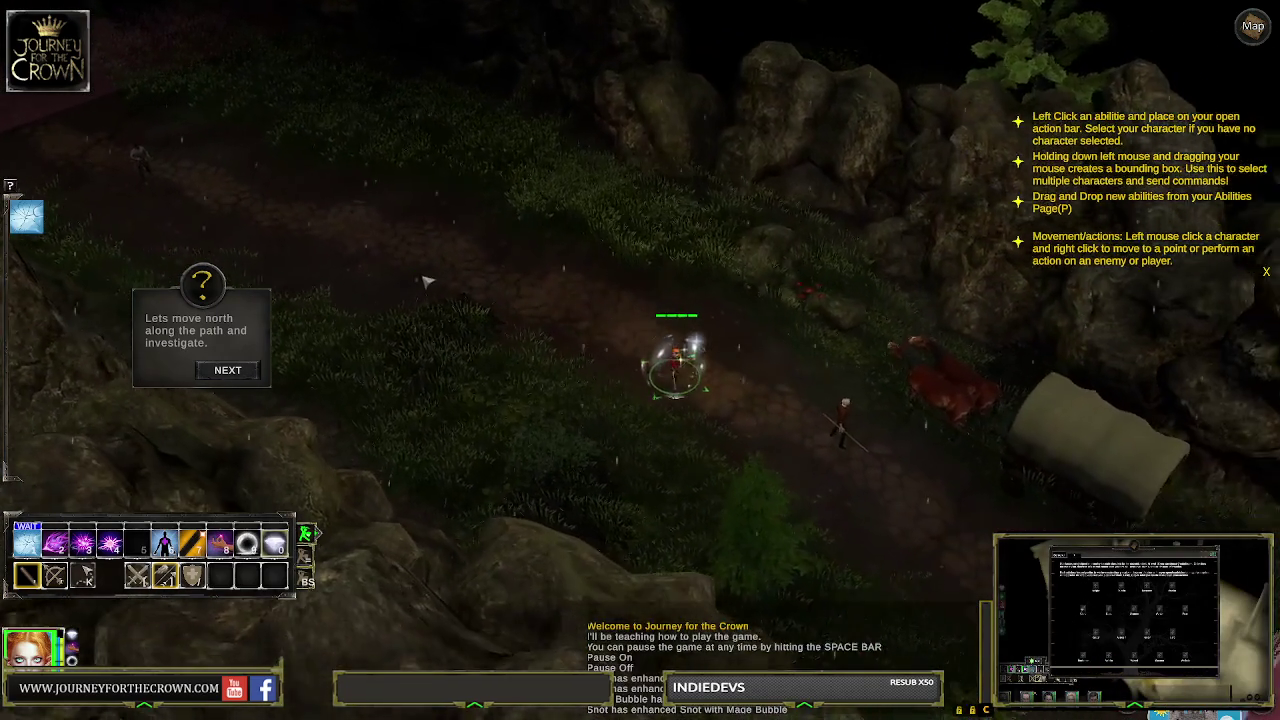
right_click(408, 271)
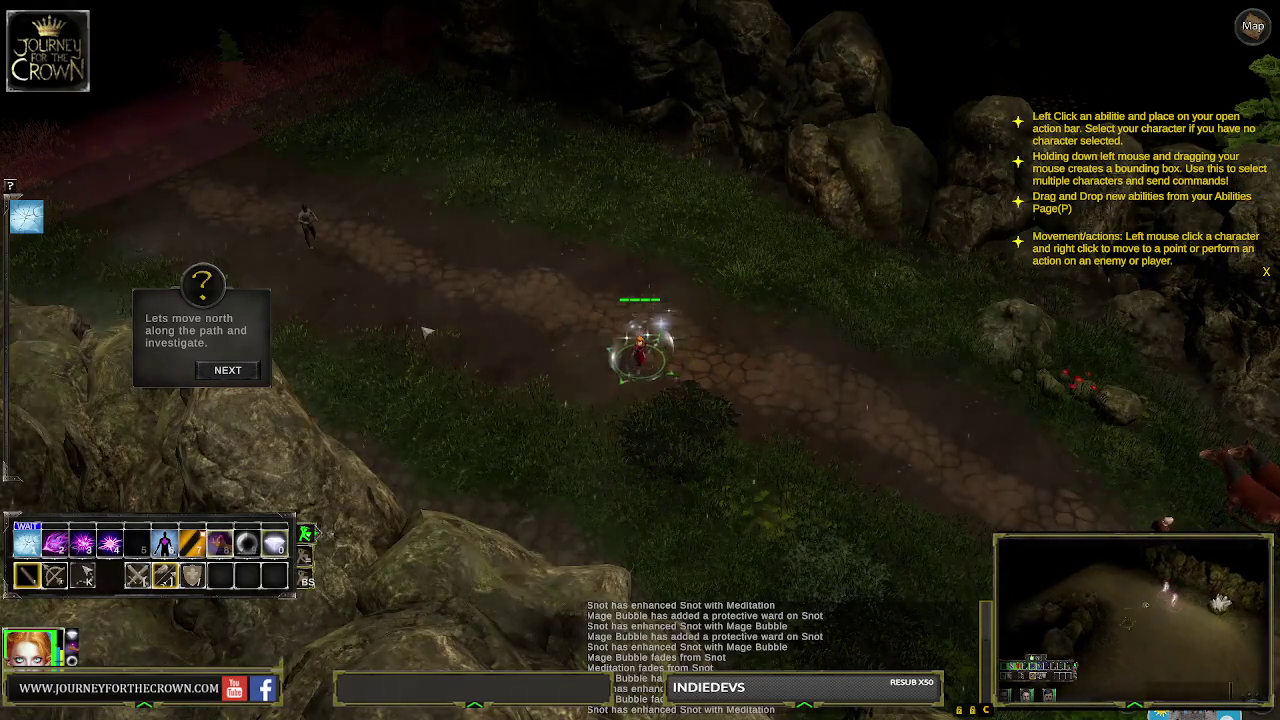
Attempt Staff Strike several times, then investigate the corpse figure on the path
key("8")
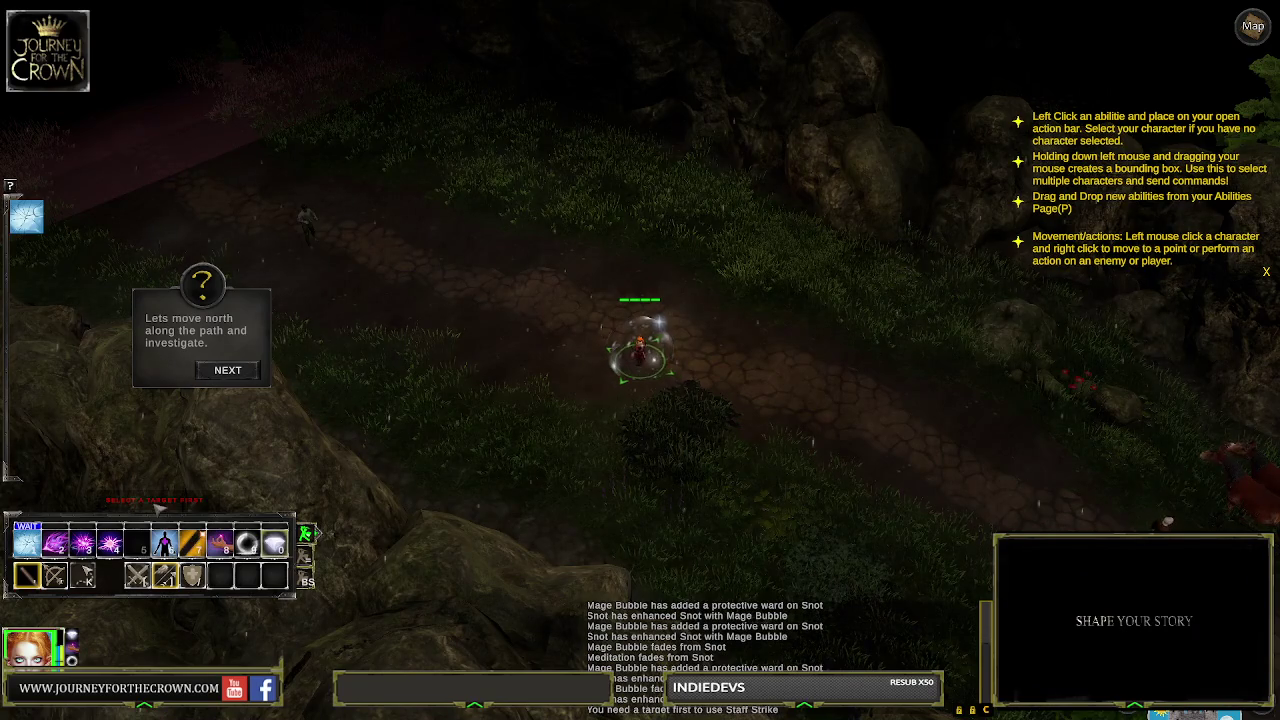
key("7")
key("7")
key("7")
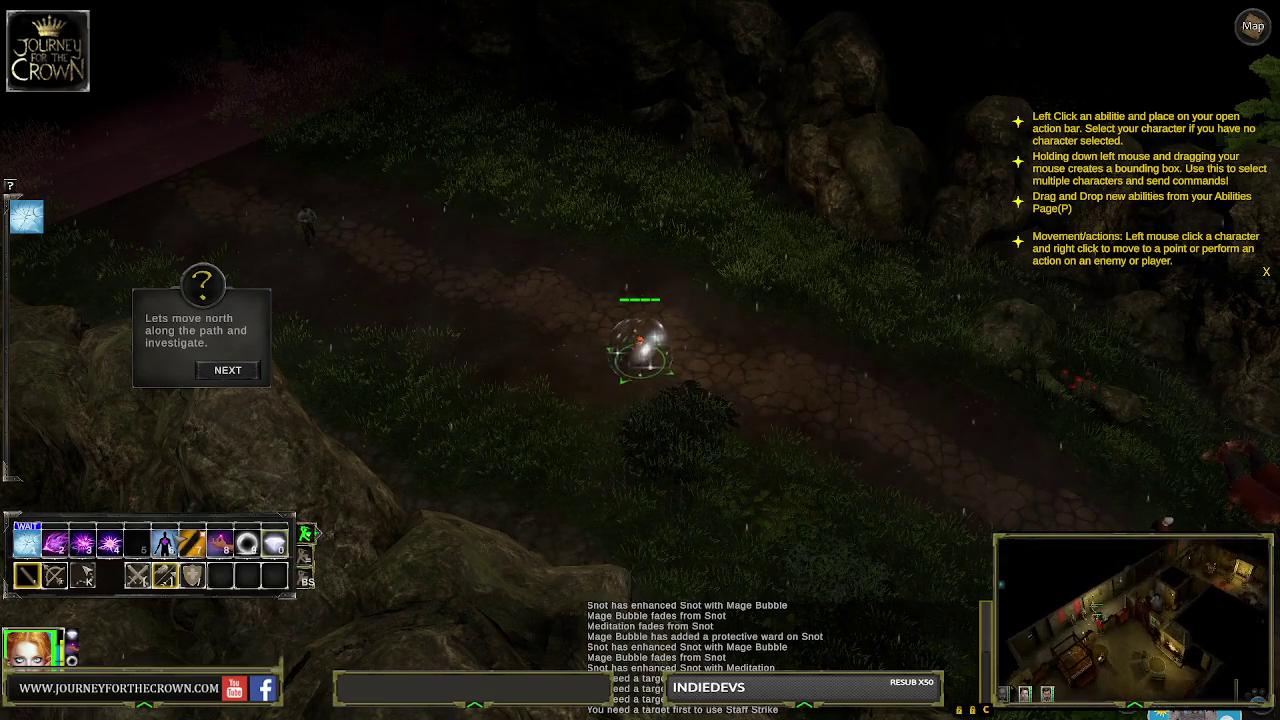
key("7")
key("7")
key("7")
key("7")
key("7")
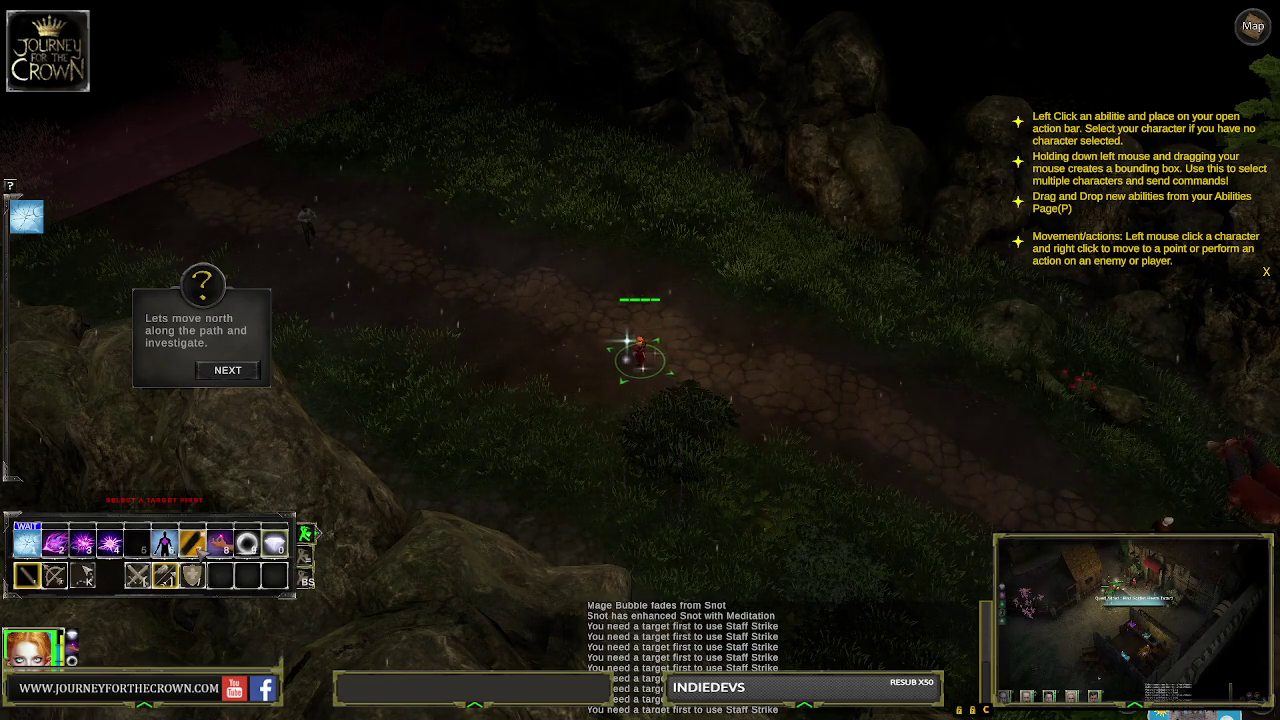
left_click(313, 226)
Dismiss the battle warning and step through the combat tutorial tips
left_click(500, 570)
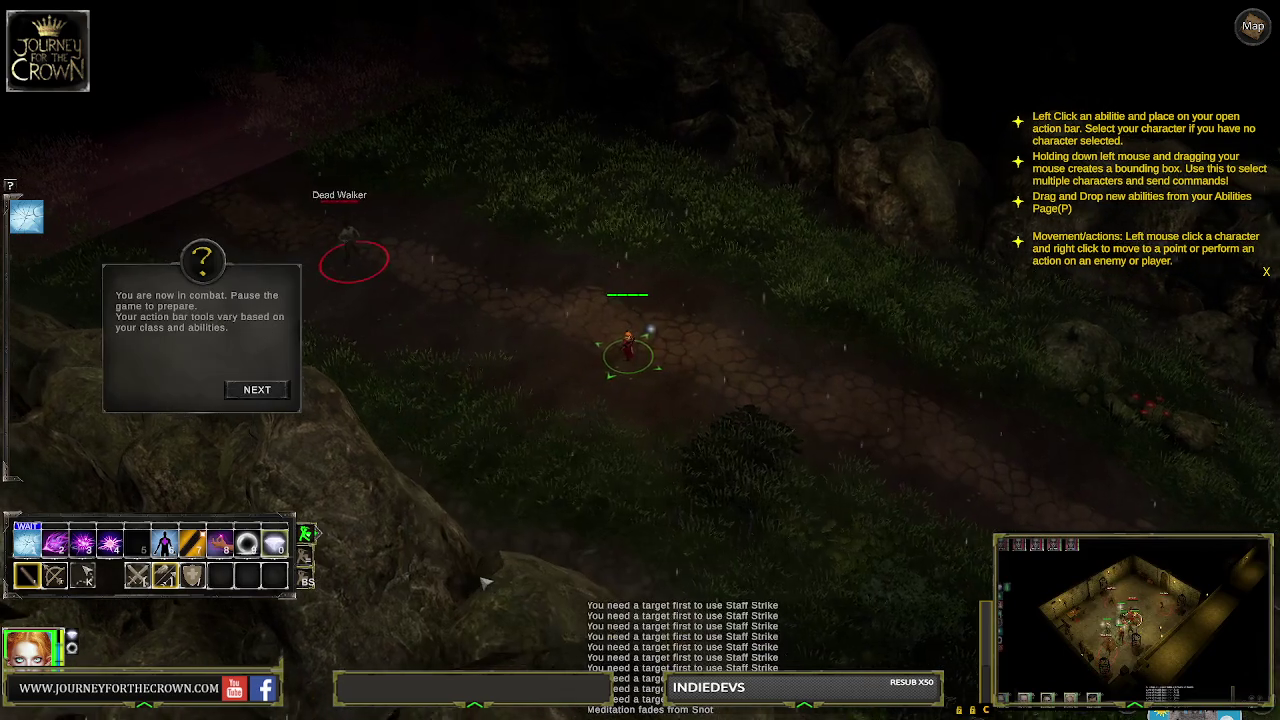
left_click(257, 388)
left_click(248, 452)
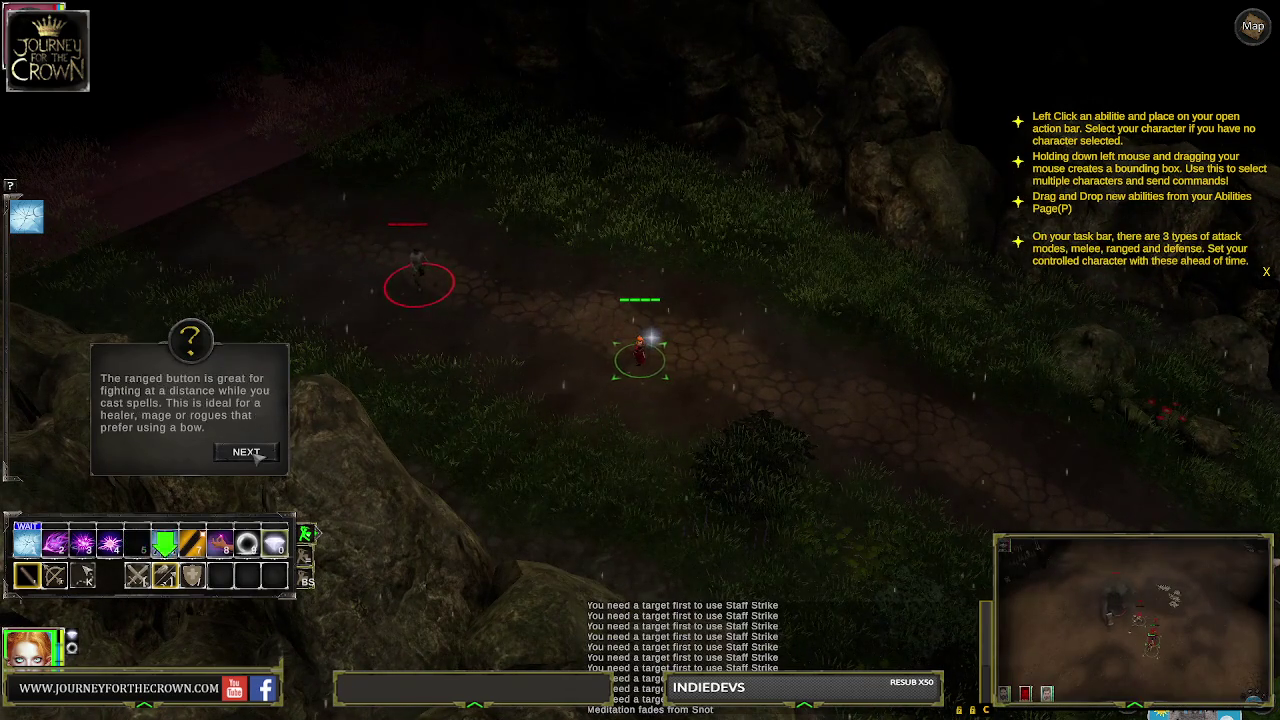
left_click(252, 455)
Move the mage in and attack the Dead Walker repeatedly until it falls
left_click(492, 309)
left_click(702, 418)
left_click(520, 300)
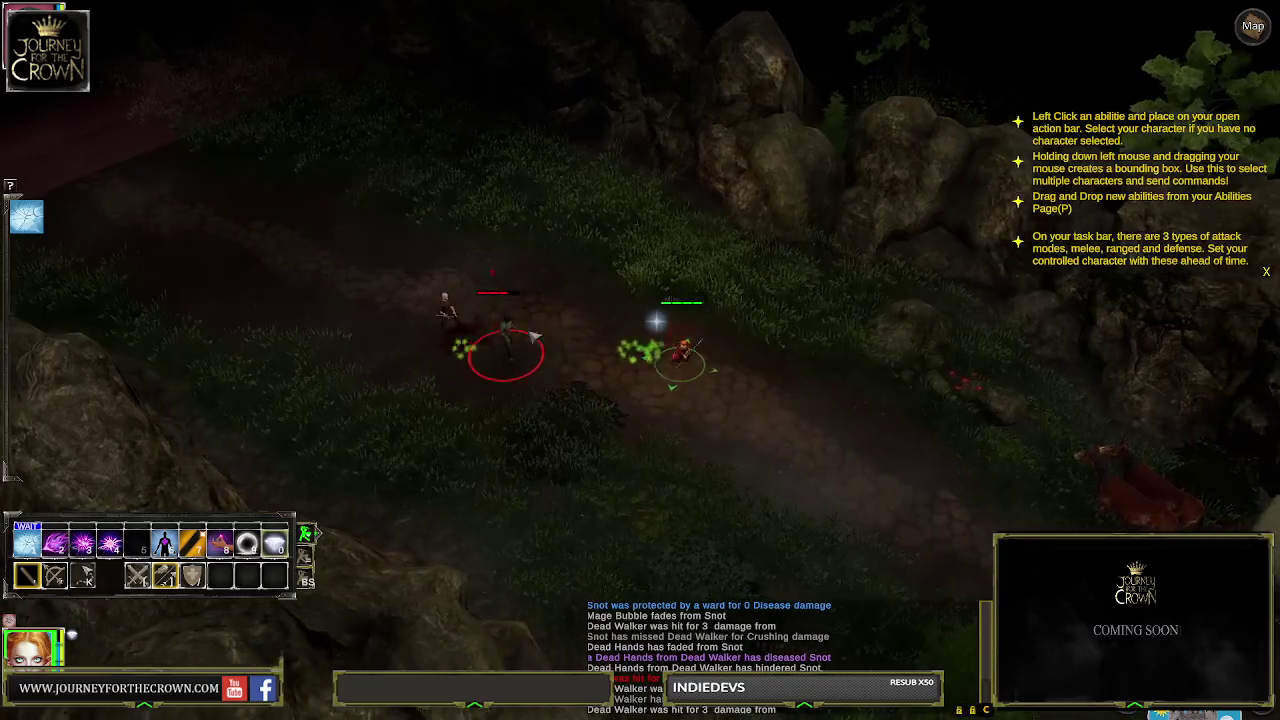
left_click(456, 330)
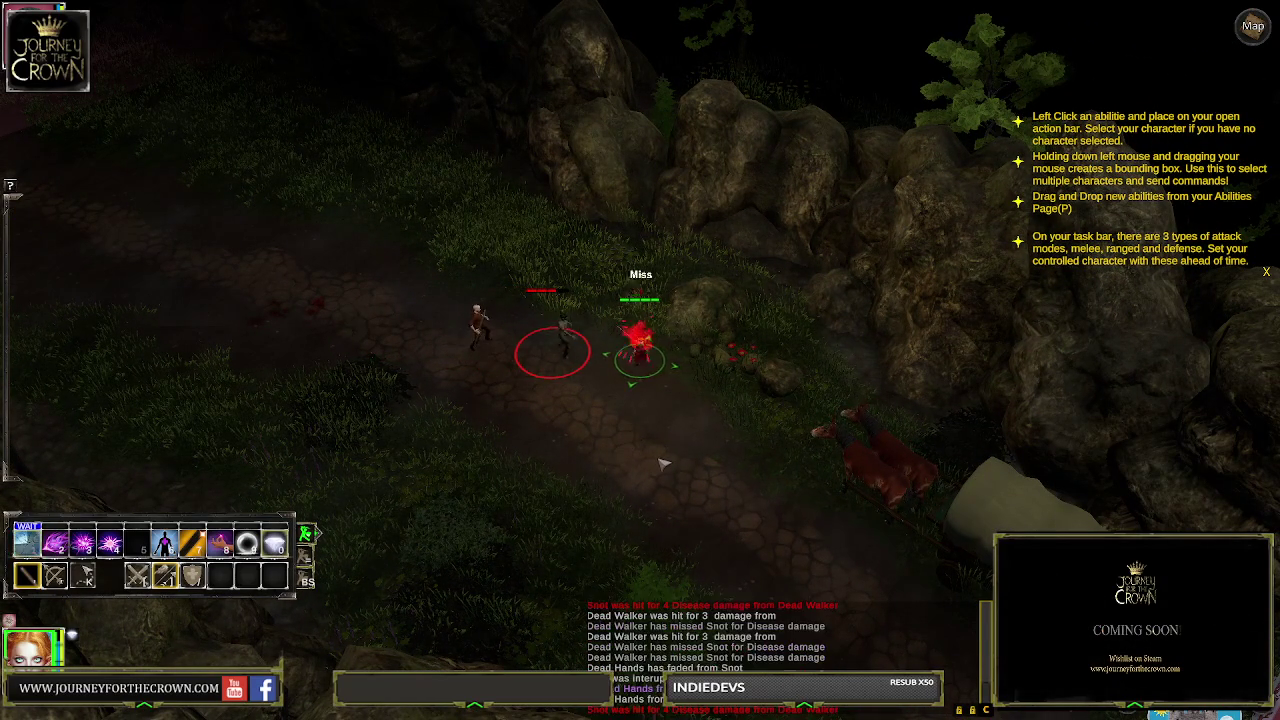
left_click(437, 420)
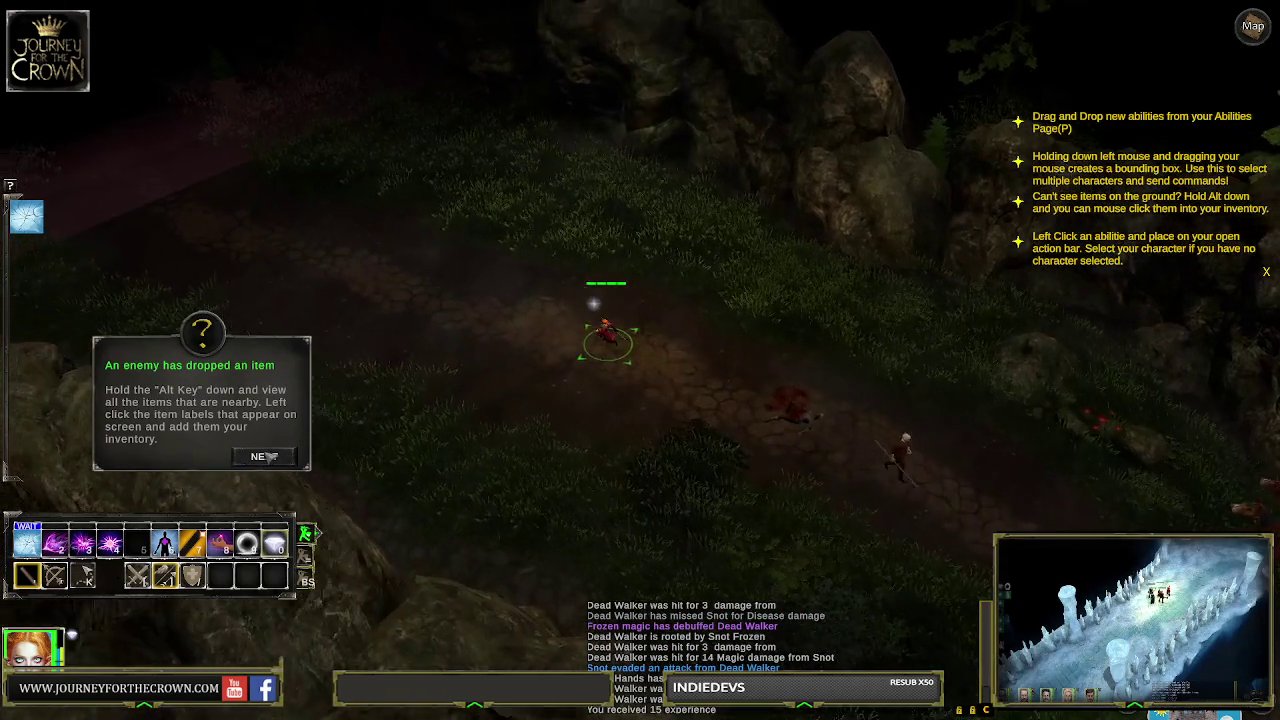
Close the dropped-item and Potions tutorials and walk the party up the path
left_click(264, 456)
left_click(264, 456)
left_click(264, 456)
left_click(318, 250)
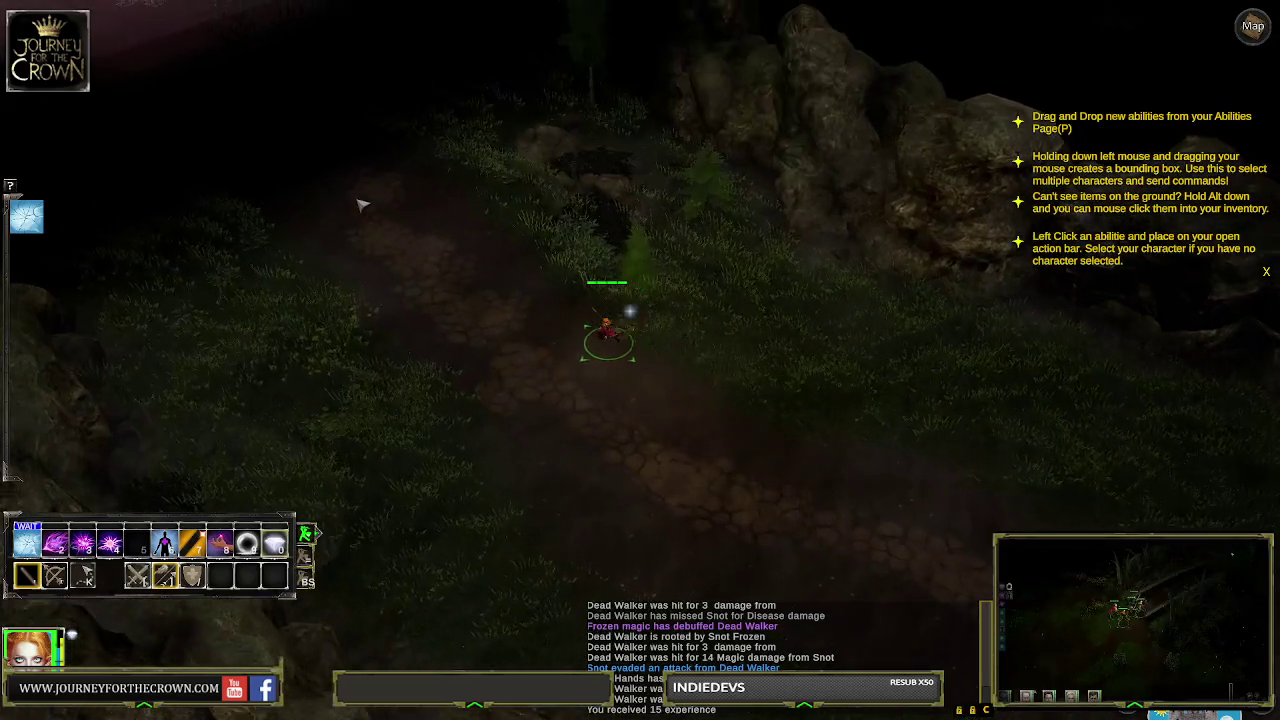
left_click(455, 175)
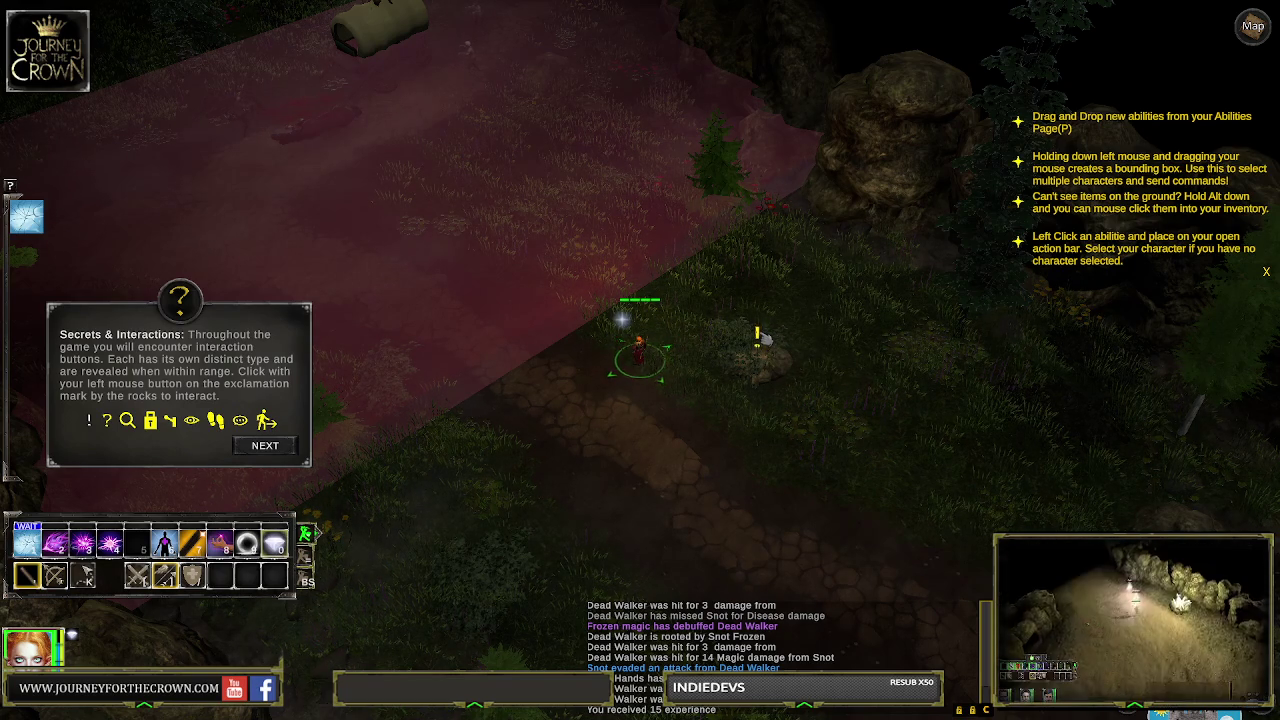
Inspect the glimmering roadside rocks to discover the Firm Belt of Vitals
left_click(760, 334)
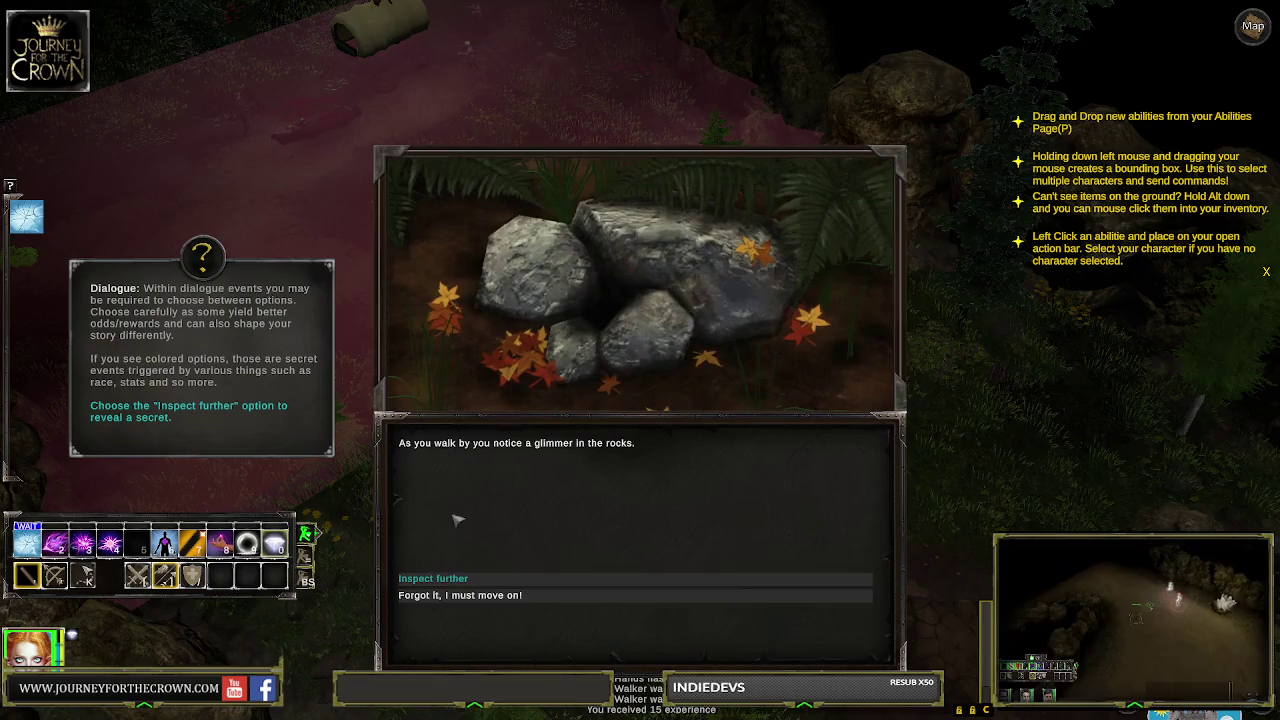
left_click(470, 578)
left_click(456, 585)
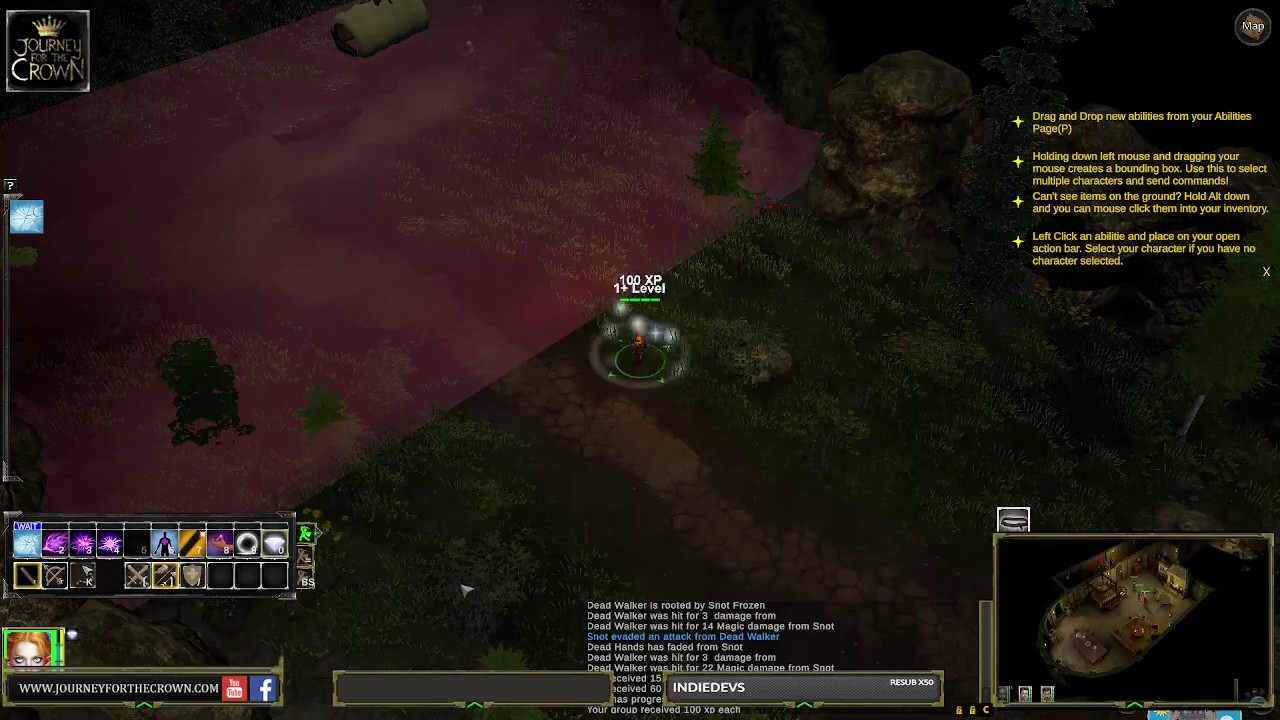
Equip the Firm Belt of Vitals in the mage's belt slot from the inventory
key("i")
mouse_move(706, 111)
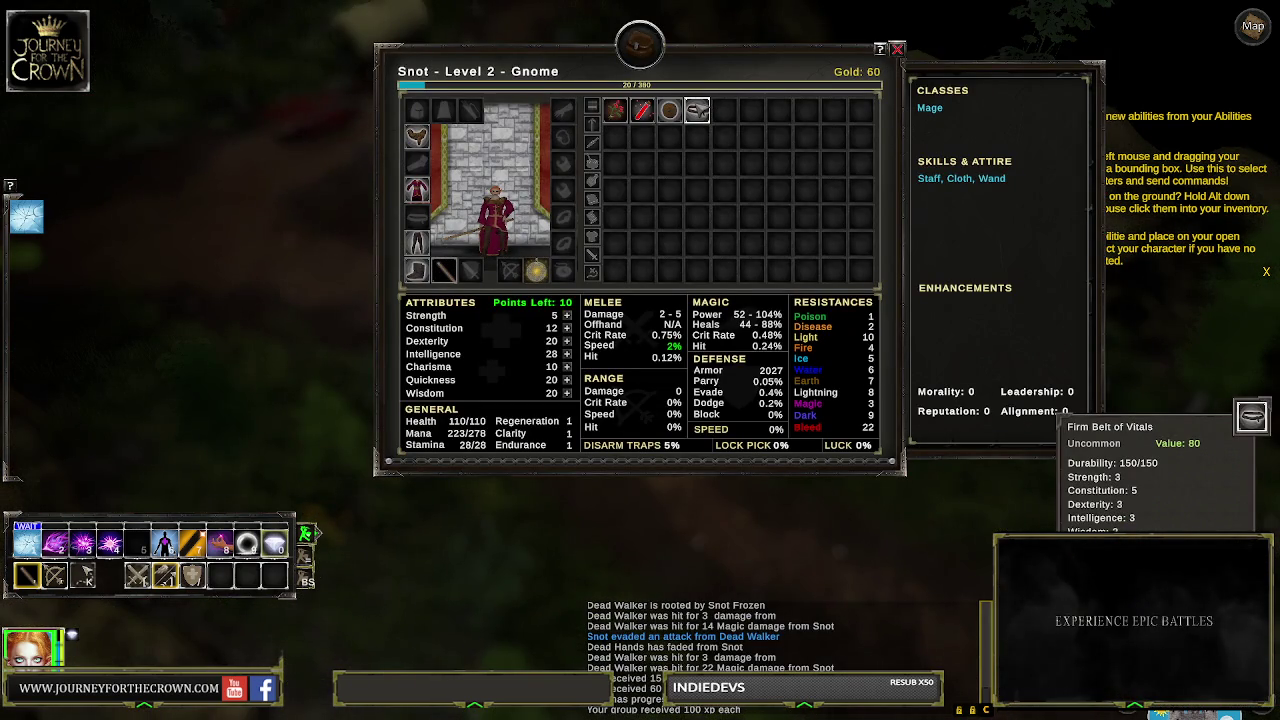
left_click_drag(697, 110, 417, 216)
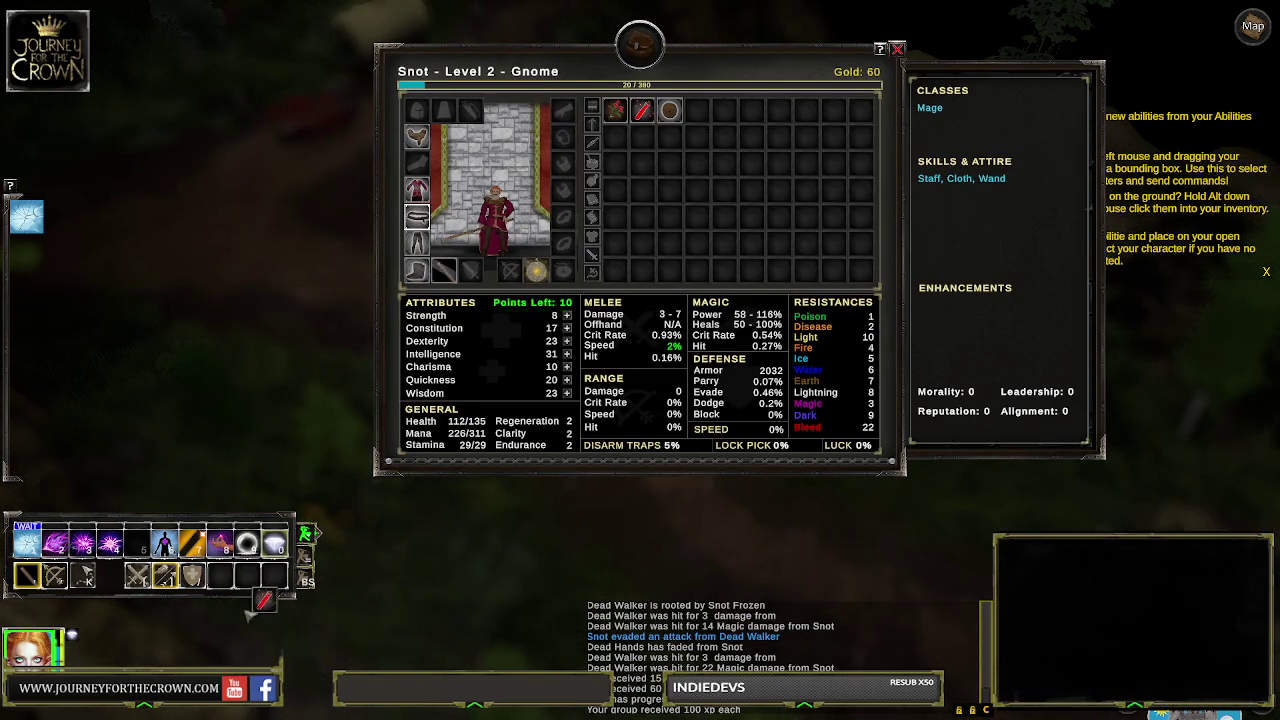
left_click(884, 48)
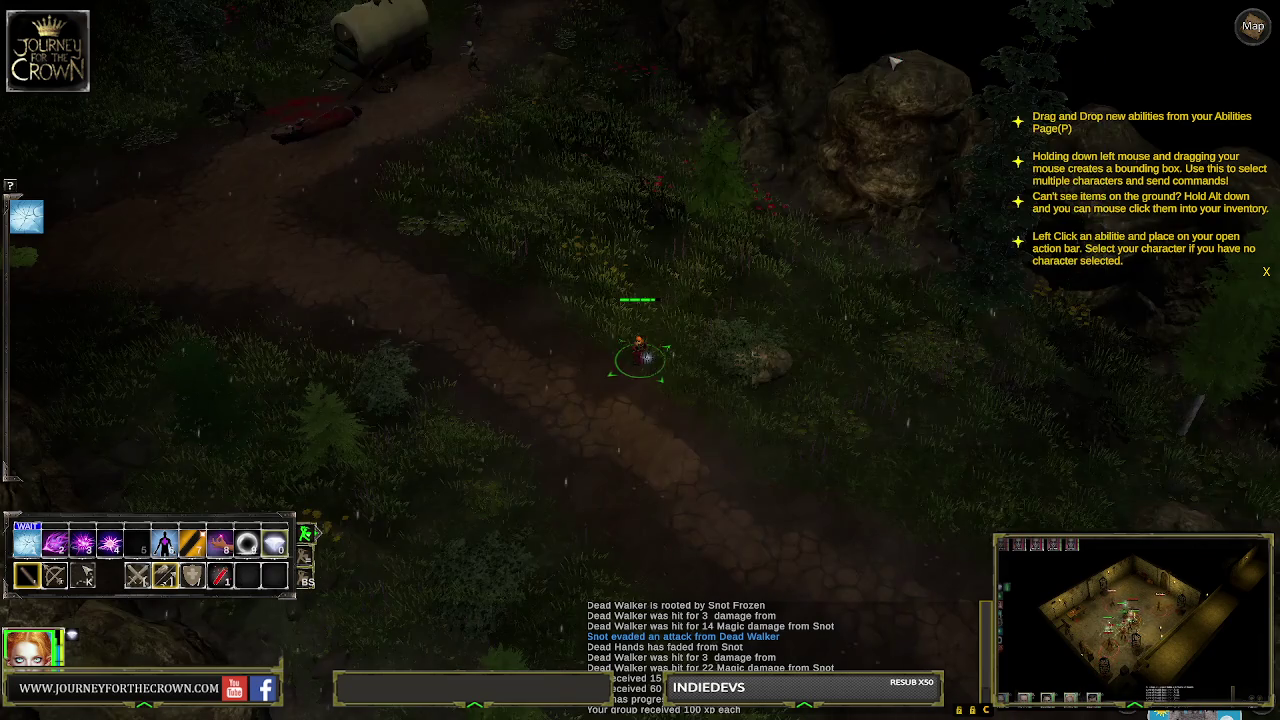
Approach the wagon and agree to help the stranded healer, starting the battle
left_click(487, 124)
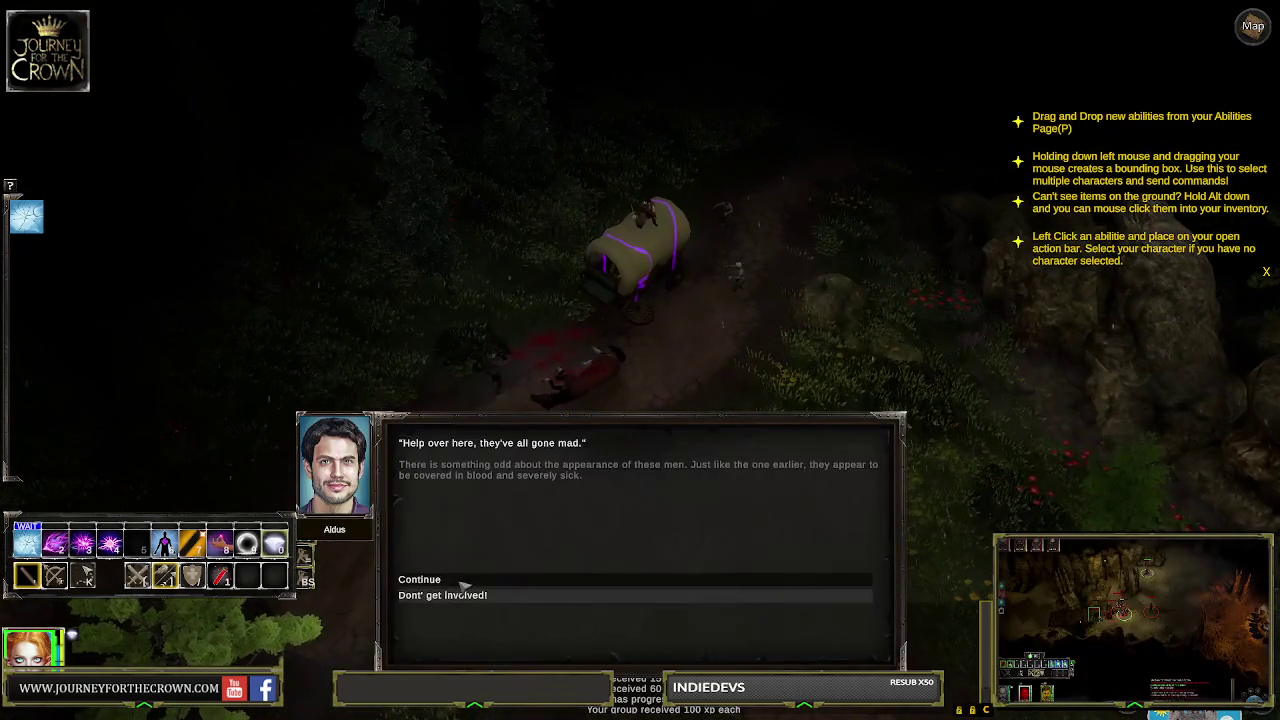
left_click(440, 580)
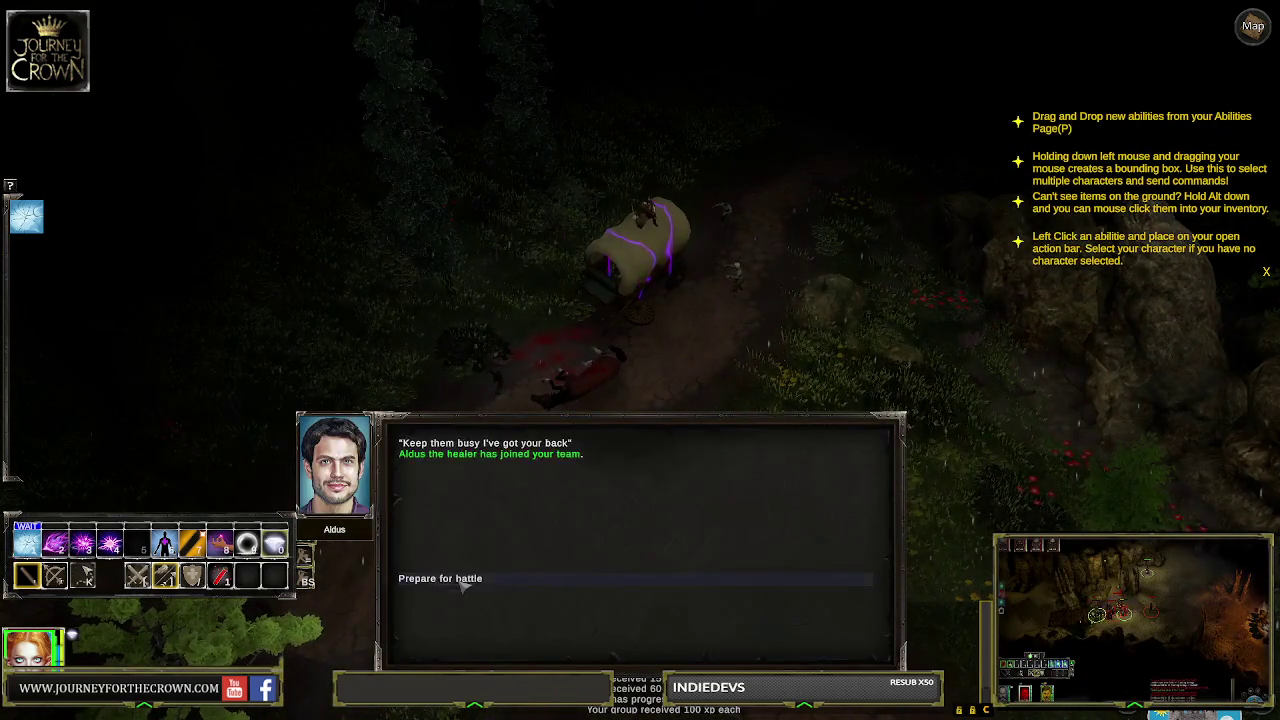
left_click(463, 580)
Select the mage, cast a frost area spell and a magic attack on the Dead Walkers
left_click(494, 300)
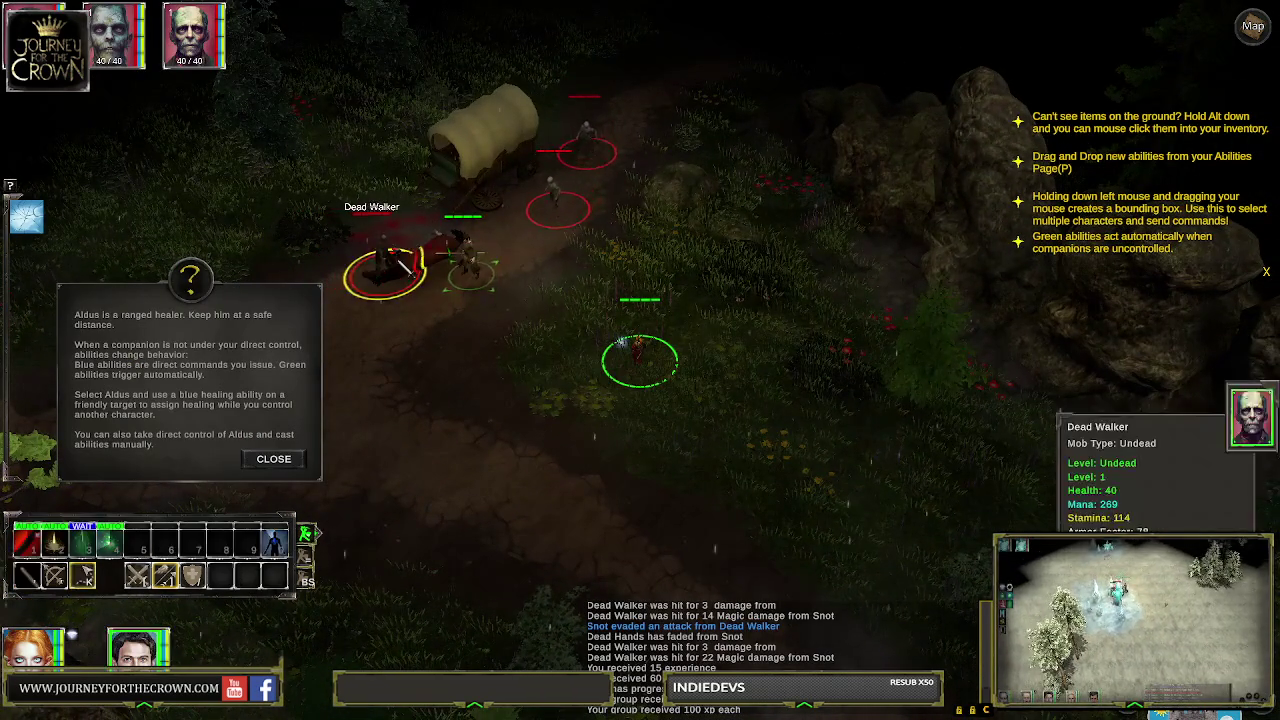
left_click_drag(637, 425, 637, 425)
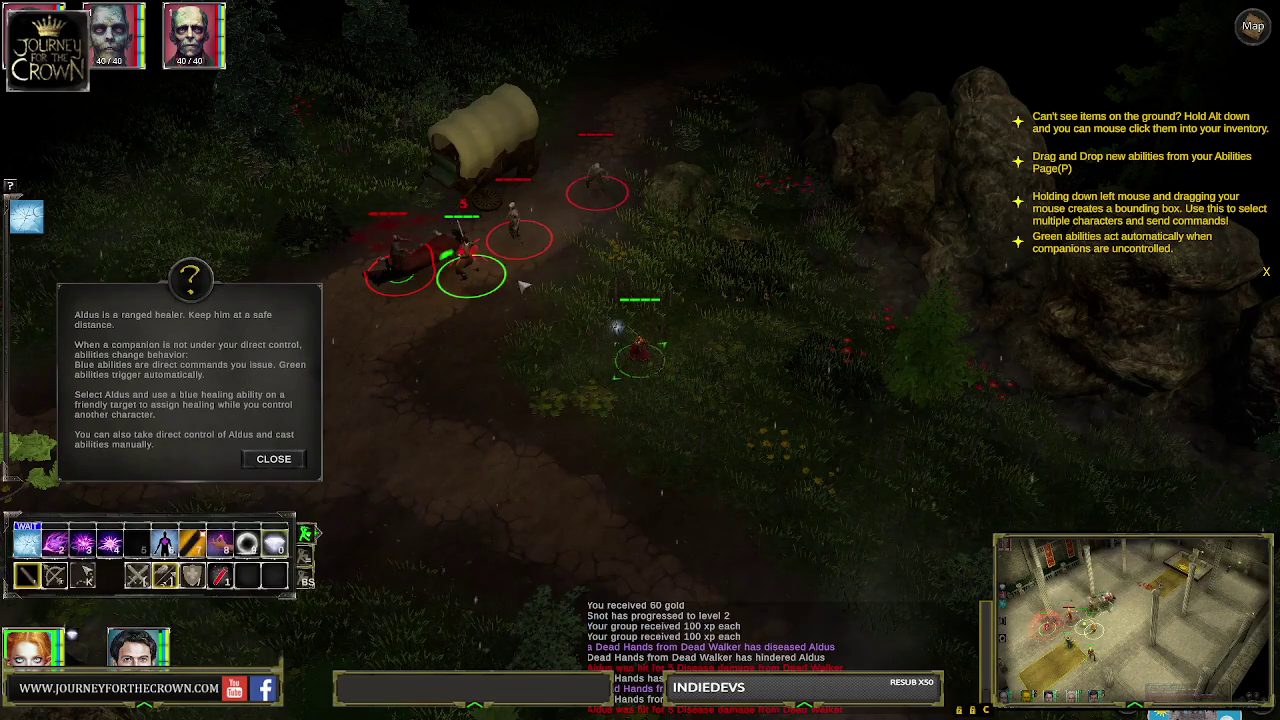
left_click(610, 345)
left_click(612, 436)
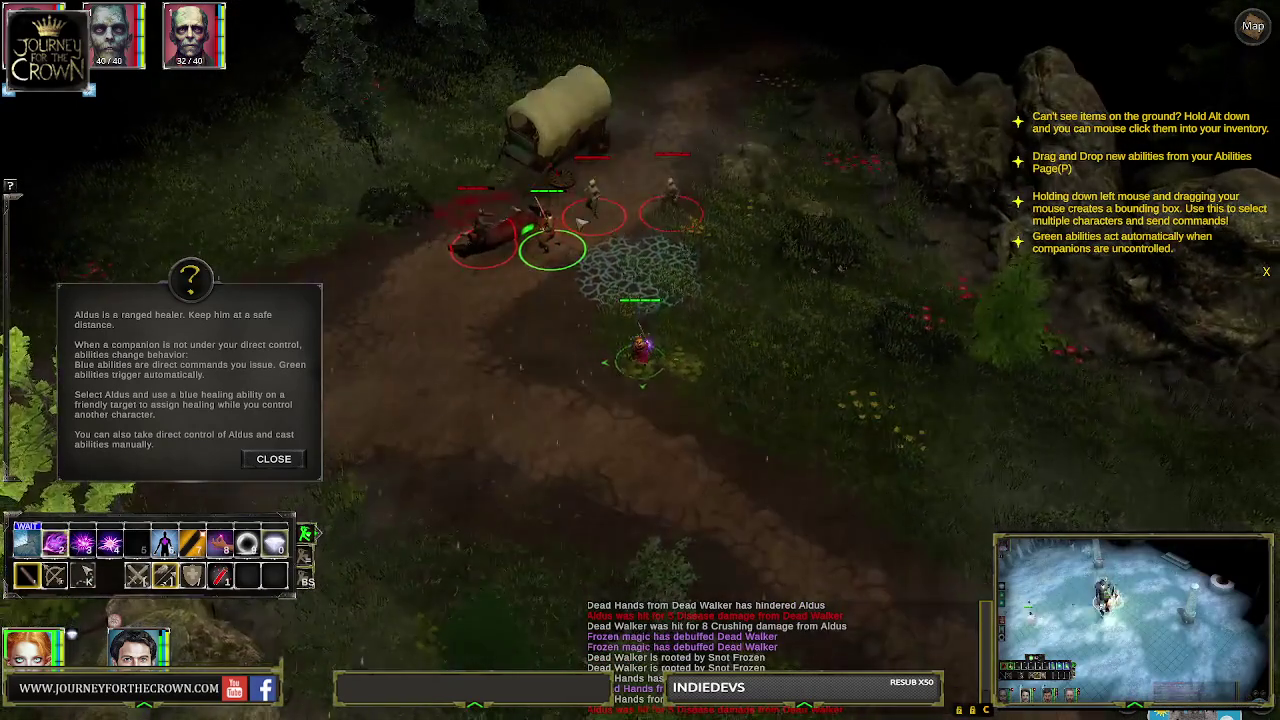
left_click(671, 192)
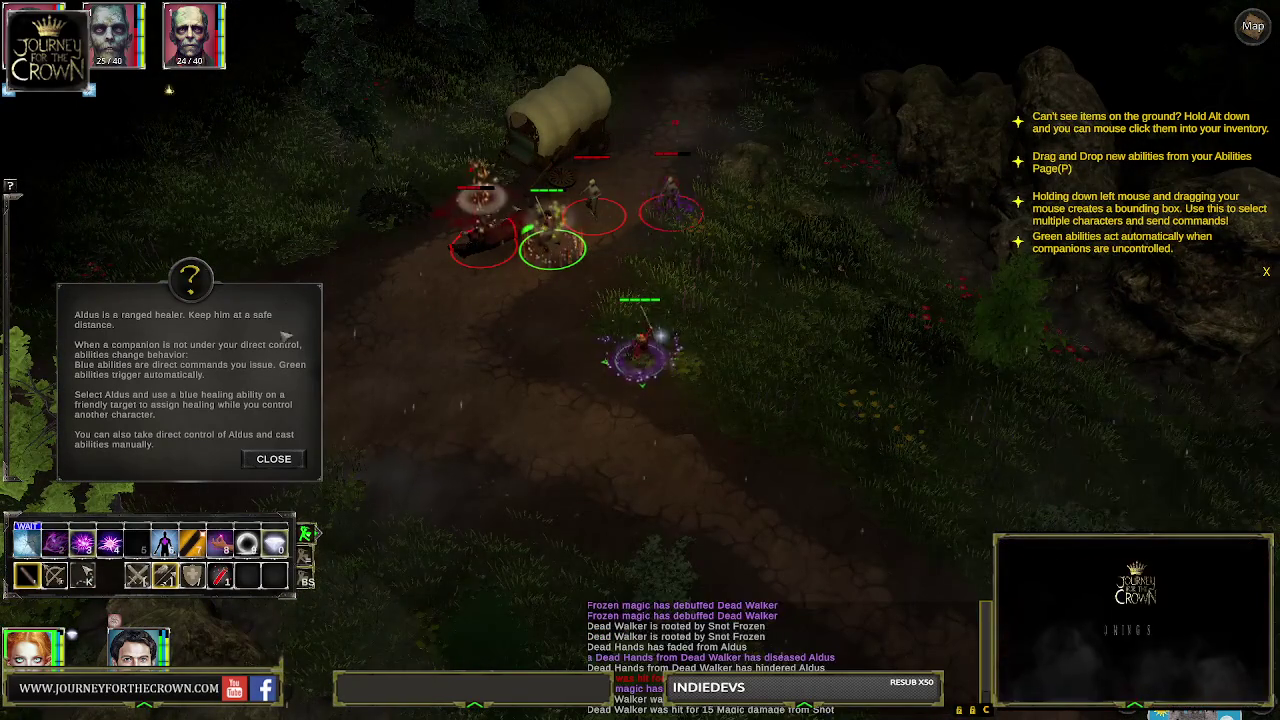
left_click(278, 464)
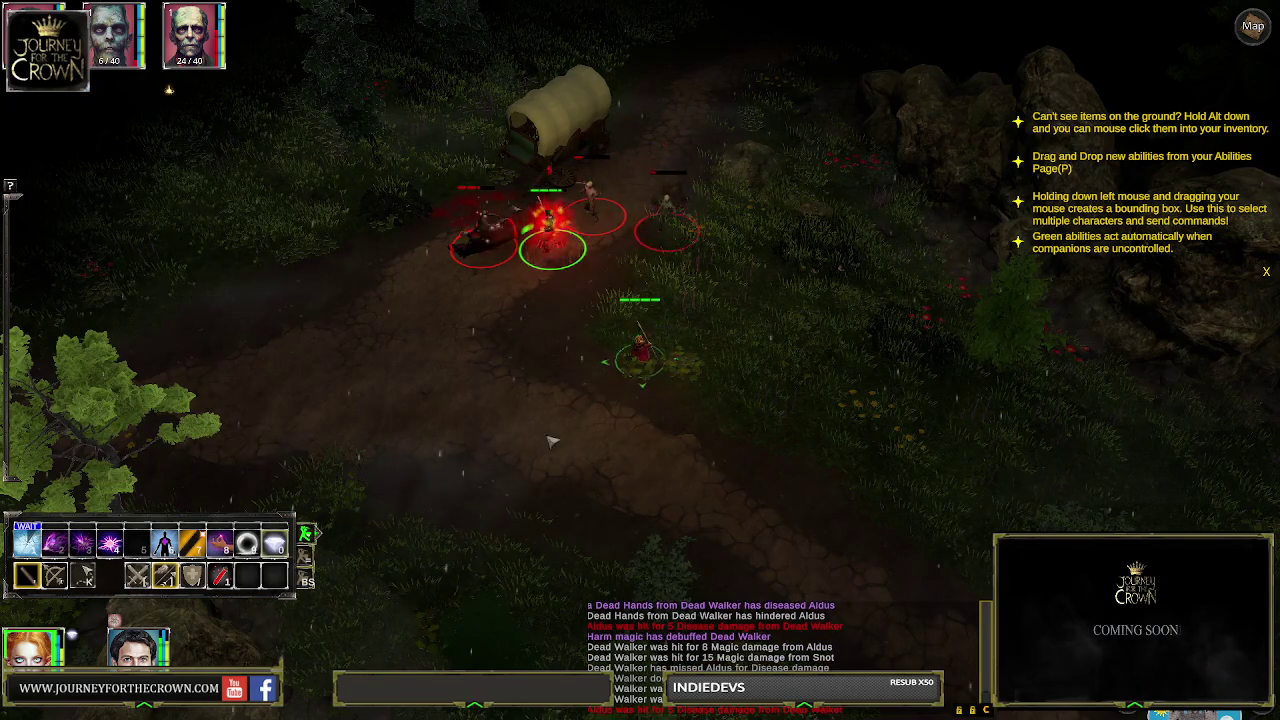
Reposition the mage around the fight and root a nearby Dead Walker with frost
left_click(551, 434)
left_click(694, 297)
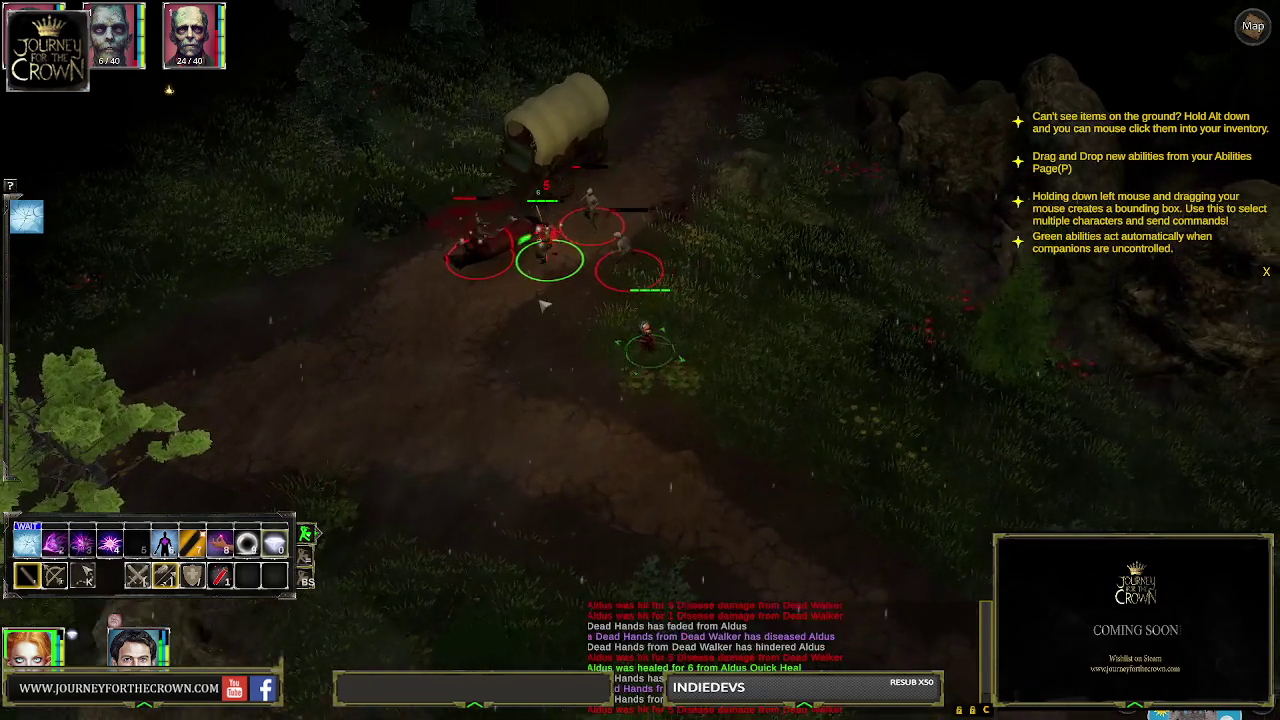
left_click(537, 309)
left_click(543, 420)
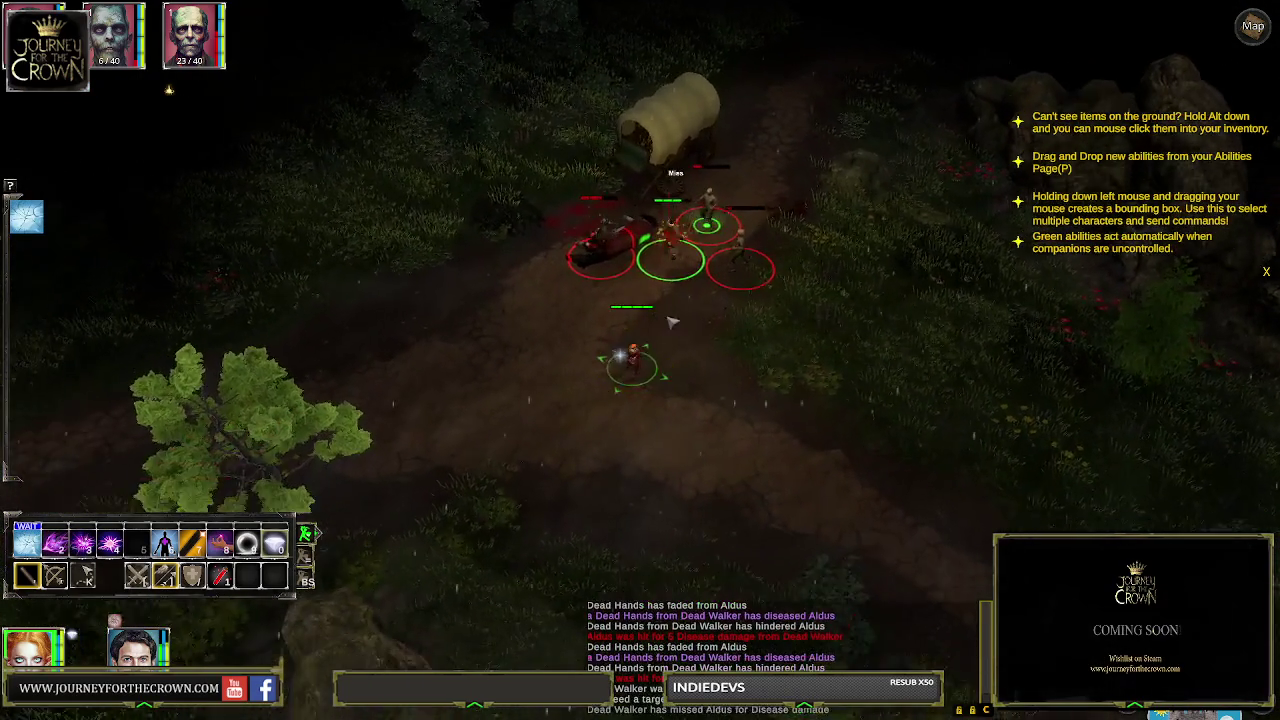
left_click(620, 360)
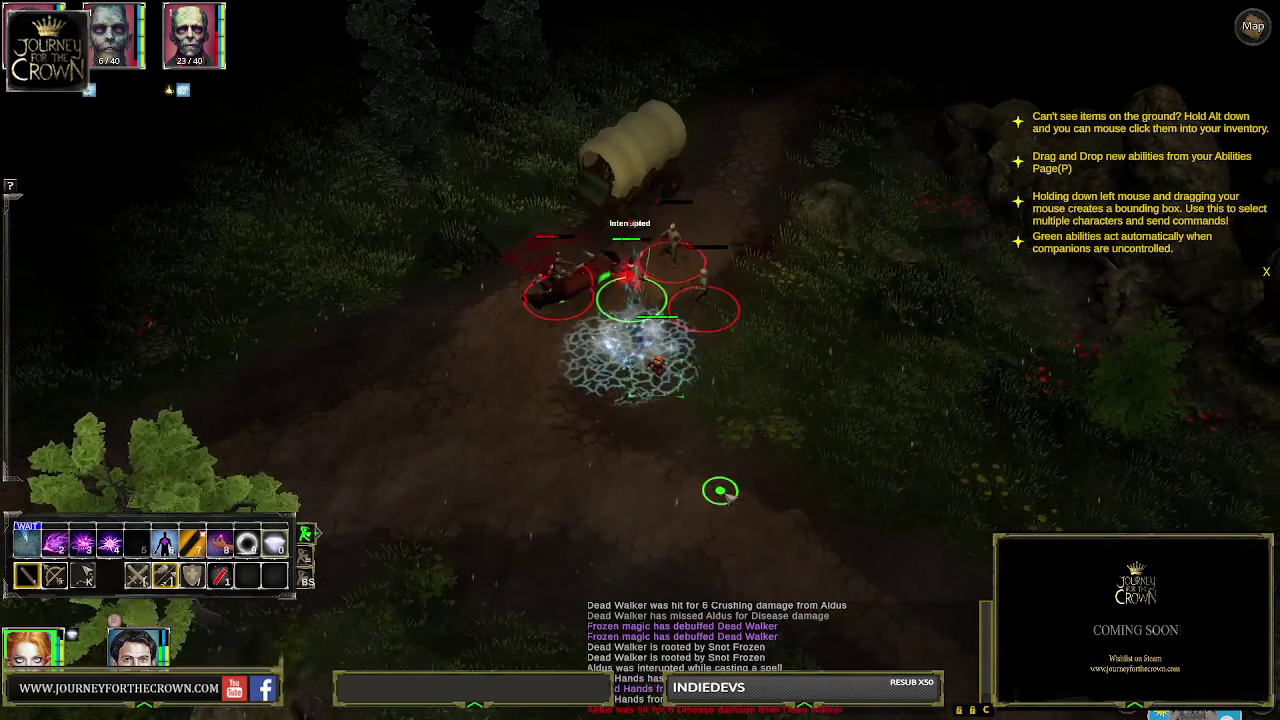
left_click(700, 465)
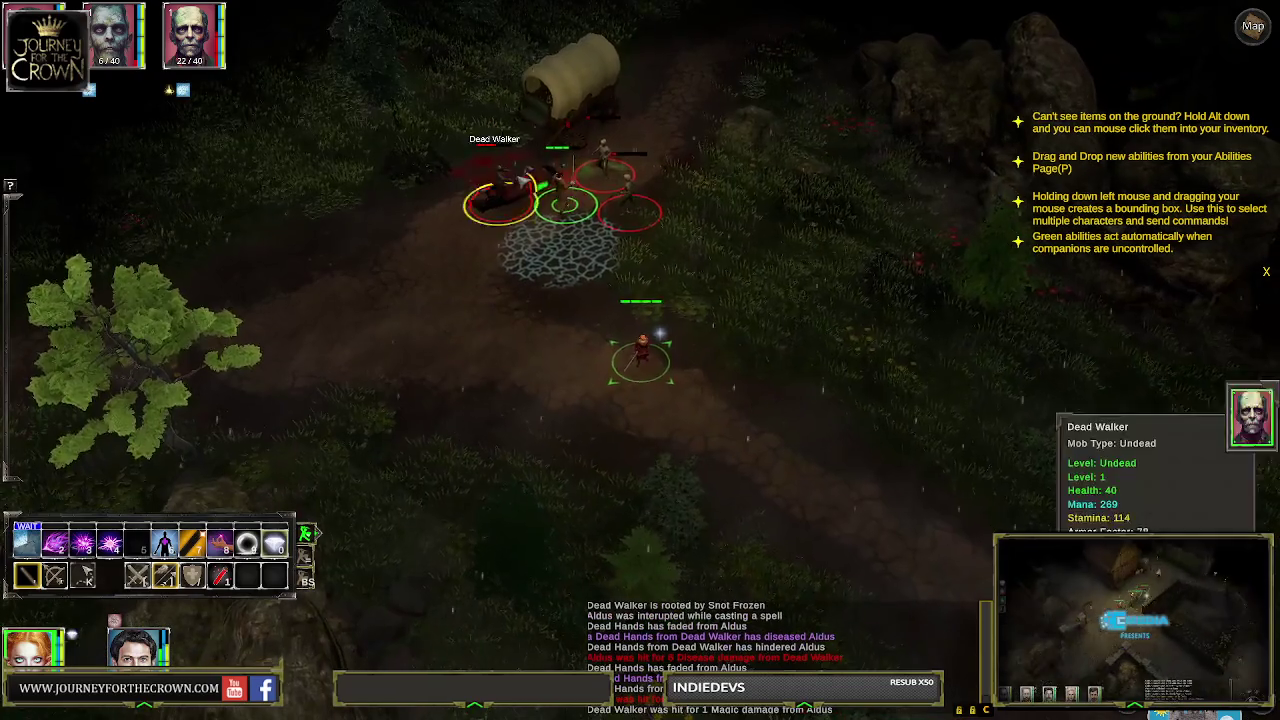
left_click(640, 358)
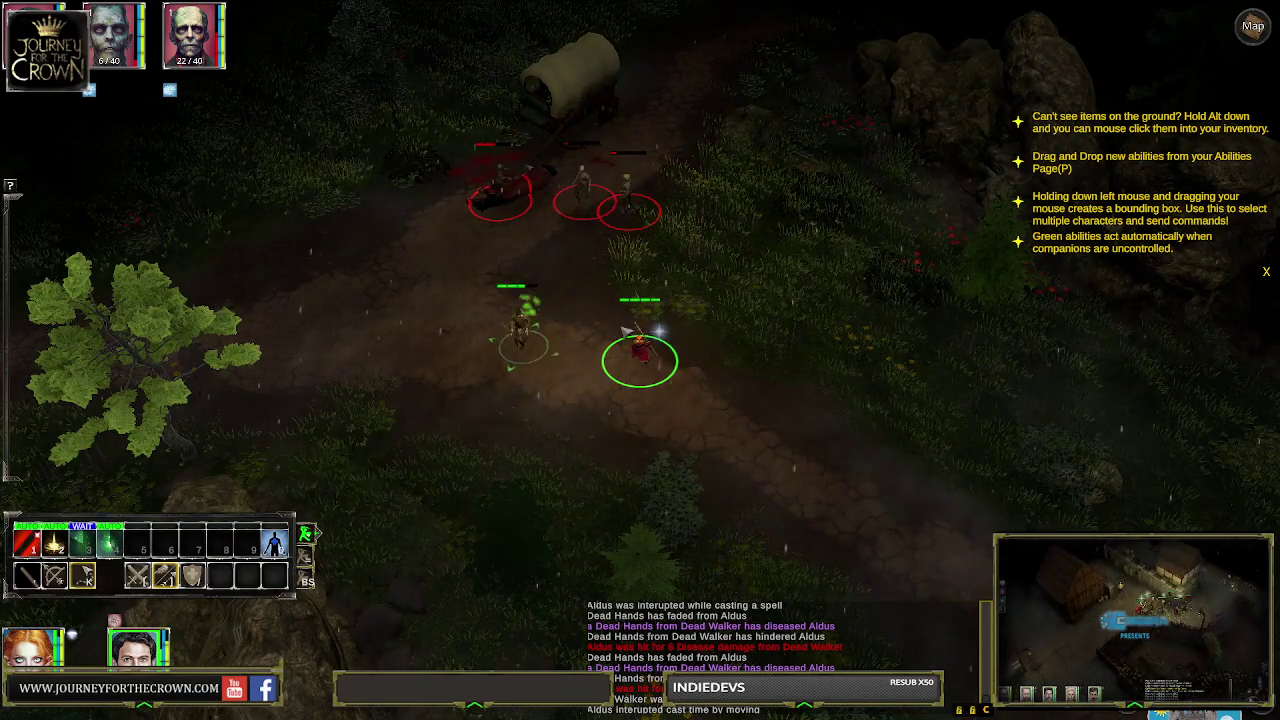
Pause with Space, order an attack on the middle Dead Walker, unpause and cast ice
key("space")
left_click_drag(587, 303, 672, 406)
left_click(593, 238)
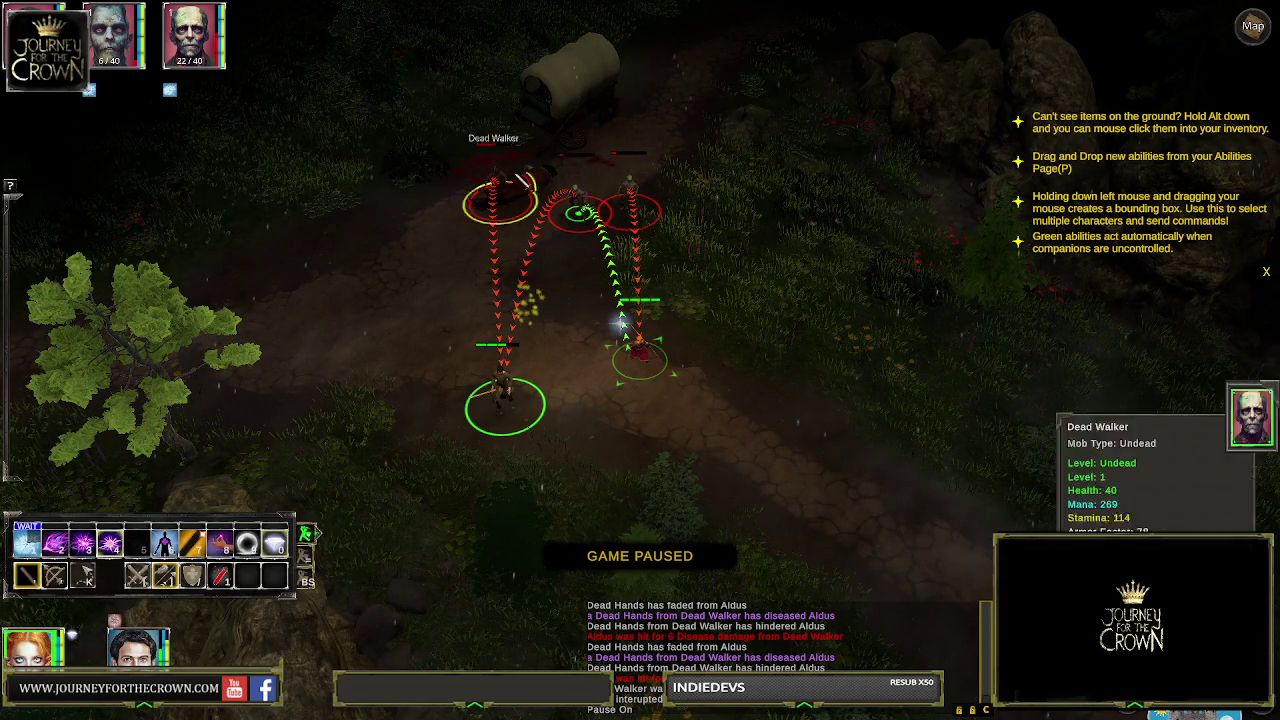
key("space")
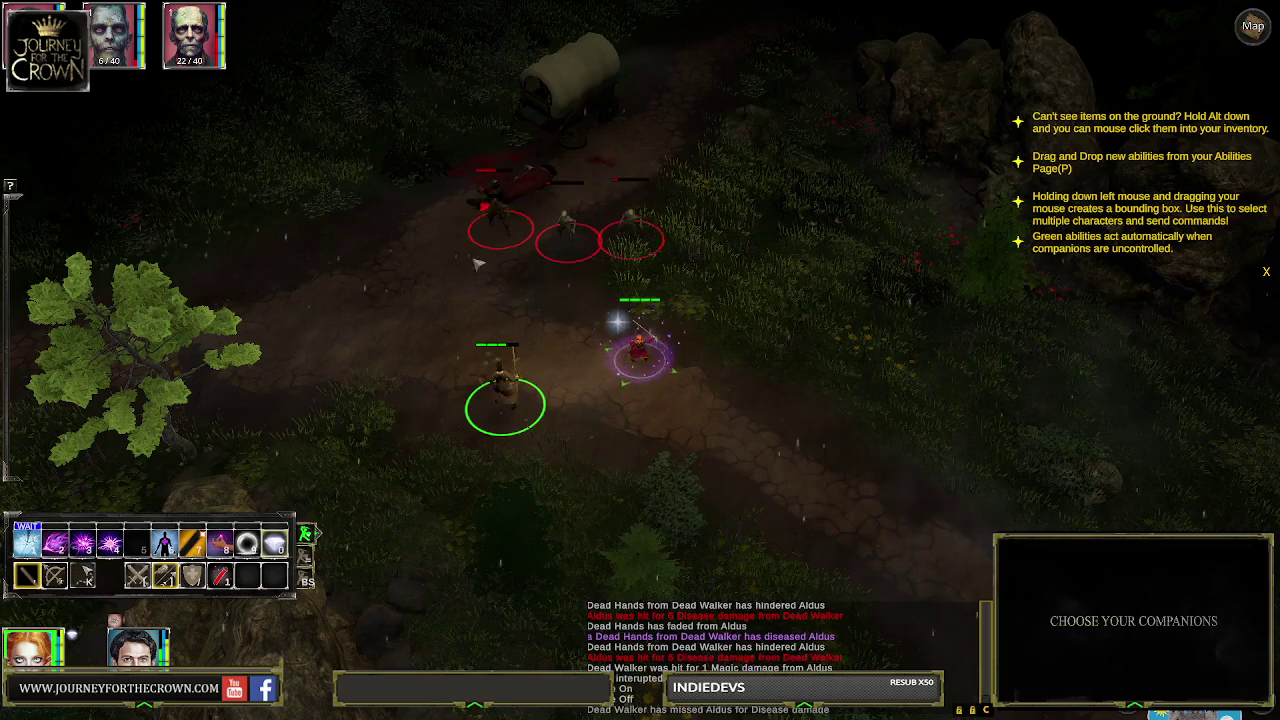
left_click(689, 372)
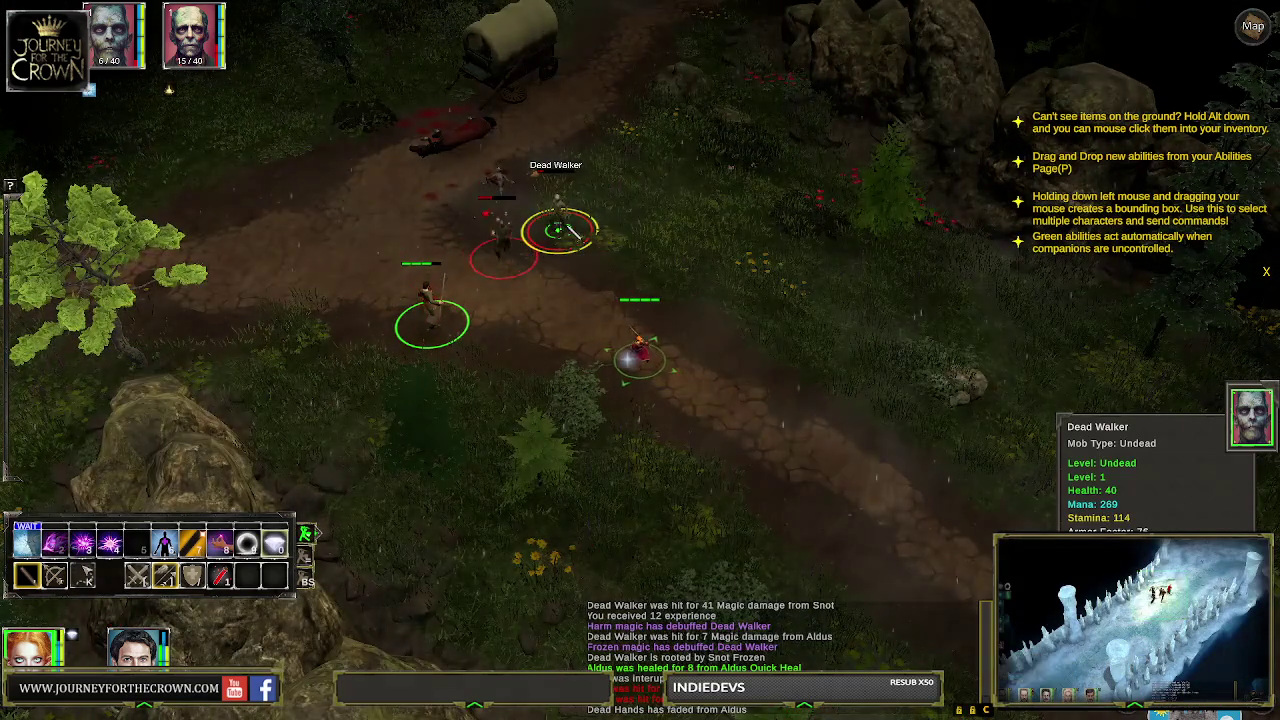
left_click(565, 230)
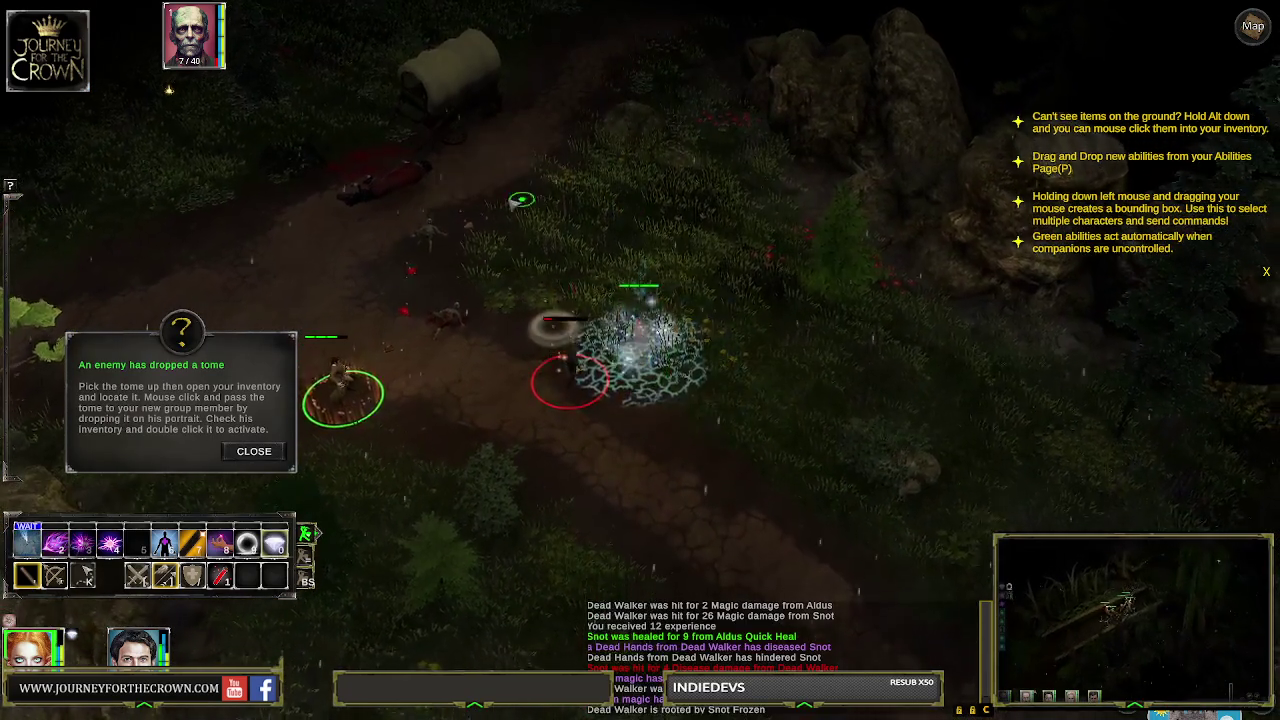
Attack the last Dead Walker and dismiss the dropped tome tip
left_click(622, 345)
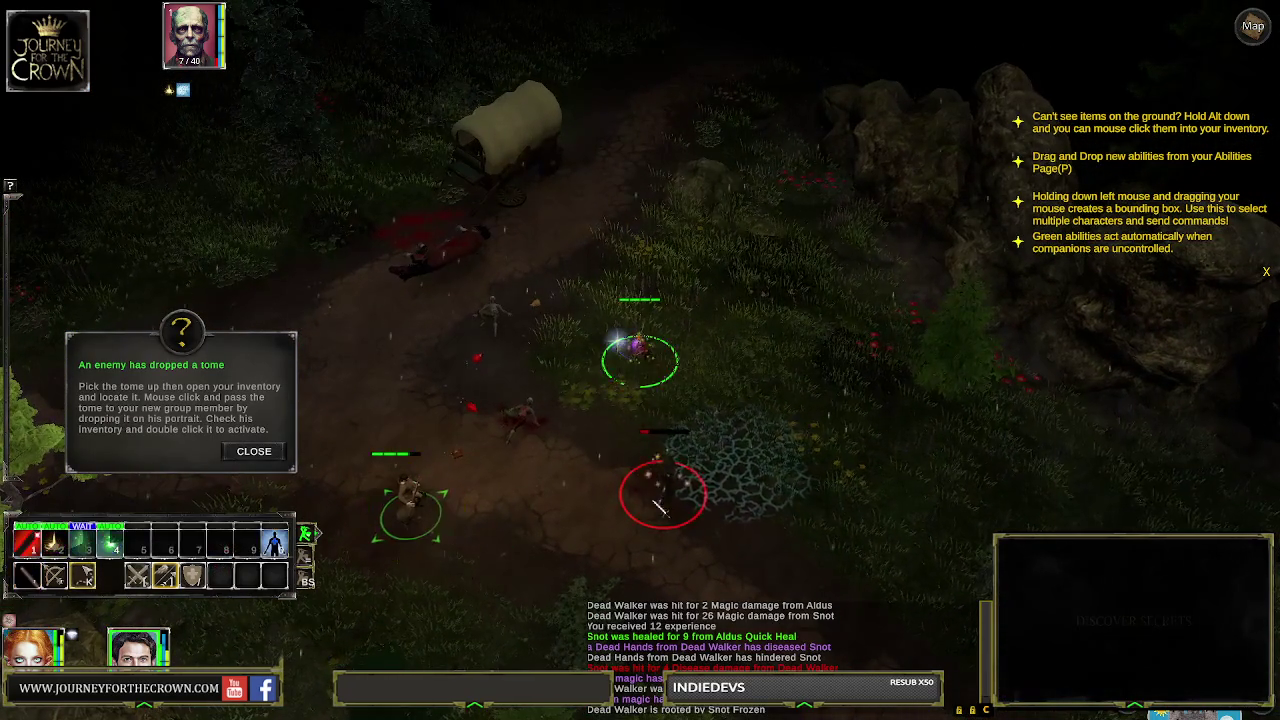
left_click(658, 492)
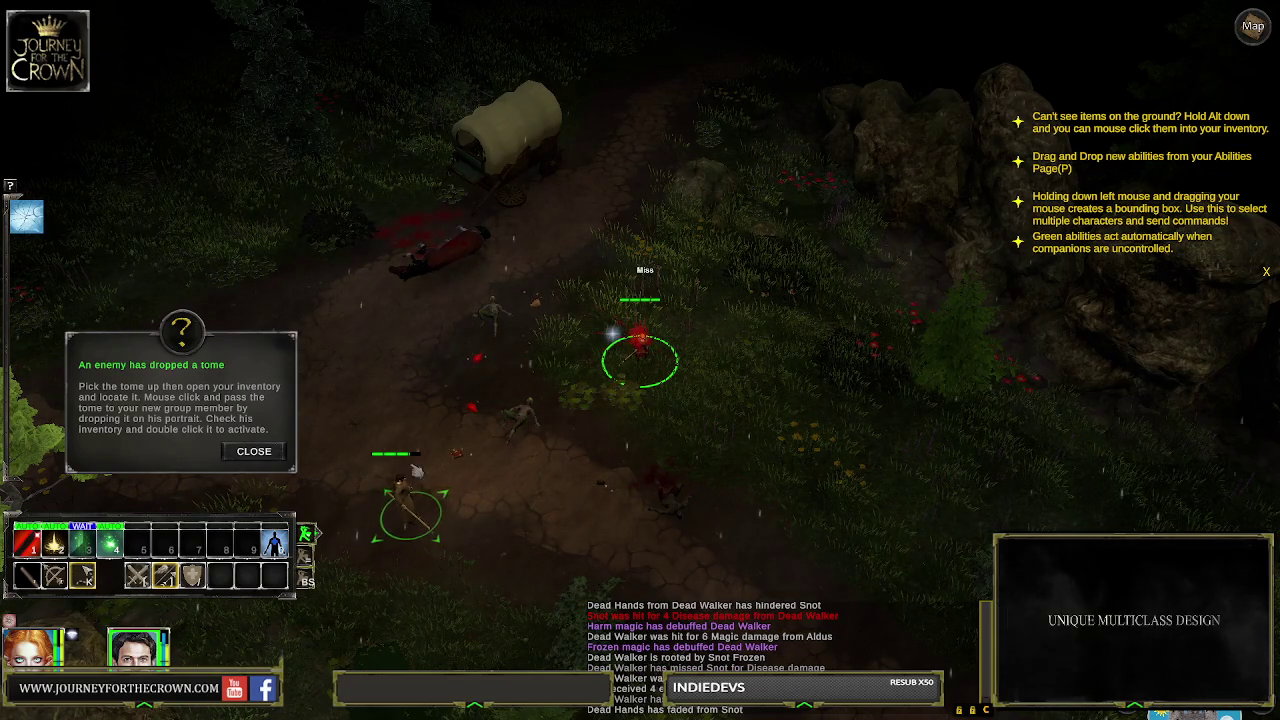
left_click(270, 452)
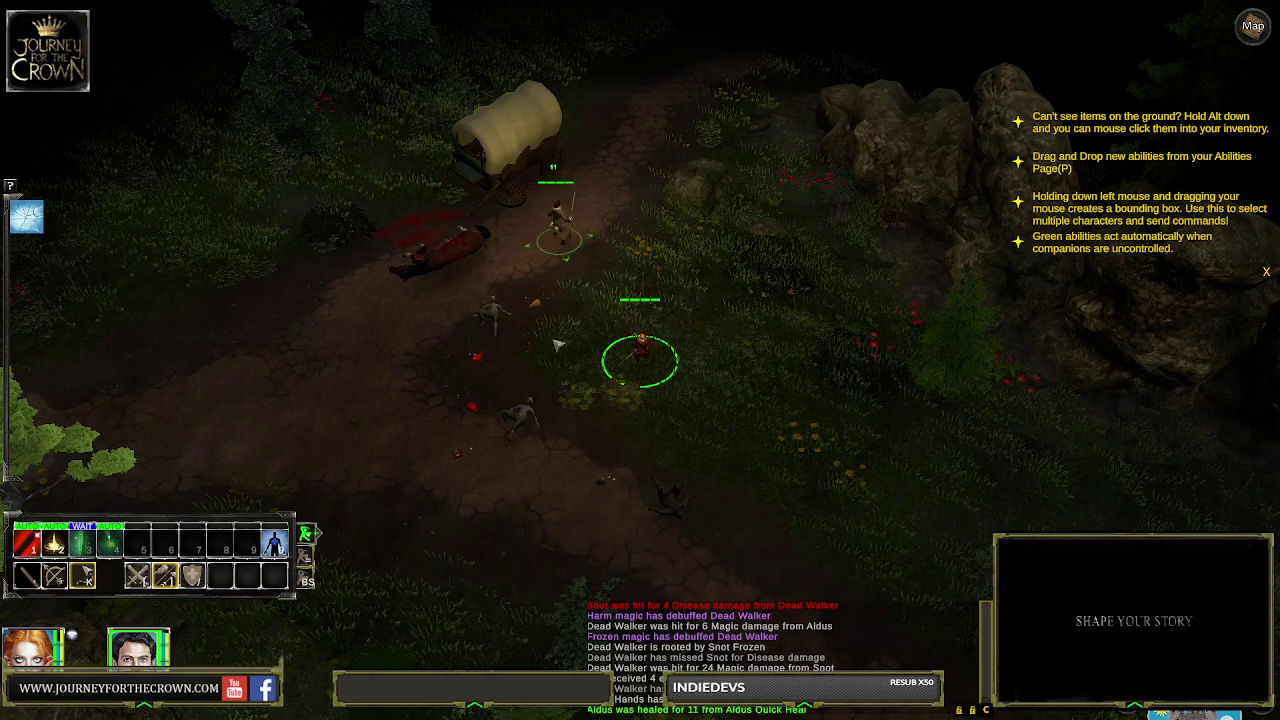
Switch party members with Tab and walk down the caravan path to Aldus
left_click(636, 345)
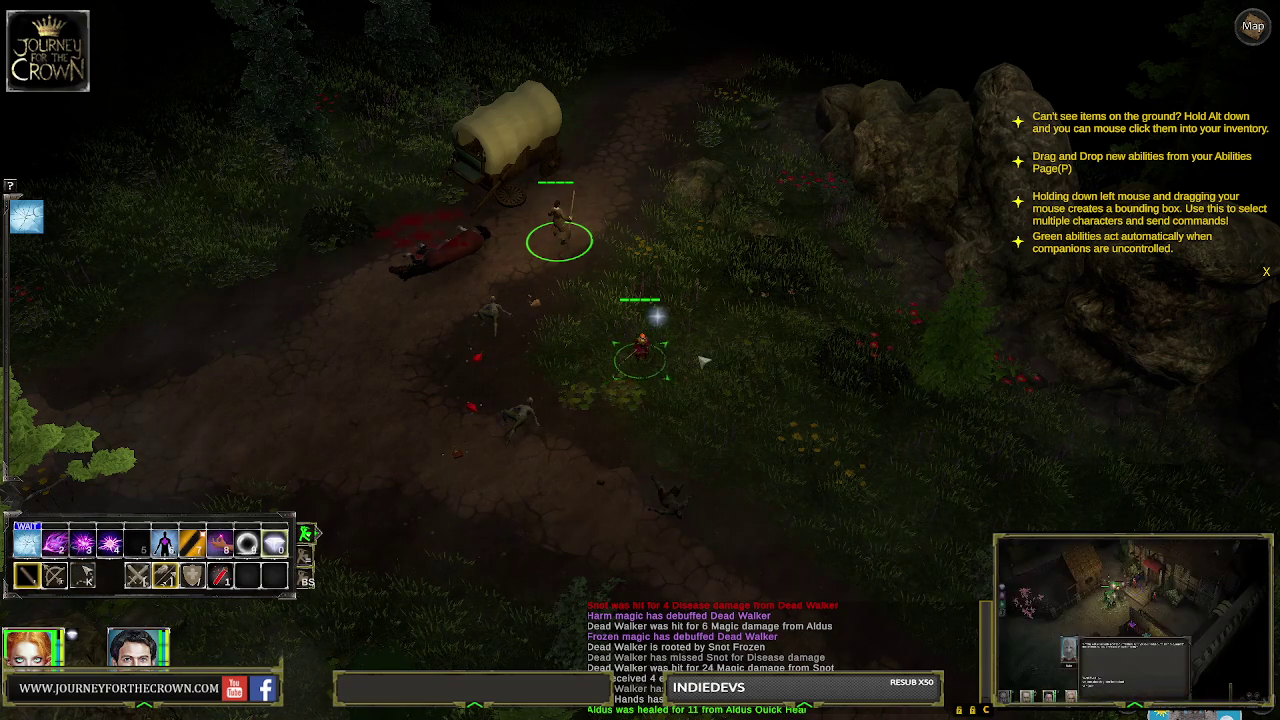
key("Tab")
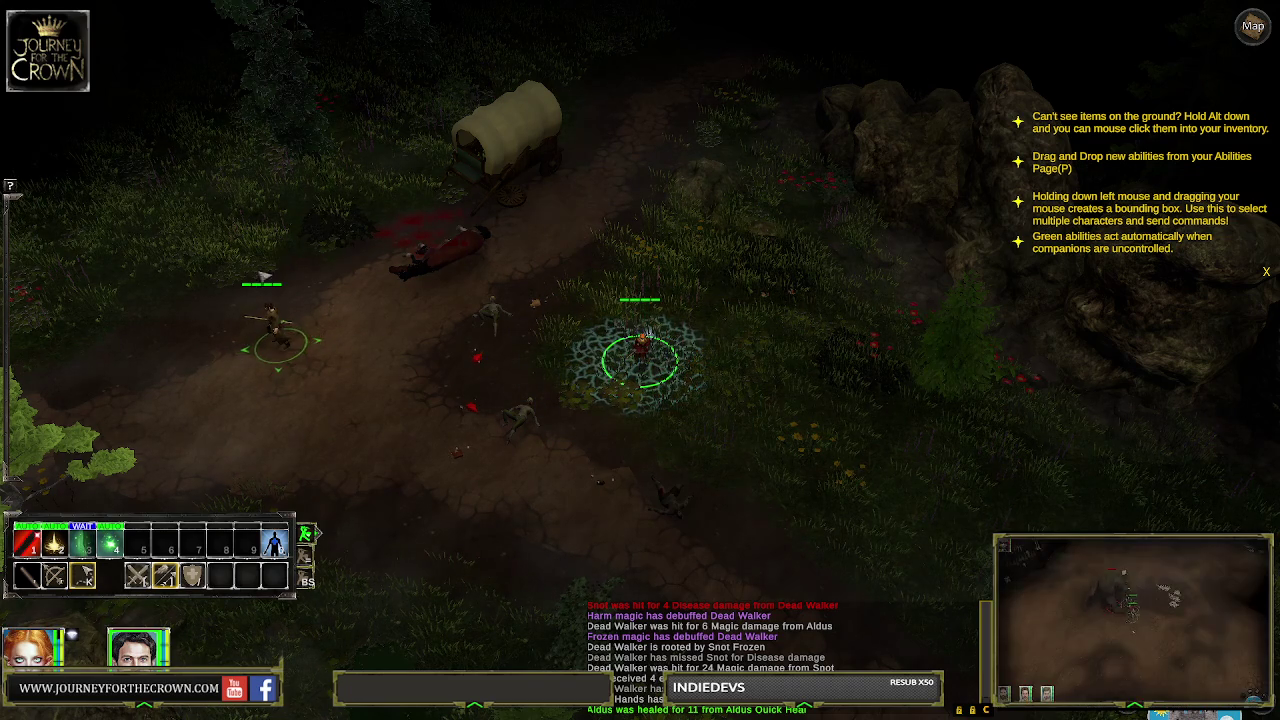
left_click_drag(350, 424, 350, 424)
left_click(481, 263)
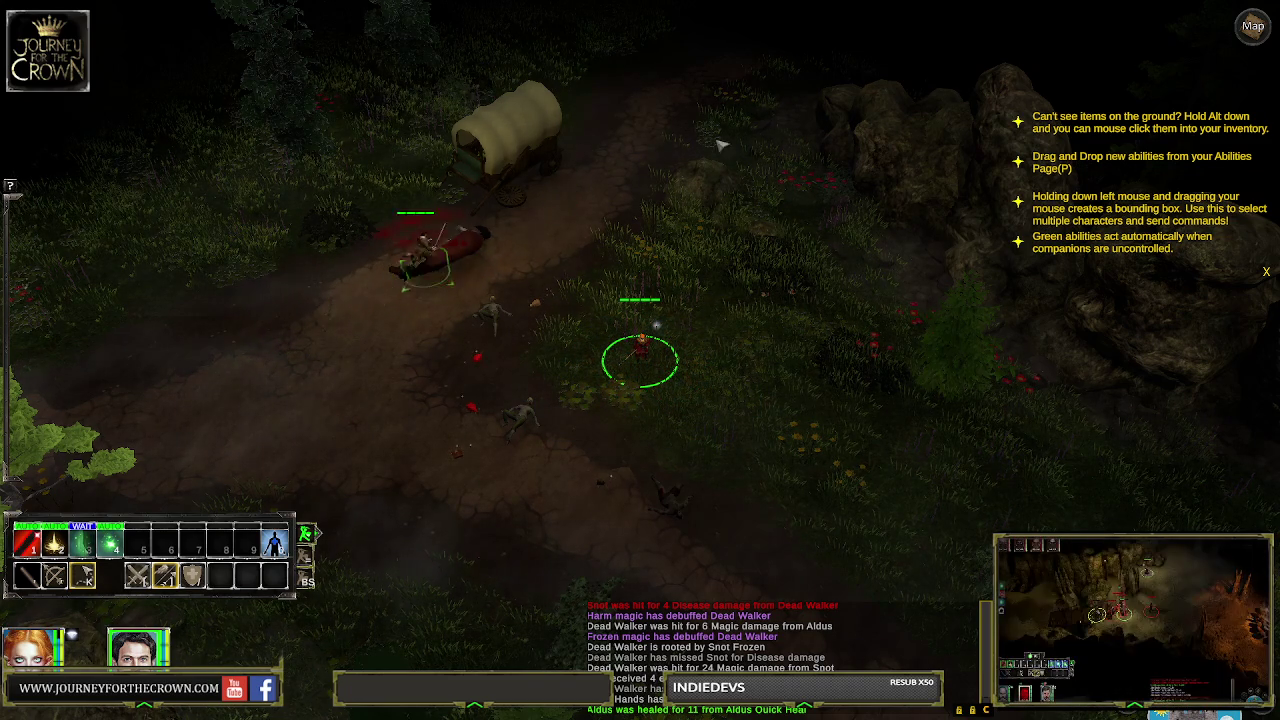
left_click(363, 309)
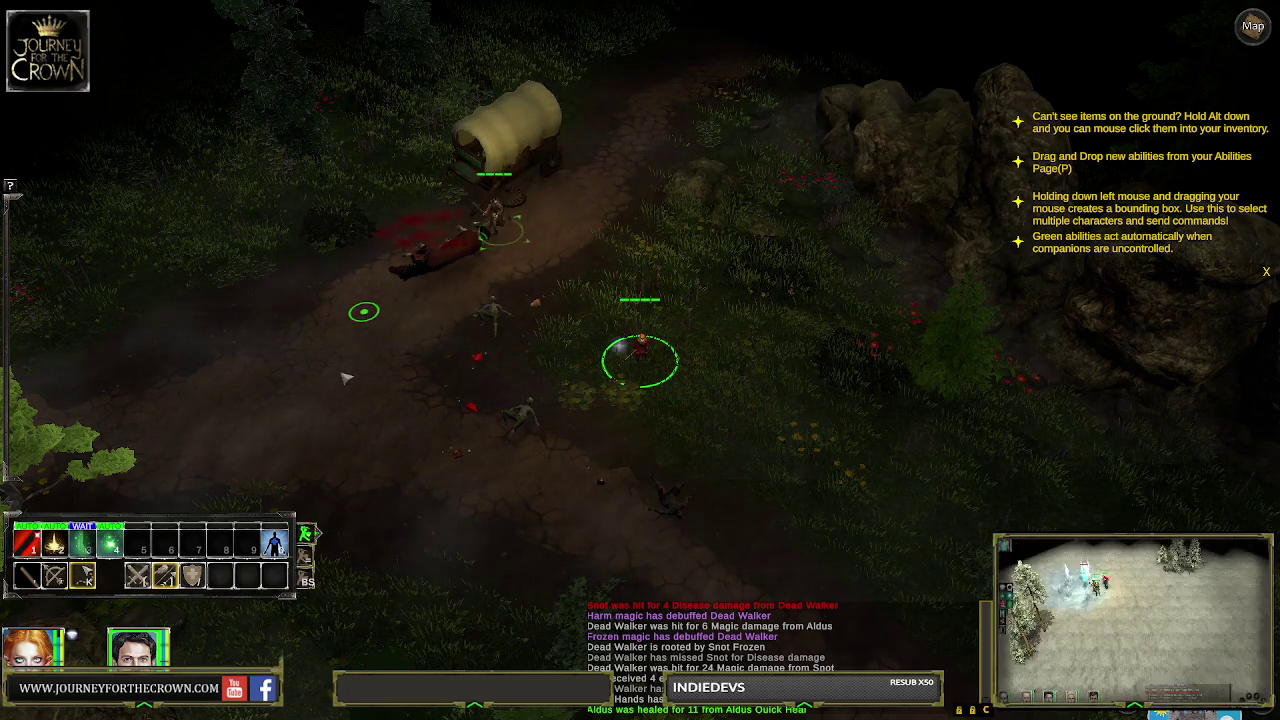
left_click(471, 462)
left_click(611, 523)
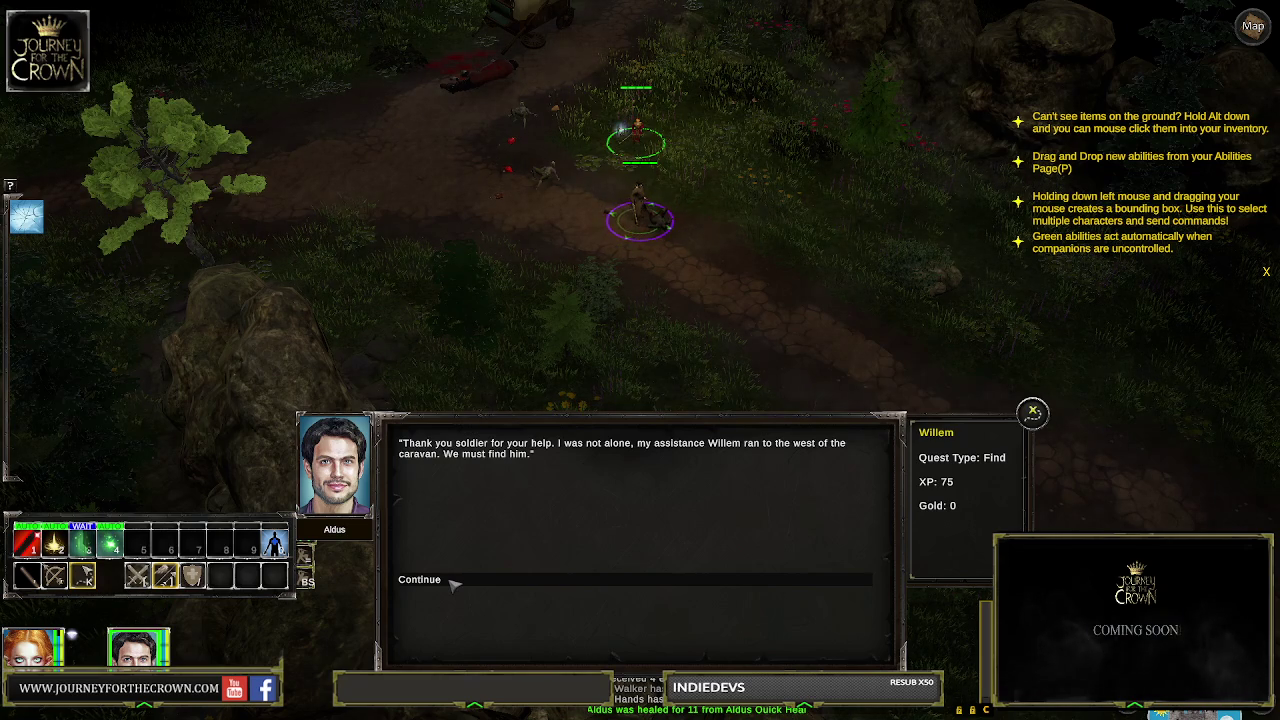
Accept the Willem quest, dismiss the quest-log tip, and reveal ground loot labels with Alt
left_click(452, 584)
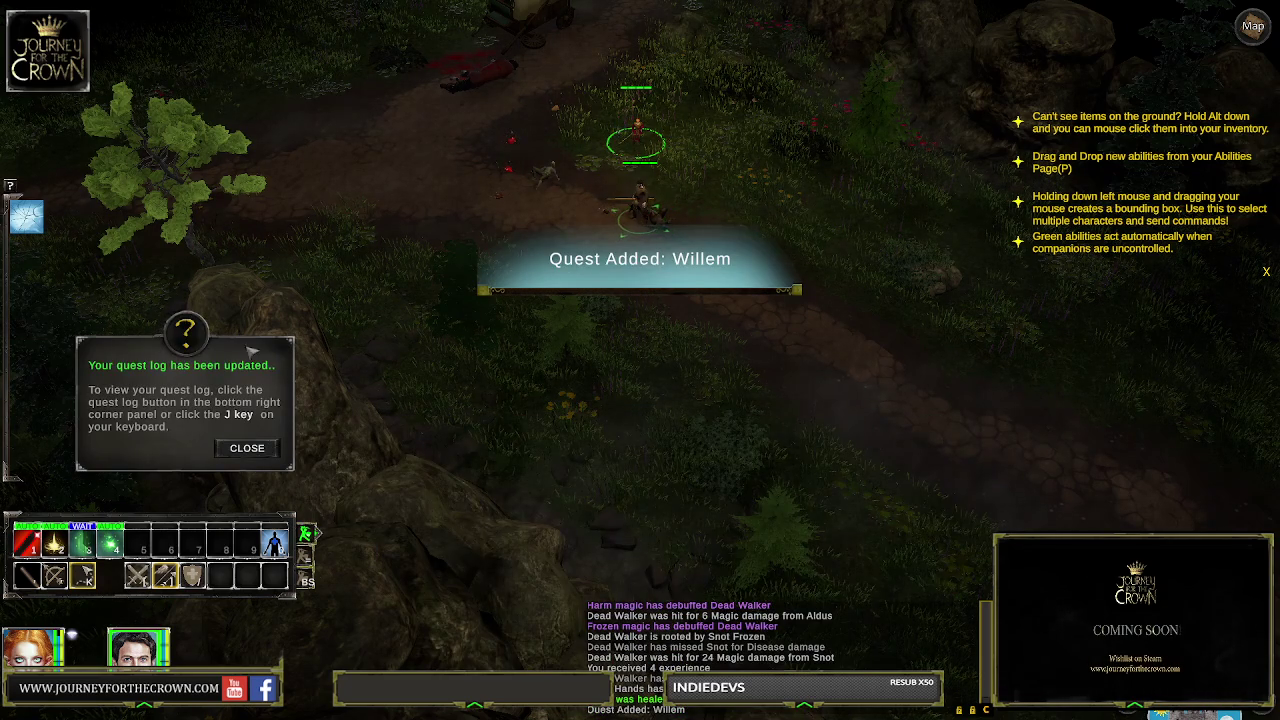
left_click(249, 449)
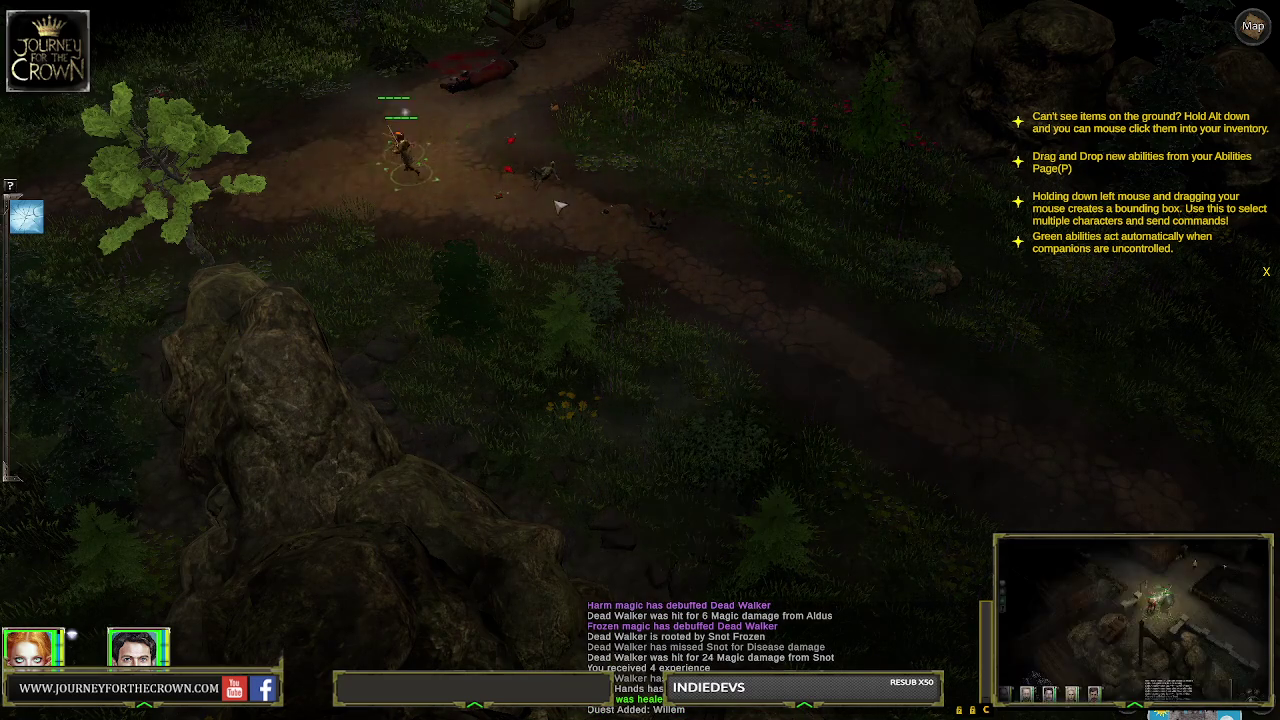
key("alt")
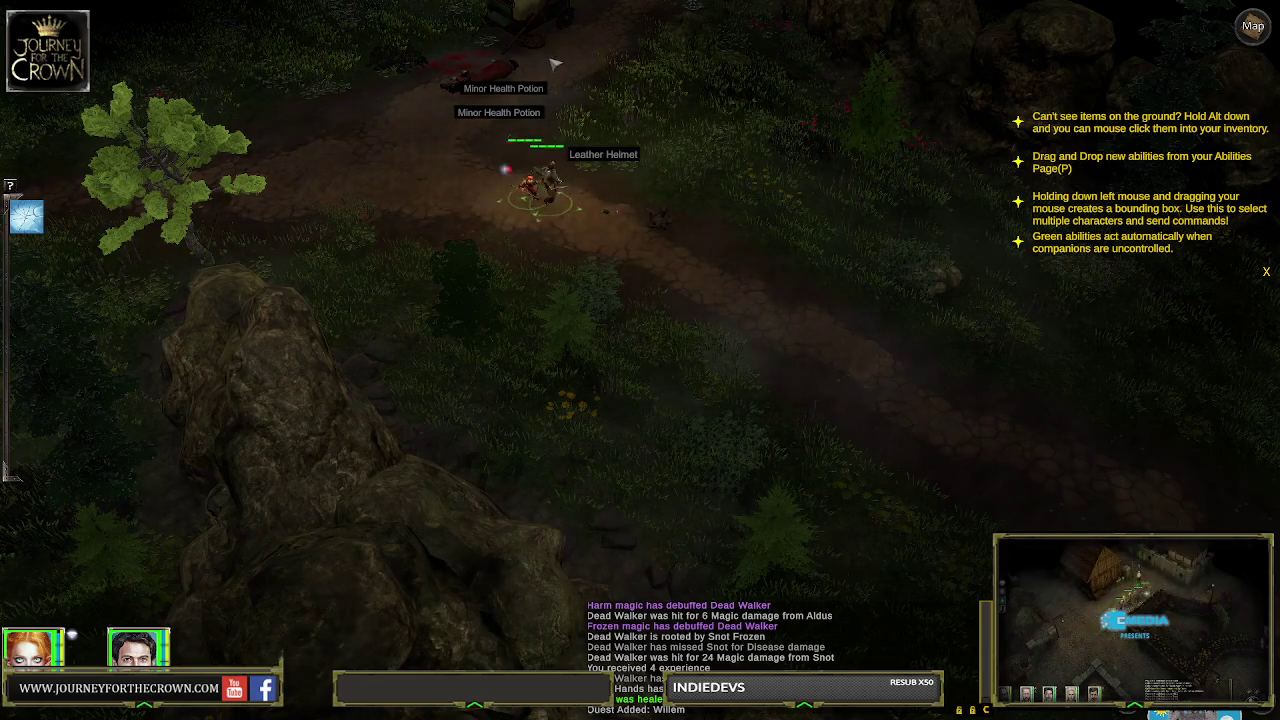
Walk the party west, dismiss the saving tip, and target the new Dead Walker
left_click(337, 157)
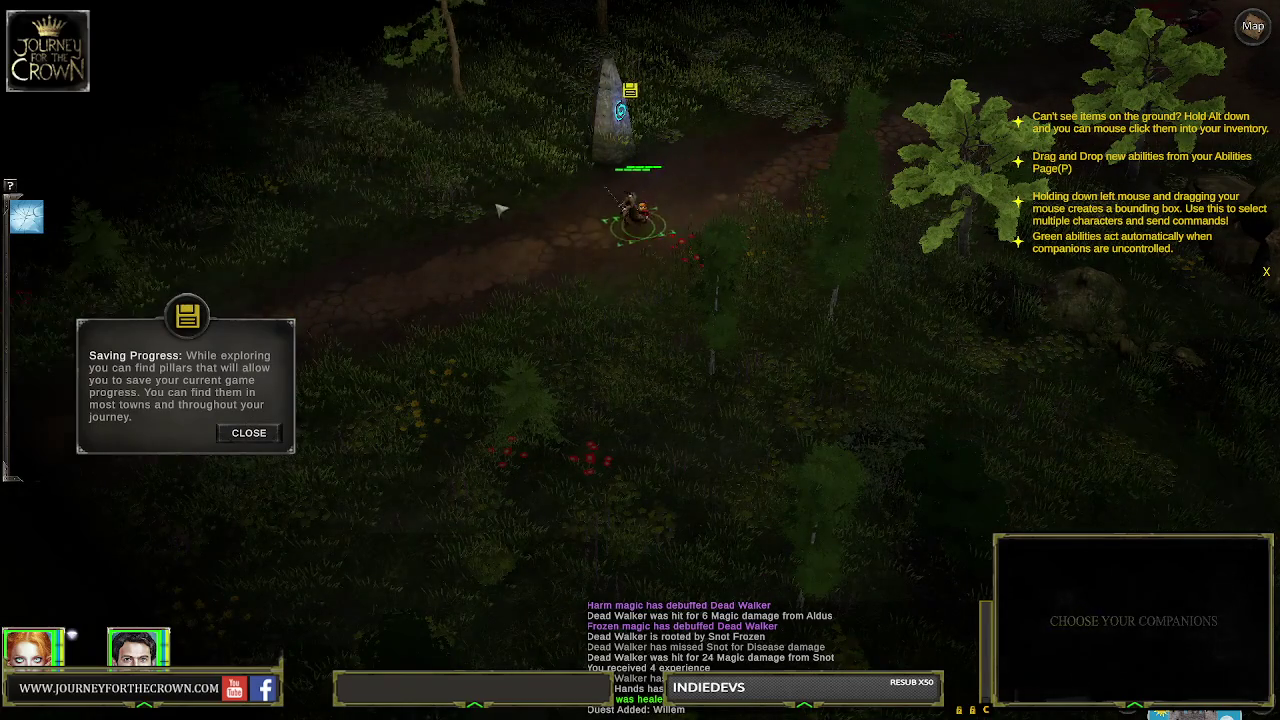
left_click(268, 432)
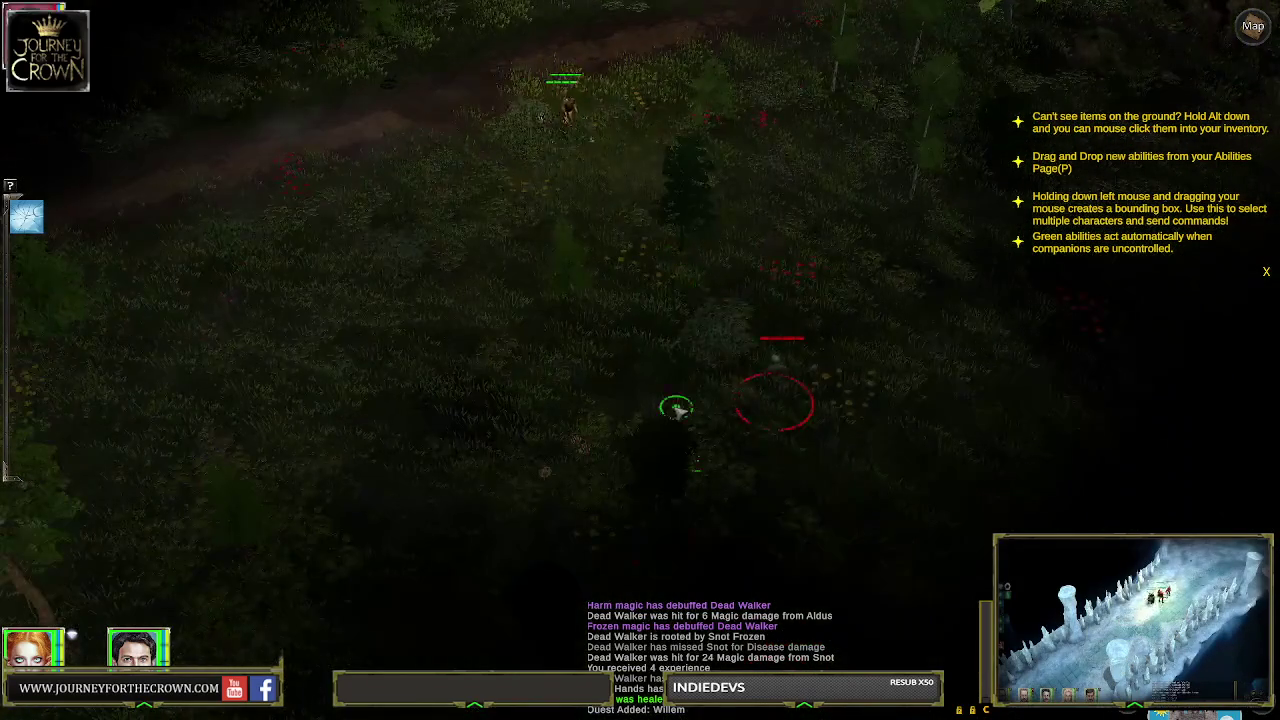
left_click(750, 372)
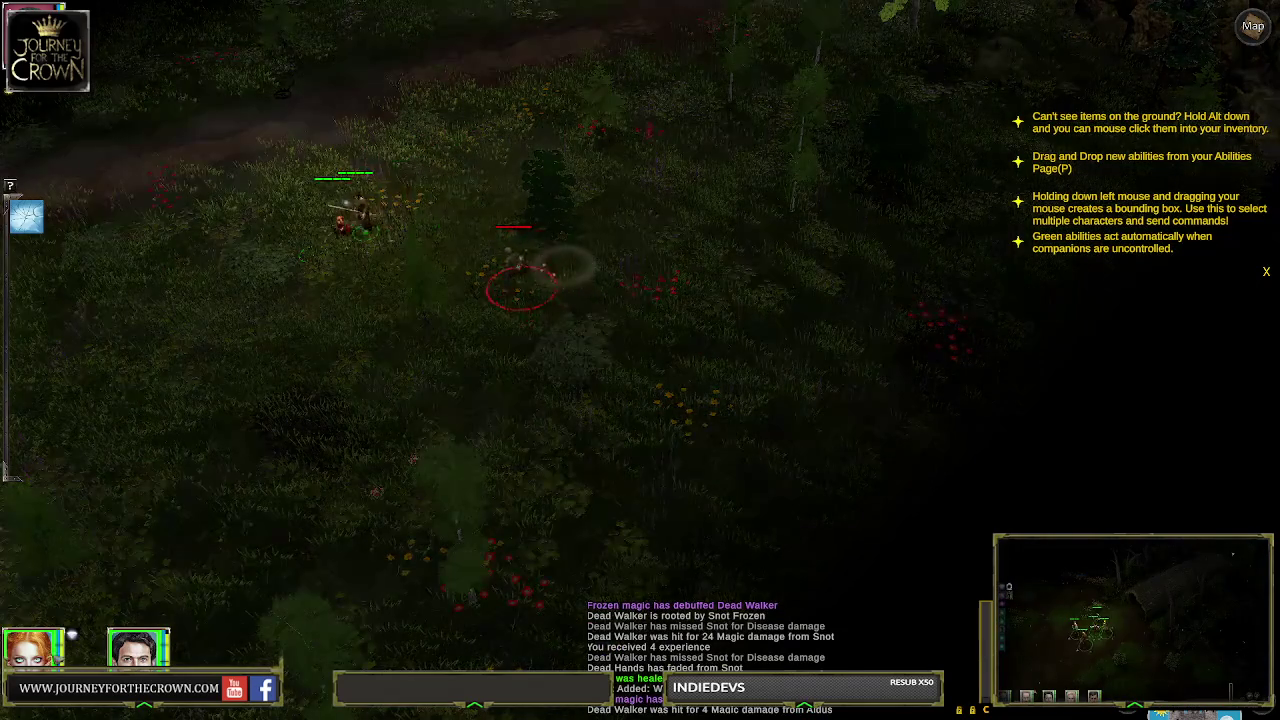
Pause the fight, set Arcane Blast to AUTO, and resume combat
key("space")
mouse_move(58, 545)
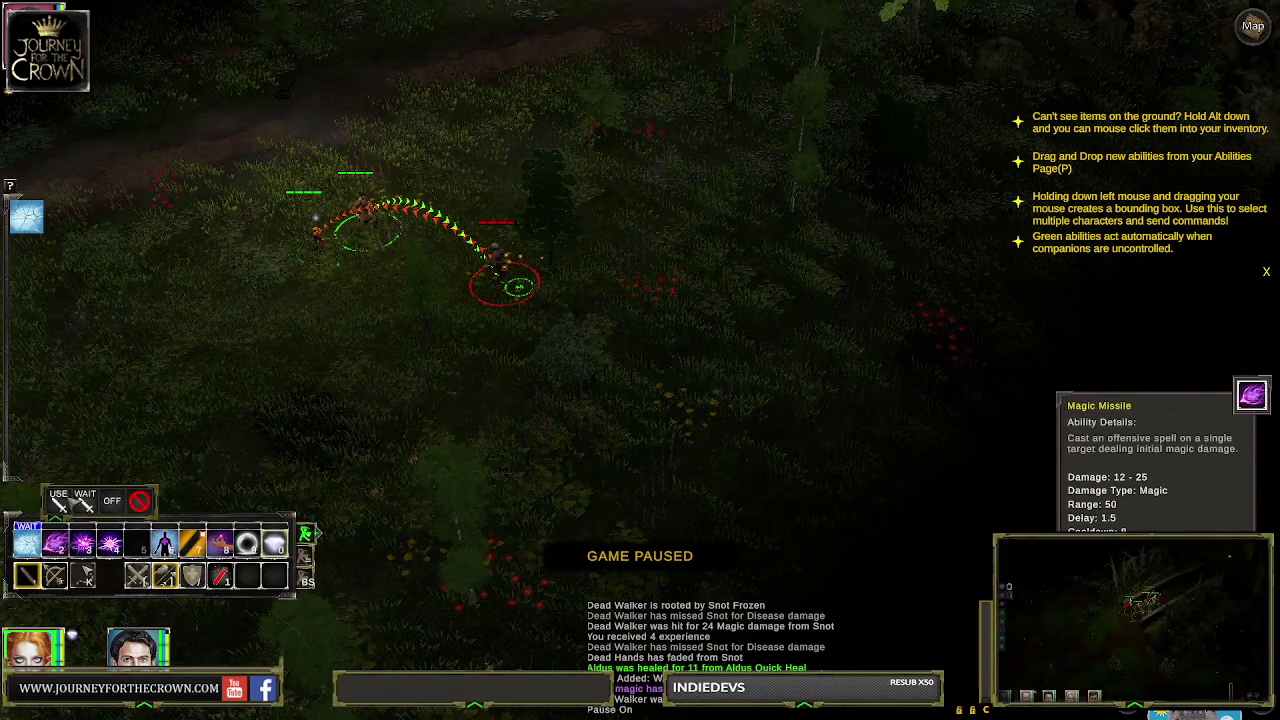
mouse_move(110, 545)
left_click(113, 500)
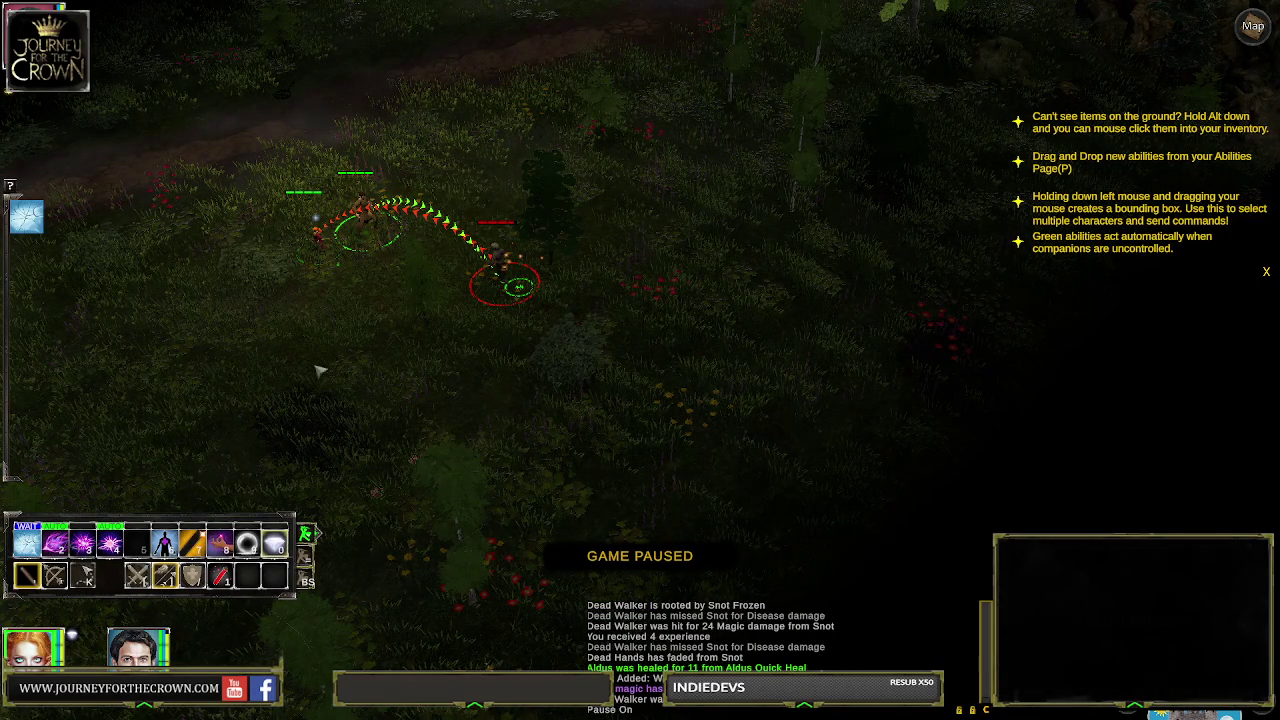
left_click(318, 235)
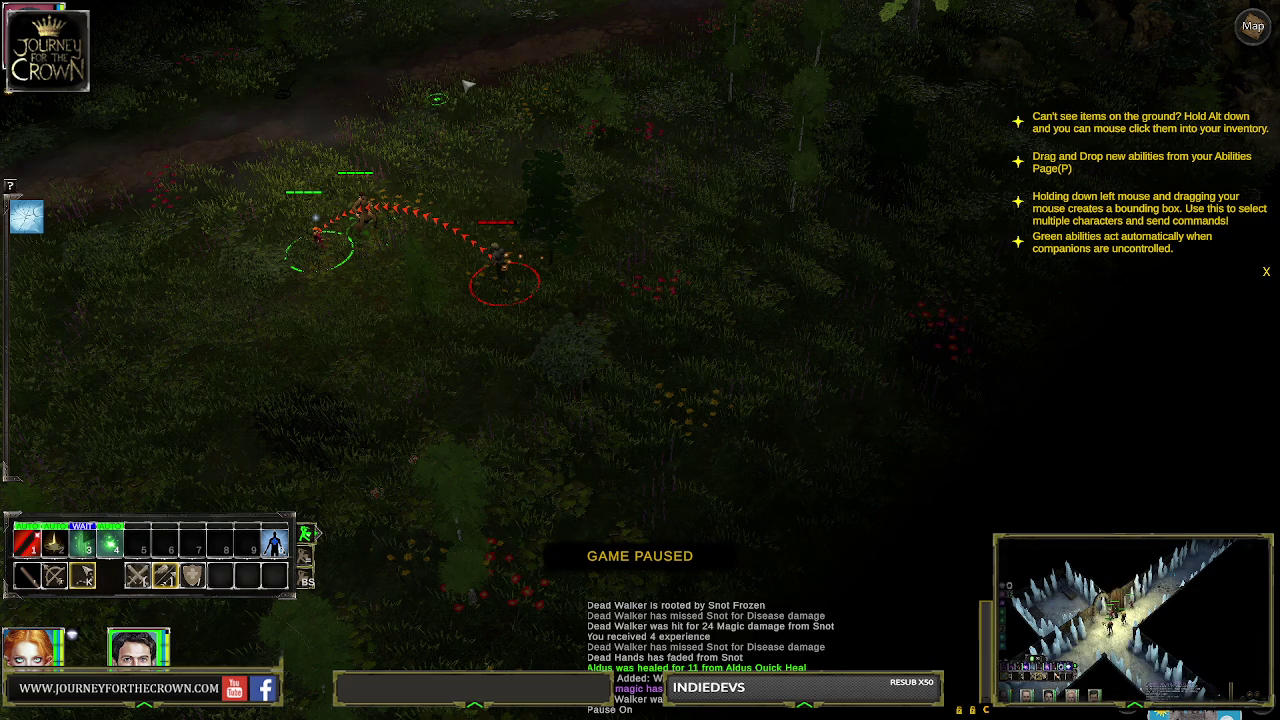
key("space")
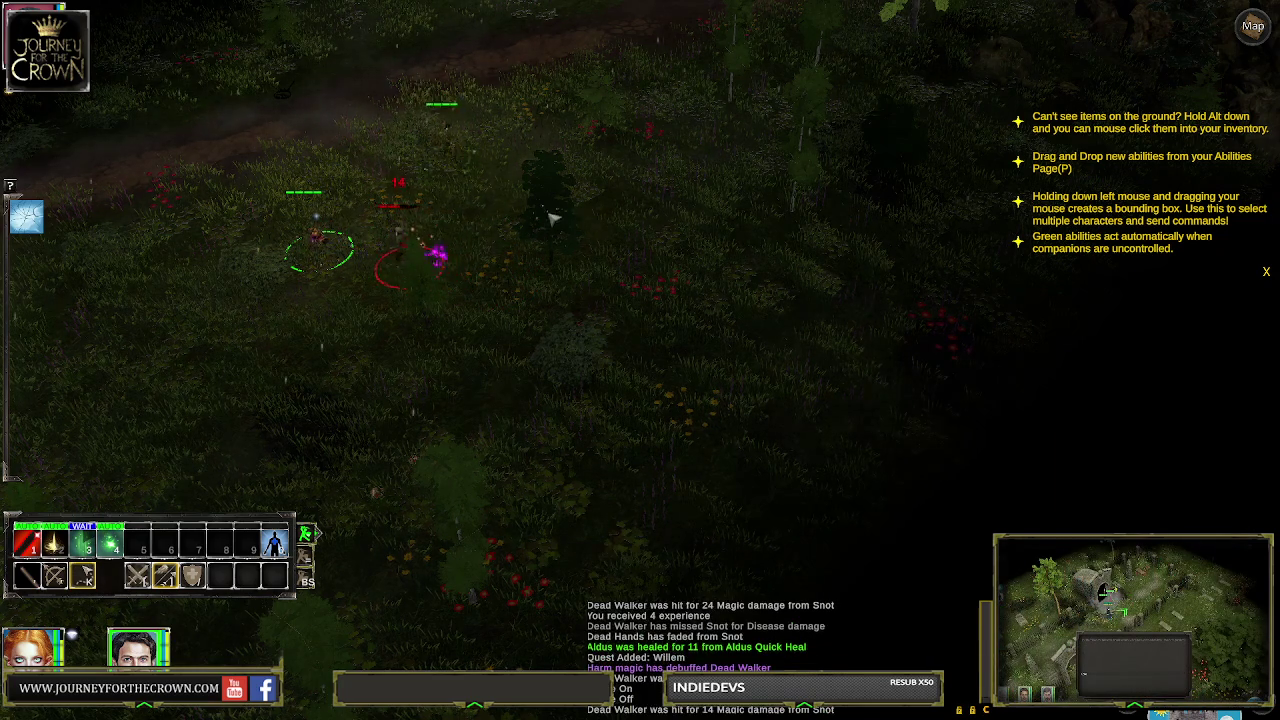
key("space")
key("space")
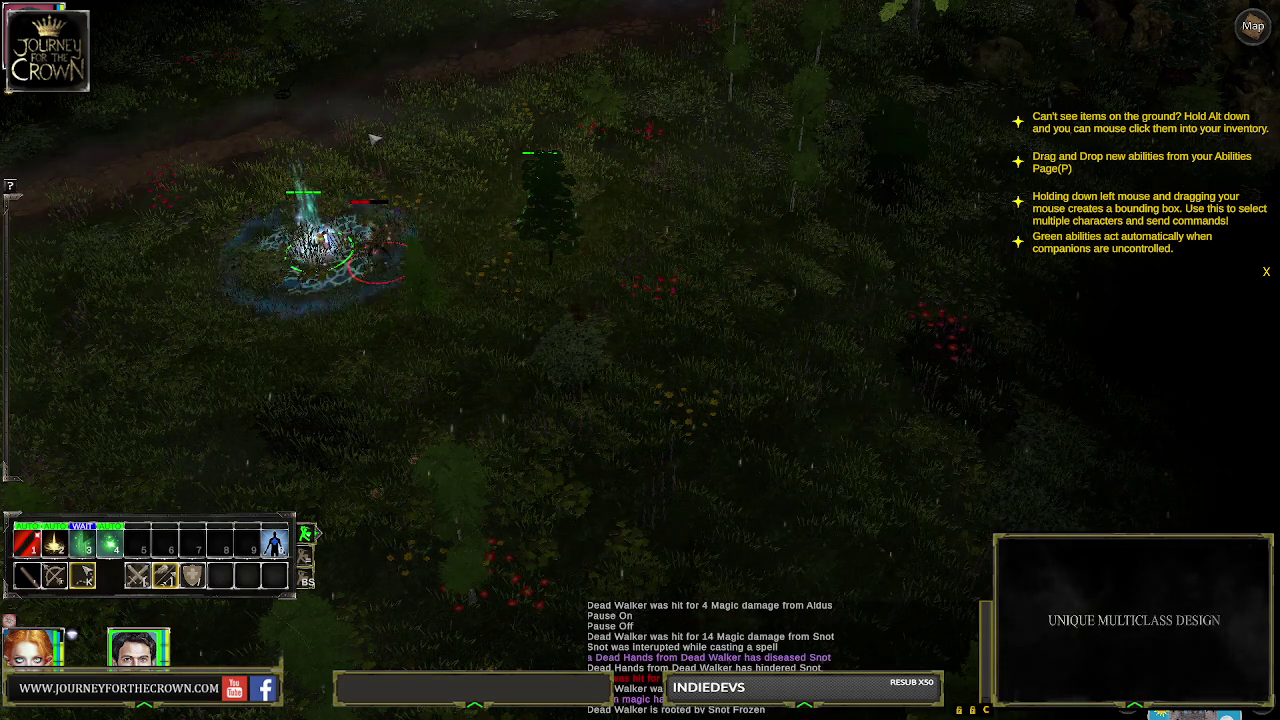
Switch between party members and move them along the forest path toward the dropped axe
key("Tab")
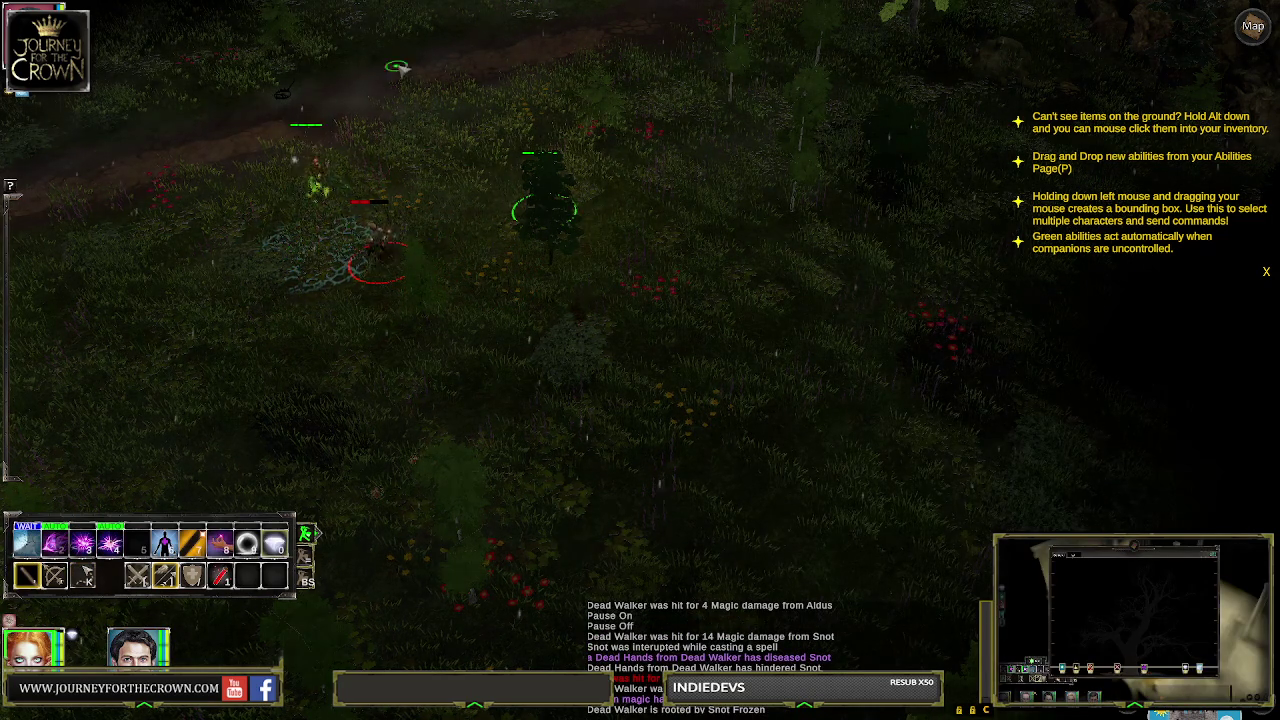
mouse_move(378, 237)
key("Tab")
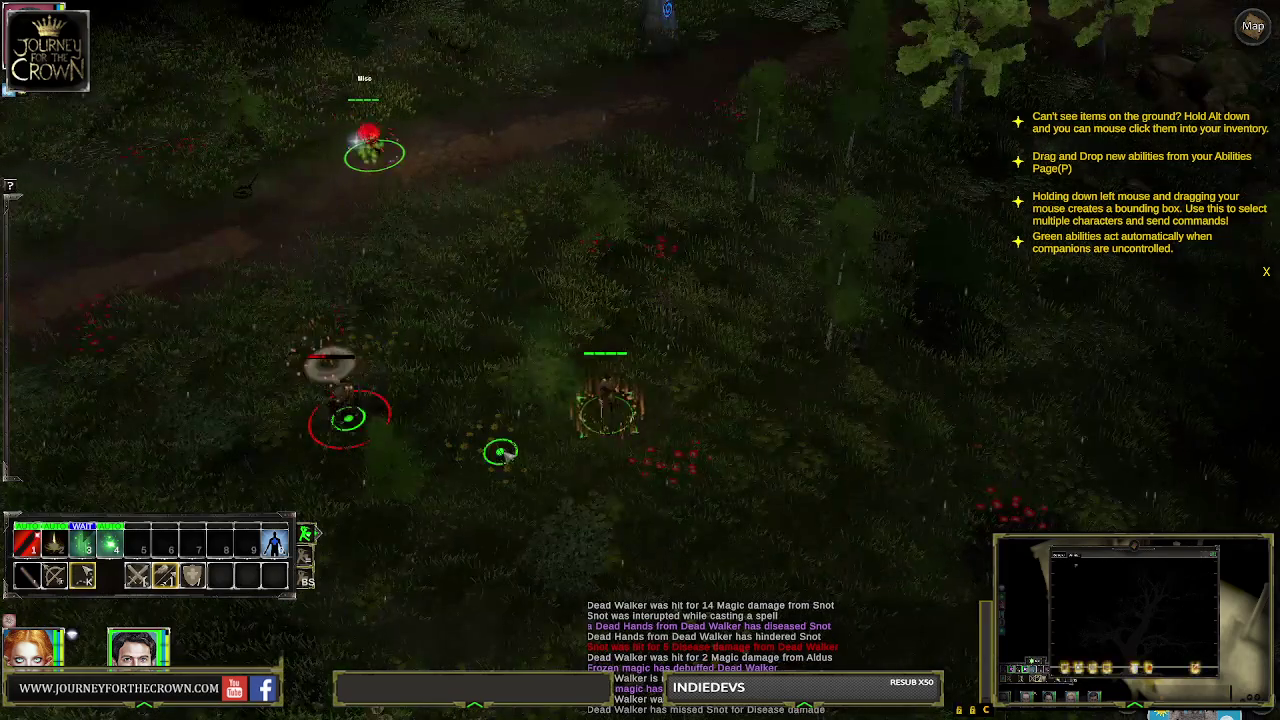
left_click(311, 239)
left_click(120, 189)
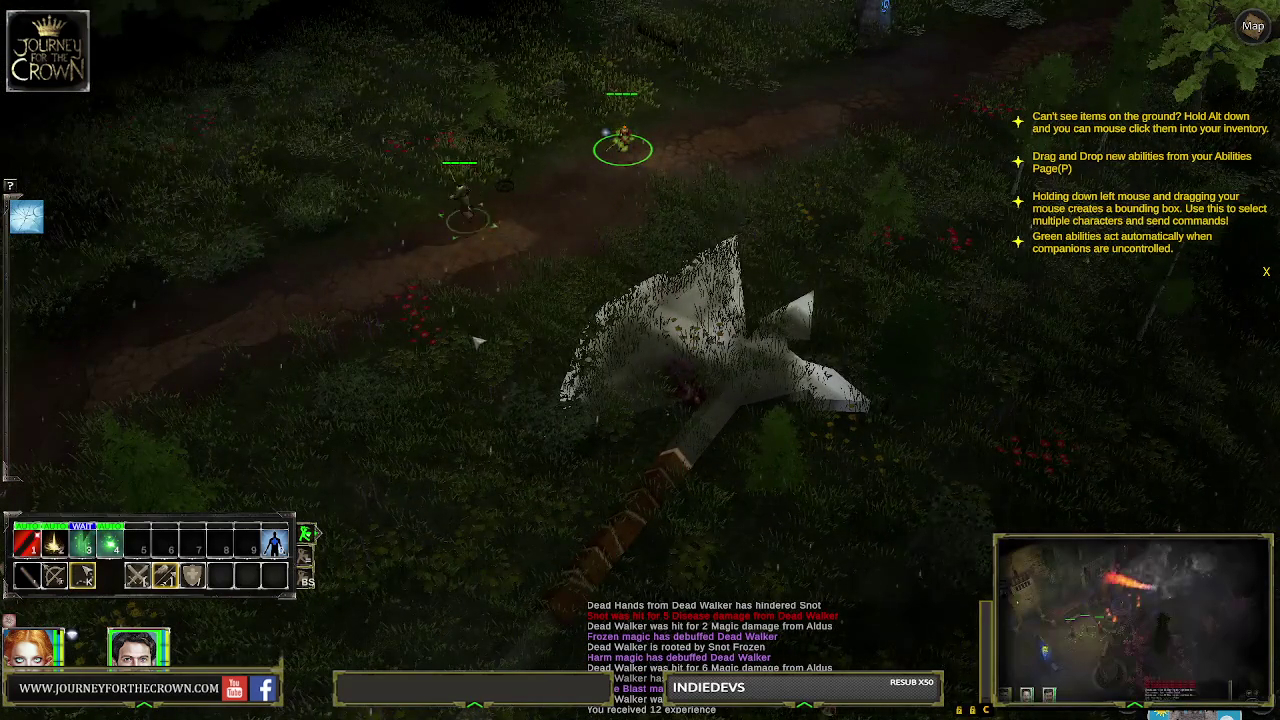
left_click(463, 321)
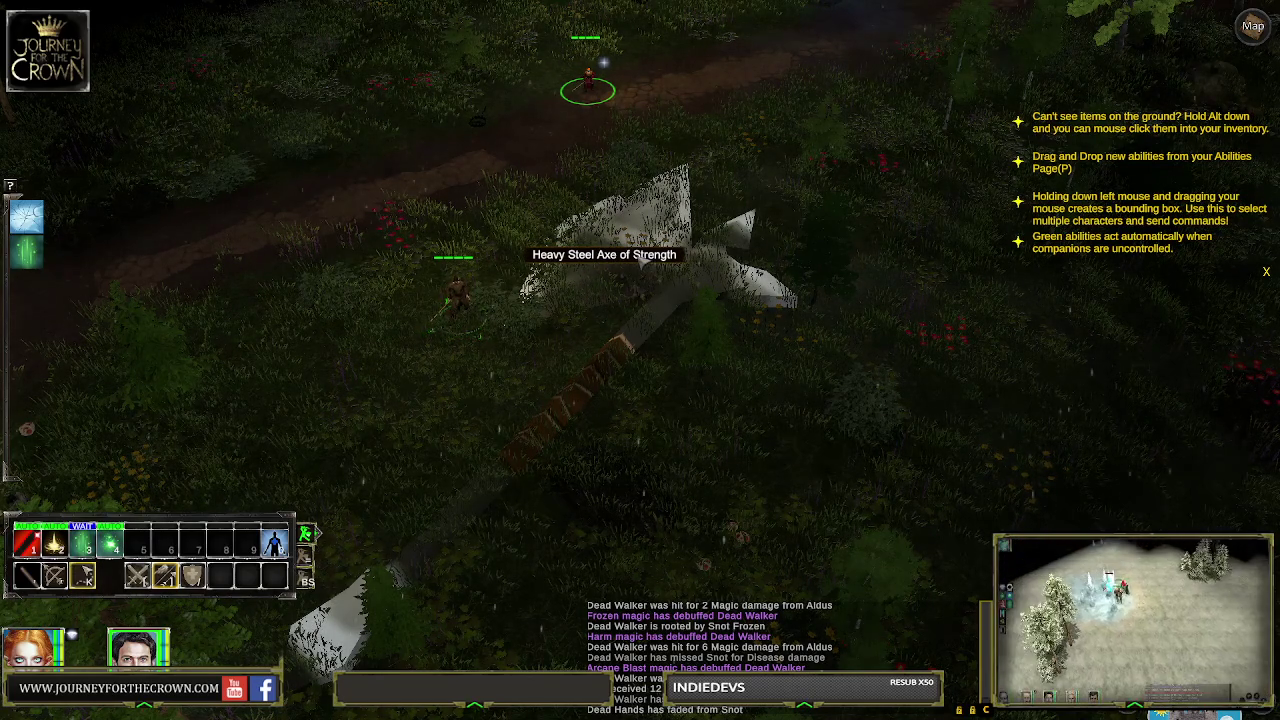
Pick up the Heavy Steel Axe of Strength, close Aldus's sheet, and box-select the party
left_click(640, 262)
key("i")
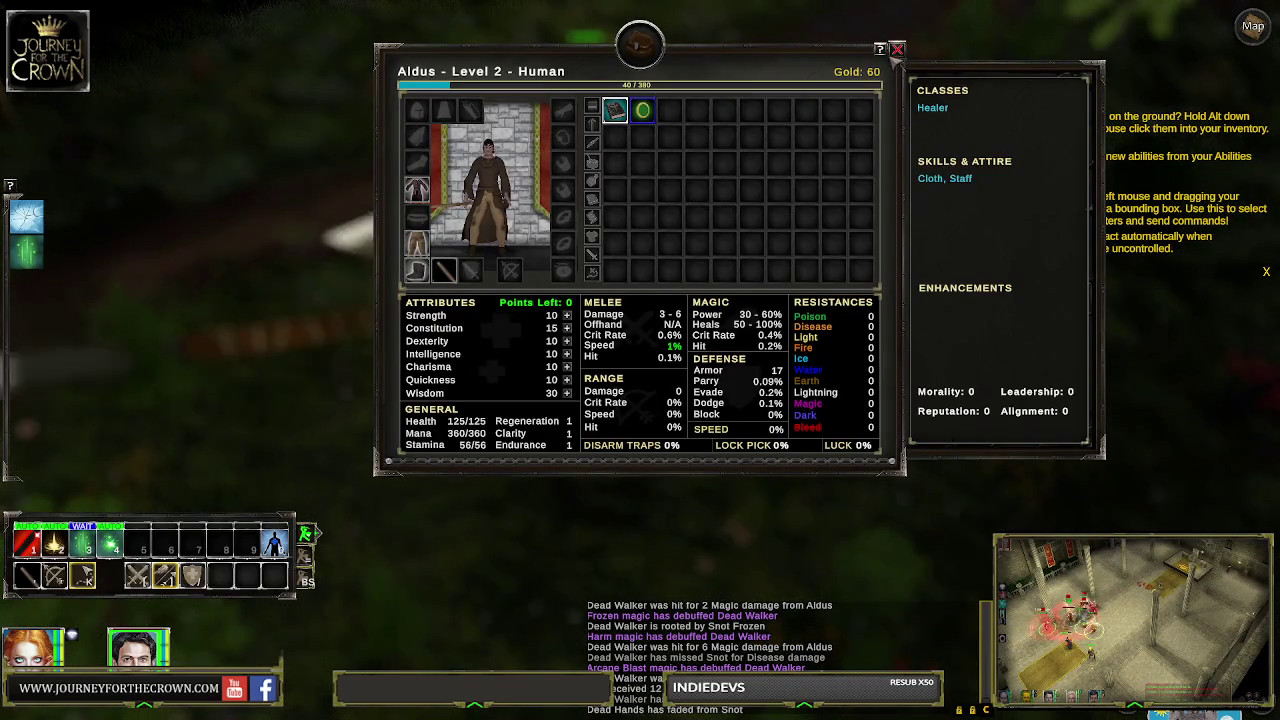
left_click(893, 52)
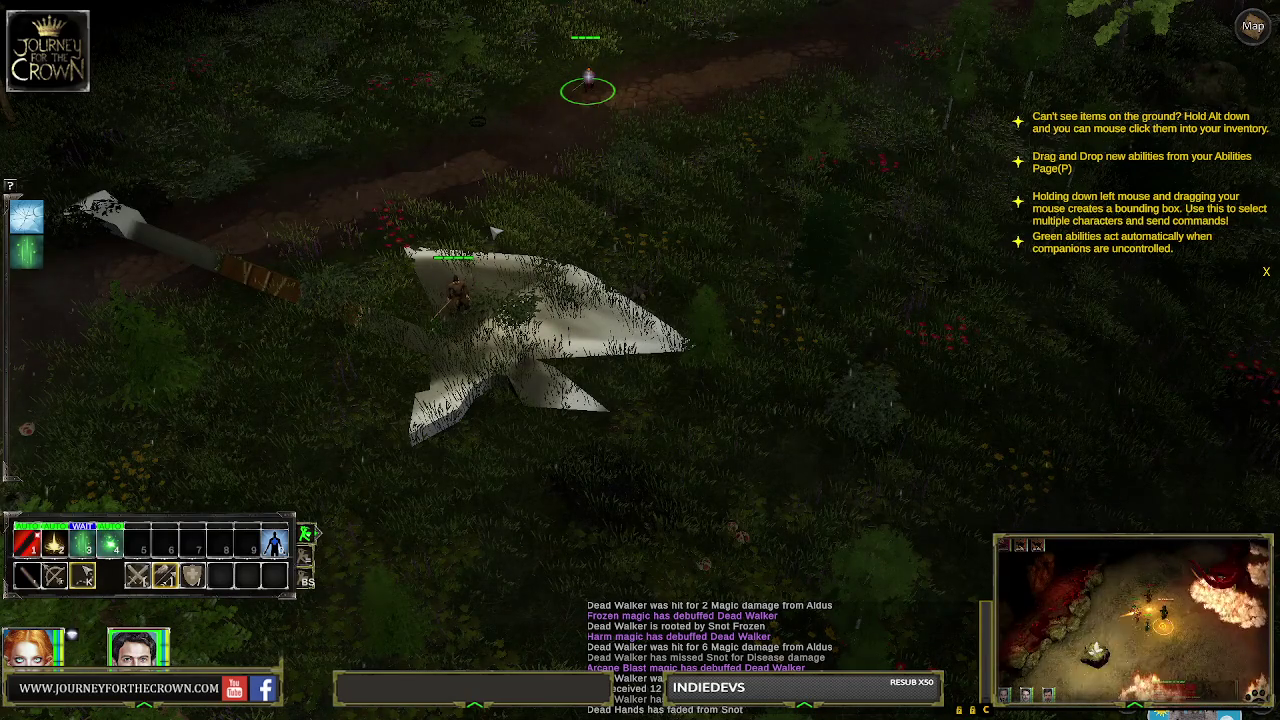
left_click_drag(272, 113, 376, 179)
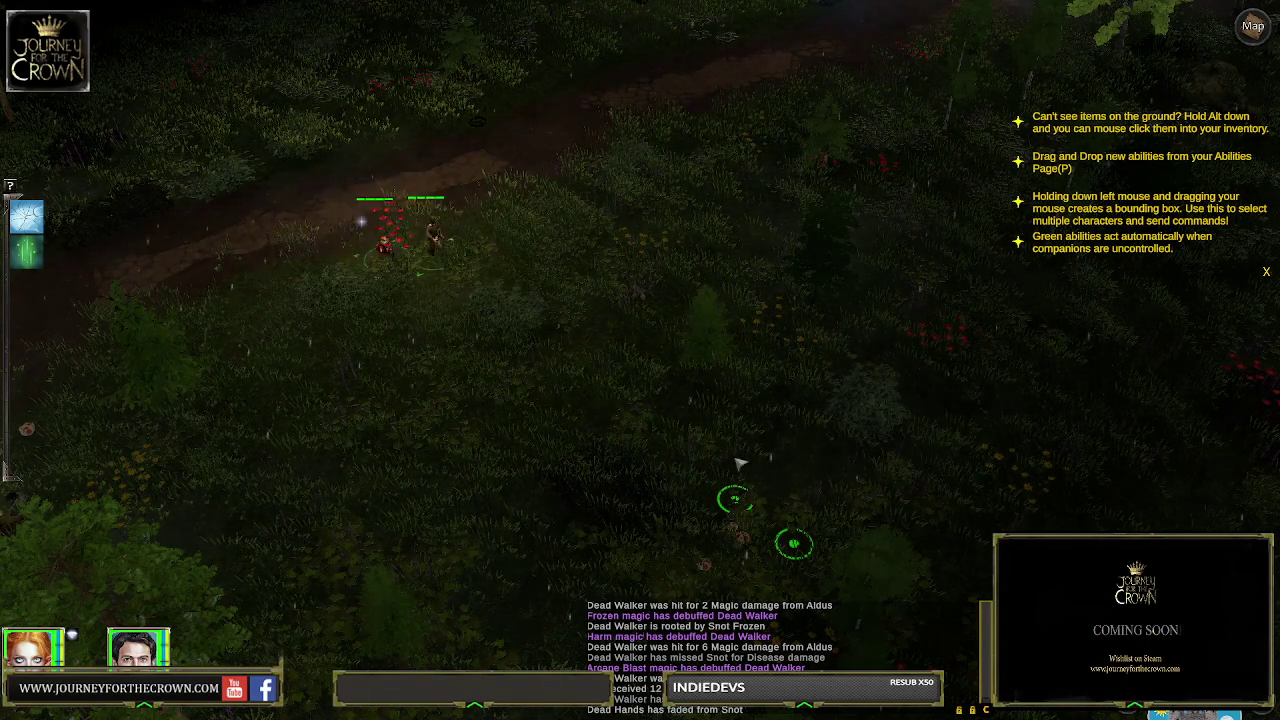
Drag the Heavy Steel Axe from Snot's character sheet onto the ground and walk away
key("c")
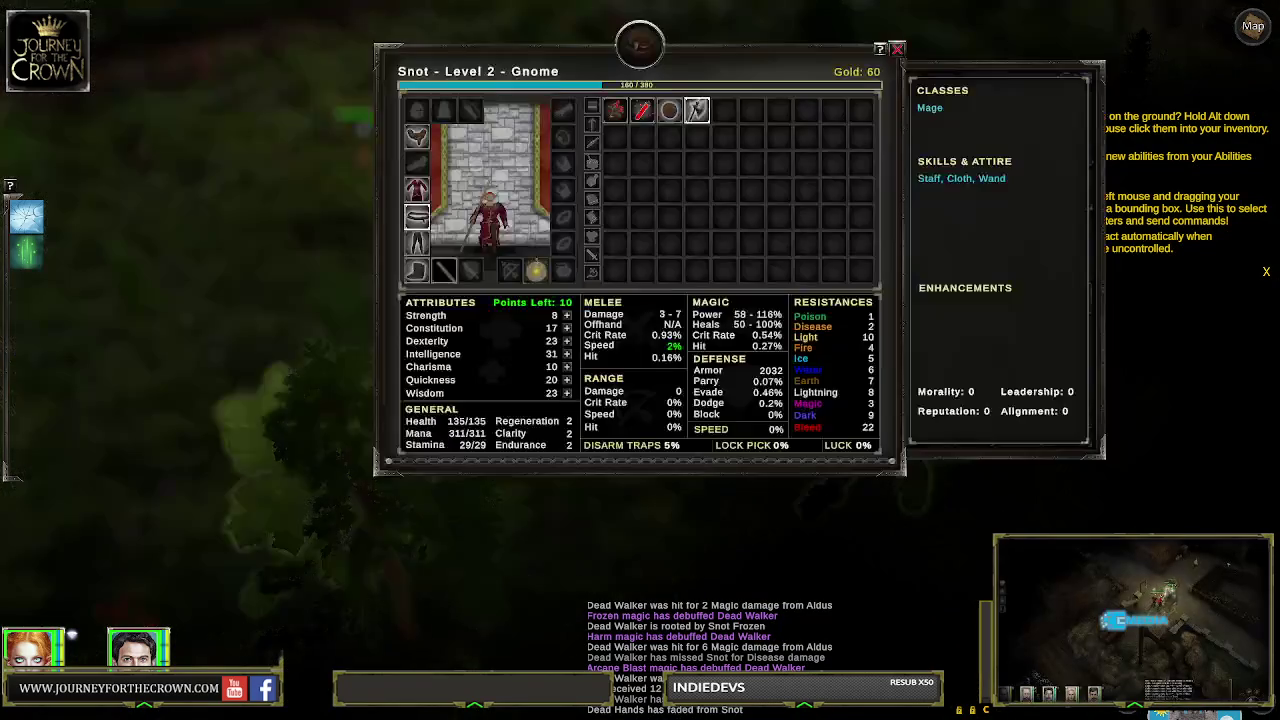
mouse_move(1050, 440)
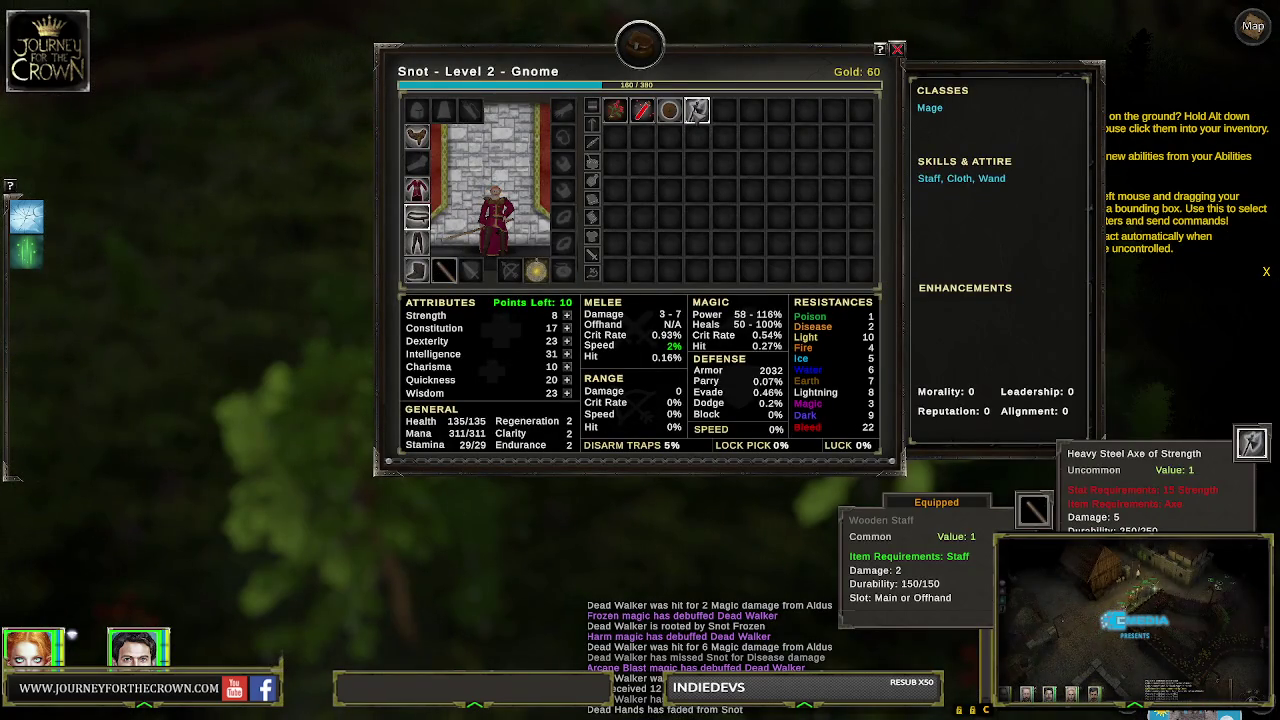
left_click_drag(696, 110, 214, 206)
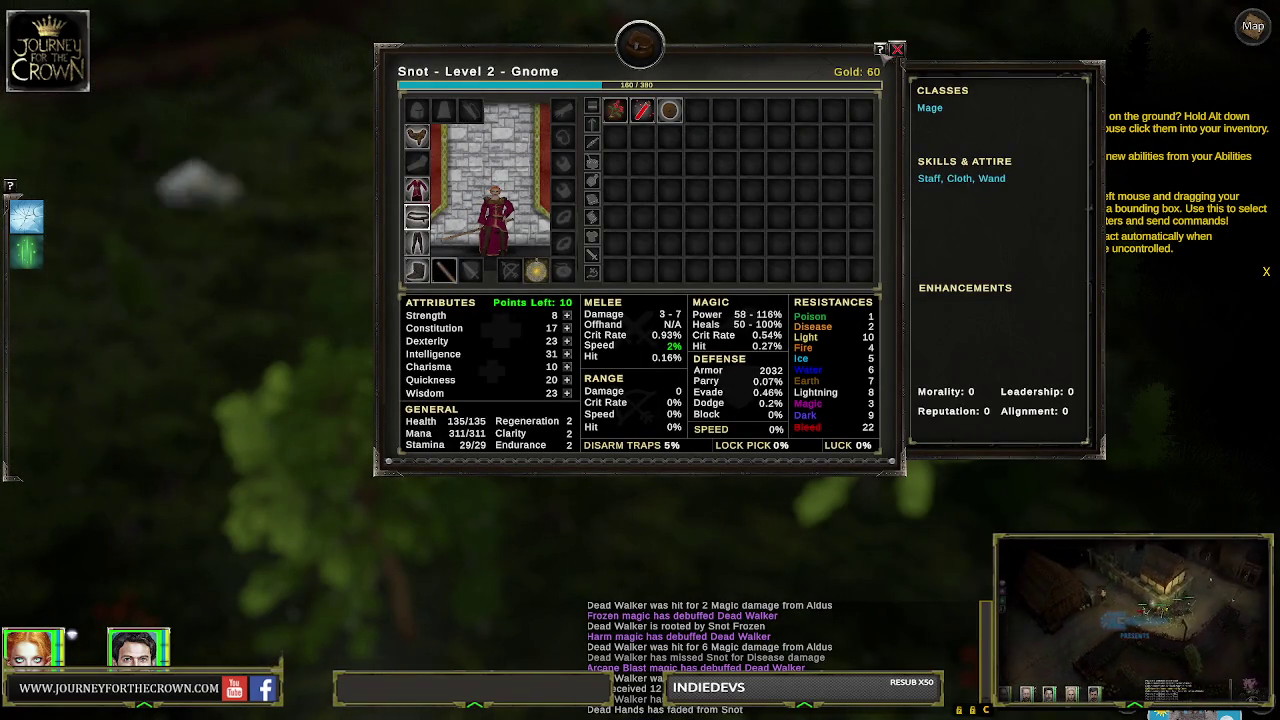
left_click(897, 50)
left_click(607, 377)
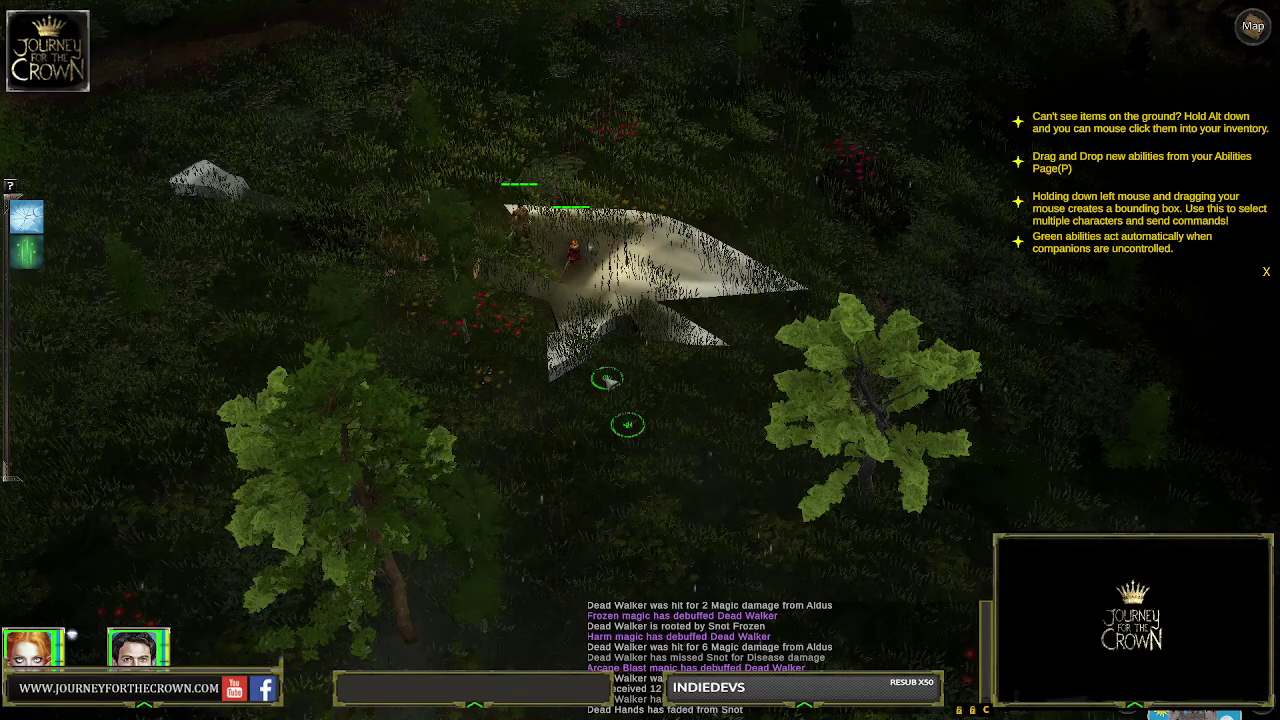
Rotate the camera and walk the party deeper into the forest
key("Down")
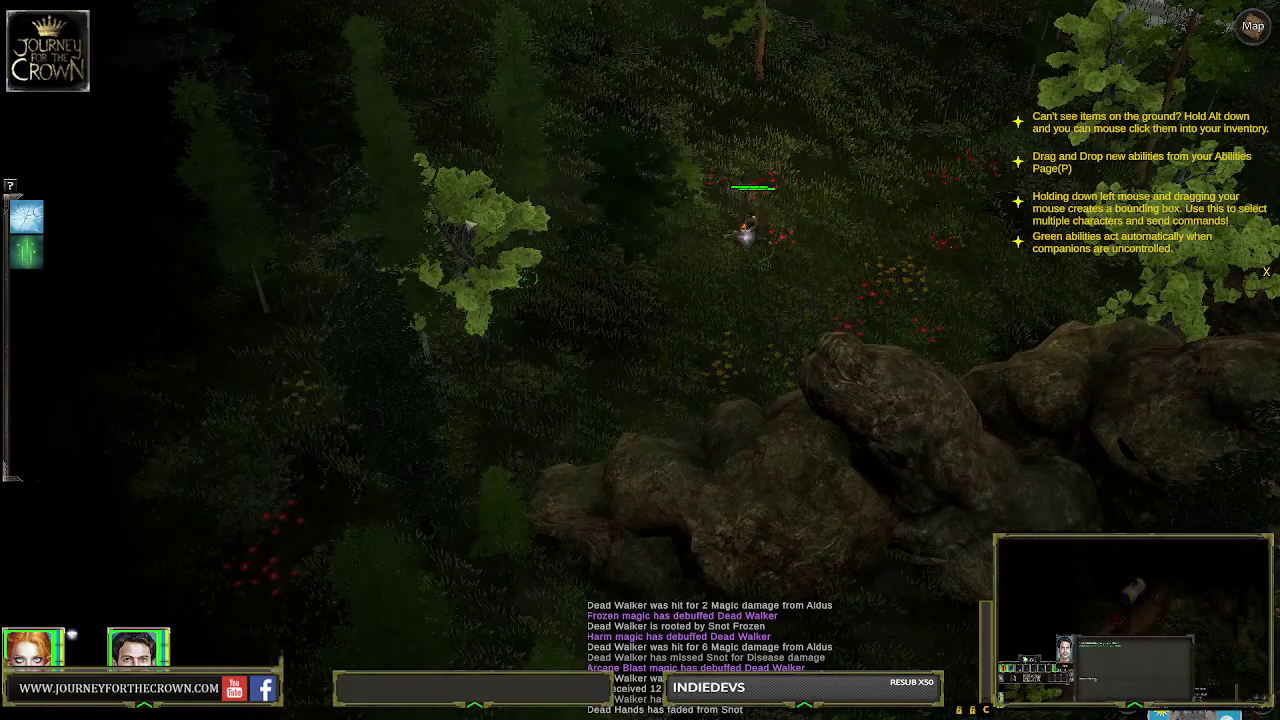
left_click(511, 199)
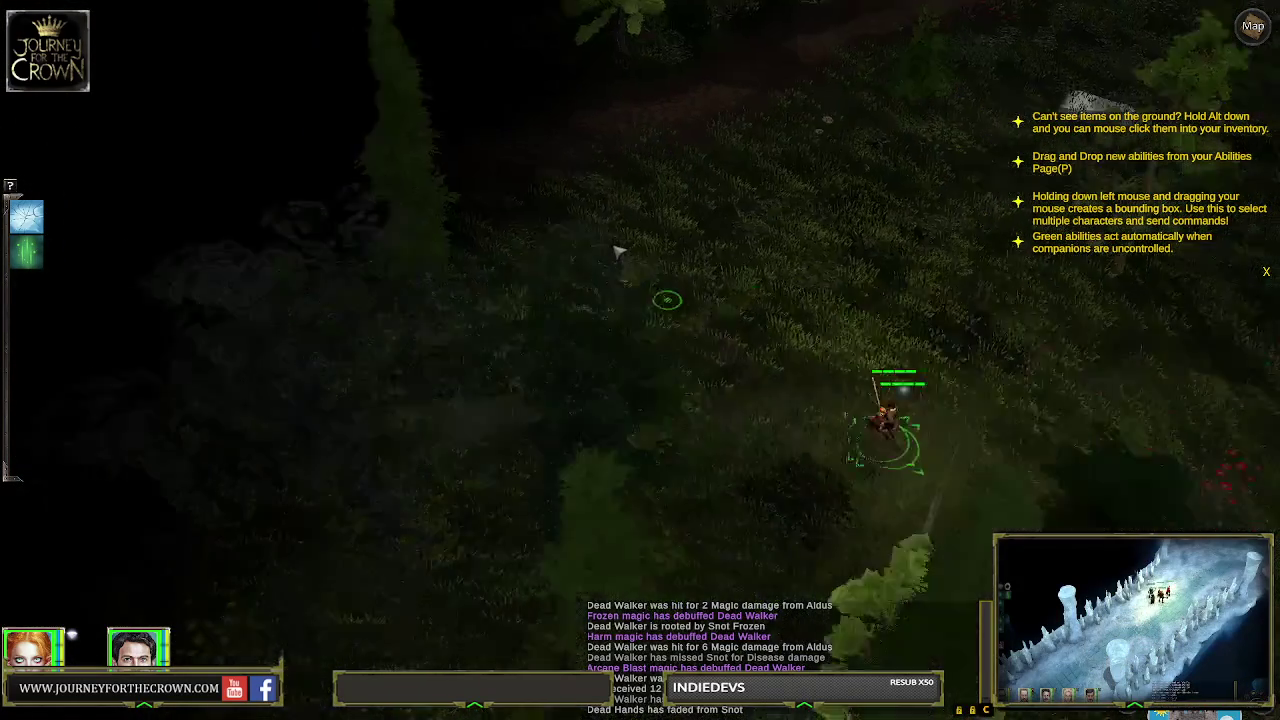
left_click(610, 256)
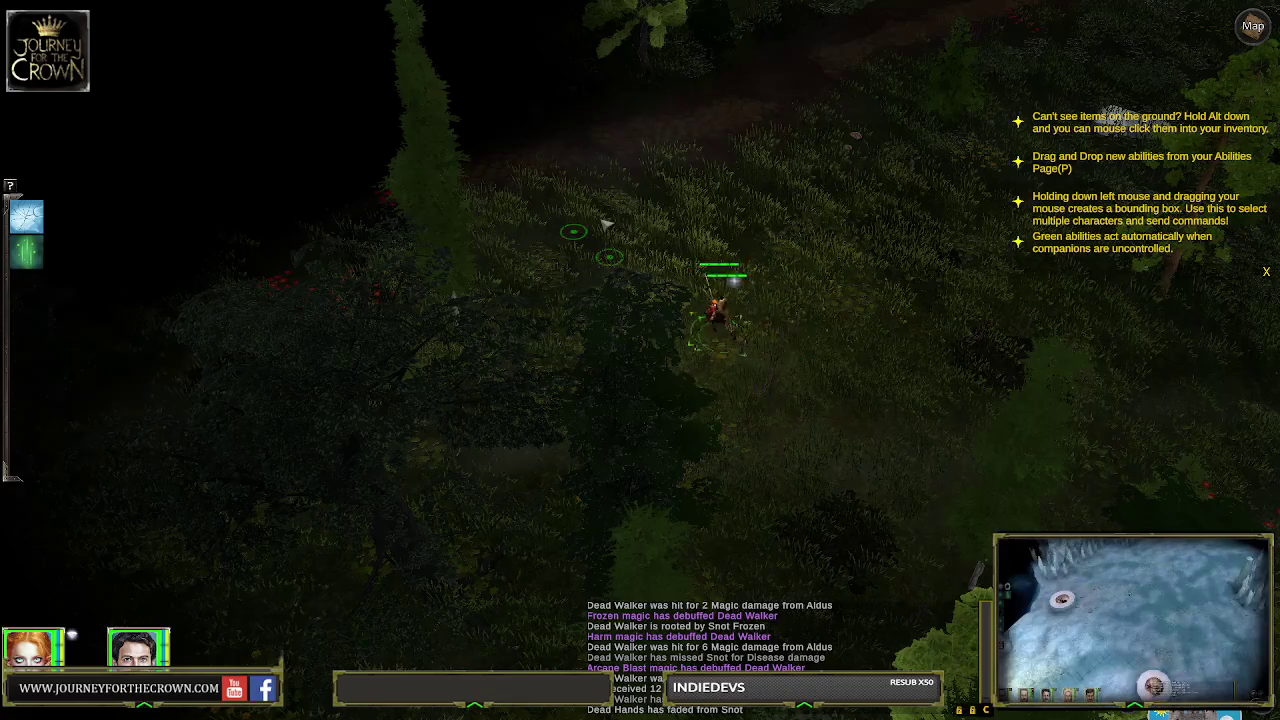
left_click(730, 248)
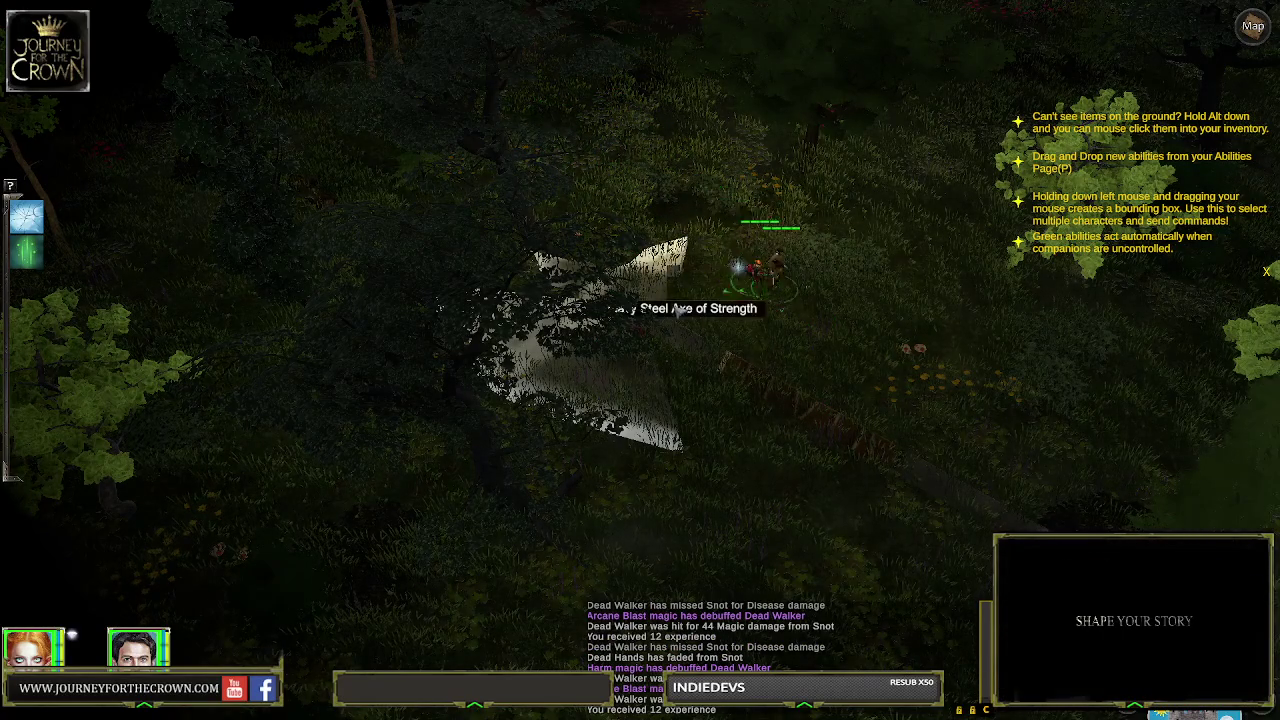
left_click(600, 386)
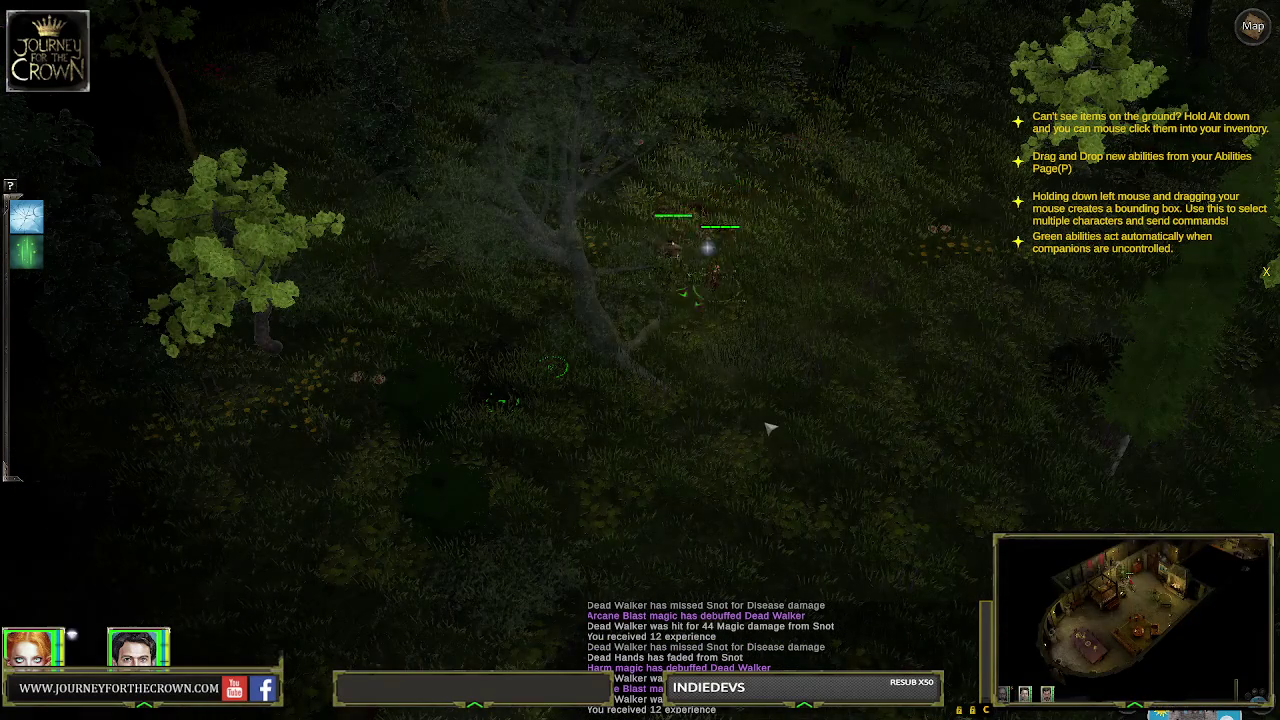
left_click(863, 440)
left_click(851, 466)
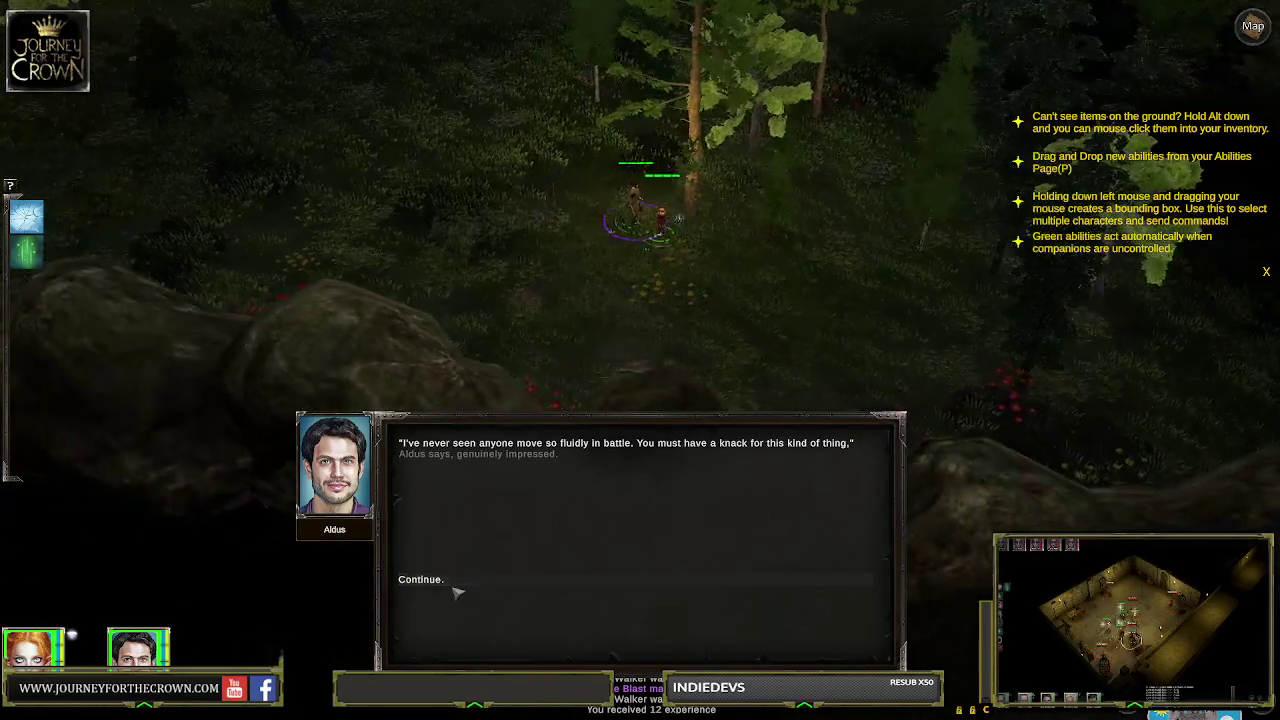
Dismiss Aldus's remark on fighting fluidly, pan the camera, and walk the party up-right
left_click(462, 582)
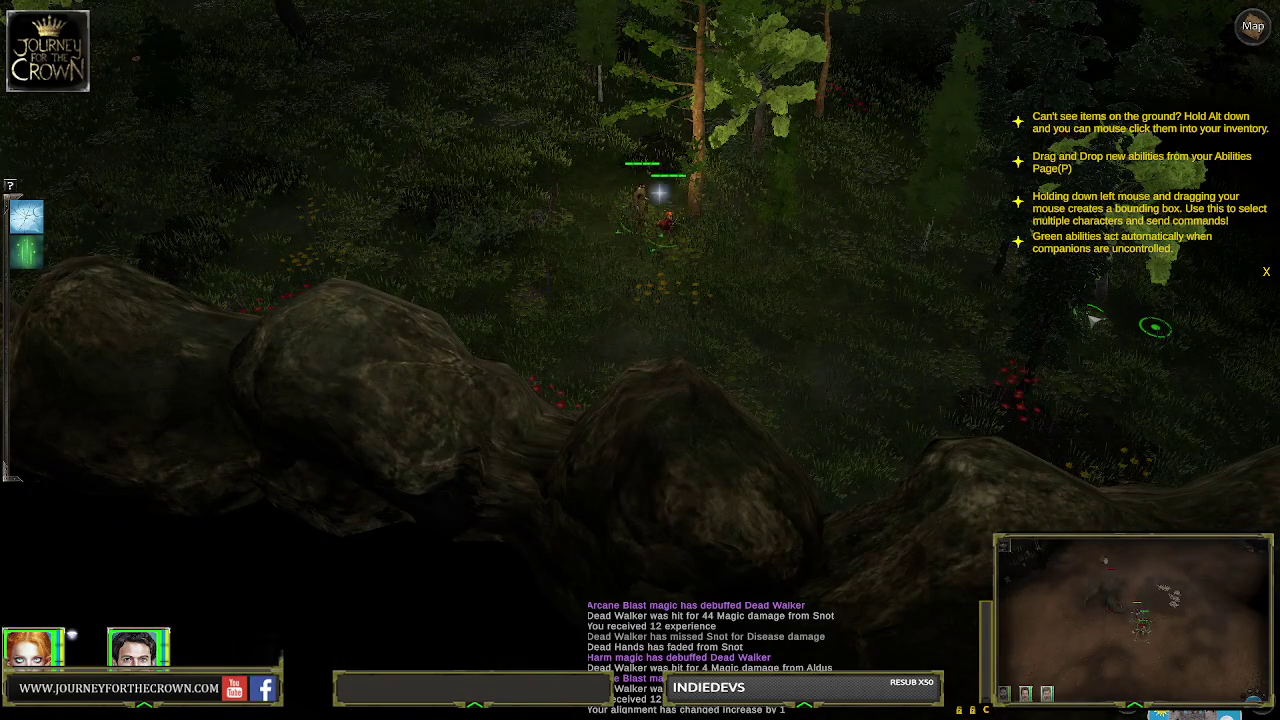
key("Up")
key("Right")
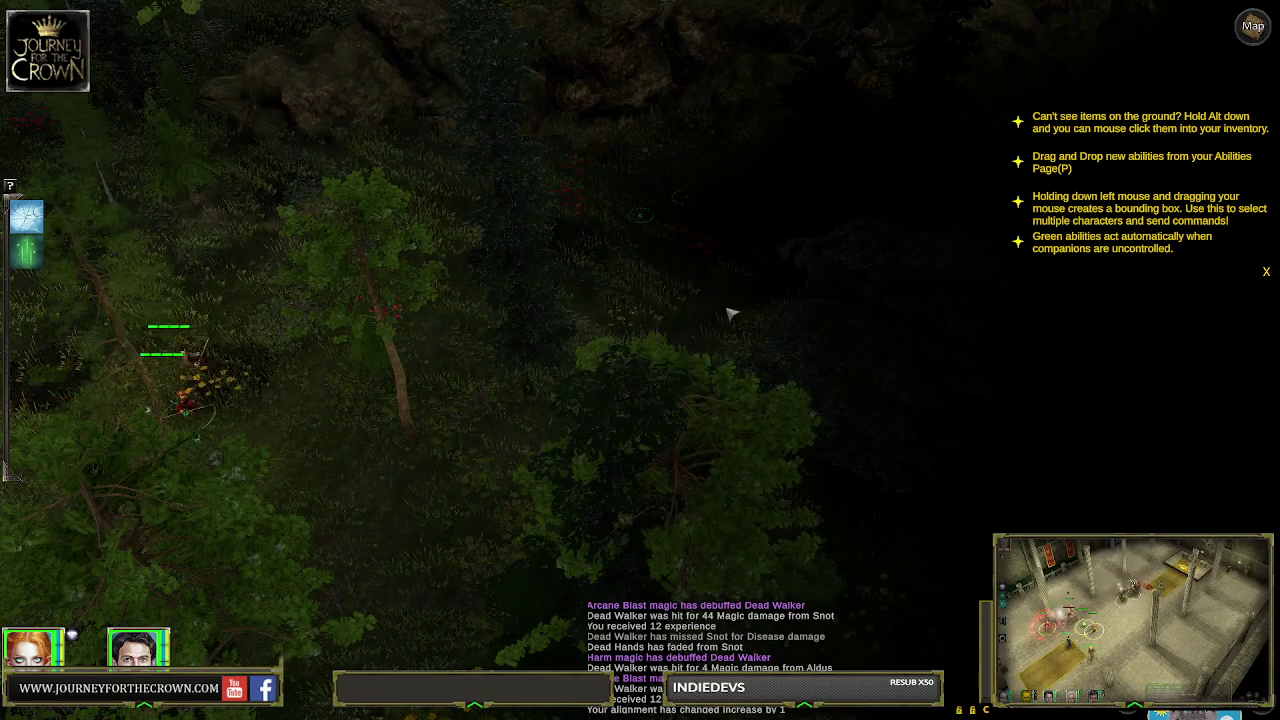
left_click(648, 189)
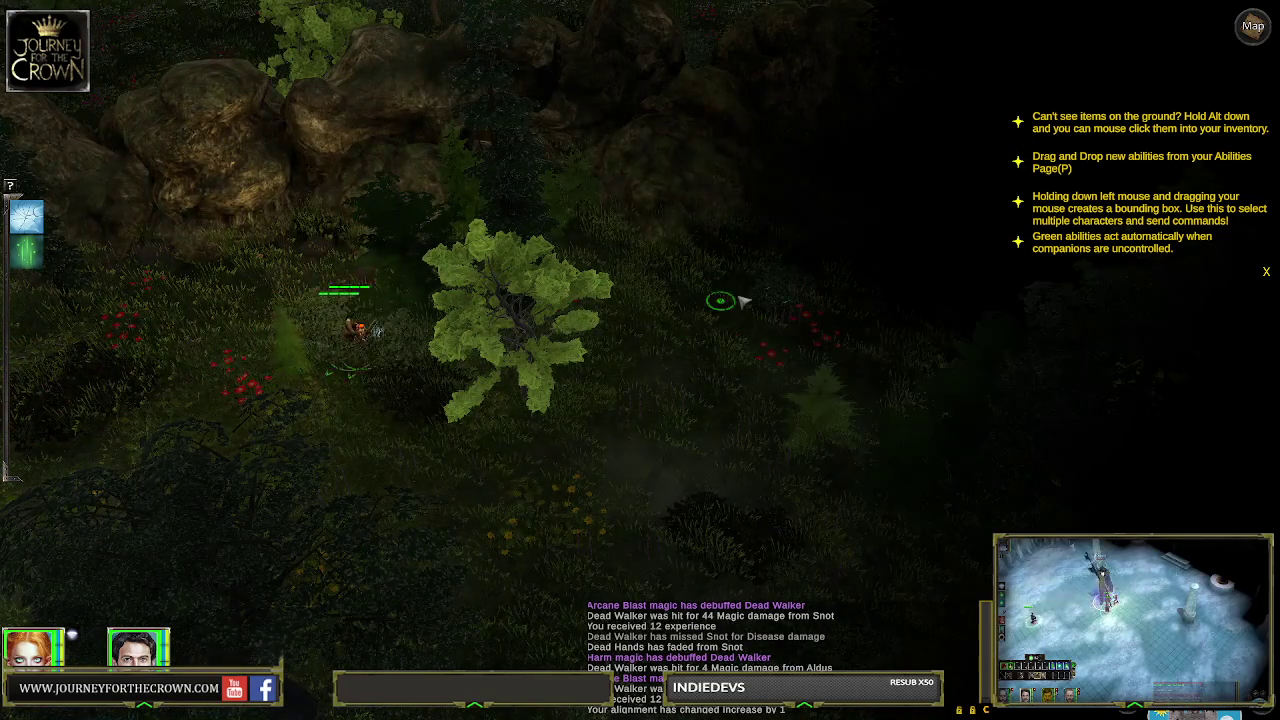
left_click(664, 254)
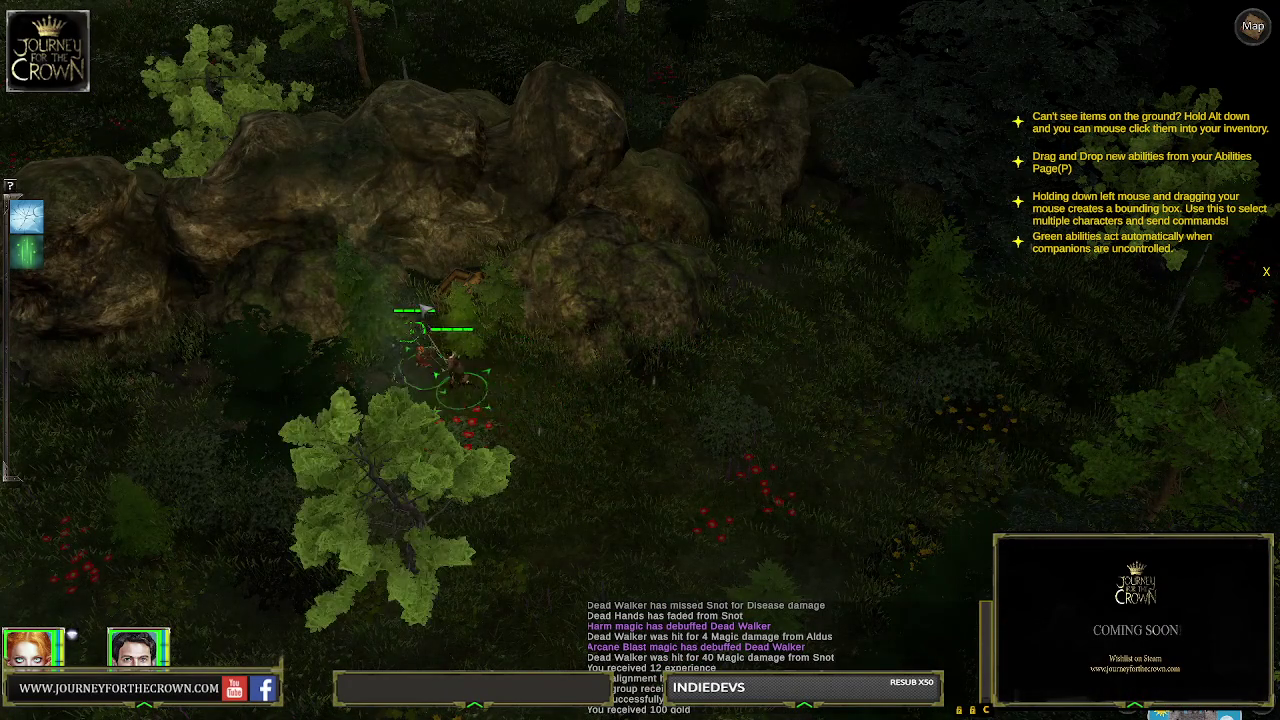
Walk right along the rocks, choose 'Agree with him…' and continue through Aldus's replies
left_click(684, 425)
left_click(814, 360)
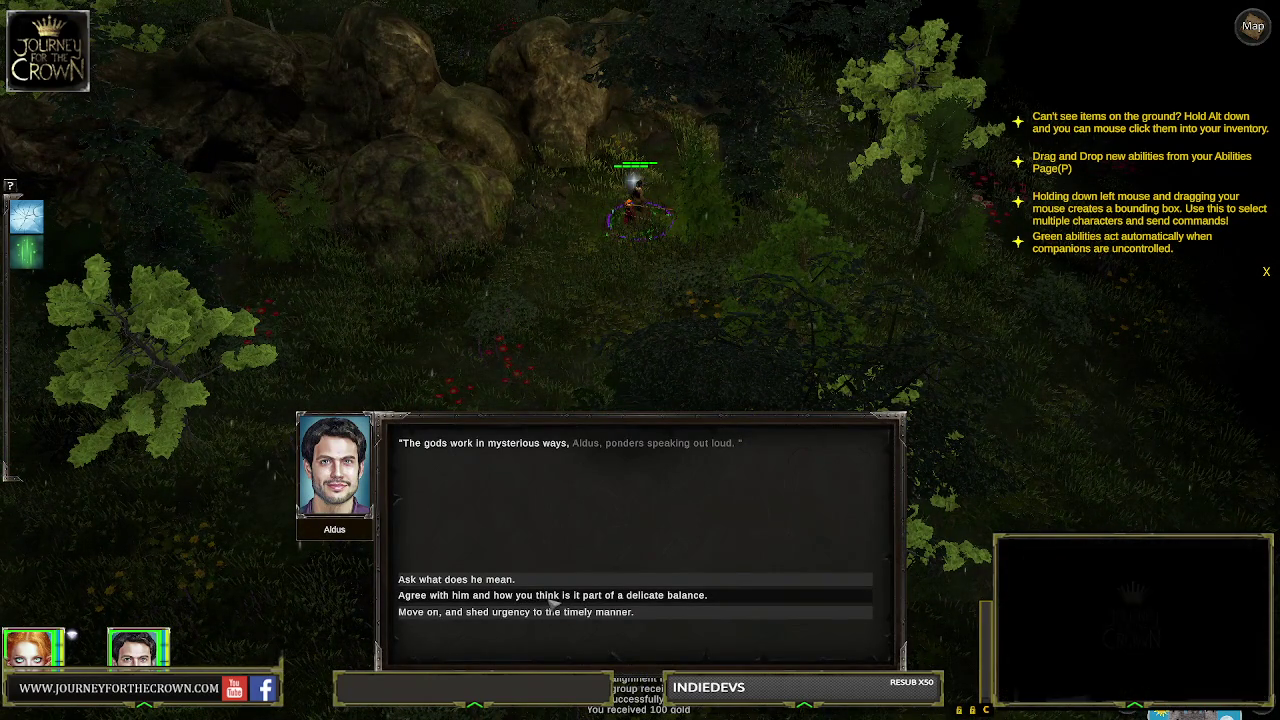
left_click(579, 600)
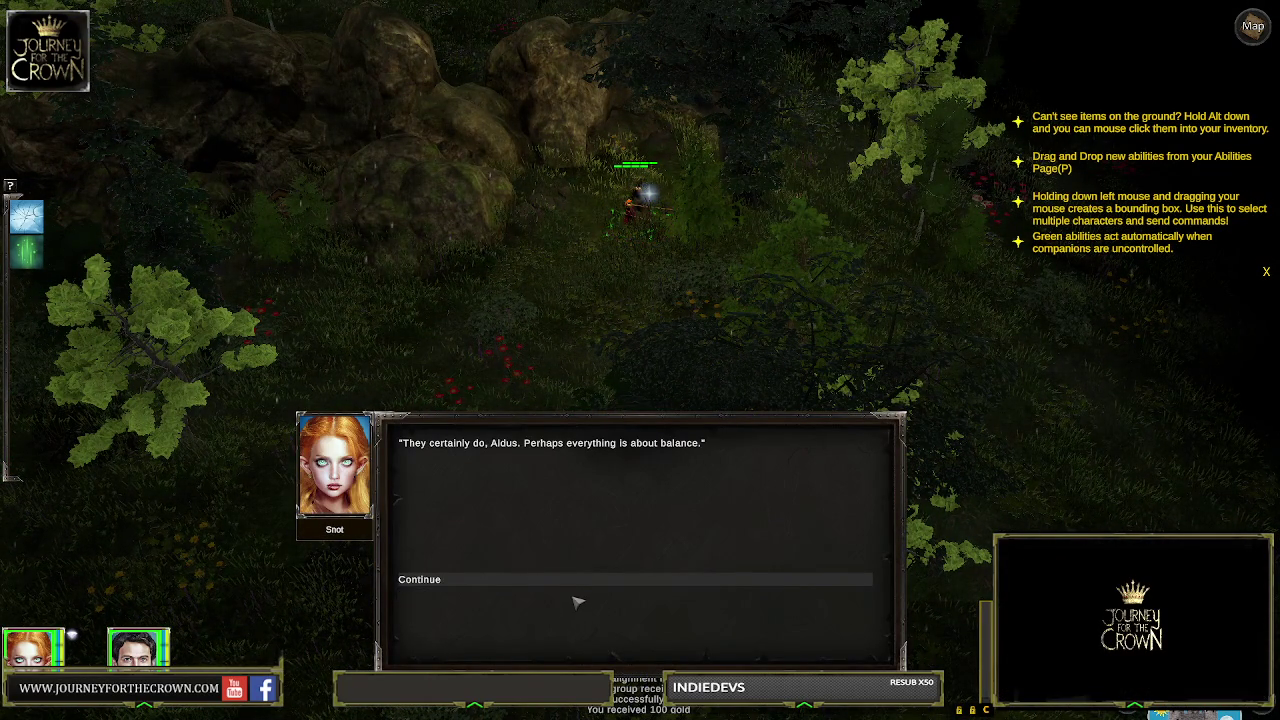
left_click(578, 584)
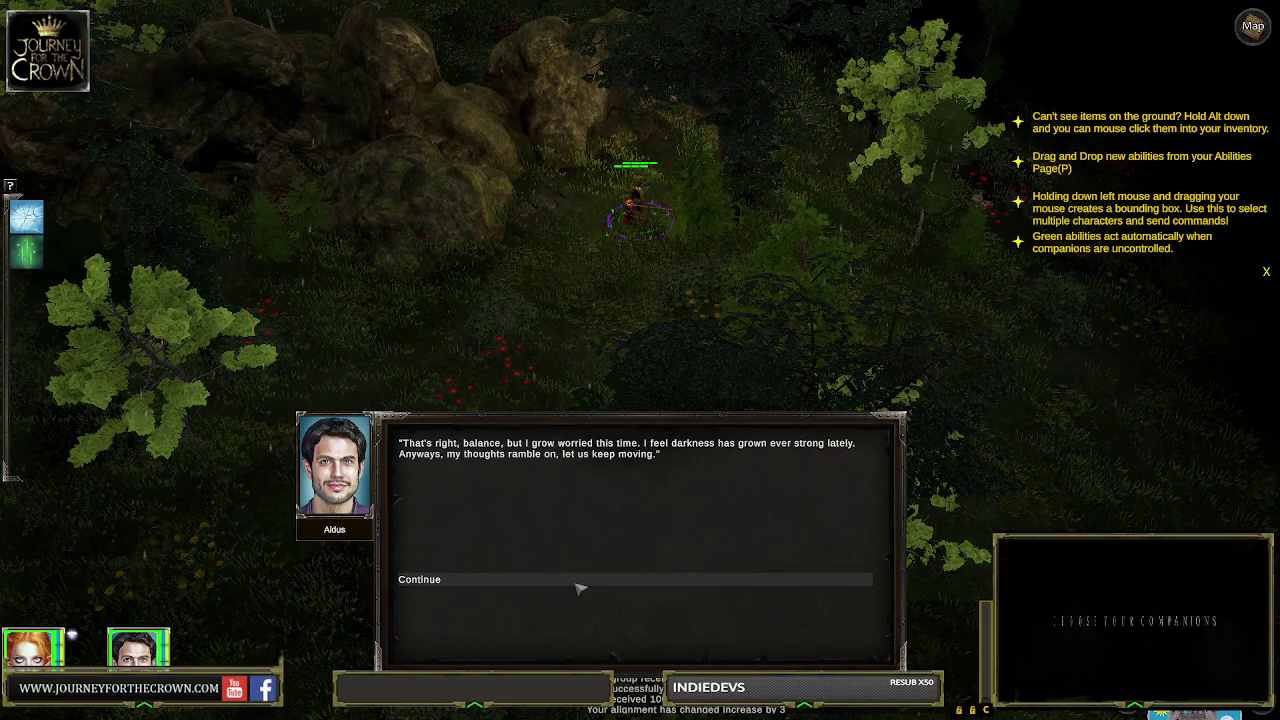
left_click(578, 585)
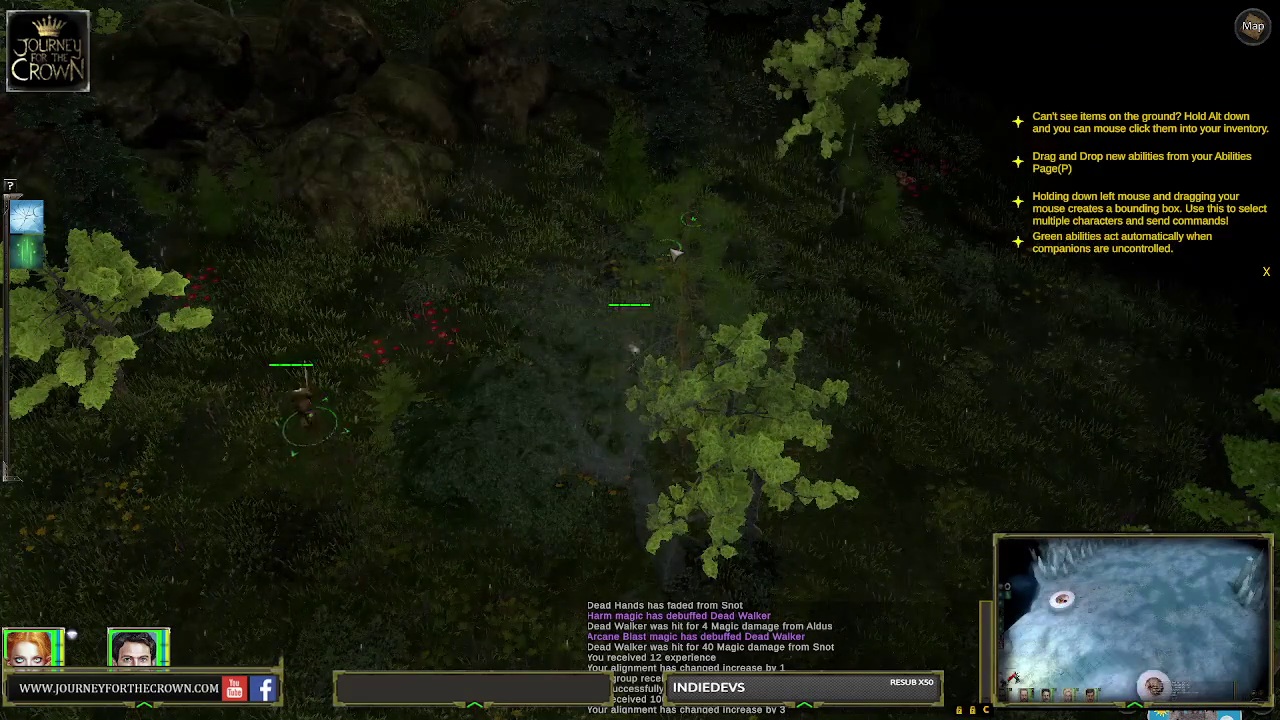
Move the party north through the forest and select all members to walk up to the Dead Walker
left_click(638, 283)
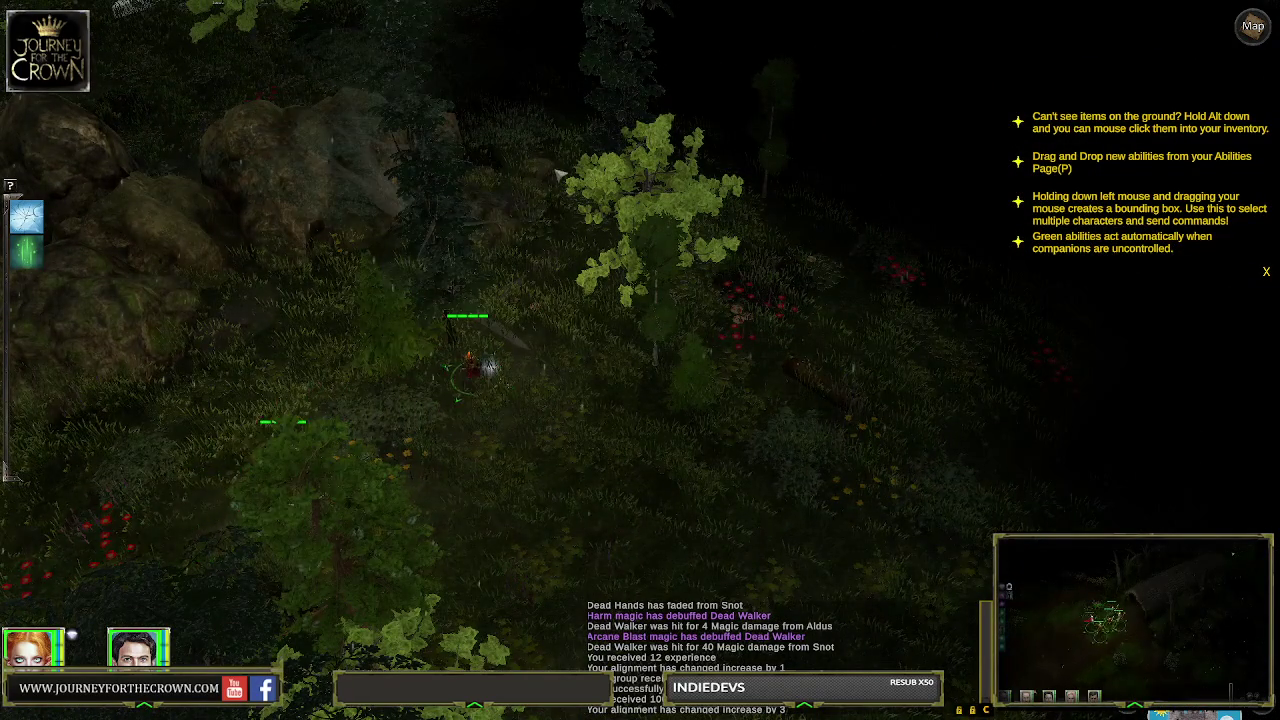
key("Up")
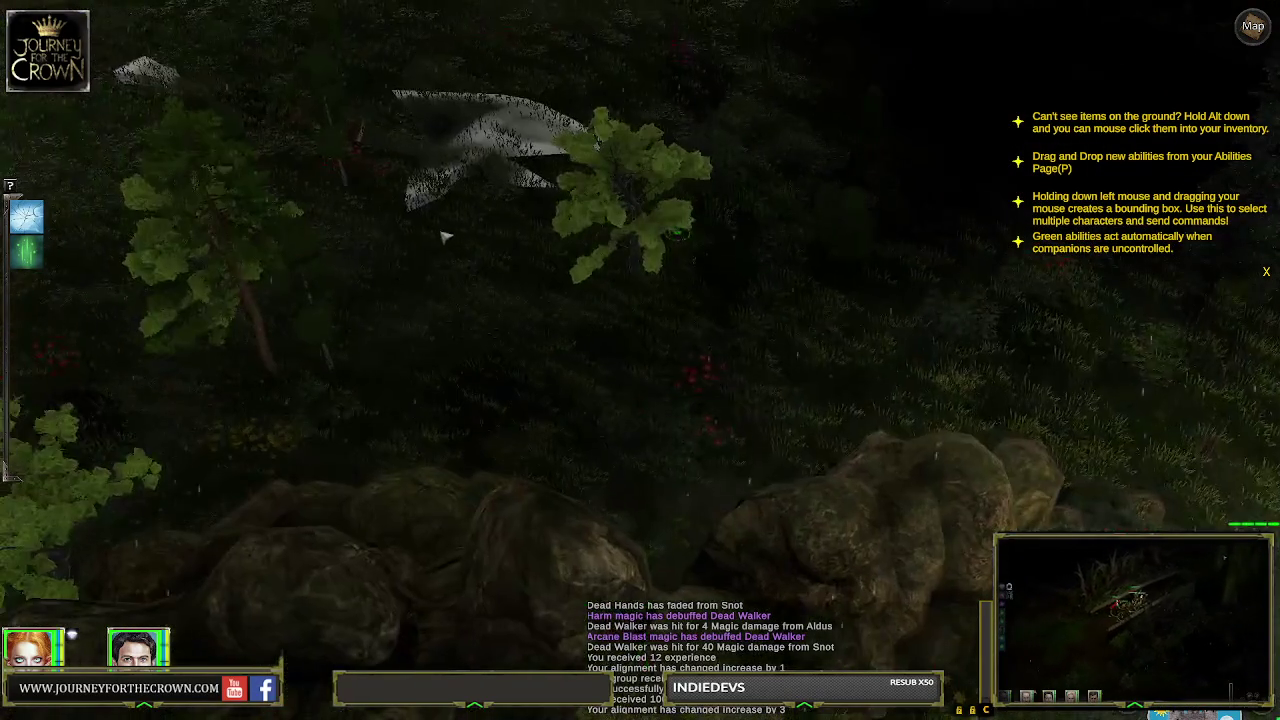
key("Up")
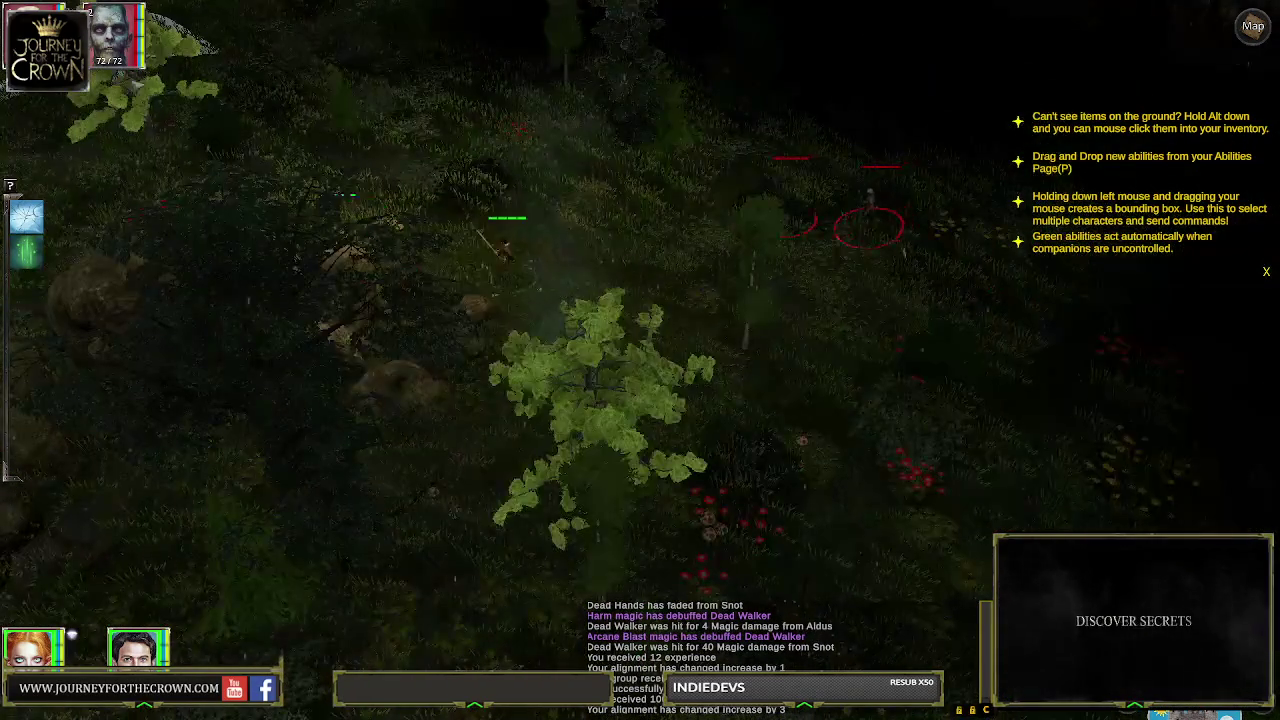
key("Right")
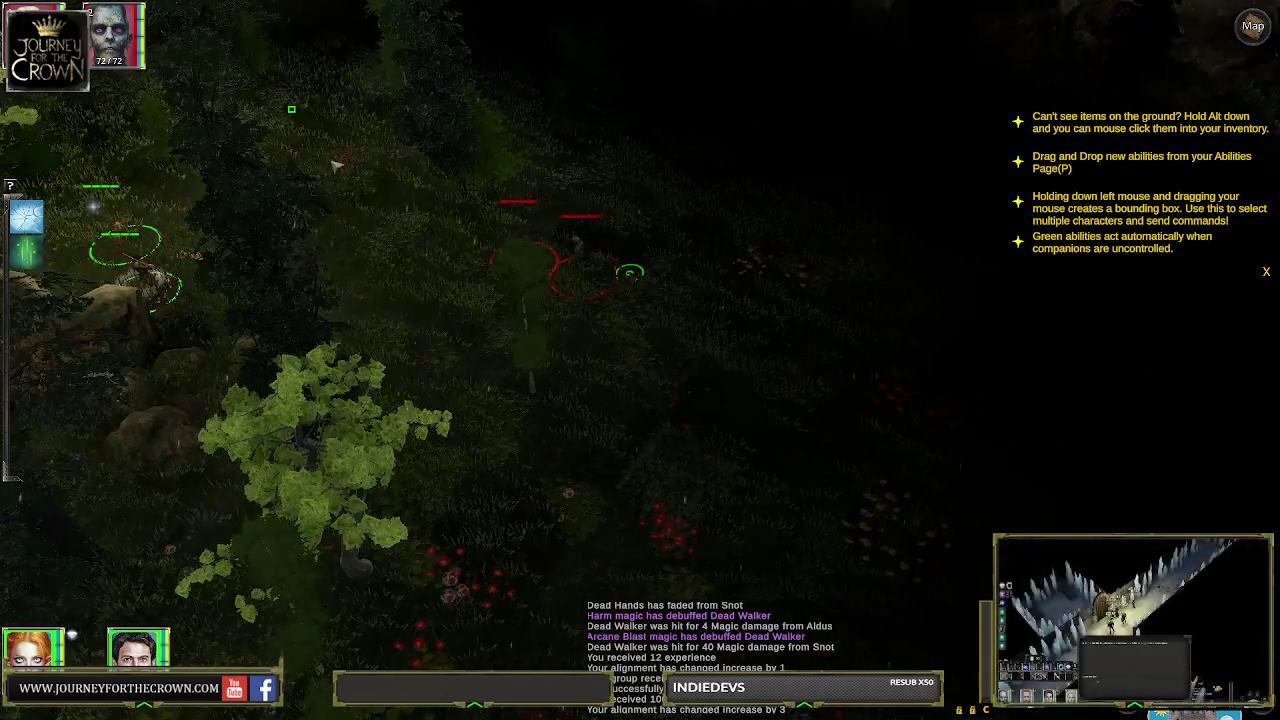
key("Left")
key("Up")
left_click_drag(471, 157, 540, 240)
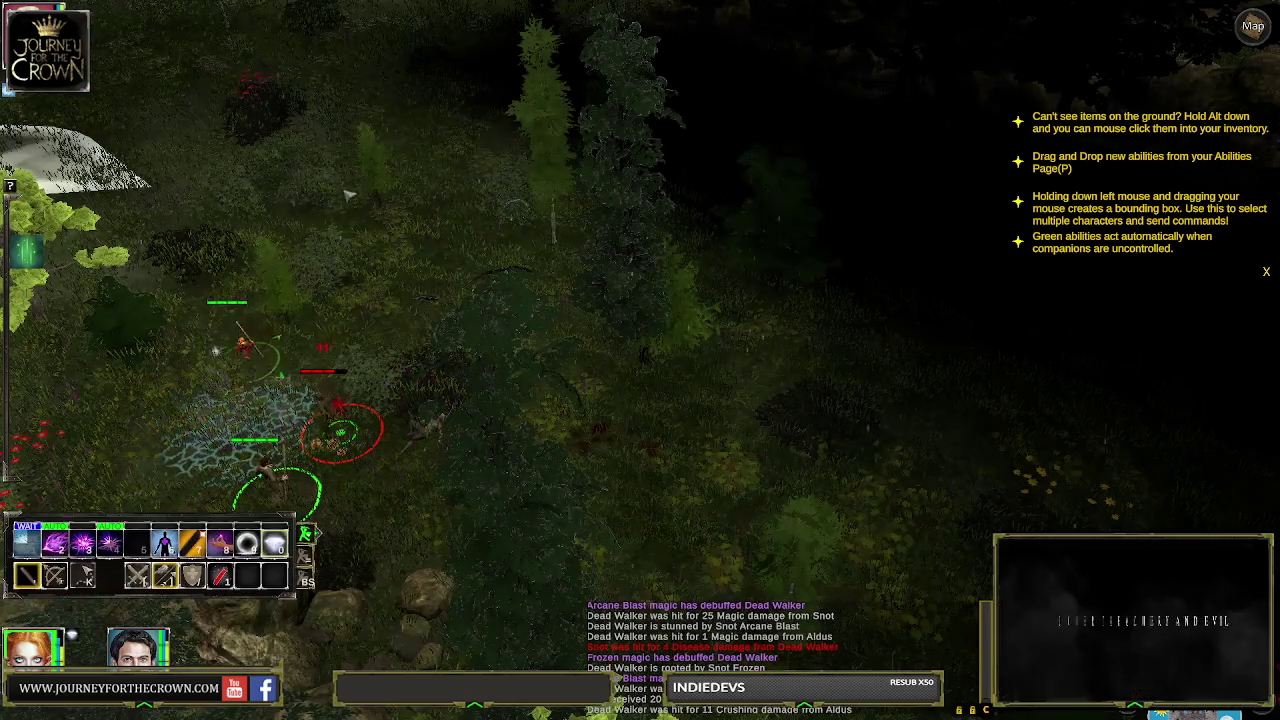
mouse_move(335, 405)
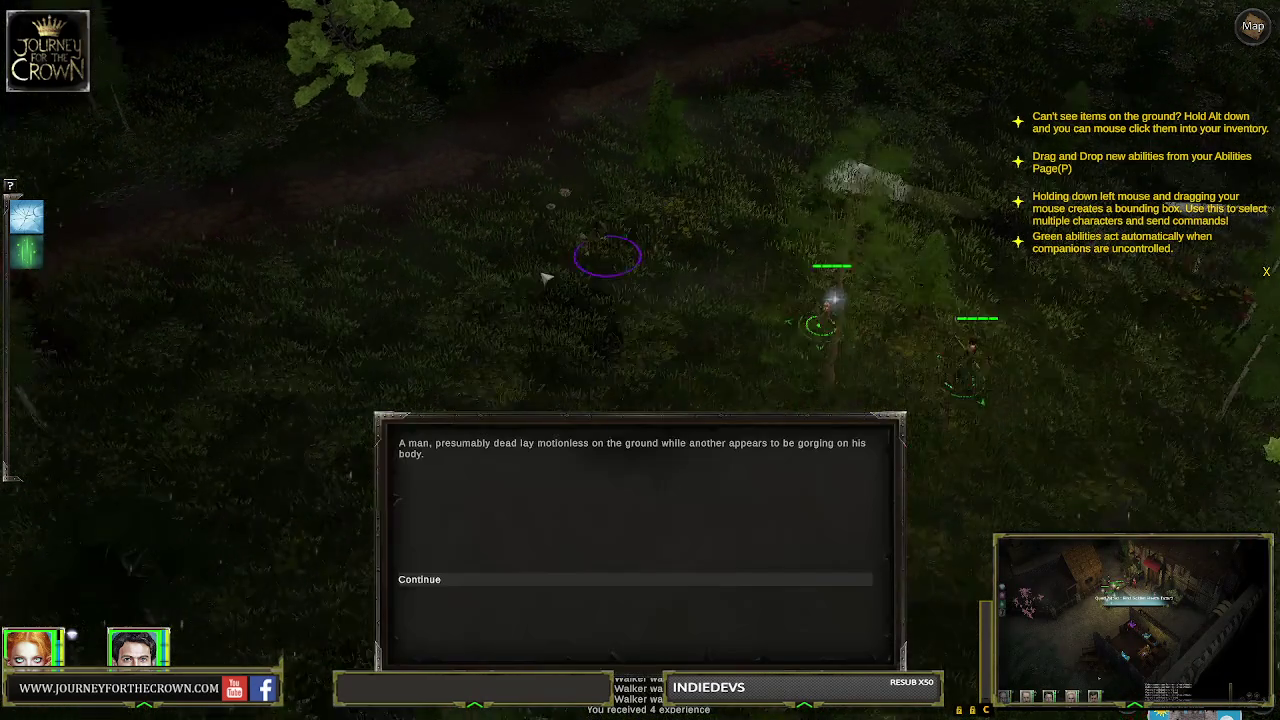
Dismiss the encounter narration to start the fight
left_click(466, 578)
left_click(463, 580)
left_click(463, 580)
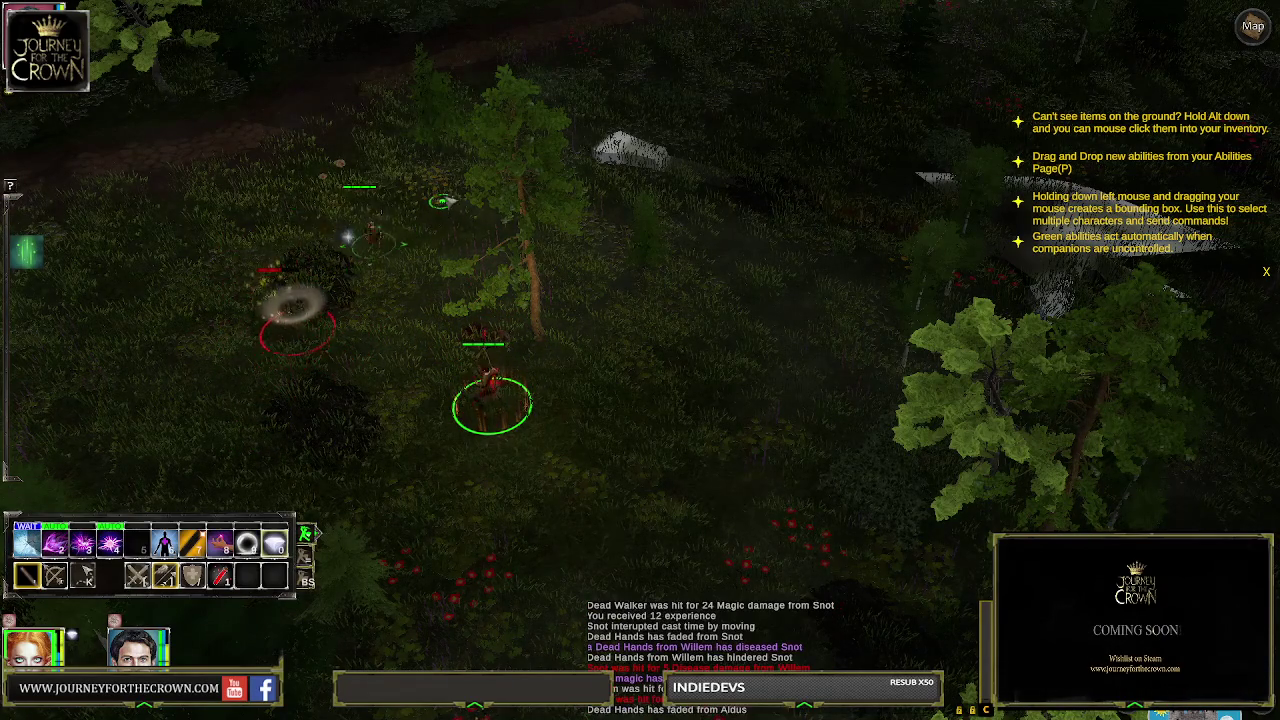
Send the other party member into the fight, then quit the game to the desktop
mouse_move(330, 283)
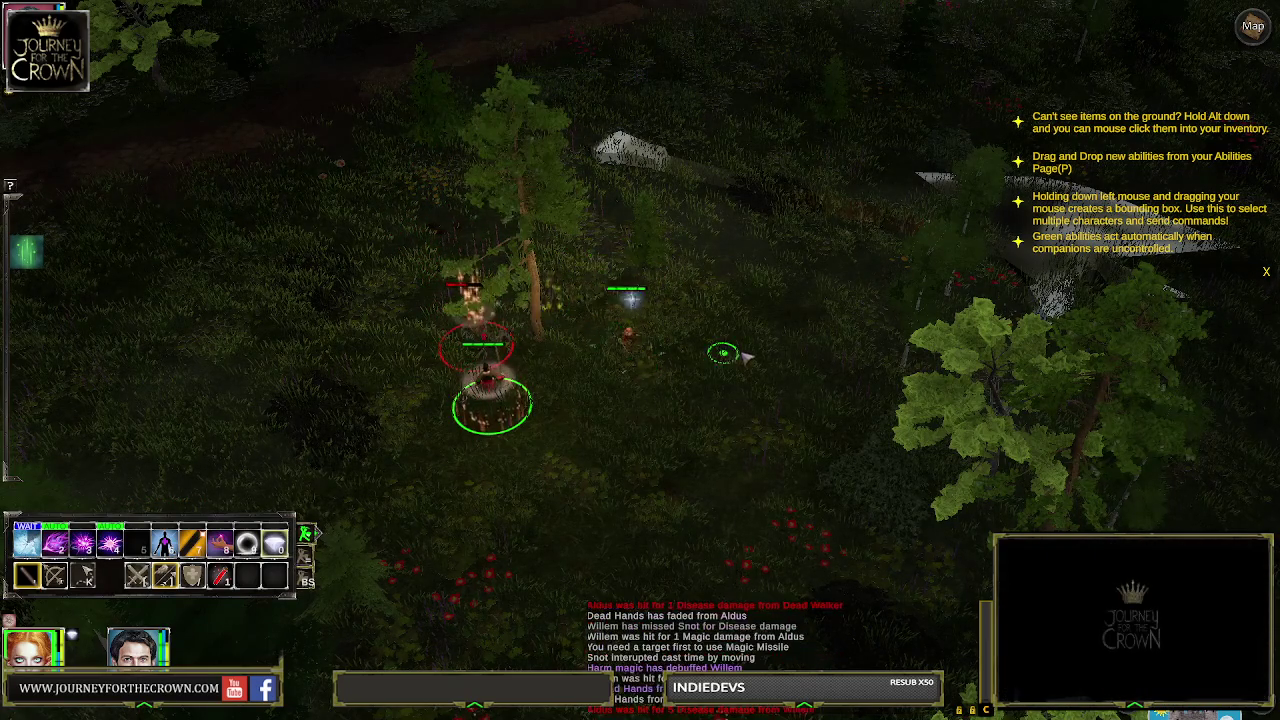
mouse_move(478, 340)
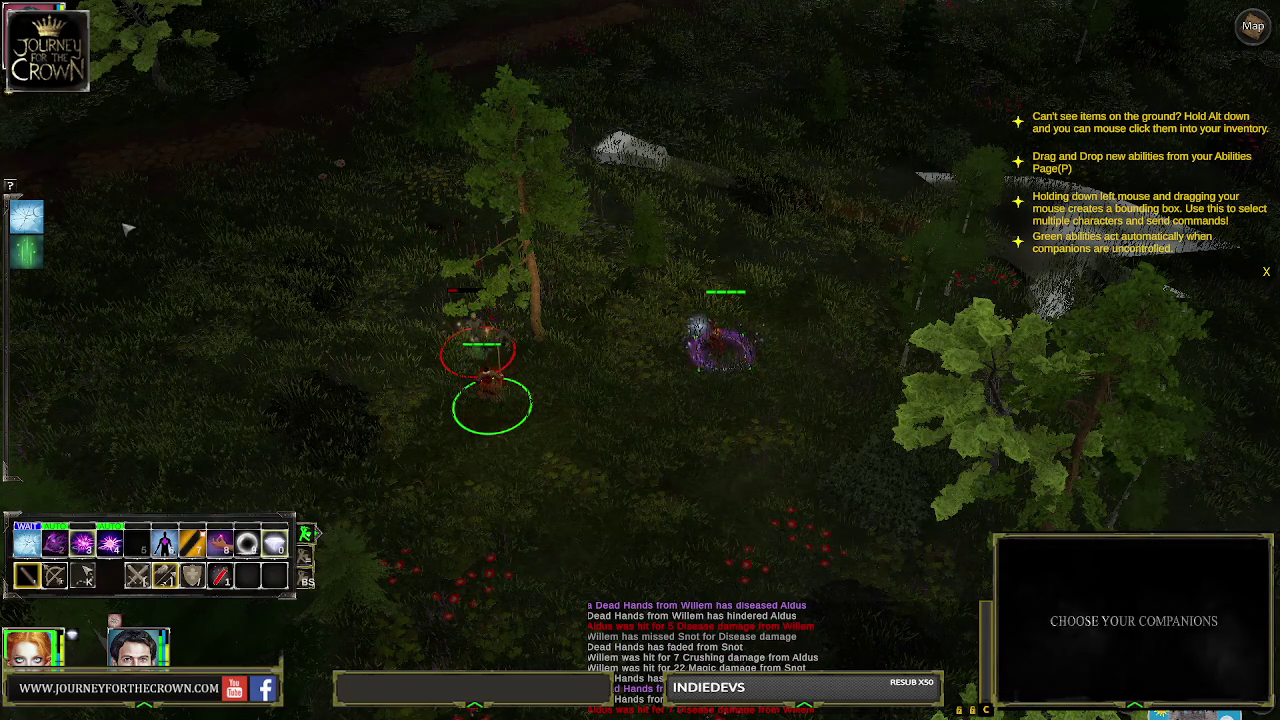
left_click(236, 174)
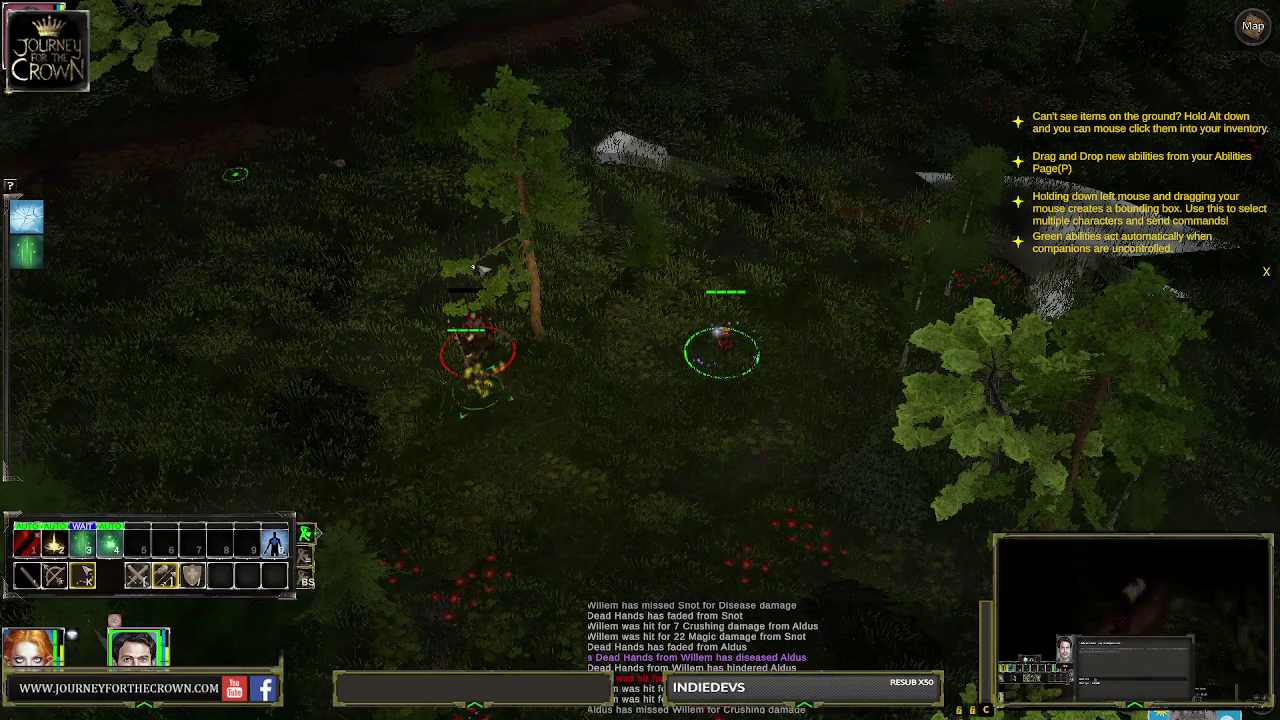
left_click(448, 316)
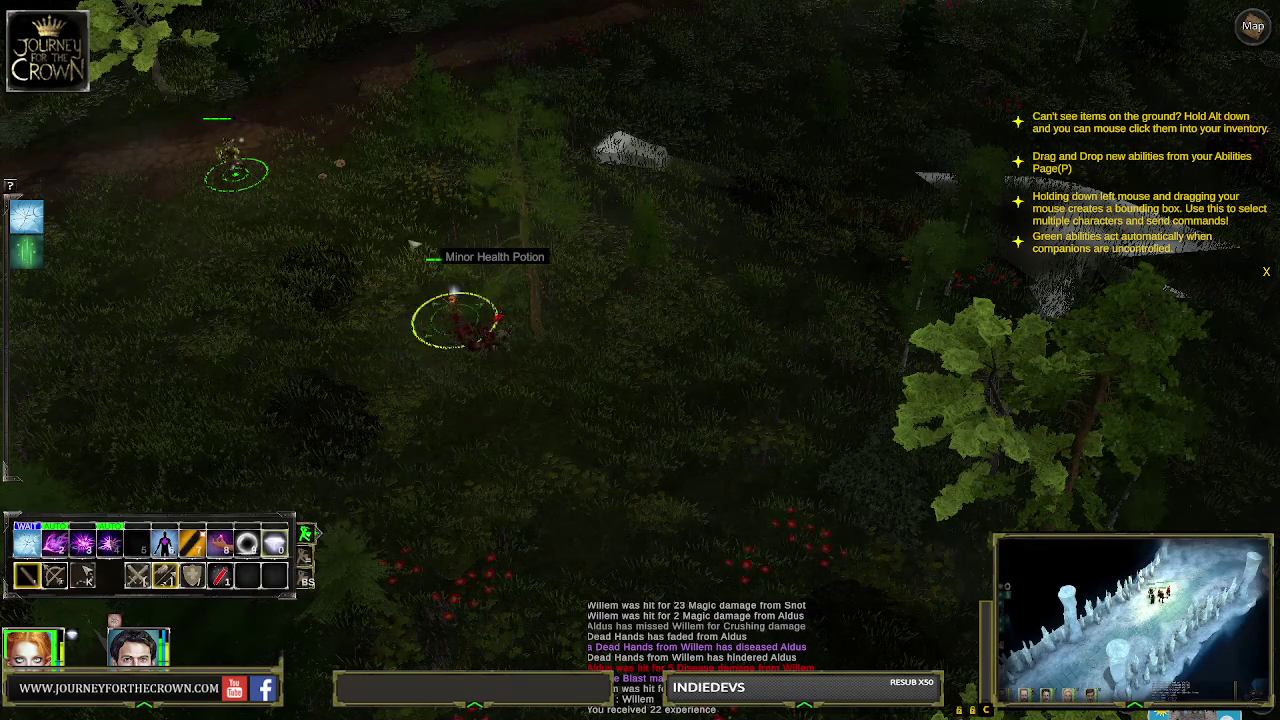
left_click_drag(183, 106, 465, 270)
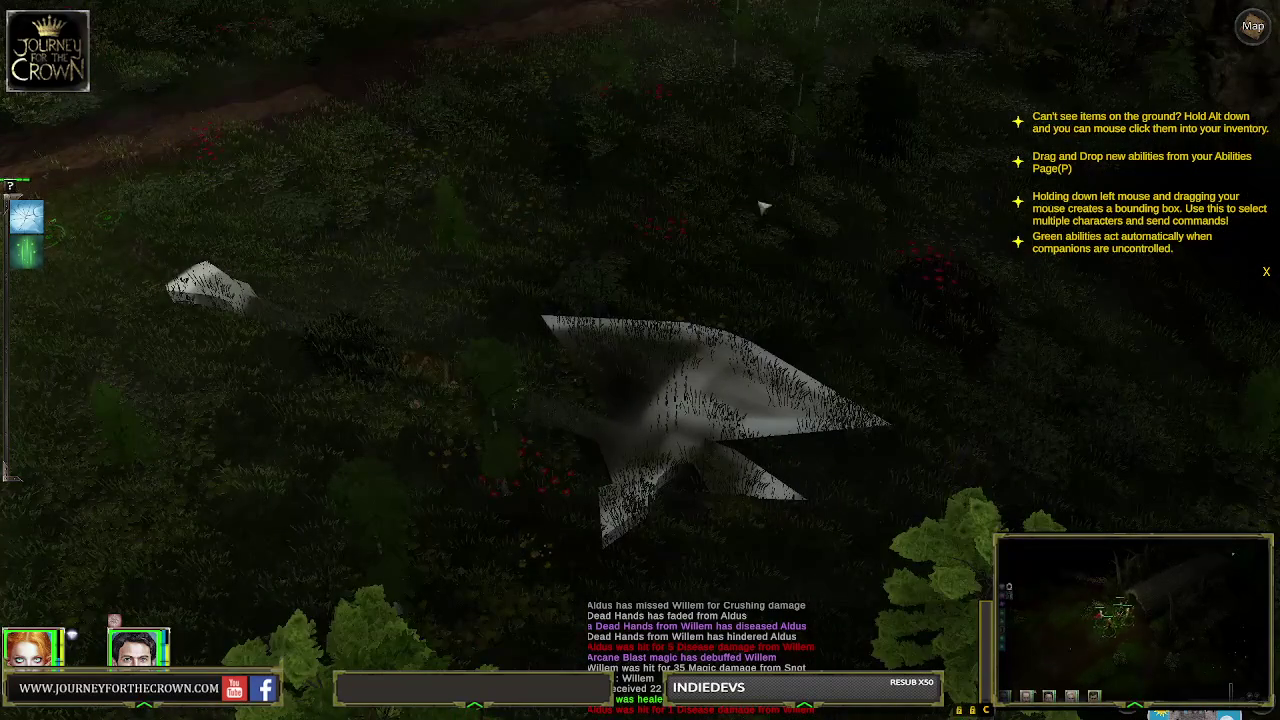
key("Escape")
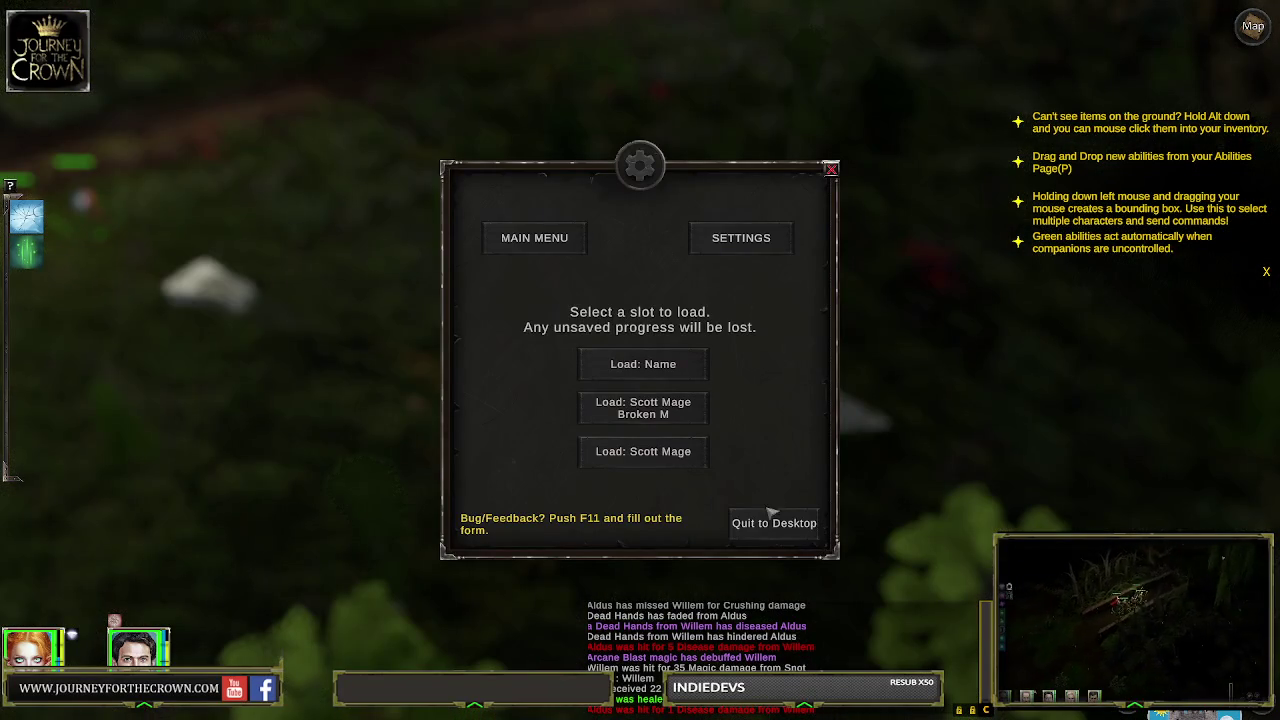
left_click(760, 515)
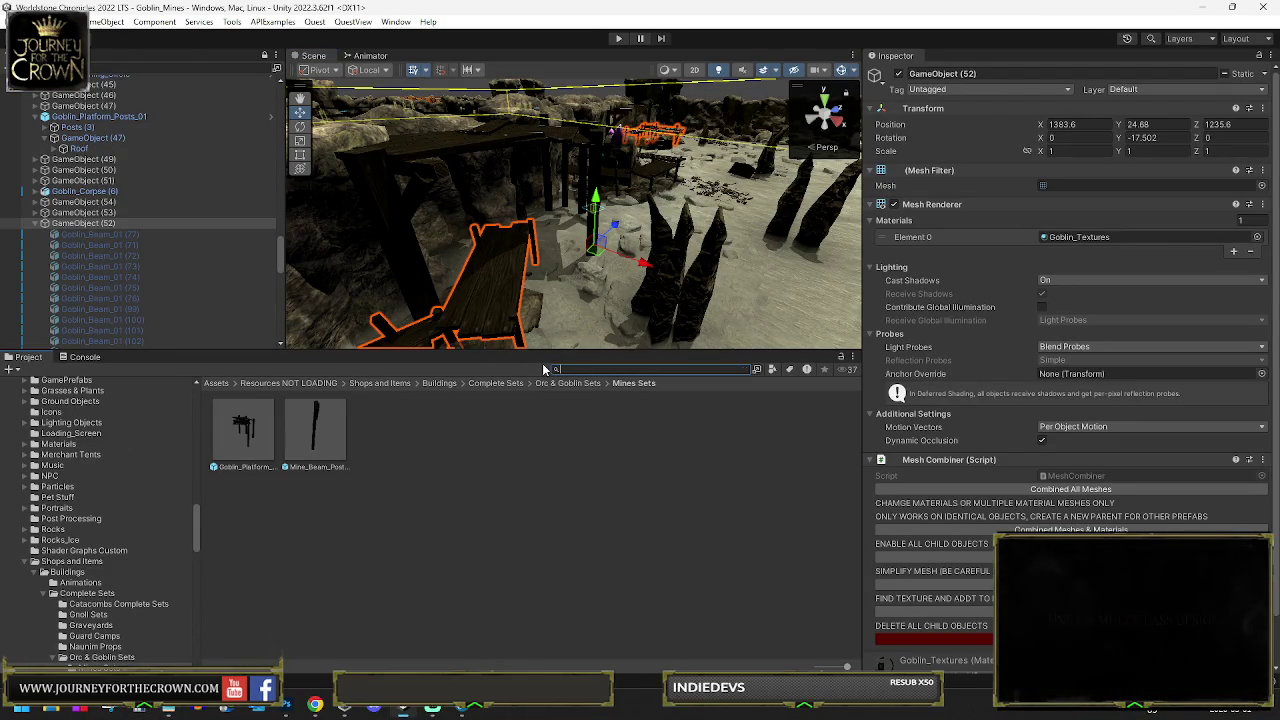
Search the project for 'heavy axe' and check the Heavy Steel Axe of Strength's Name Mesh
type("heavy axe")
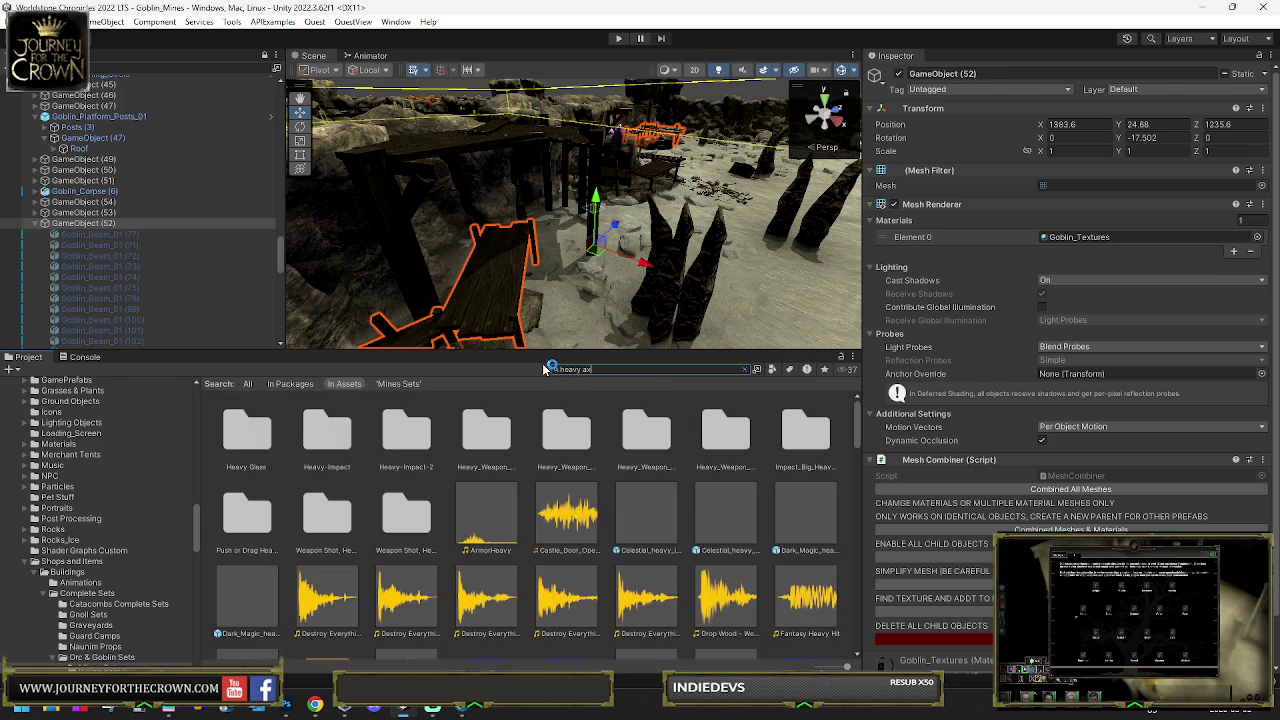
left_click(385, 435)
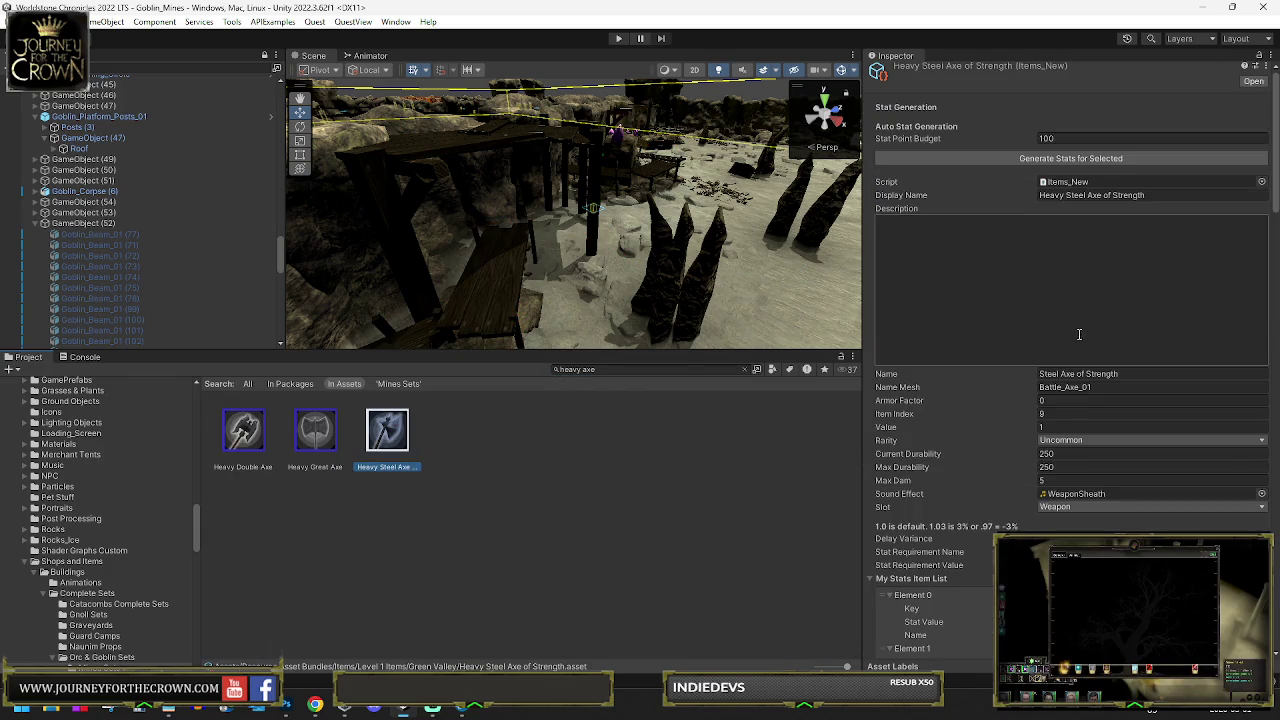
scroll(1076, 334, "down", 5)
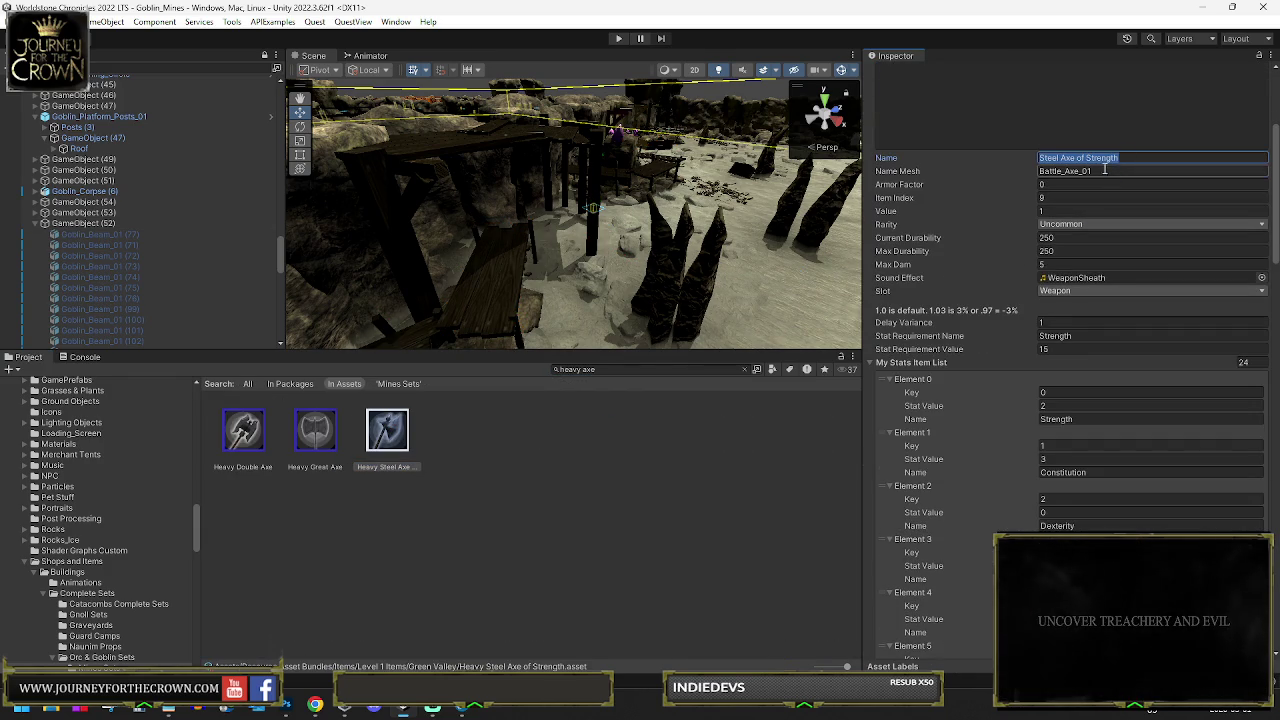
type("Battle_Axe_01")
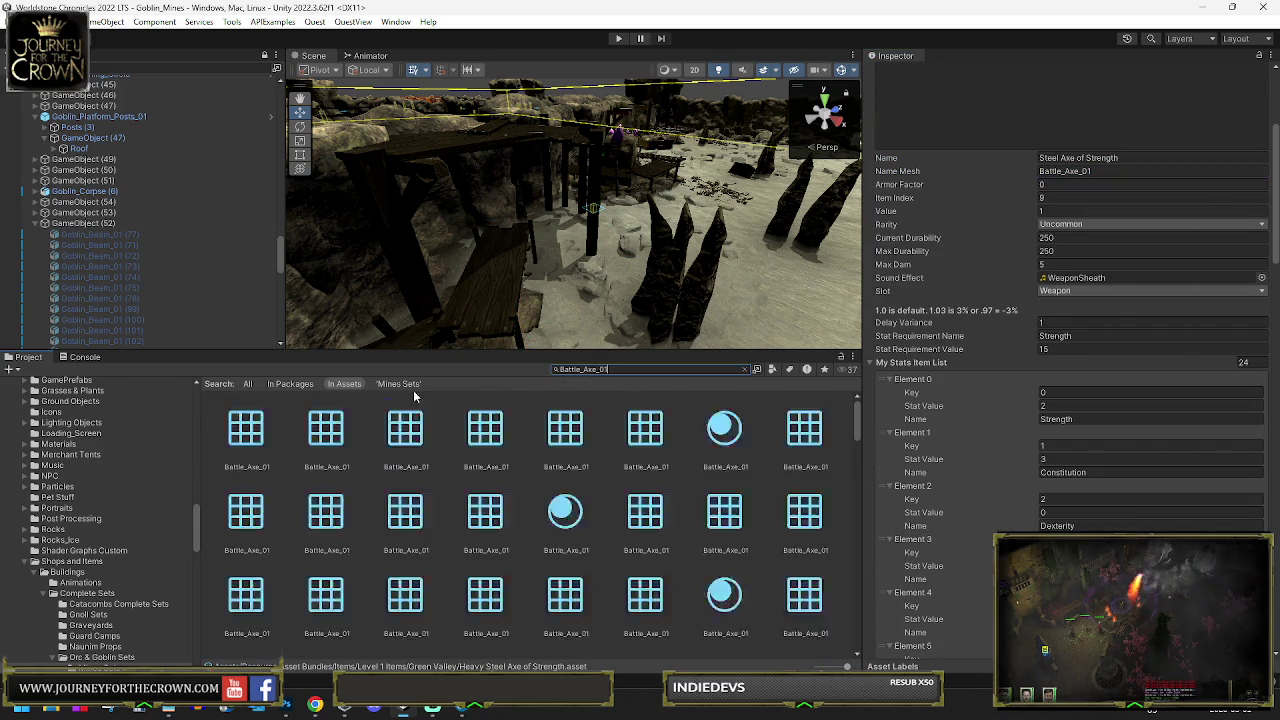
left_click(744, 370)
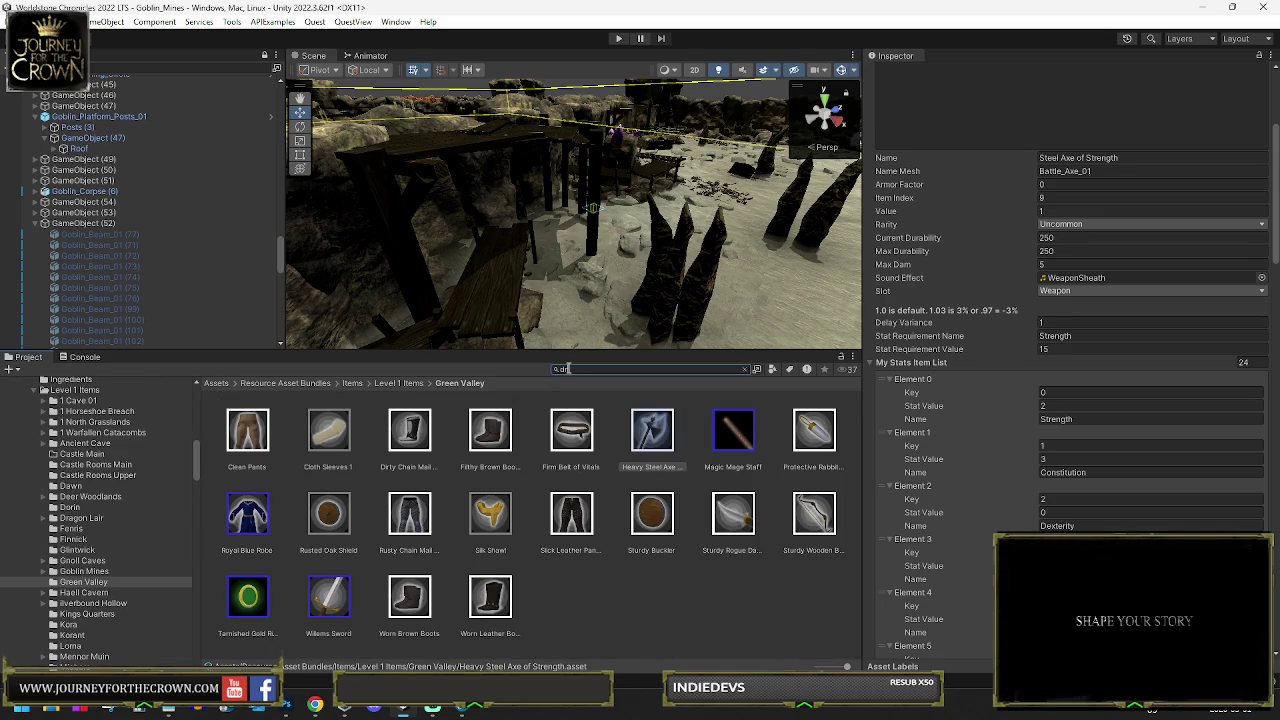
Open DroppedItem Meshes and drag the Battle_Axe_01 .fbx mesh into the Scene among the rocks
type("opp")
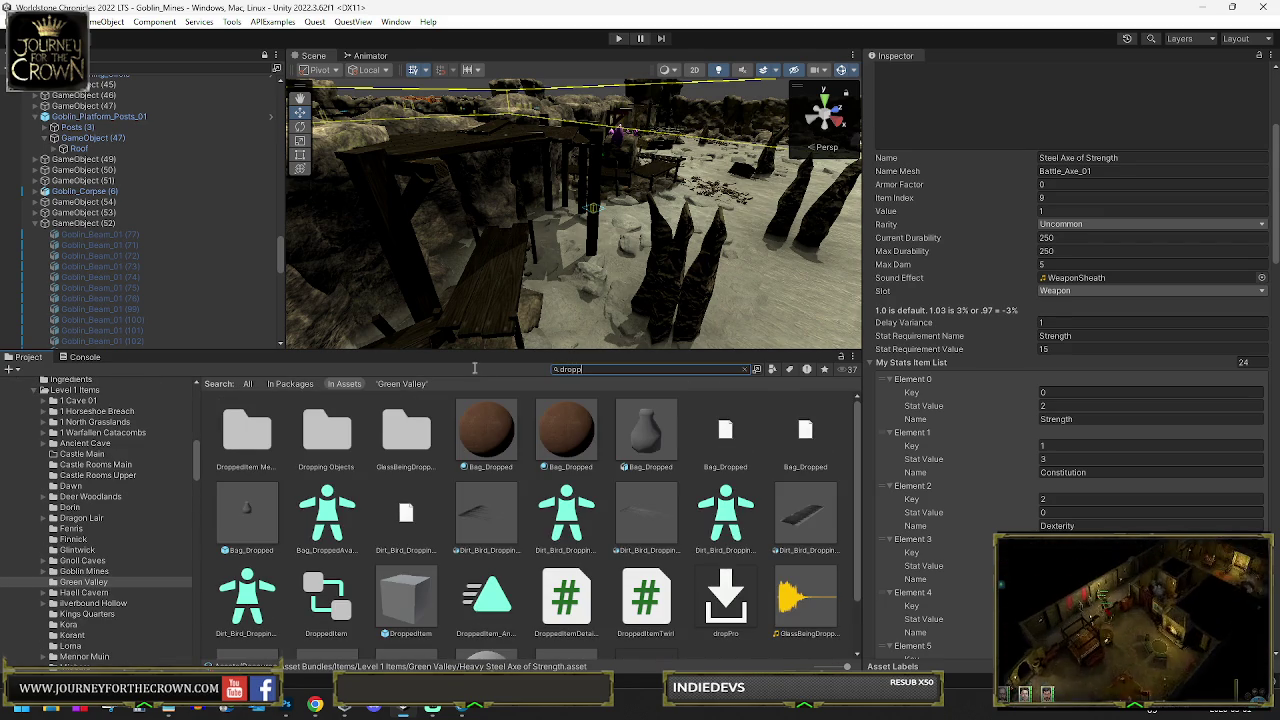
double_click(256, 446)
type("Battle_Axe_01")
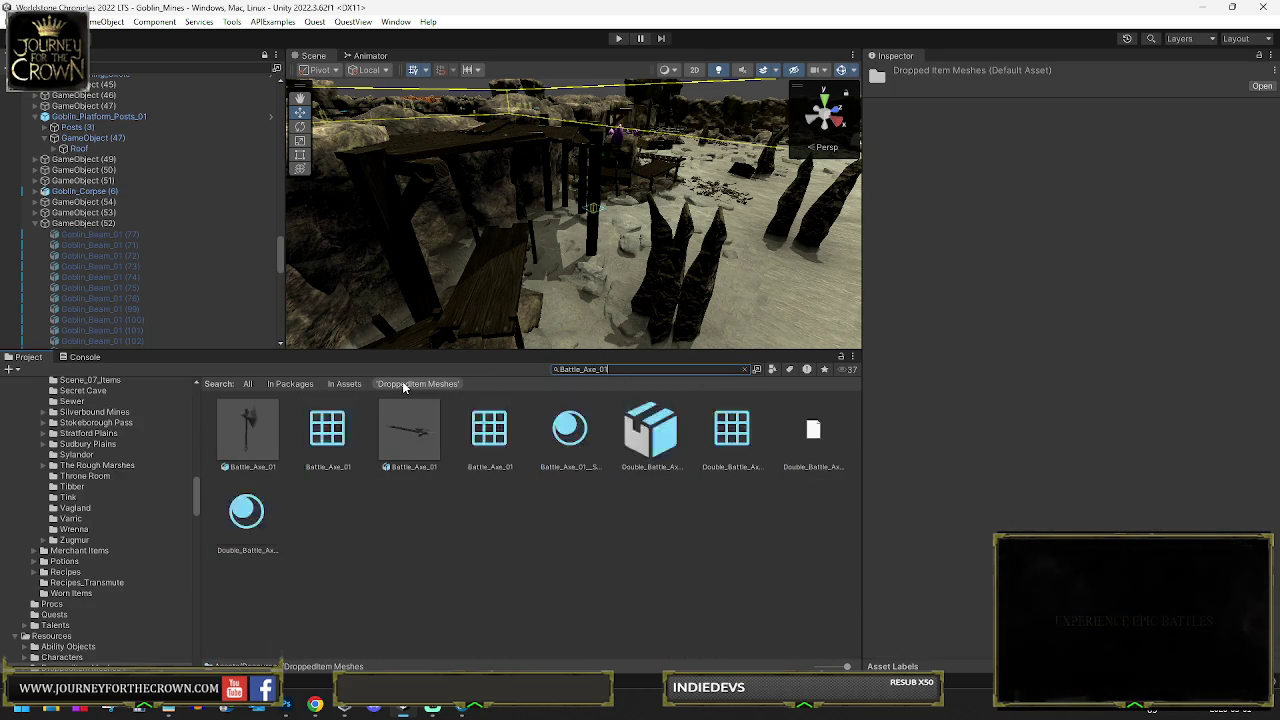
left_click(253, 430)
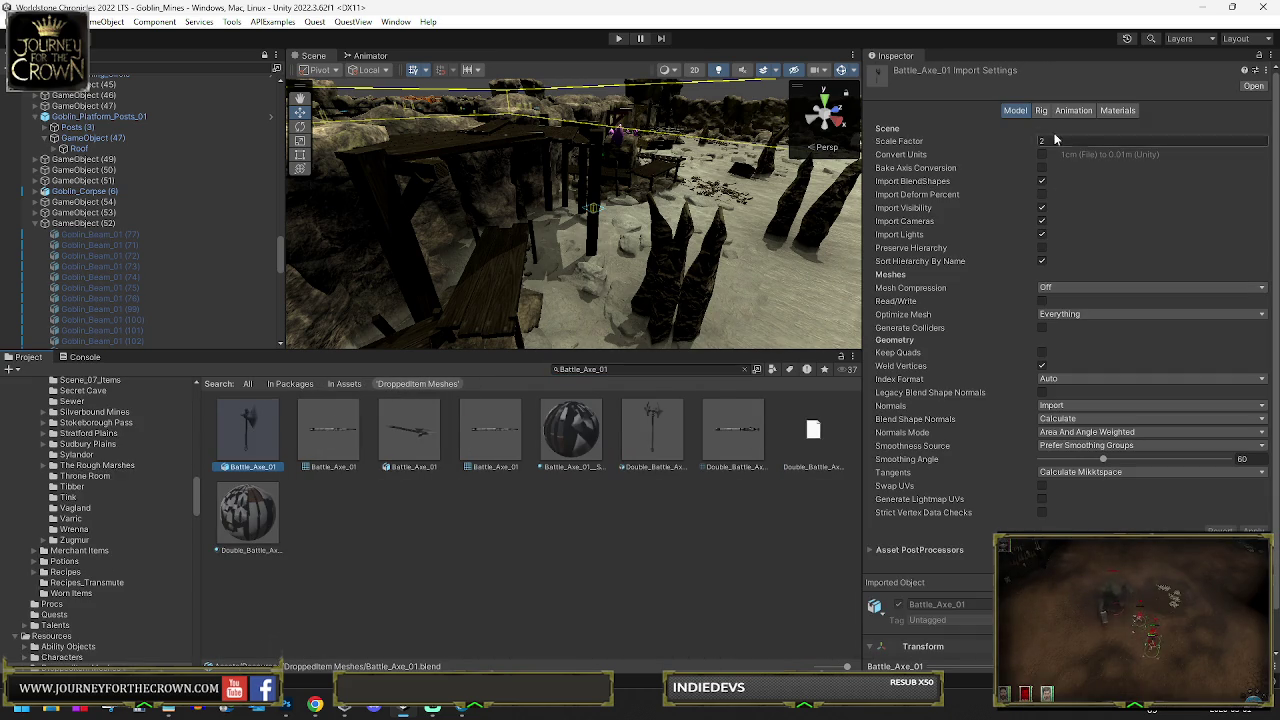
key("Return")
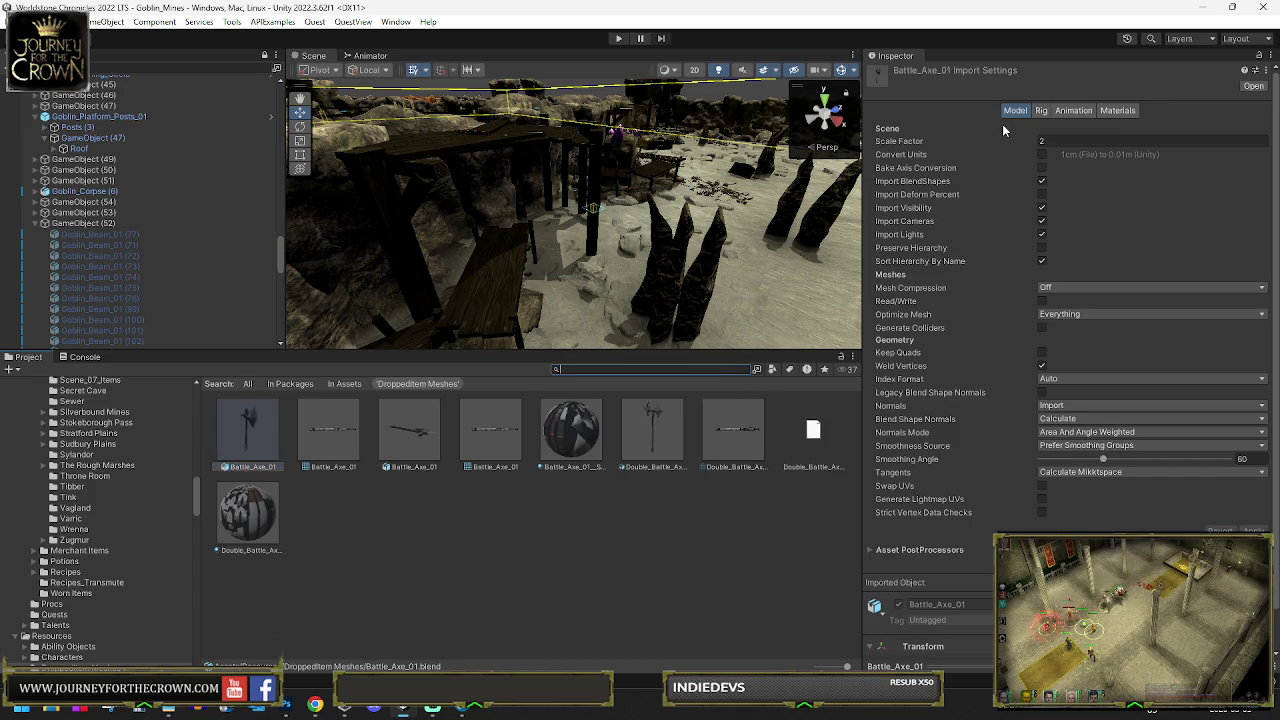
left_click(747, 369)
left_click(487, 526)
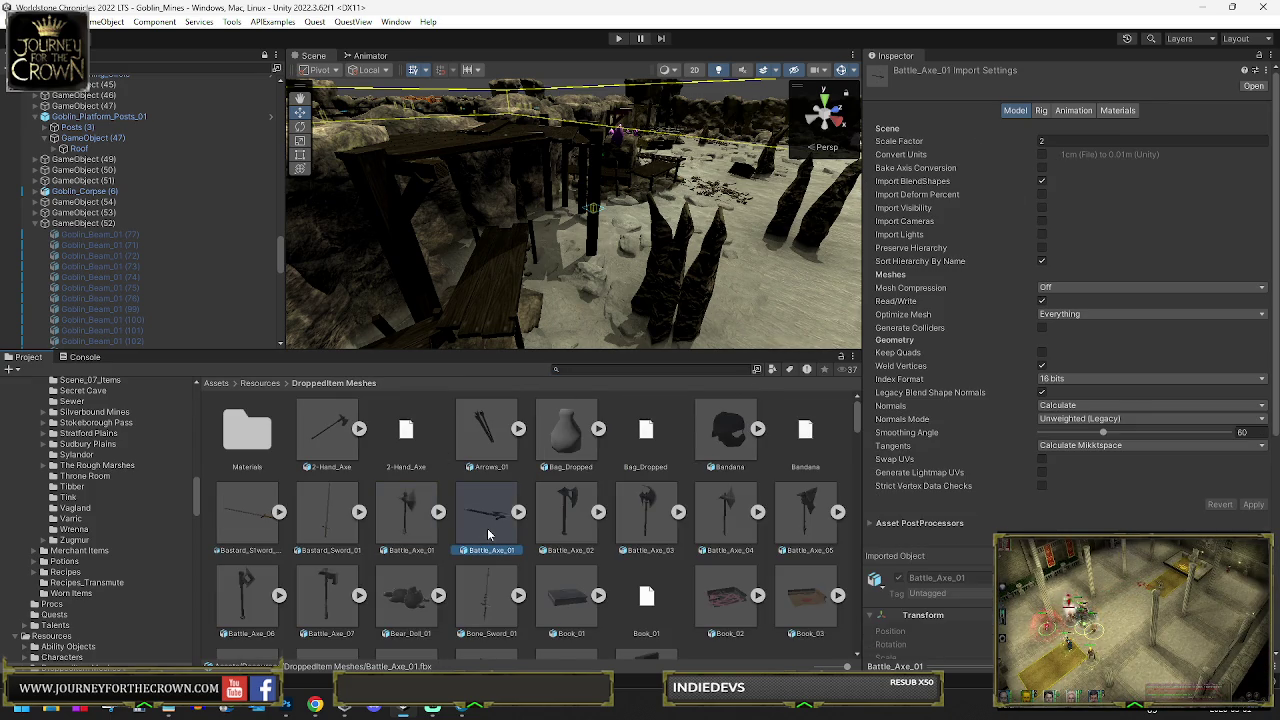
left_click_drag(418, 522, 732, 272)
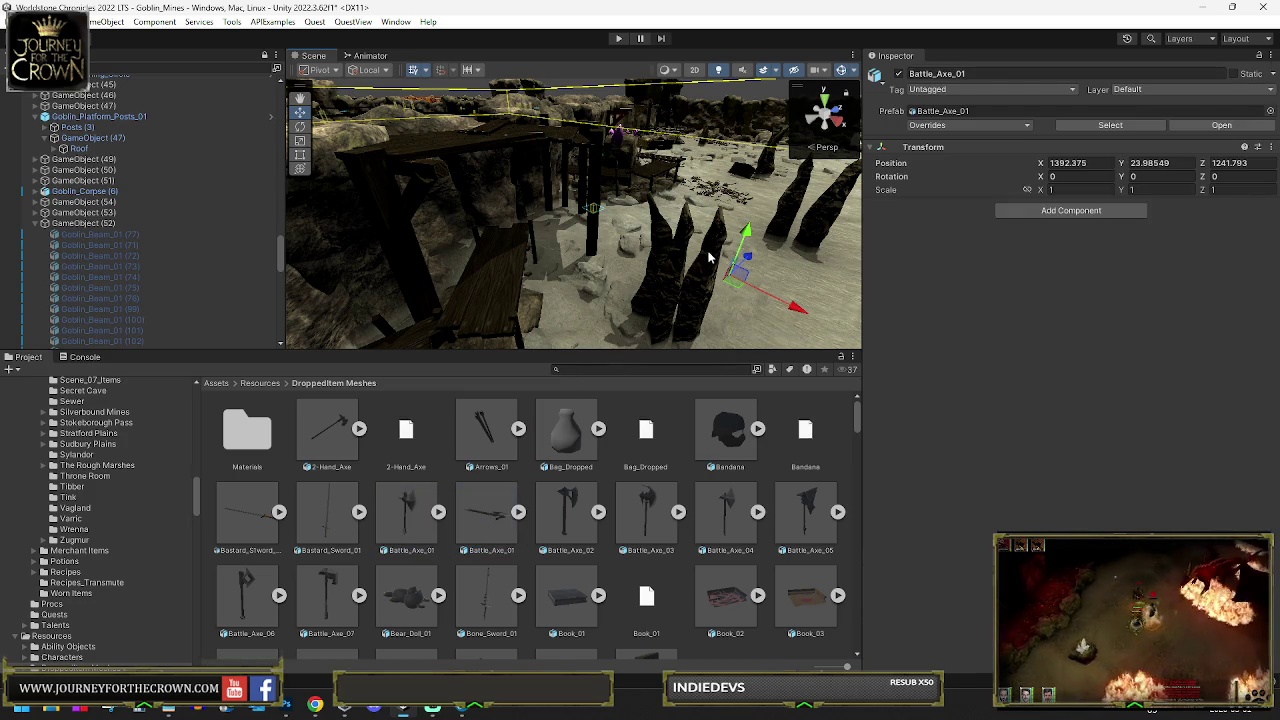
Frame the placed axe and drag a second Battle_Axe_01 into the Scene beside it
key("f")
mouse_move(706, 252)
left_mouse_down()
mouse_move(724, 261)
mouse_move(791, 242)
left_mouse_up()
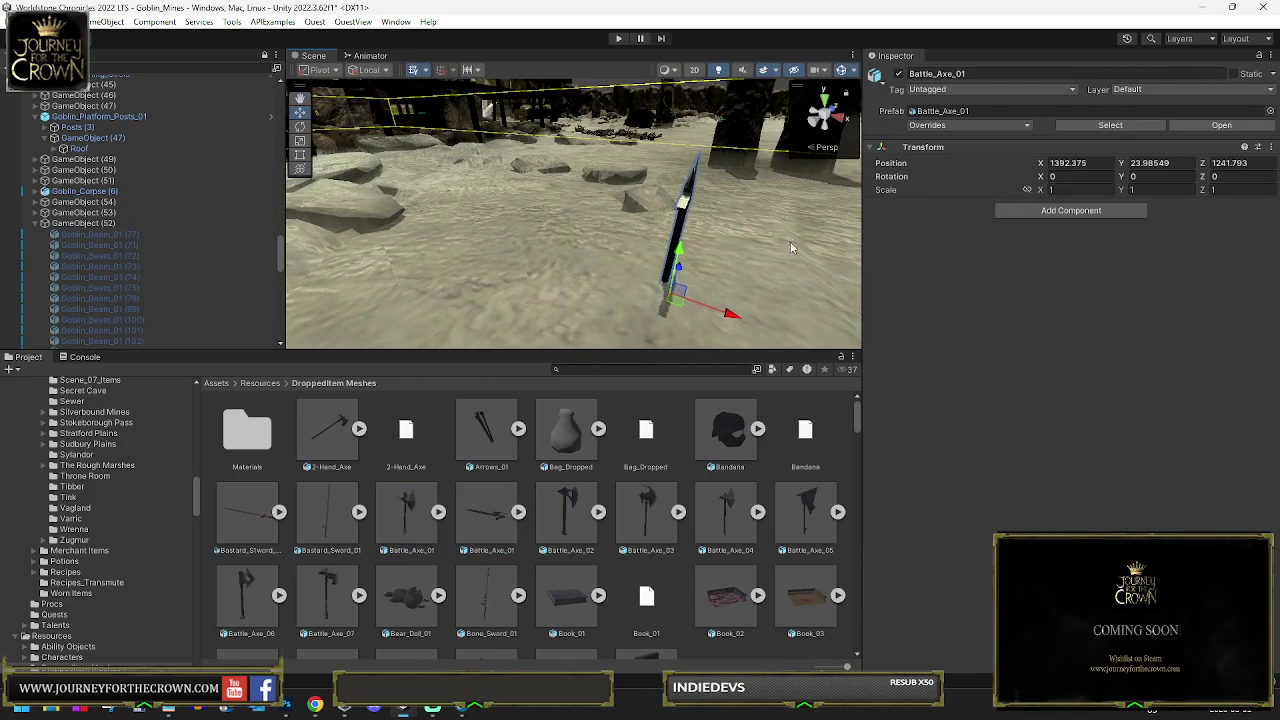
mouse_move(417, 505)
left_mouse_down()
mouse_move(500, 309)
mouse_move(621, 187)
mouse_move(580, 280)
left_mouse_up()
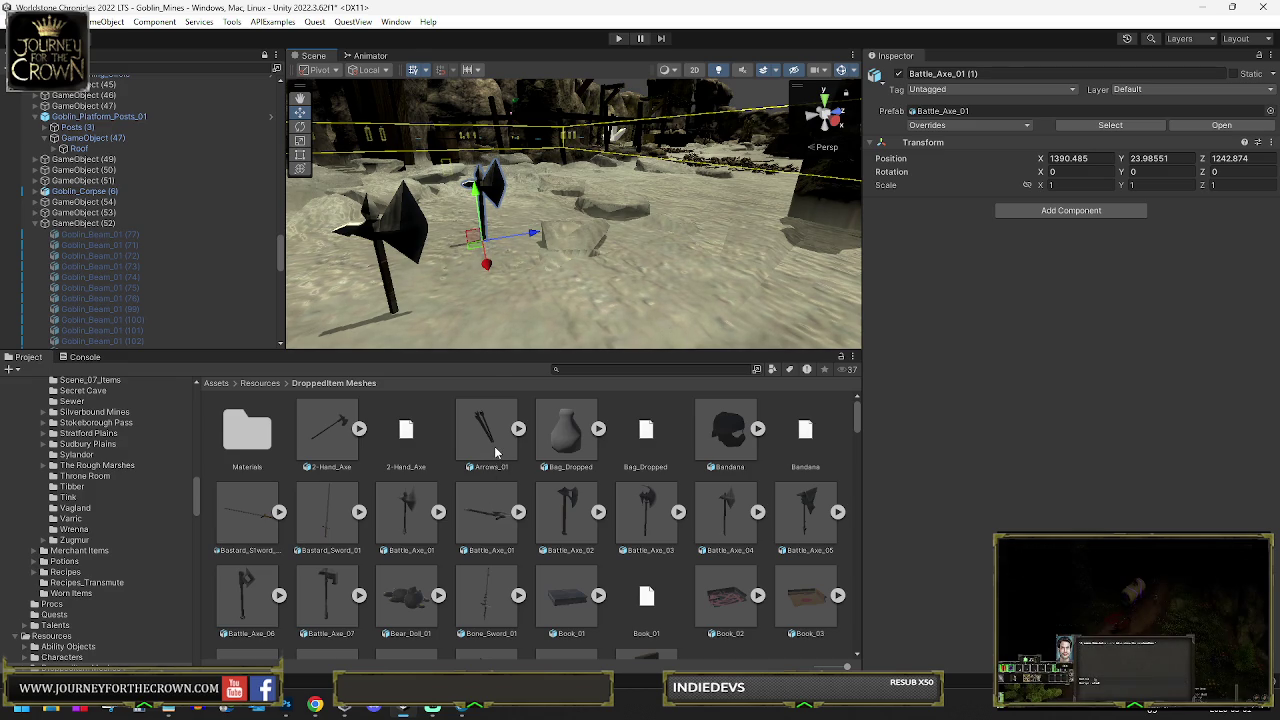
left_click(414, 514)
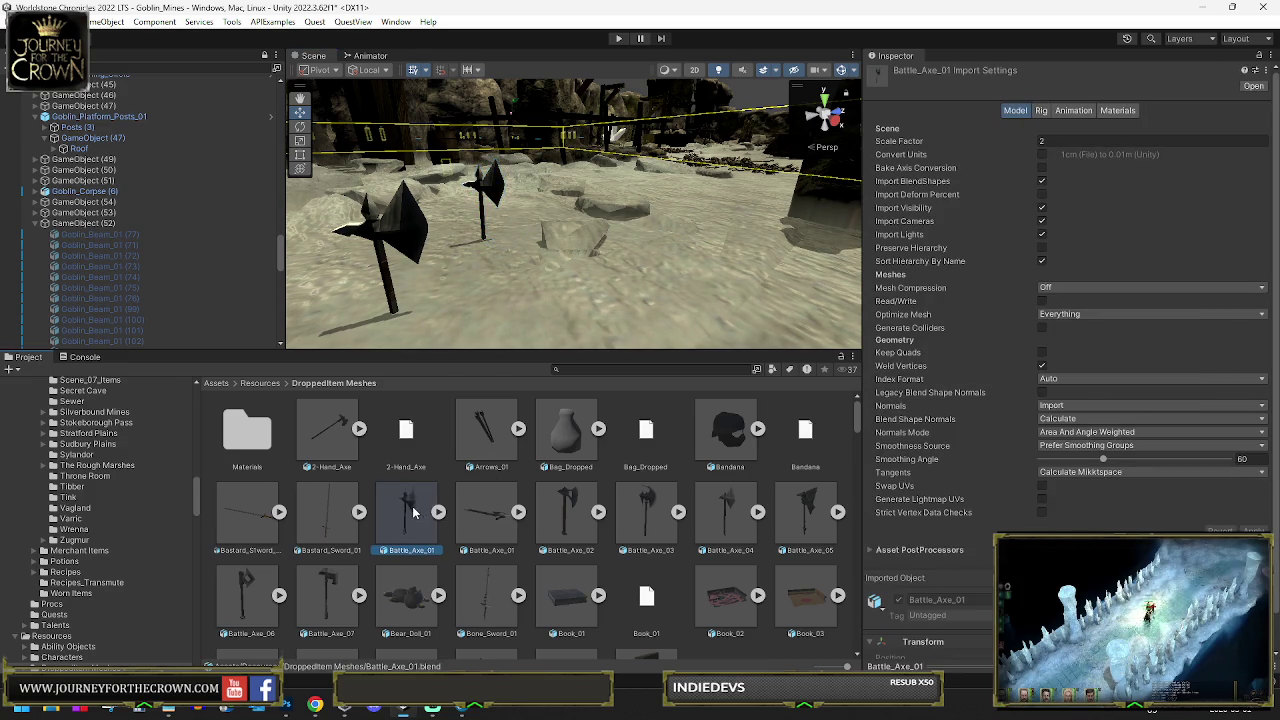
Inspect the Bastard_Sword_01 and Bag_Dropped import settings using Battle_Axe_01 and 'drop' searches
left_click(334, 525)
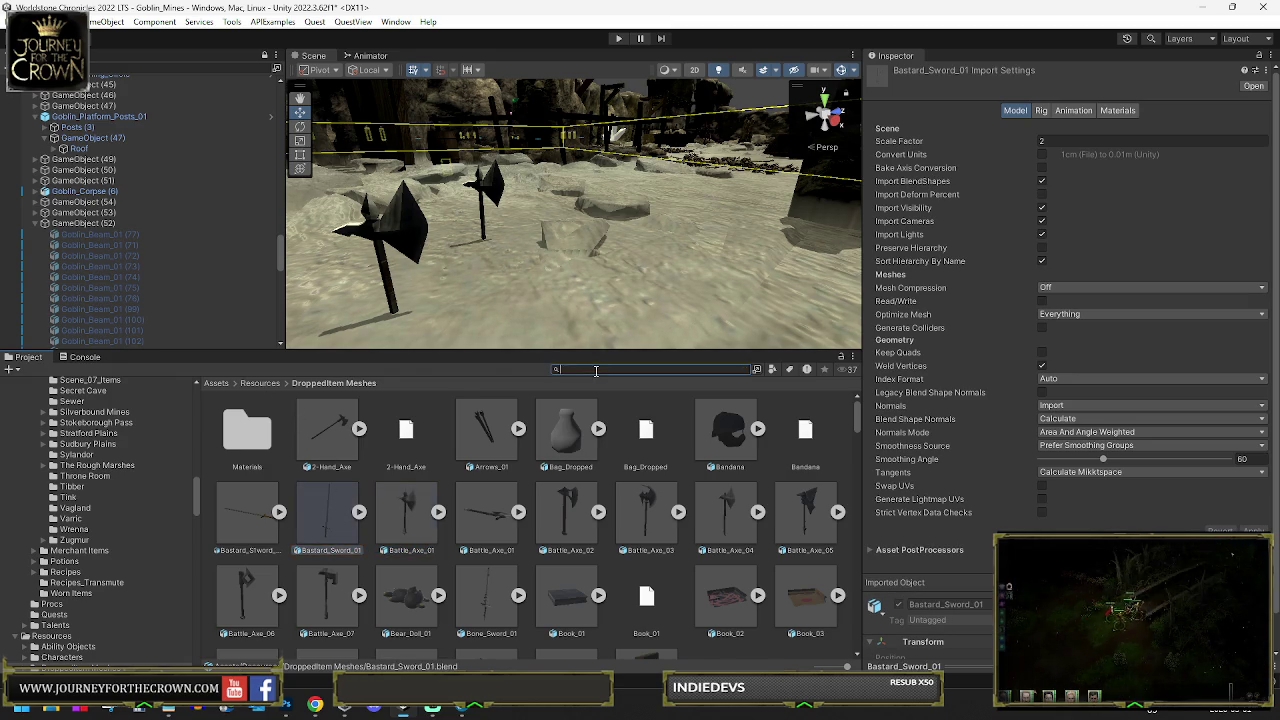
type("Battle_Axe_01")
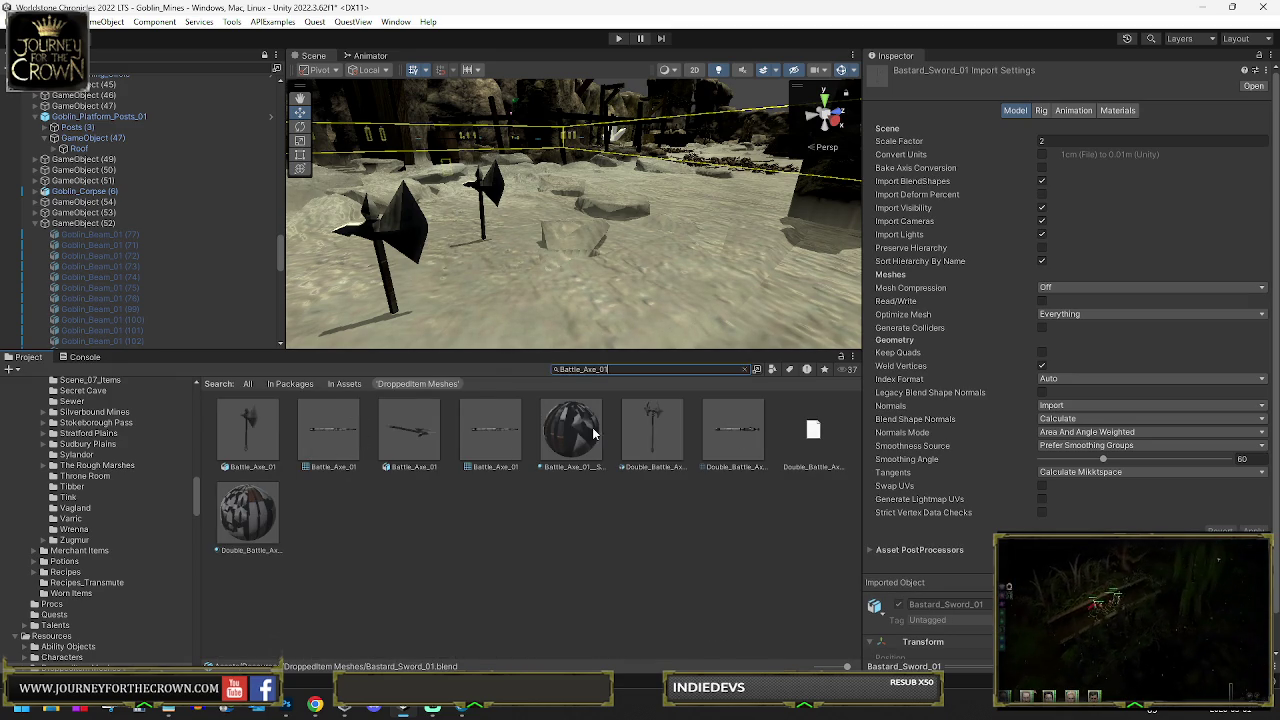
left_click(745, 369)
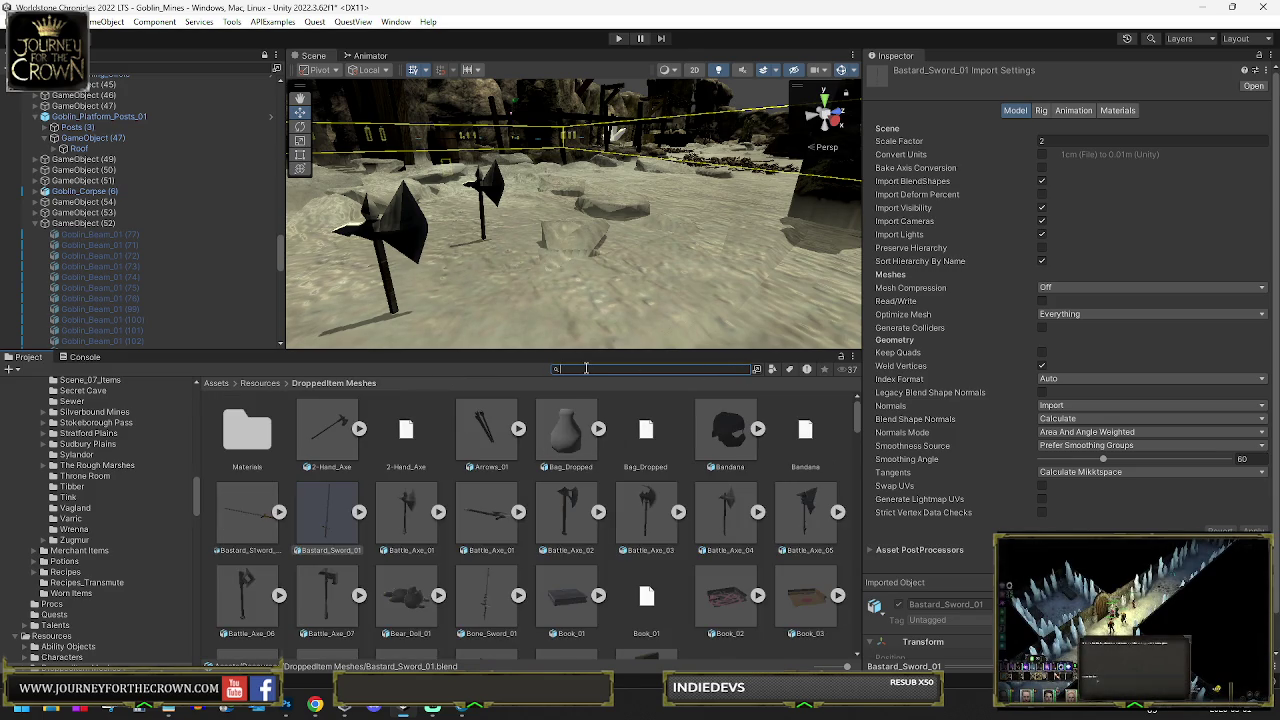
left_click(586, 369)
type("drop")
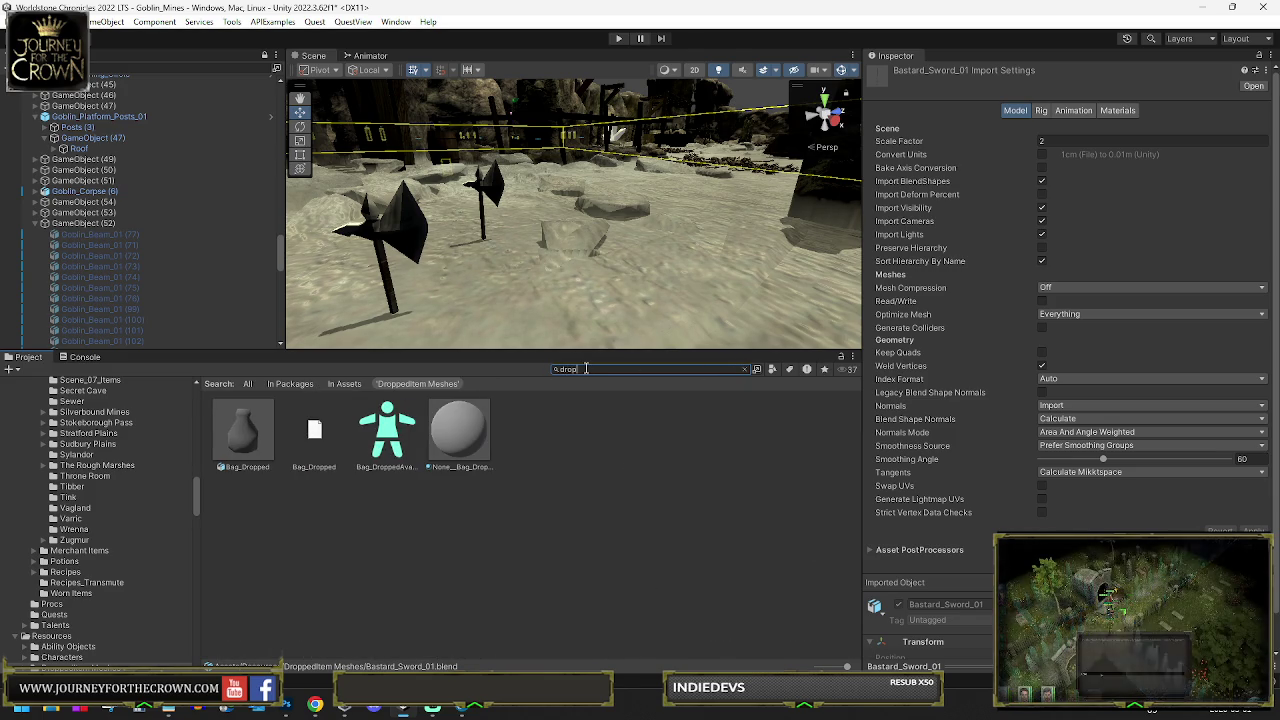
left_click(247, 449)
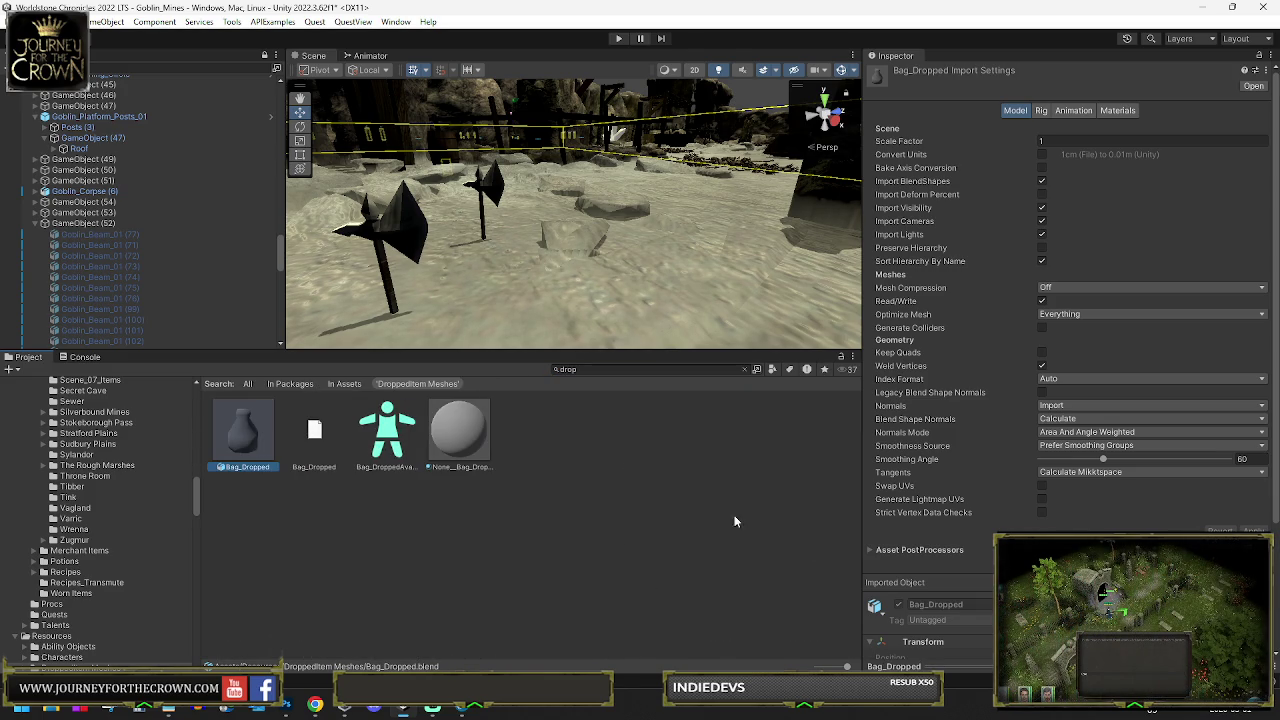
left_click(747, 369)
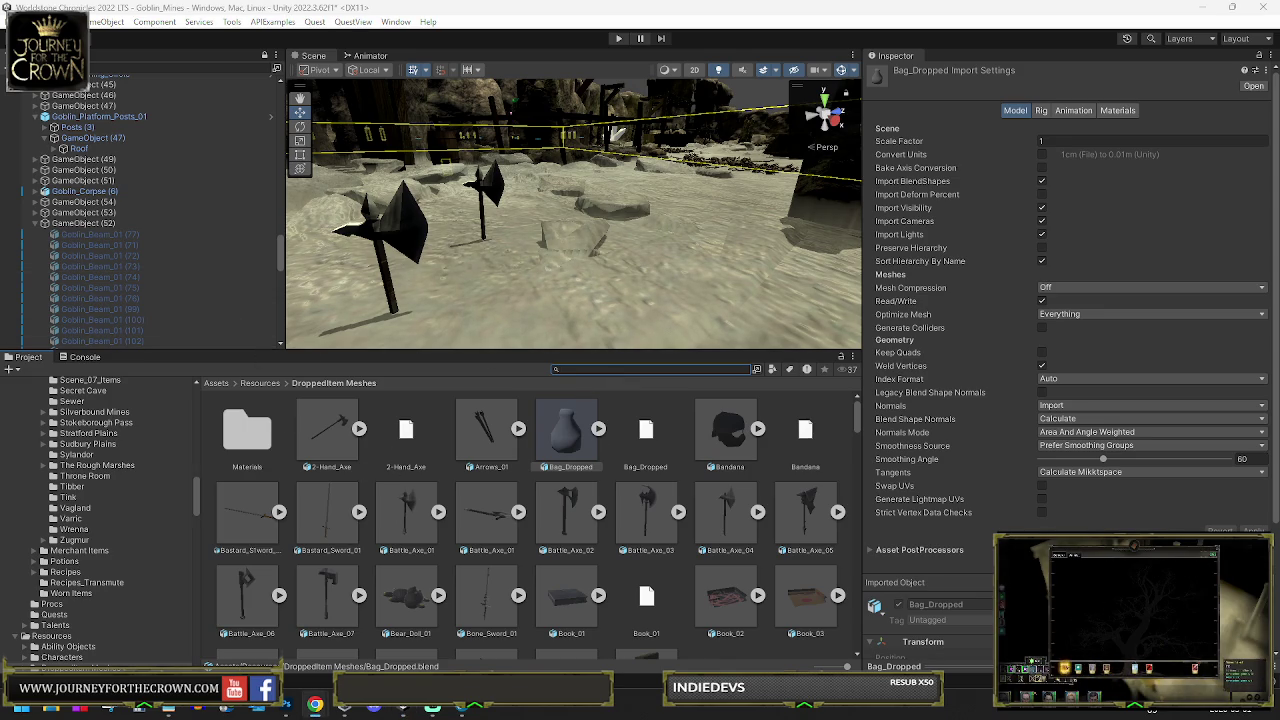
scroll(512, 500, "down", 2)
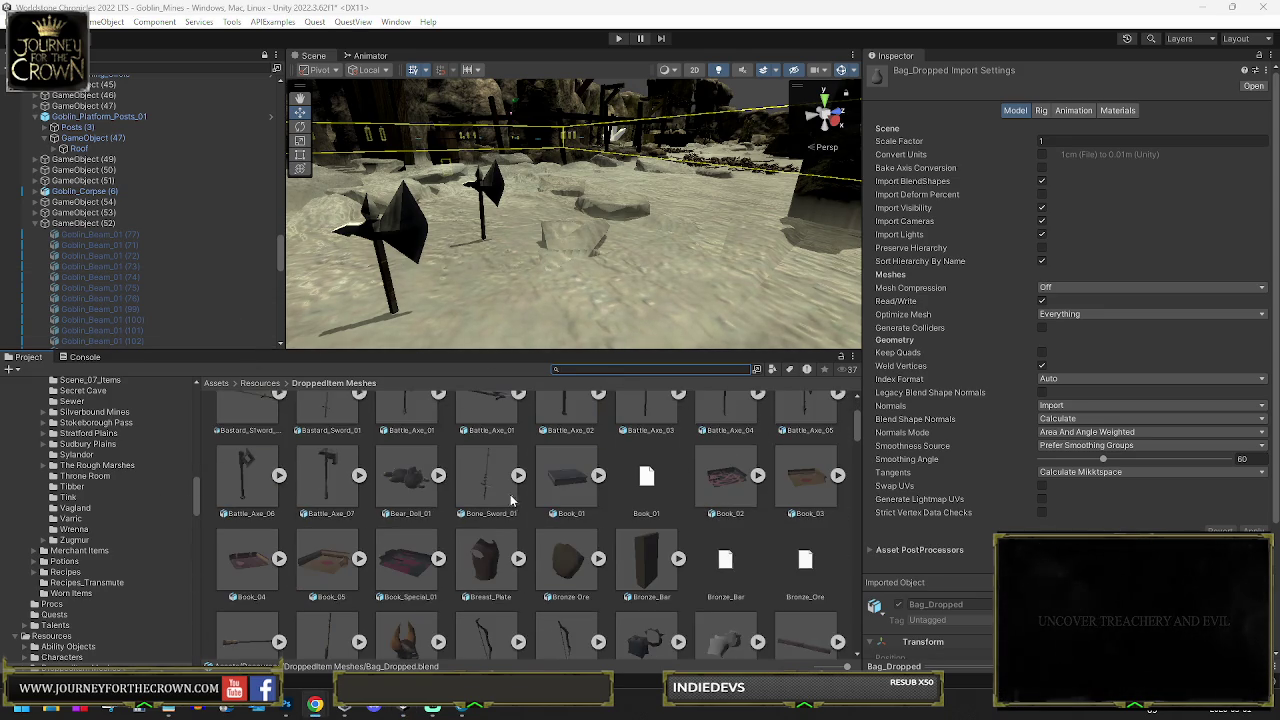
scroll(505, 506, "down", 2)
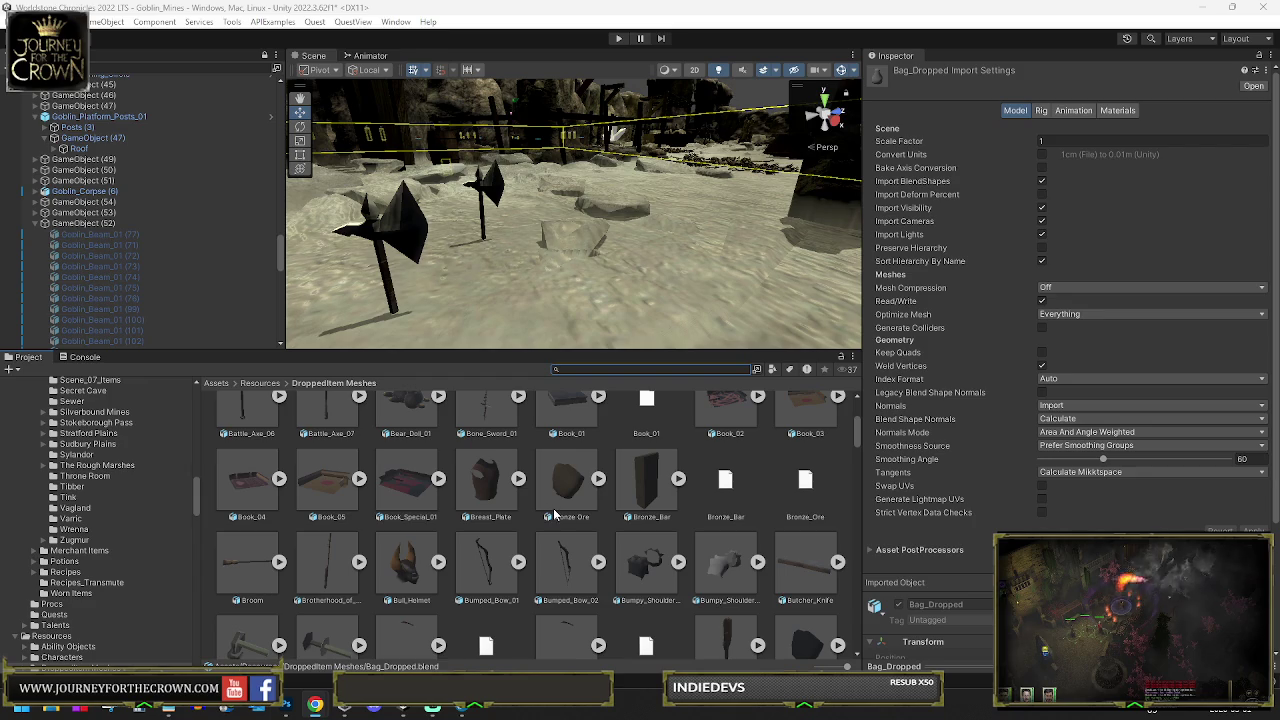
scroll(550, 520, "up", 5)
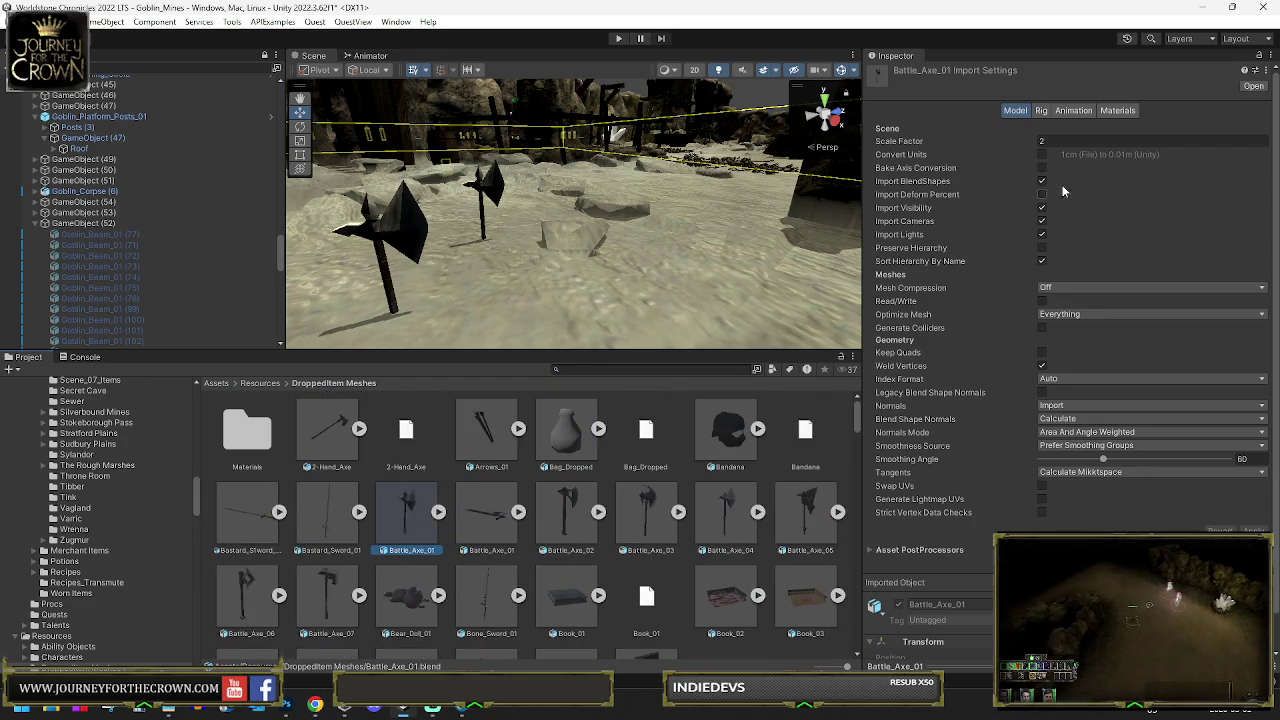
Compare the import settings of Battle_Axe_01 .fbx, Battle_Axe_01 .blend and Bastard_Sword_01
left_click(481, 528)
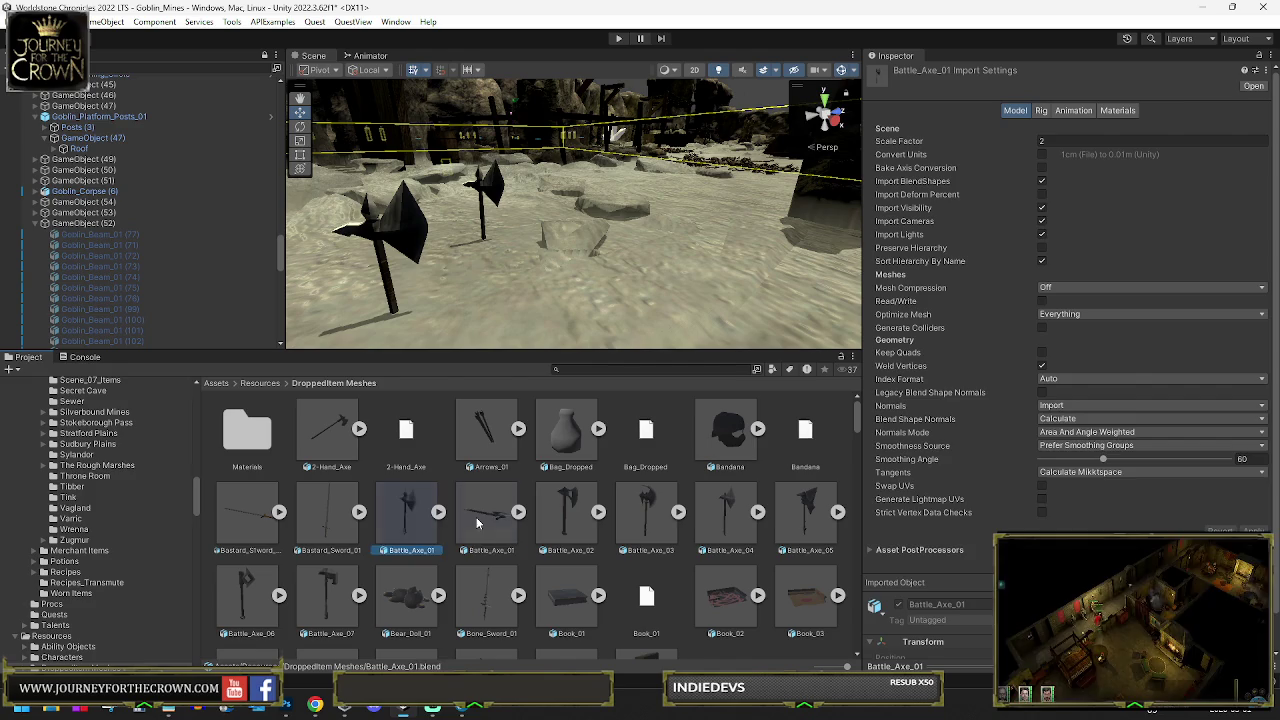
left_click(419, 522)
left_click(481, 526)
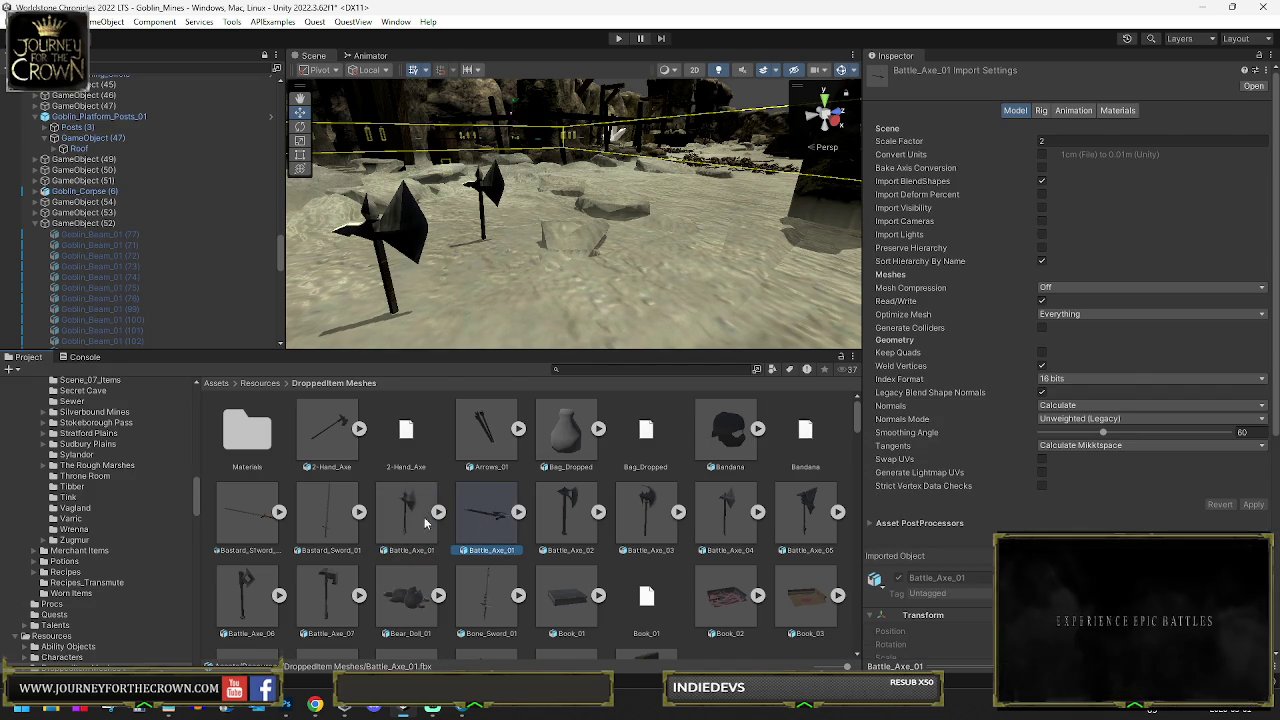
left_click(345, 516)
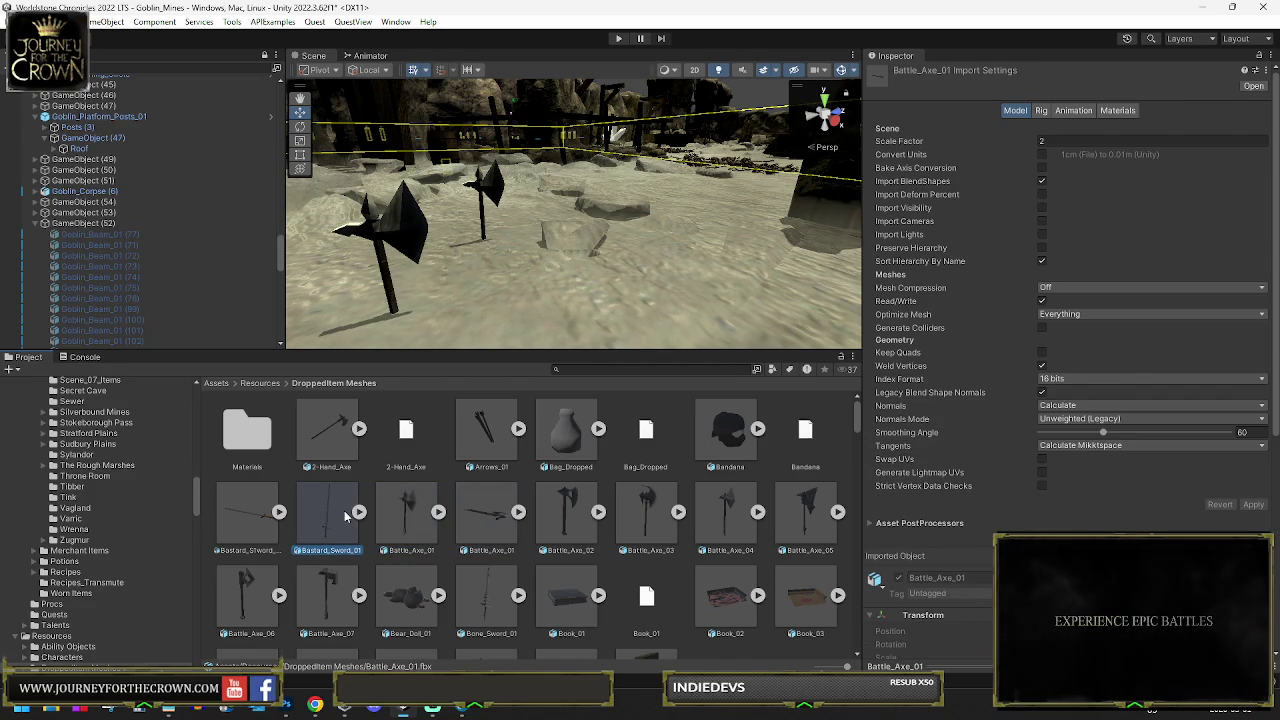
left_click(413, 522)
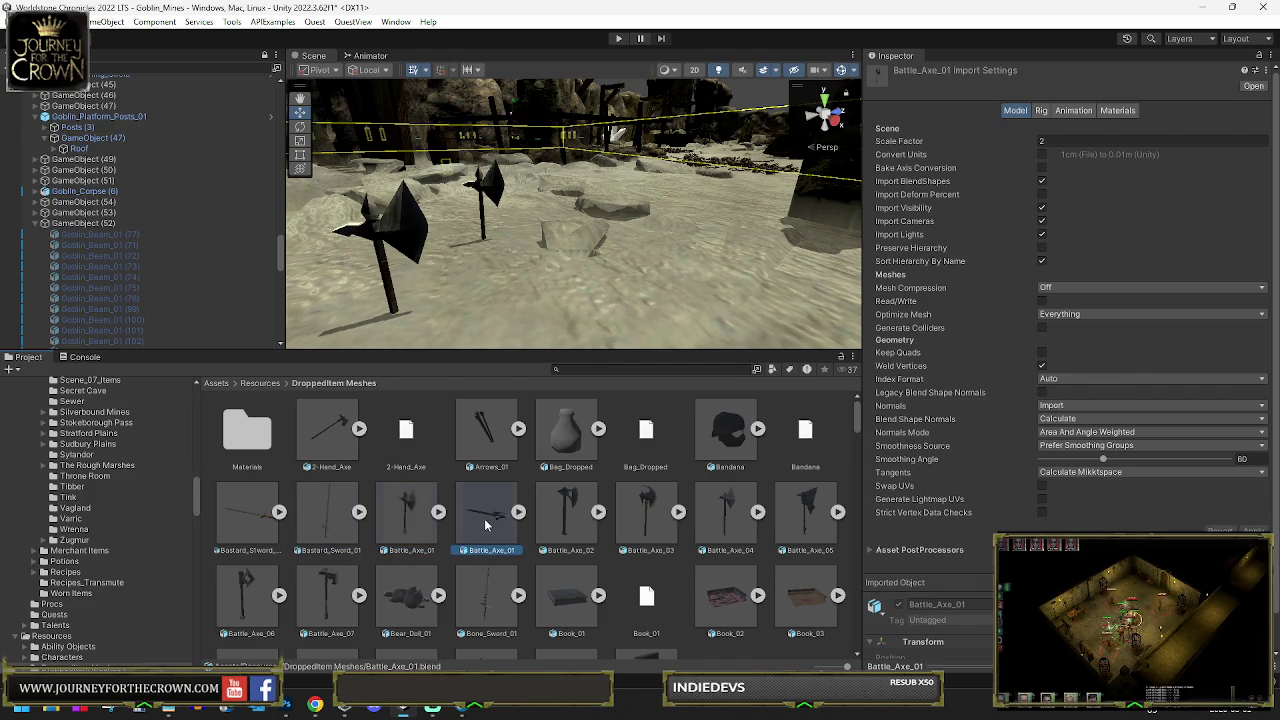
left_click(484, 518)
left_click(416, 528)
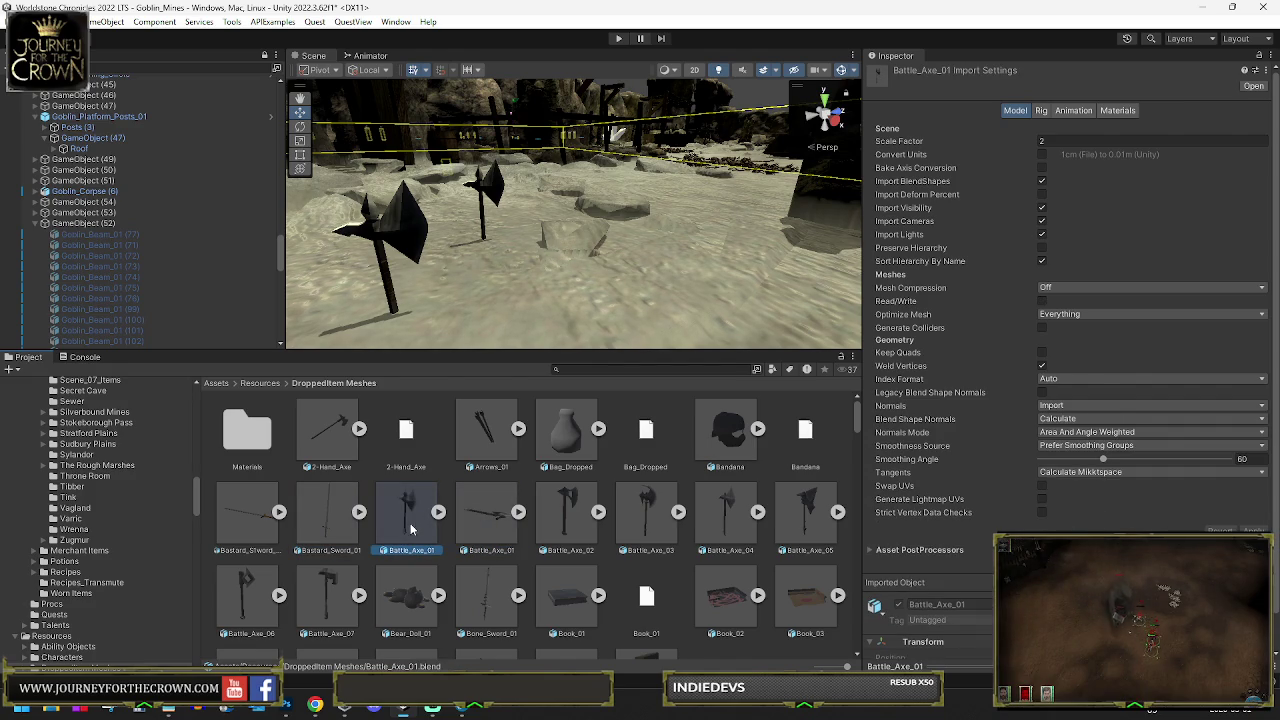
left_click(342, 522)
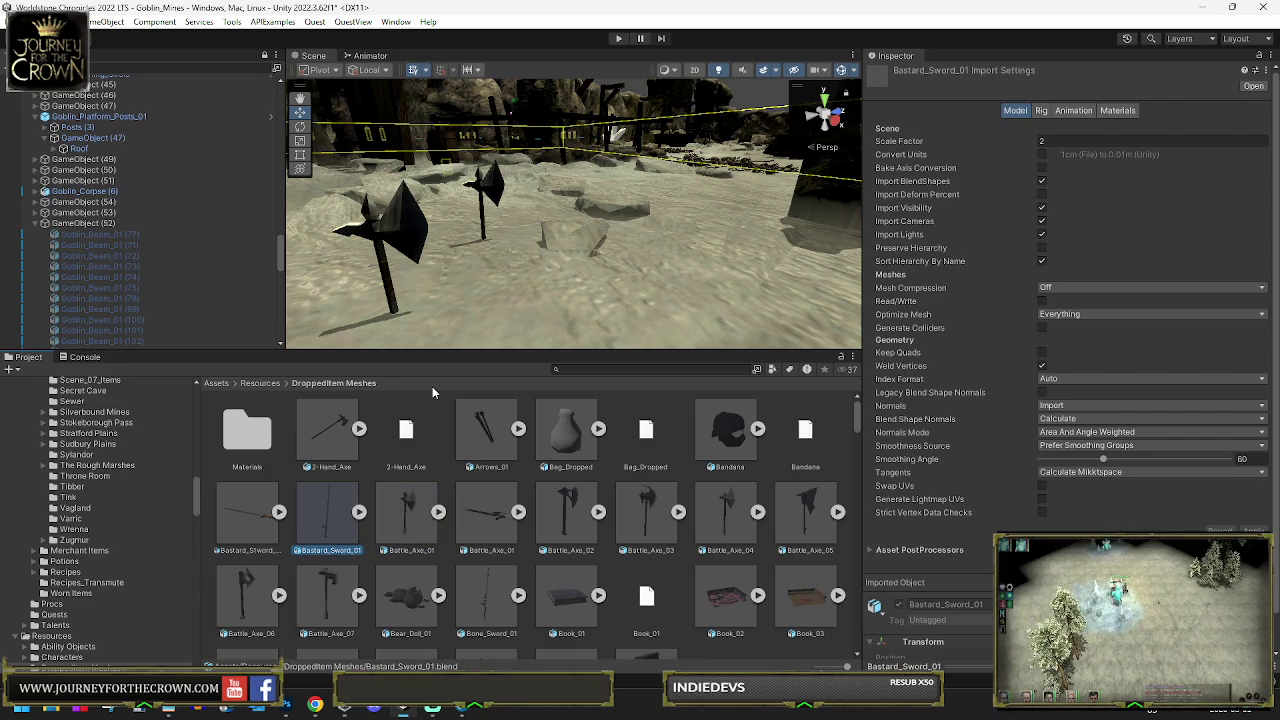
Glance at the File menu, then select the front battle axe in the Scene
left_click(20, 21)
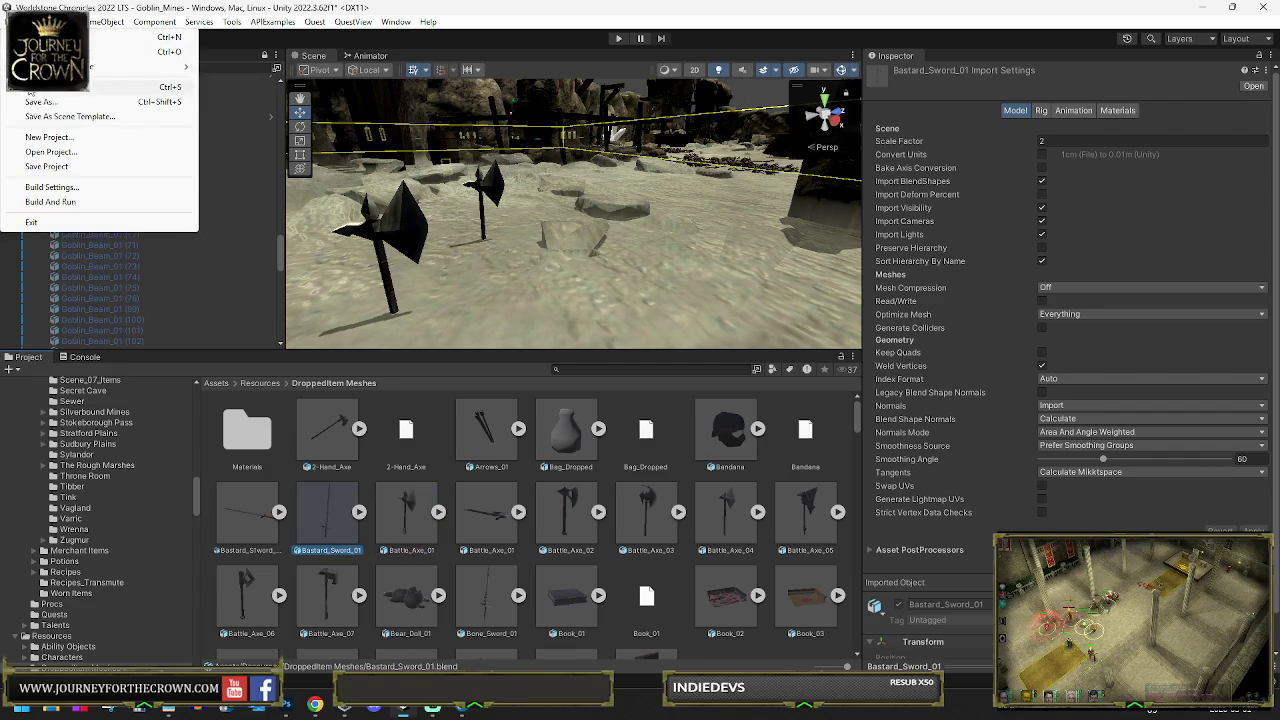
key("Escape")
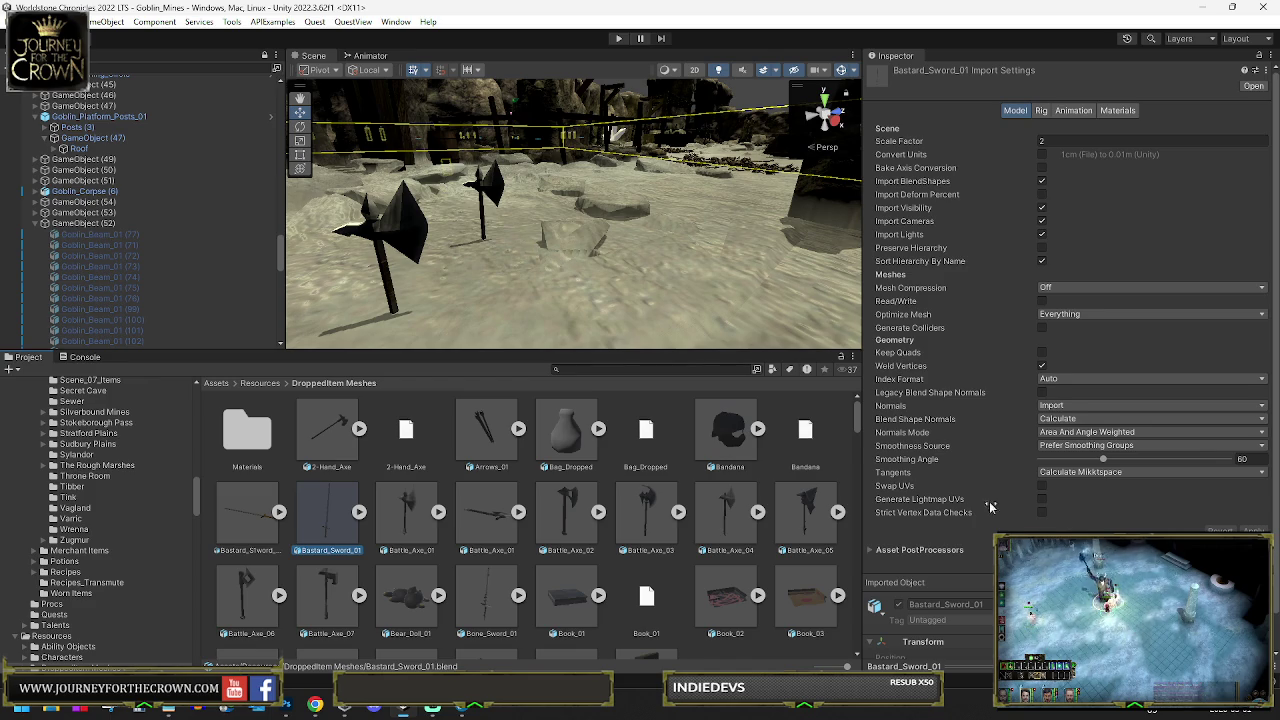
scroll(918, 471, "down", 2)
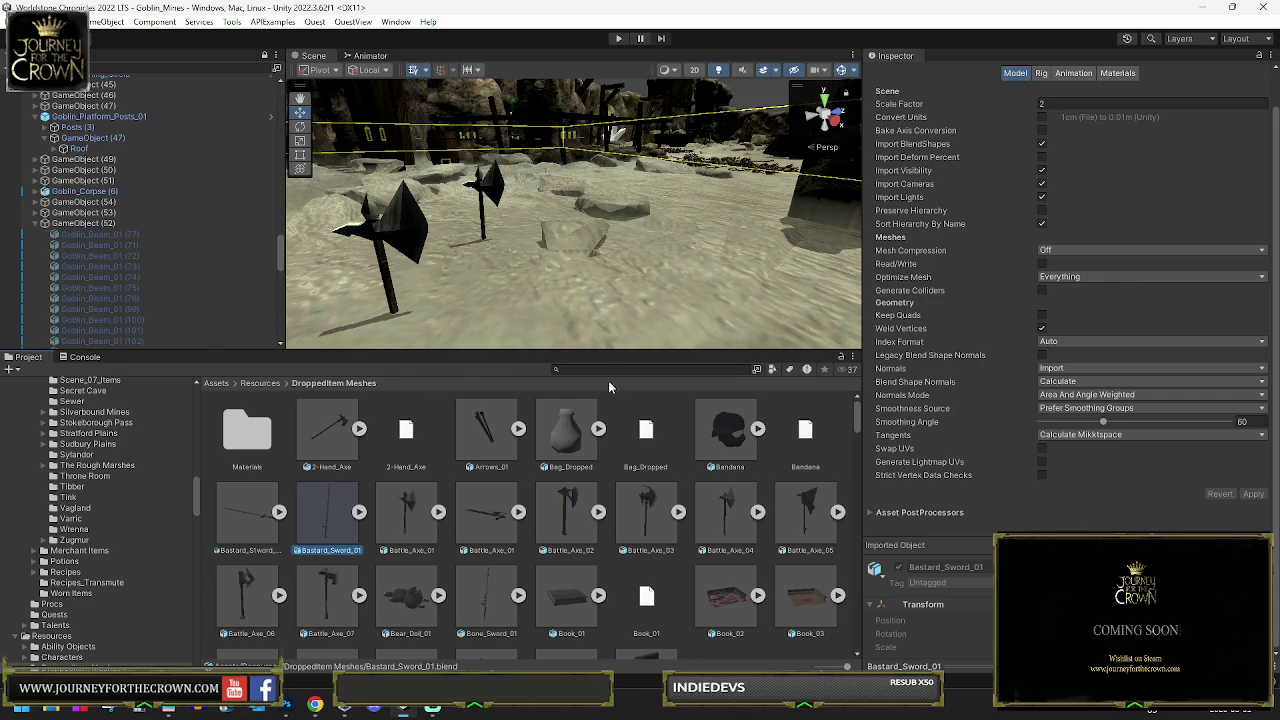
left_click(411, 238)
Delete the front duplicate axe, test-place and remove a Bag_Dropped, then go up to Resources
key("Delete")
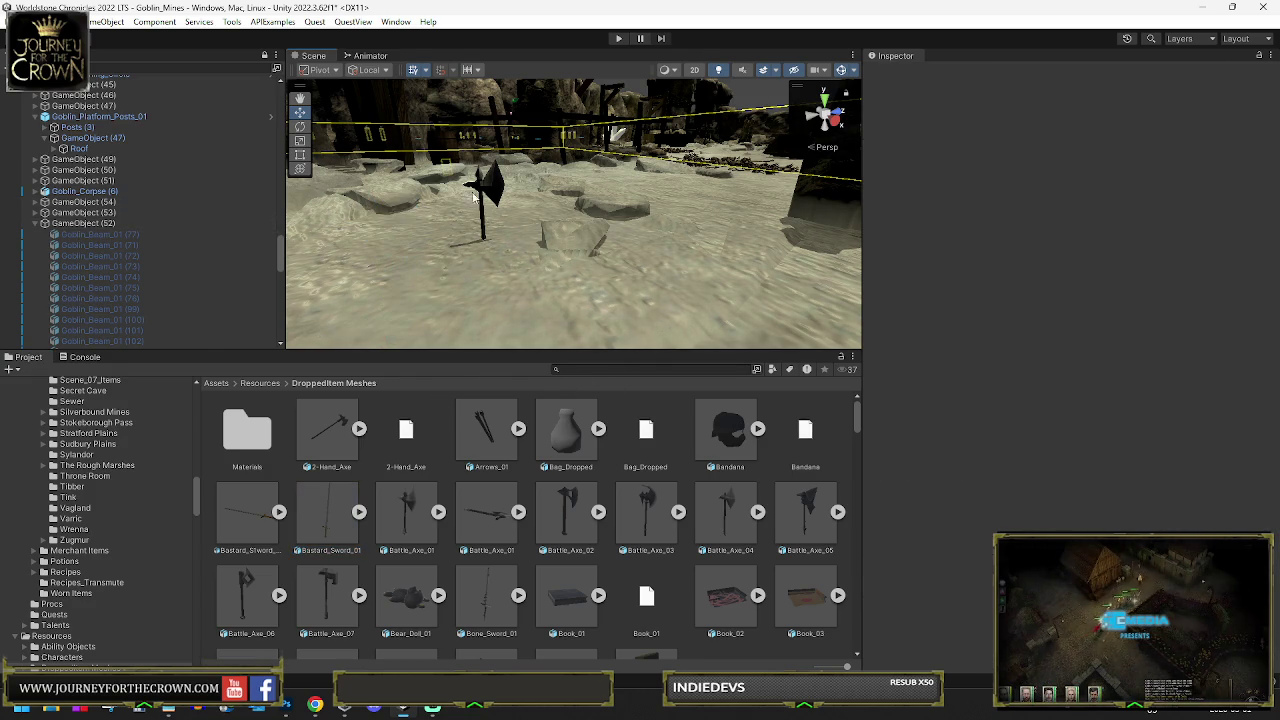
left_click(483, 184)
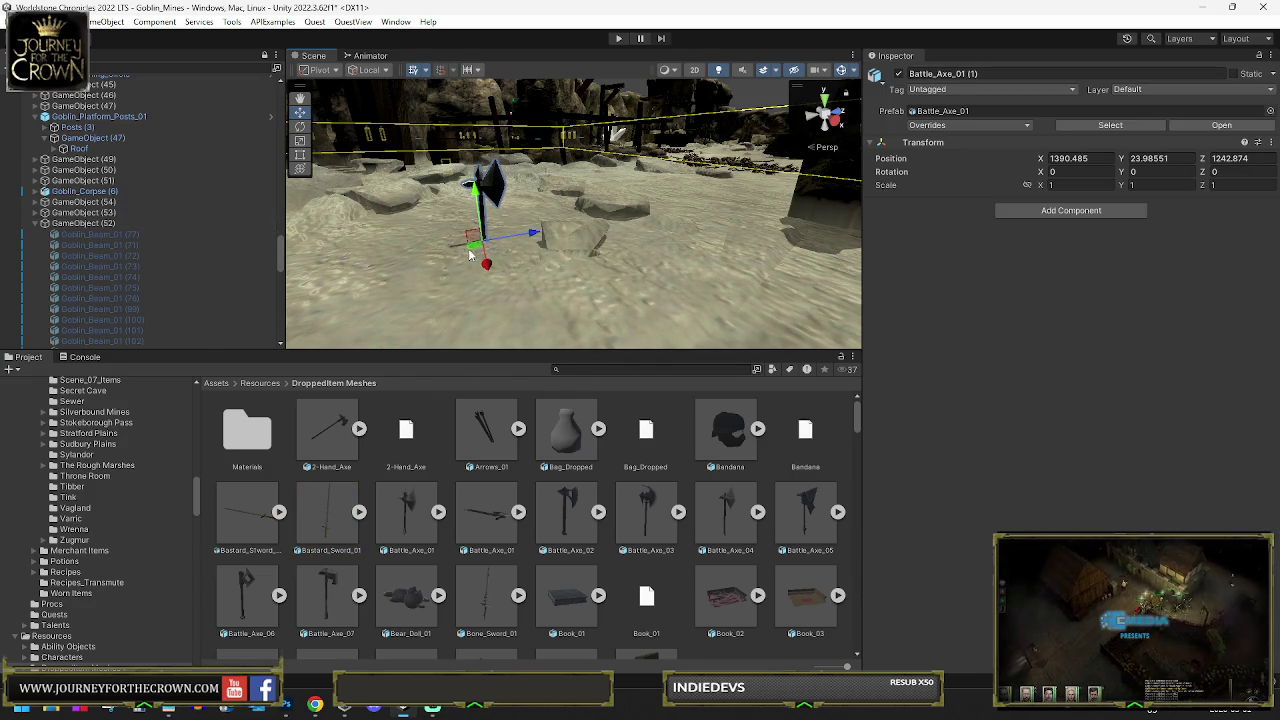
mouse_move(577, 430)
left_mouse_down()
mouse_move(570, 330)
mouse_move(612, 262)
left_mouse_up()
key("Delete")
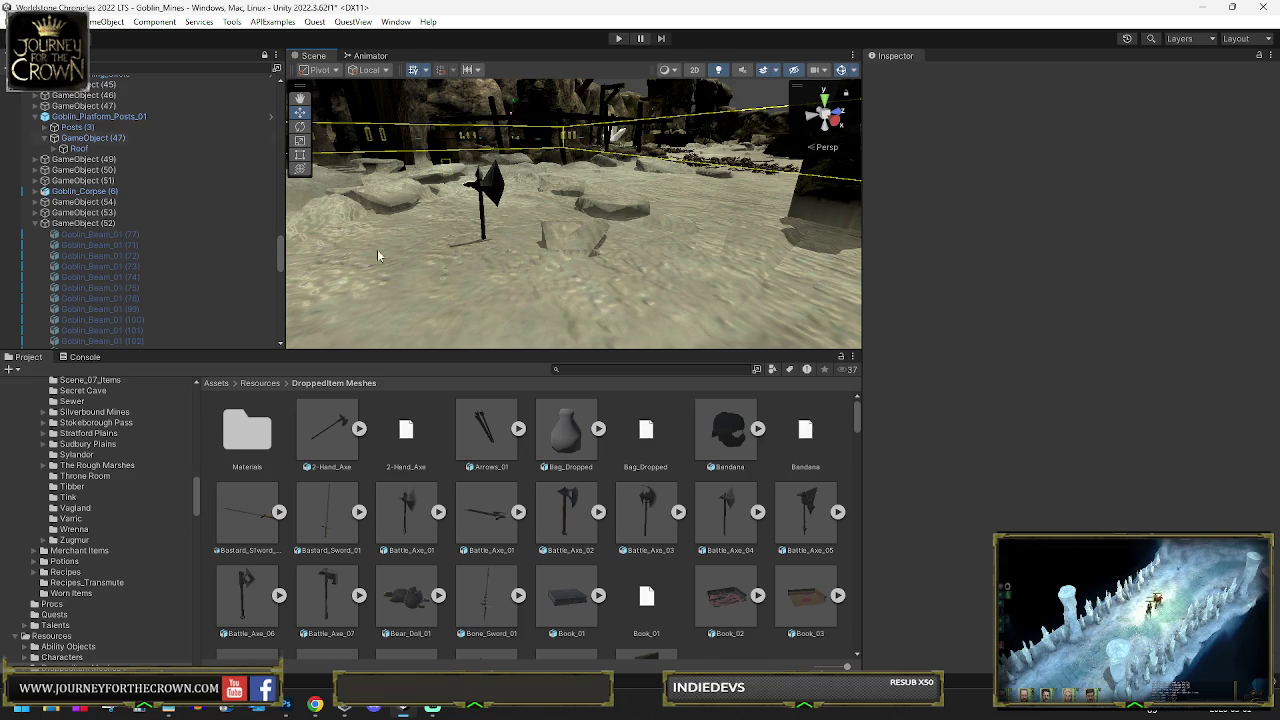
left_click(262, 383)
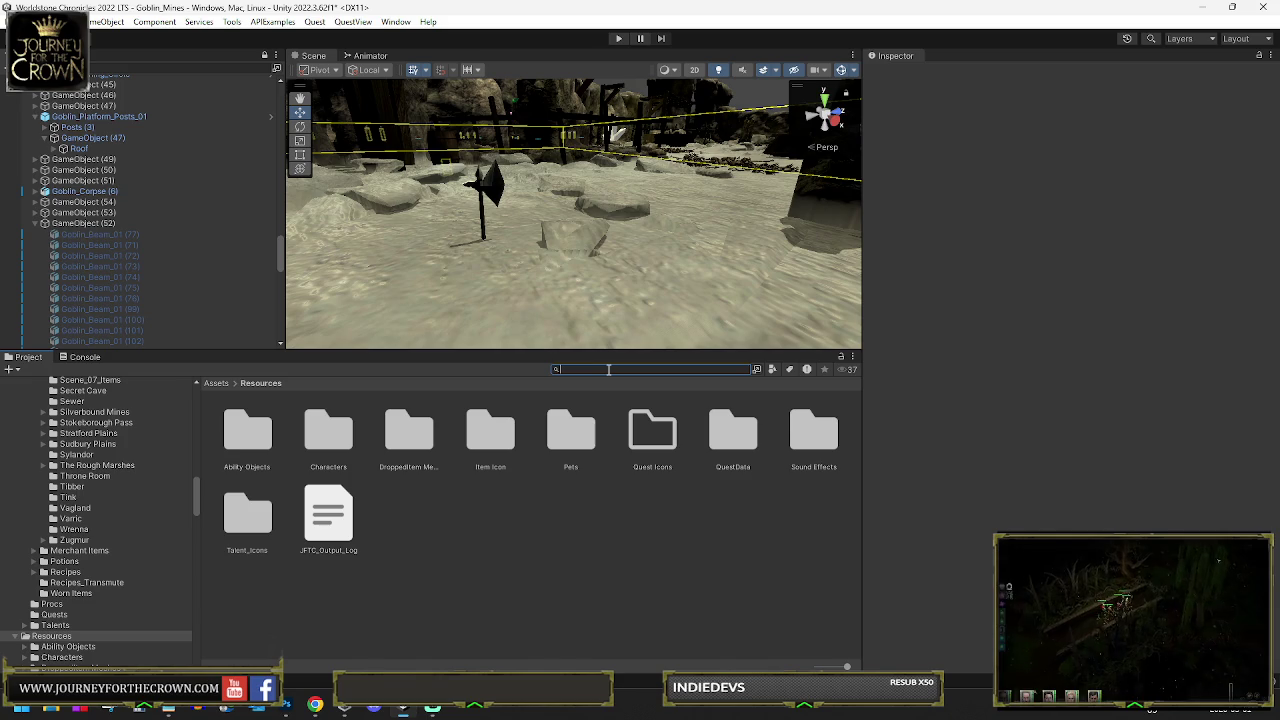
Search 'heavy axe' to confirm its Name Mesh is Battle_Axe_01, then search 'green va' for Green Valley assets
type("Battle_Axe_01")
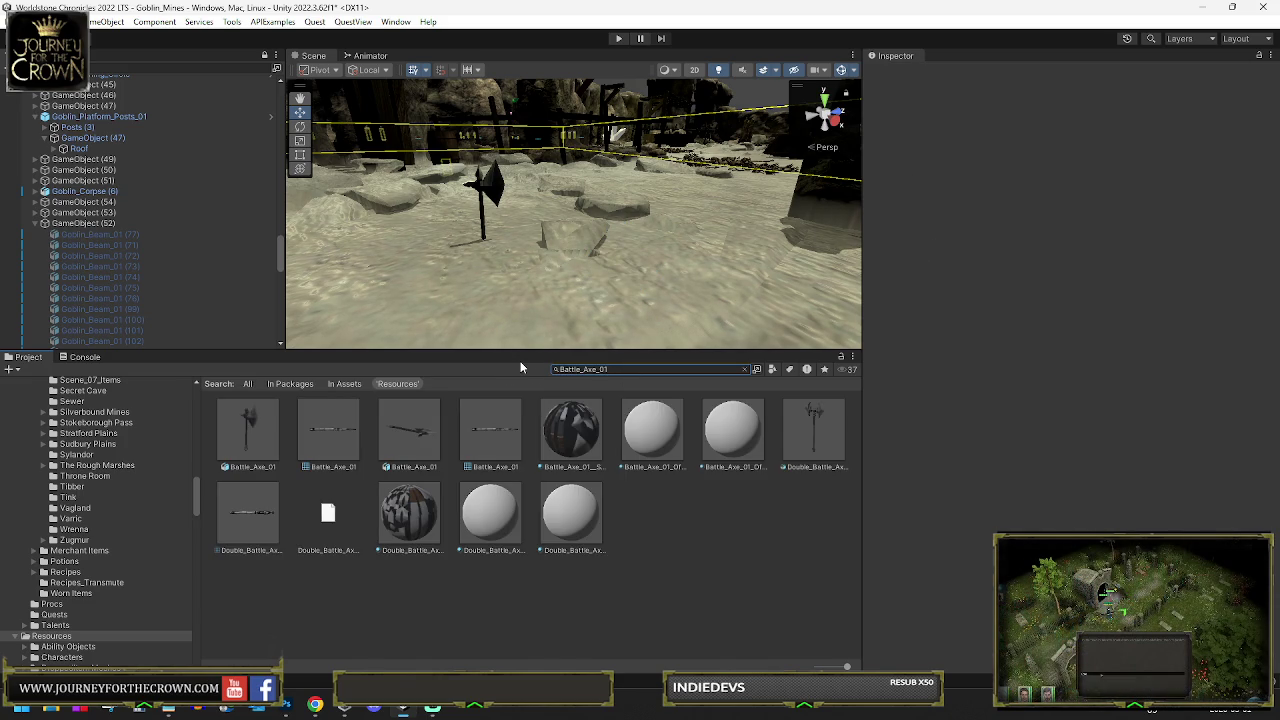
key("ctrl+a")
type("heavy axe")
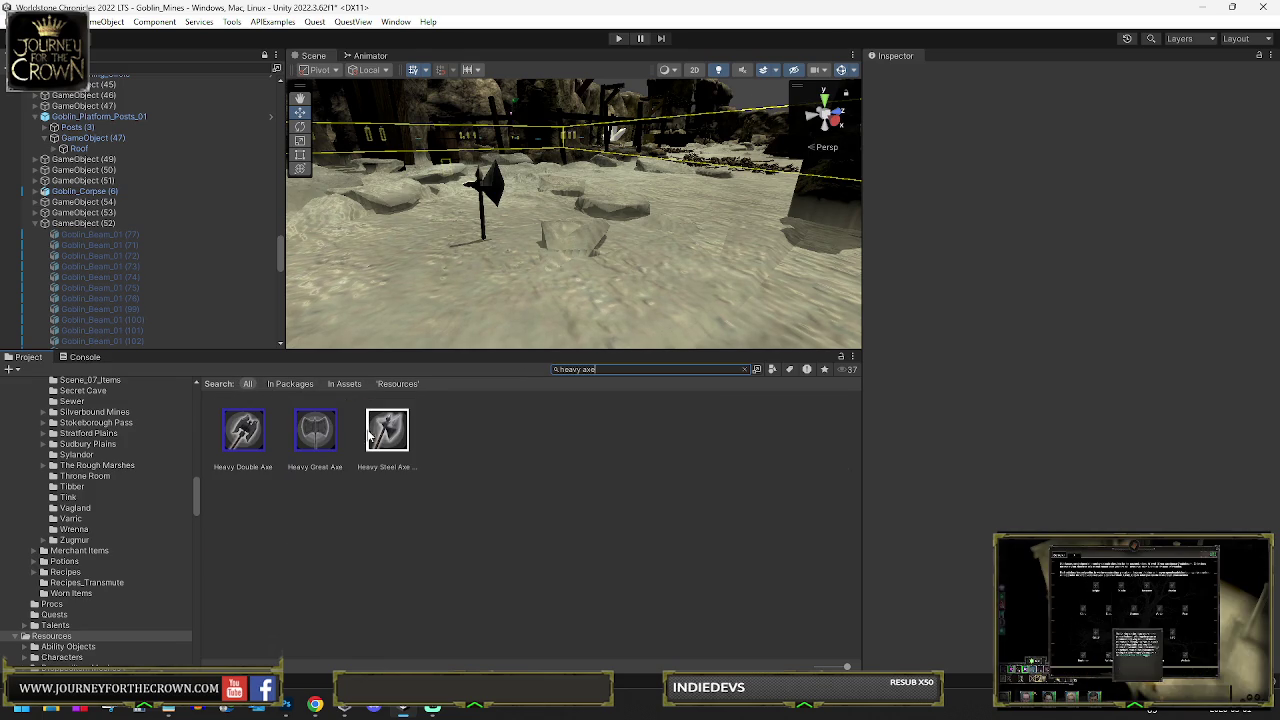
left_click(370, 434)
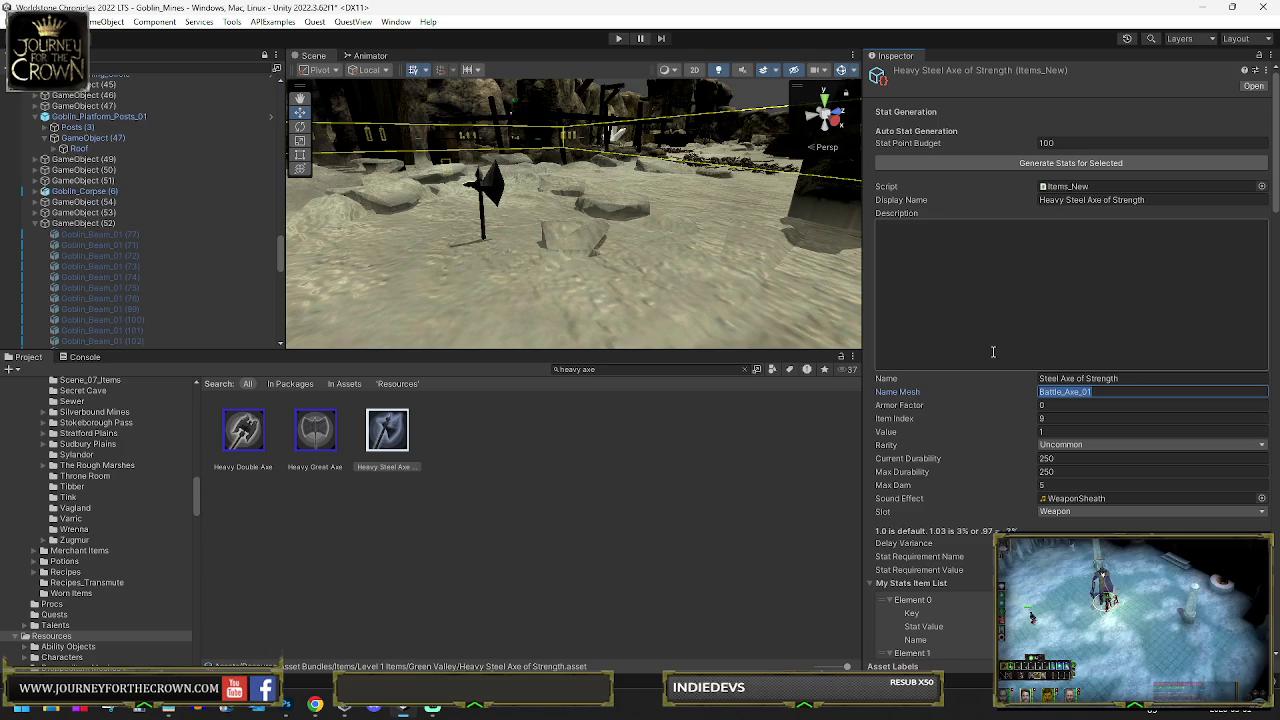
left_click(621, 367)
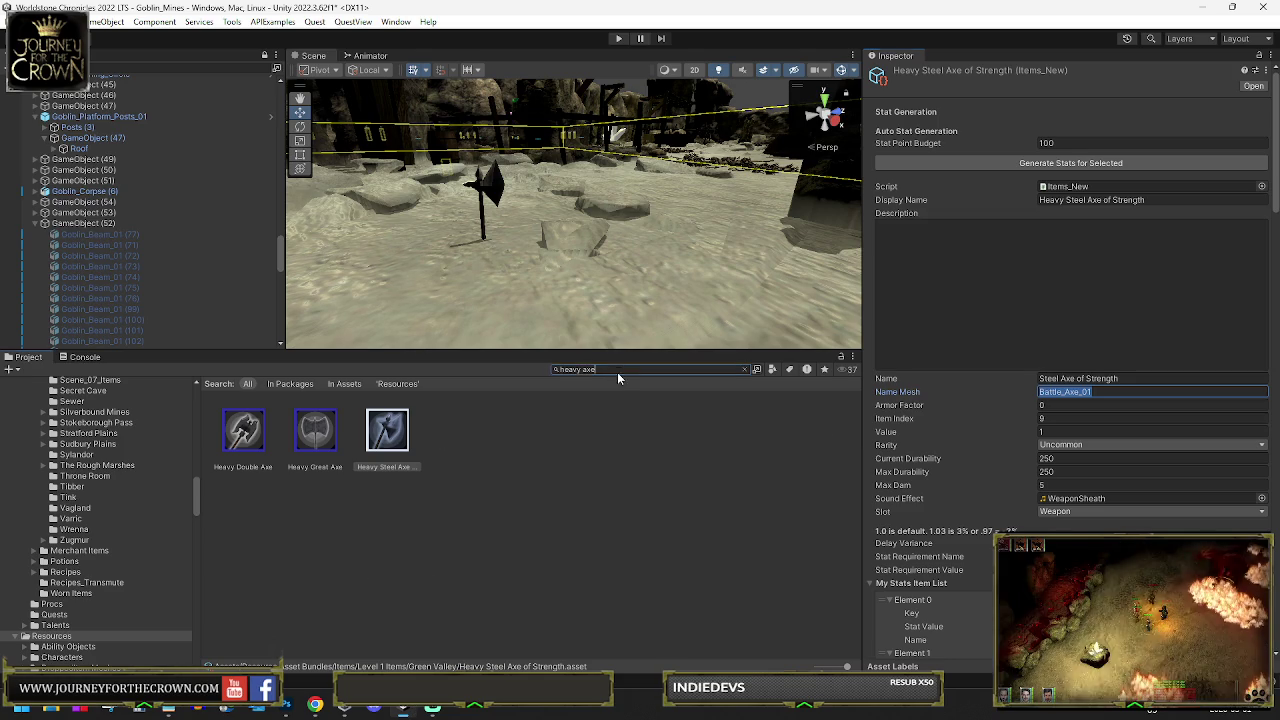
type("green va")
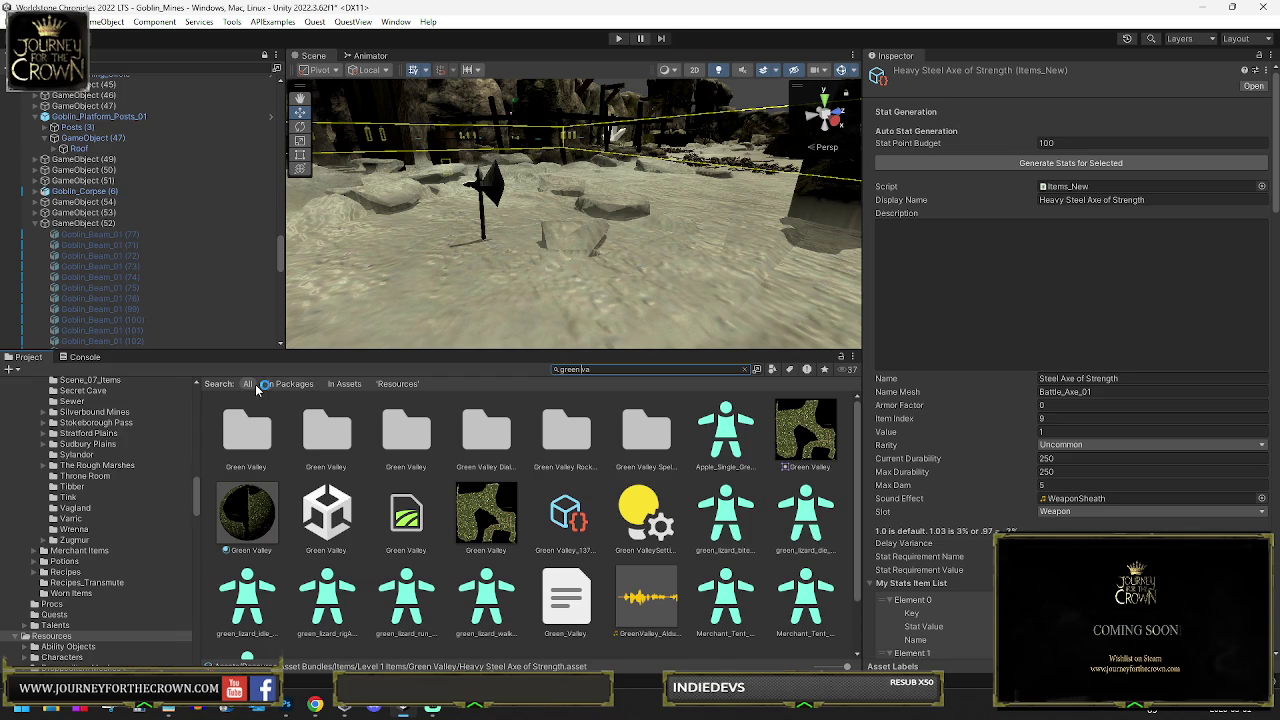
Open the Green Valley scene past the save prompt, orbit over the terrain and select the Dead Walker
double_click(330, 512)
left_click(630, 377)
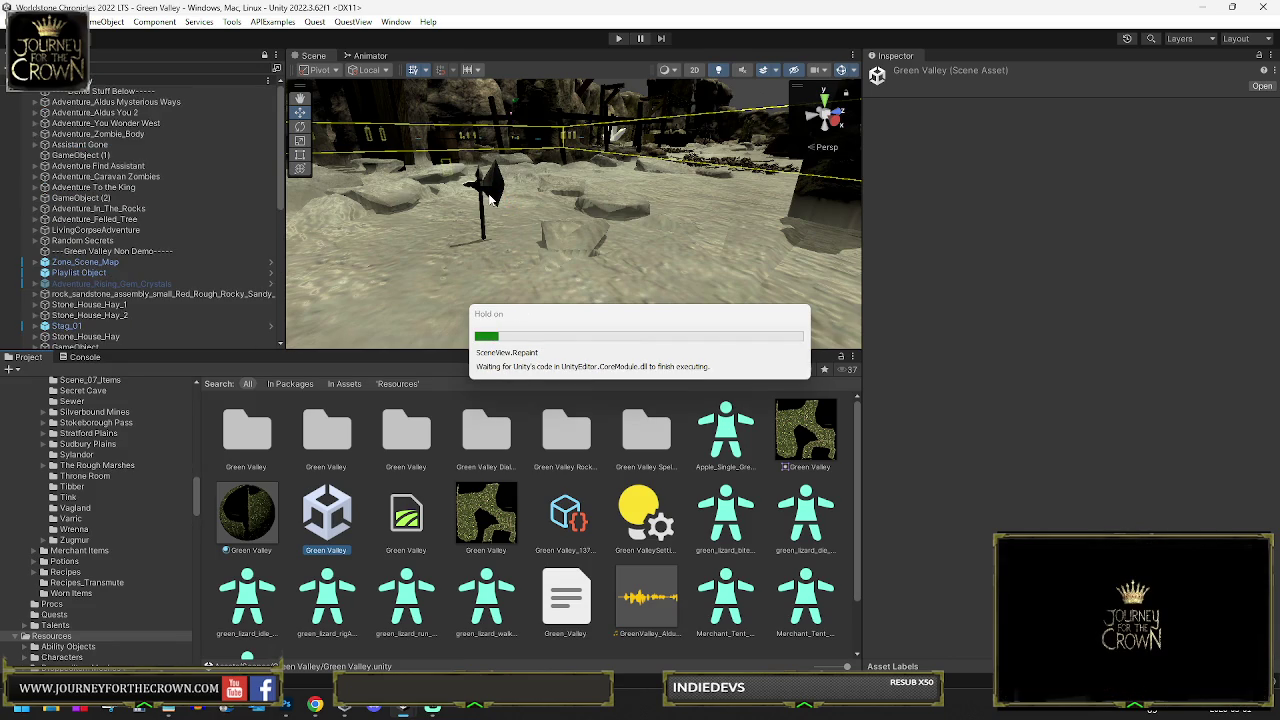
mouse_move(596, 205)
left_mouse_down()
mouse_move(529, 209)
mouse_move(606, 220)
mouse_move(606, 234)
mouse_move(325, 301)
mouse_move(345, 225)
left_mouse_up()
mouse_move(1178, 211)
left_mouse_down()
mouse_move(1186, 192)
mouse_move(1068, 194)
mouse_move(1215, 212)
mouse_move(1206, 206)
mouse_move(1253, 260)
mouse_move(1159, 268)
mouse_move(905, 197)
left_mouse_up()
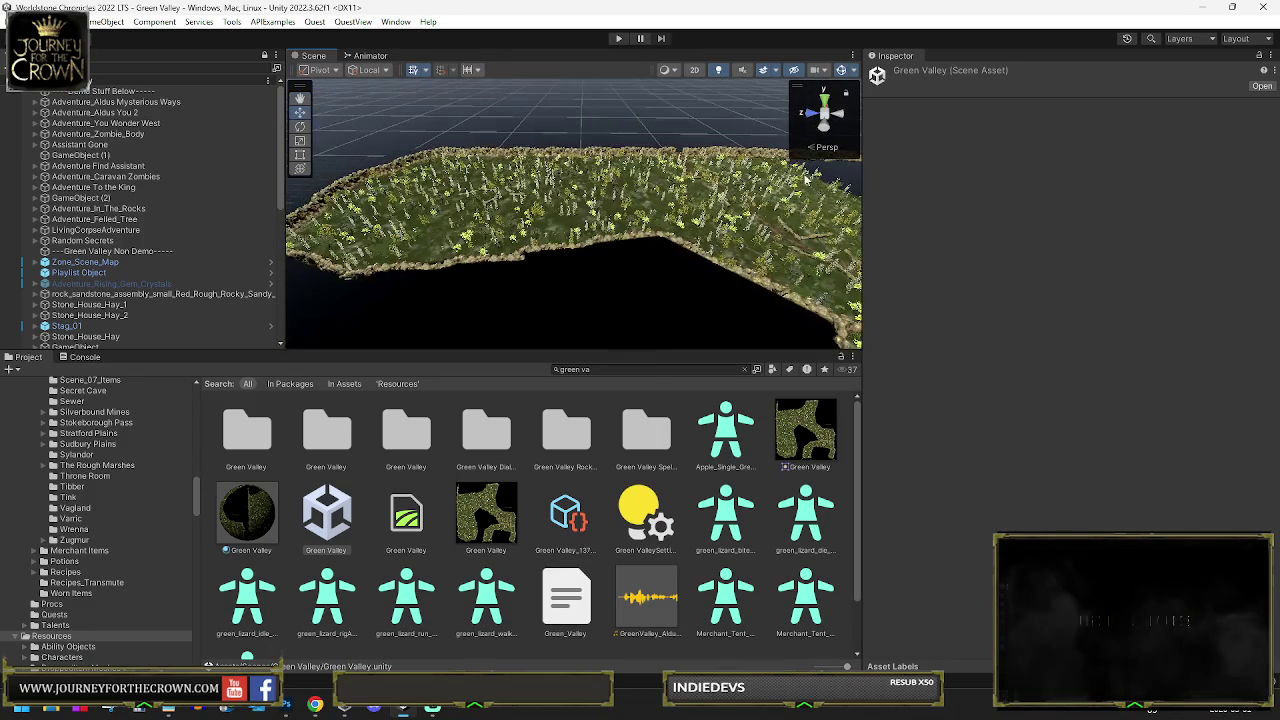
mouse_move(571, 201)
left_mouse_down()
mouse_move(1098, 200)
mouse_move(1024, 226)
mouse_move(1234, 200)
mouse_move(1118, 250)
mouse_move(777, 190)
mouse_move(646, 151)
mouse_move(609, 155)
mouse_move(597, 174)
left_mouse_up()
left_click(515, 190)
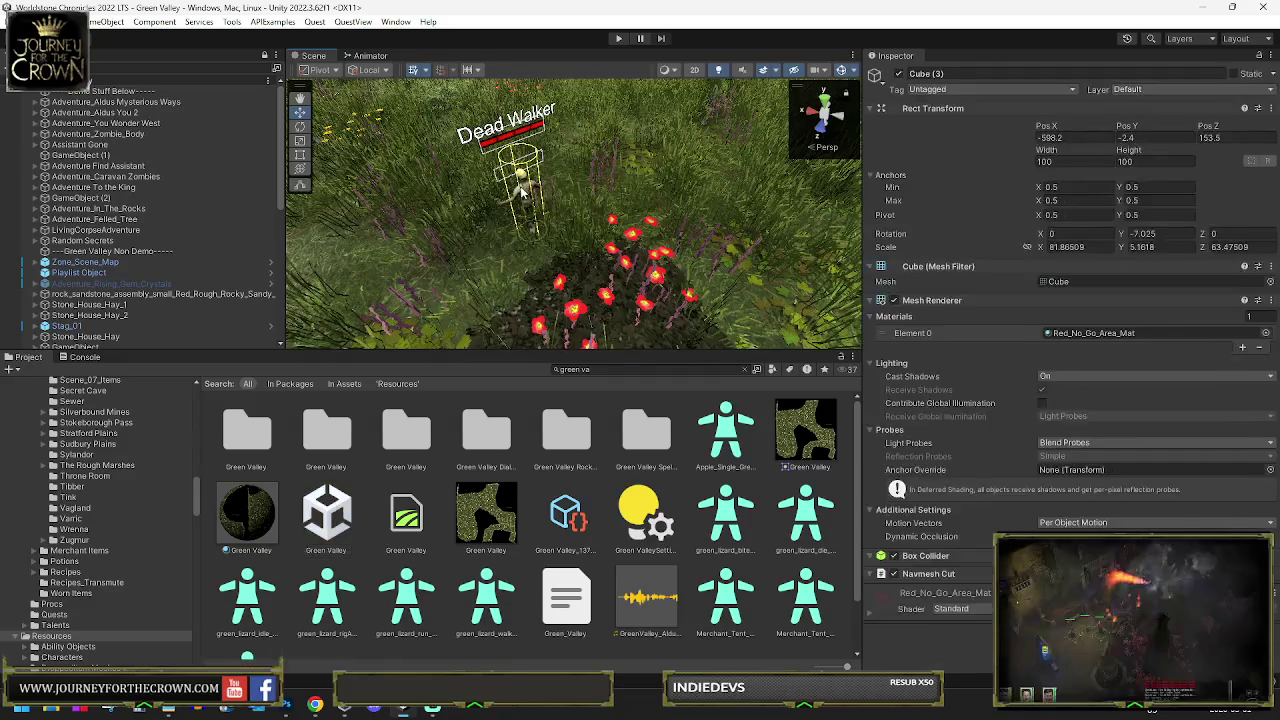
Check the Dead Walker's Item List for the Heavy Steel Axe of Strength and open that item
key("f")
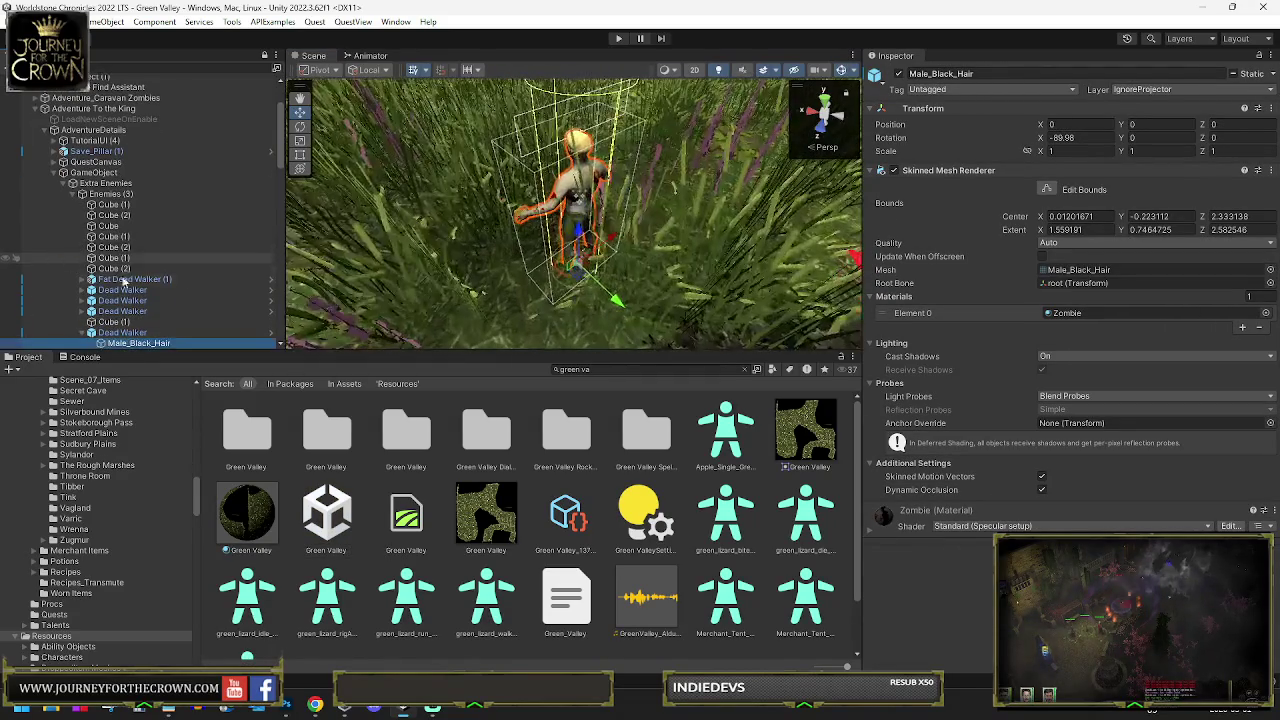
left_click(124, 334)
scroll(1033, 334, "down", 5)
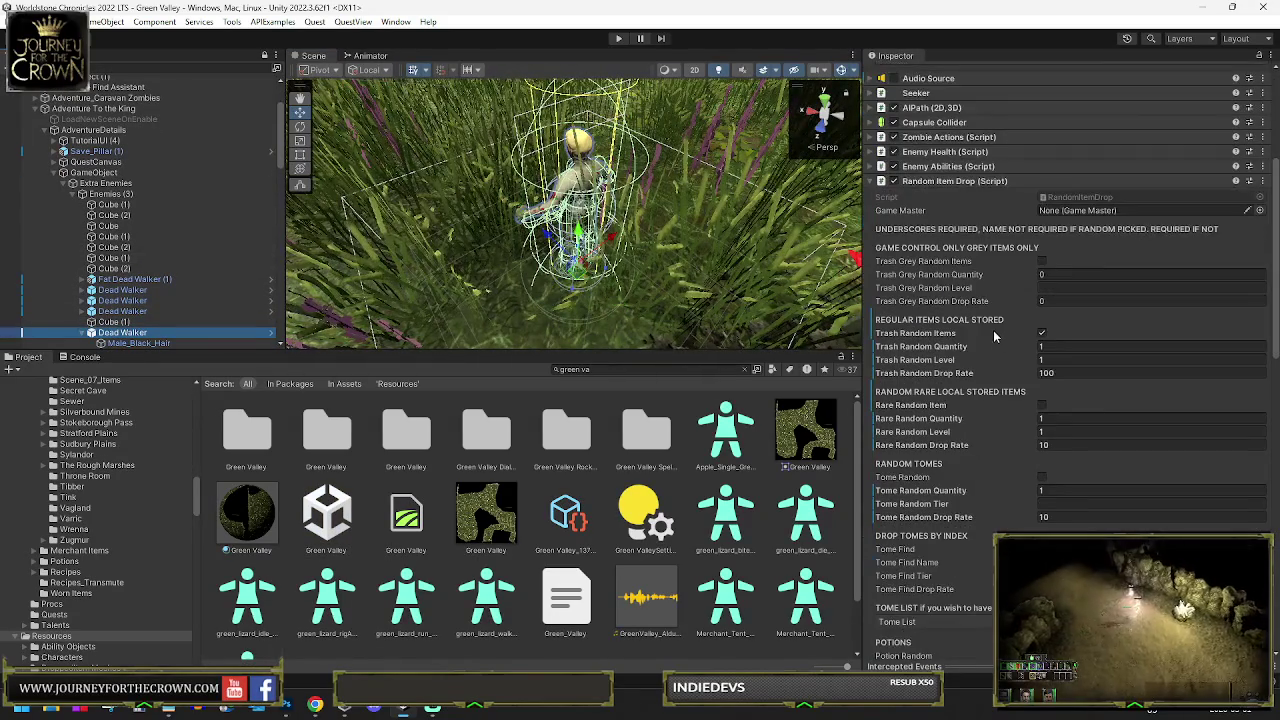
left_click(1047, 432)
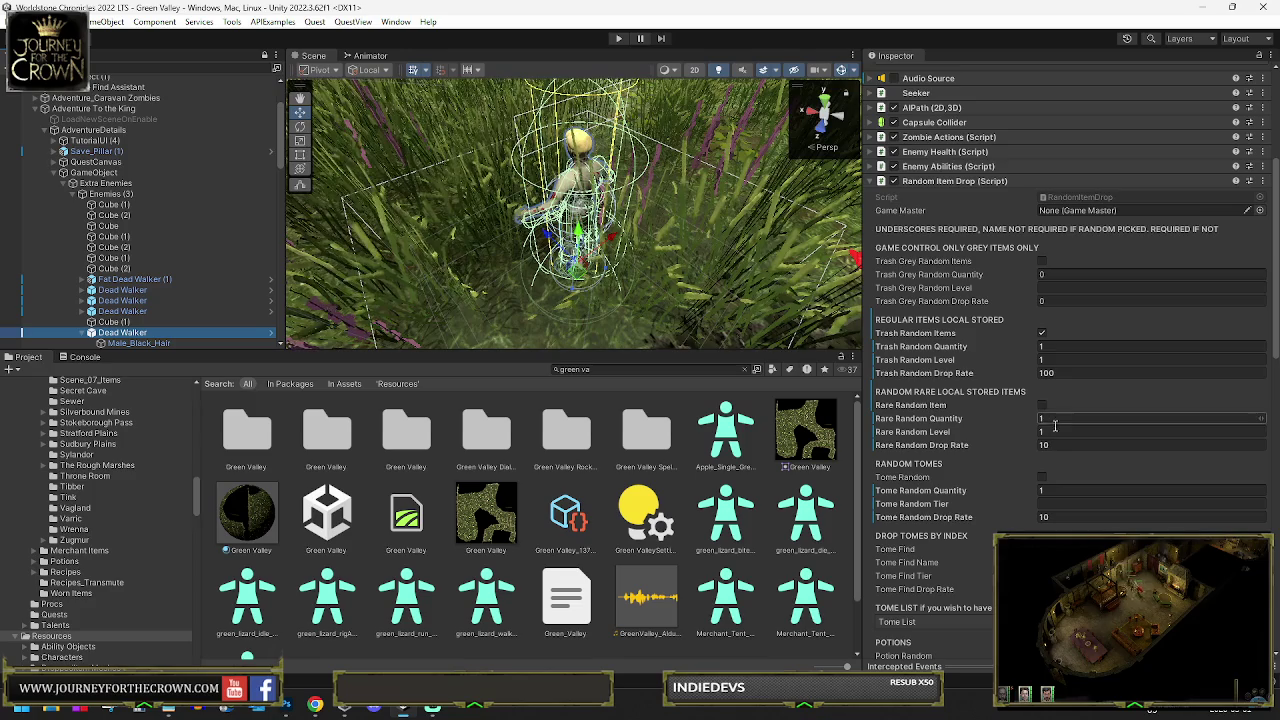
left_click(871, 182)
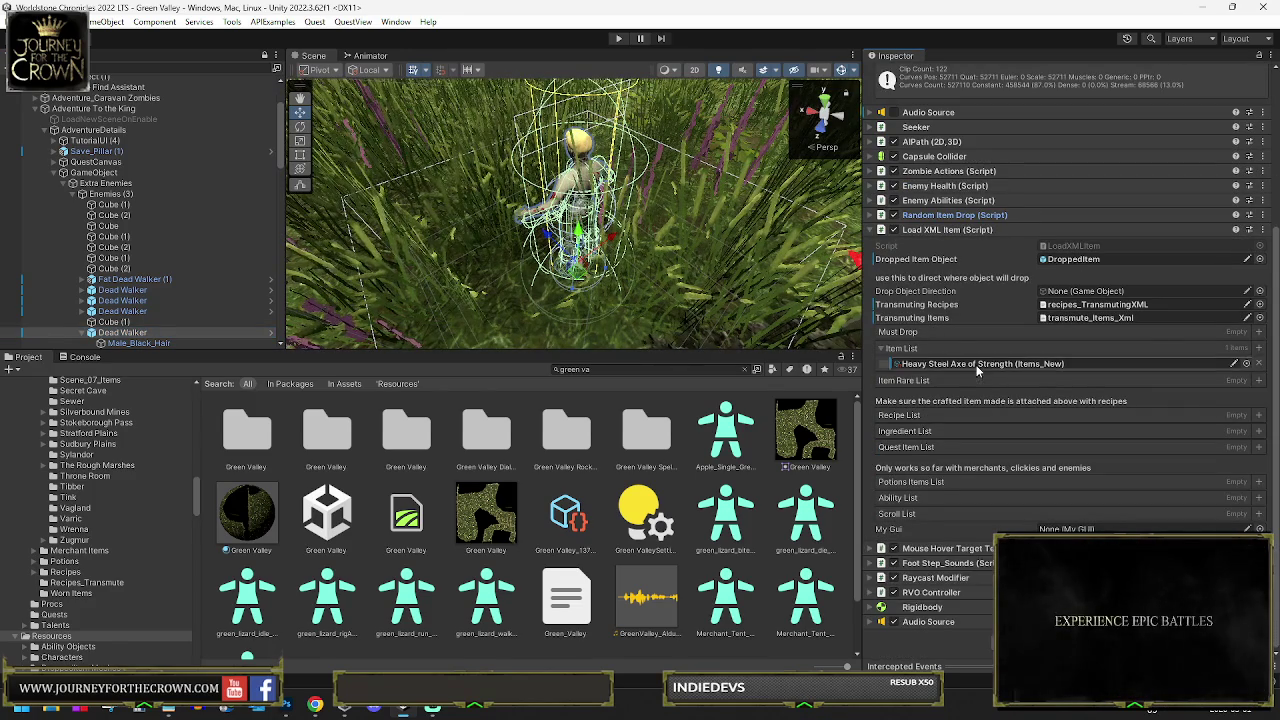
left_click(977, 366)
left_click(652, 437)
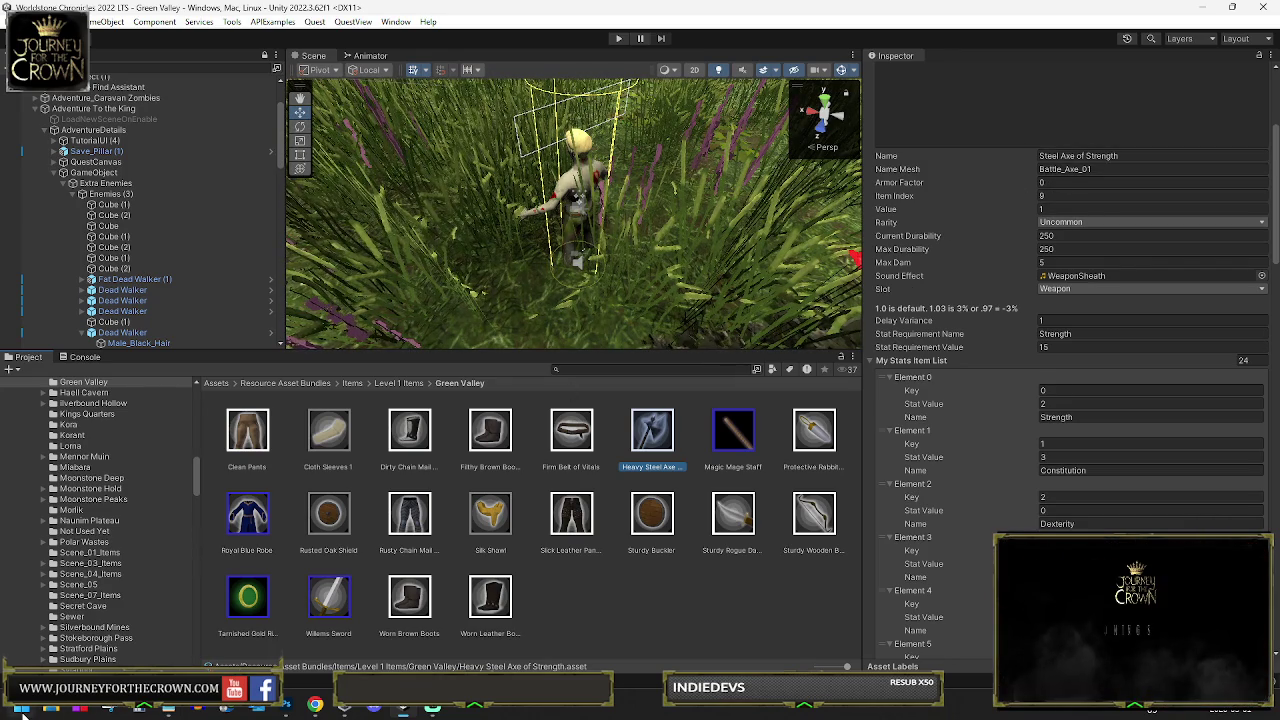
key("super")
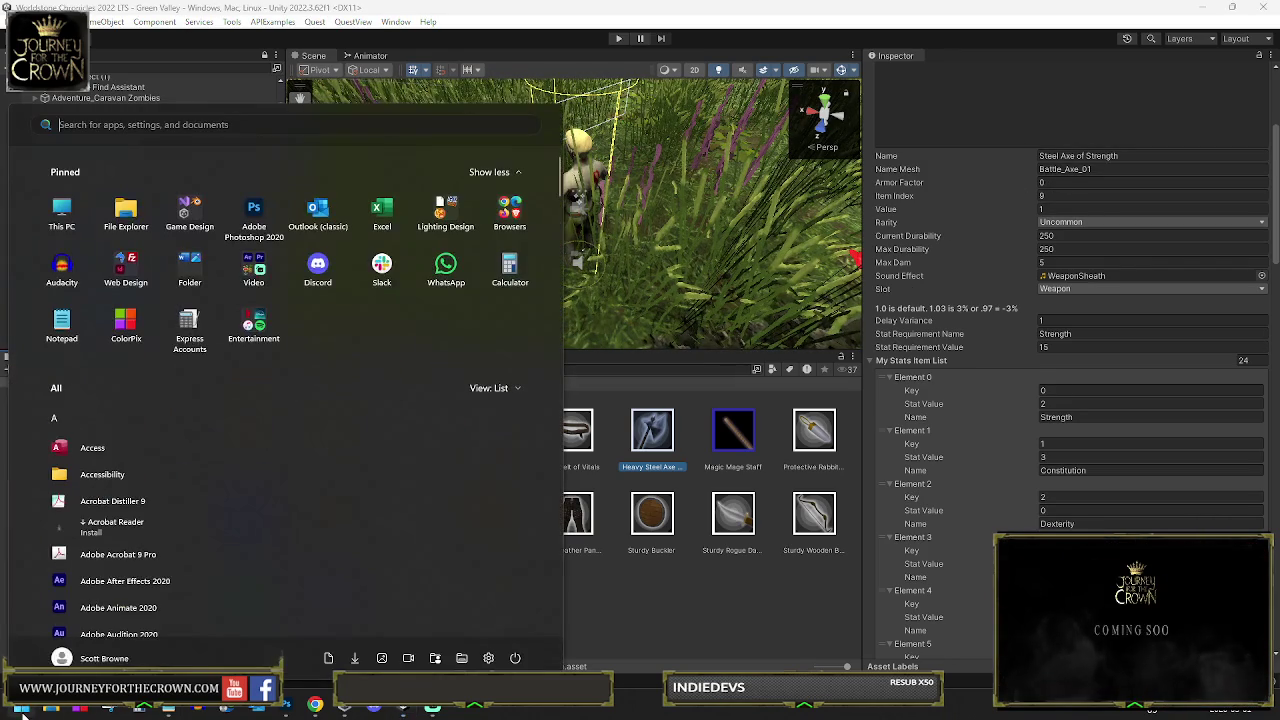
Open File Explorer, then start Unity's Play mode to test the axe
left_click(126, 212)
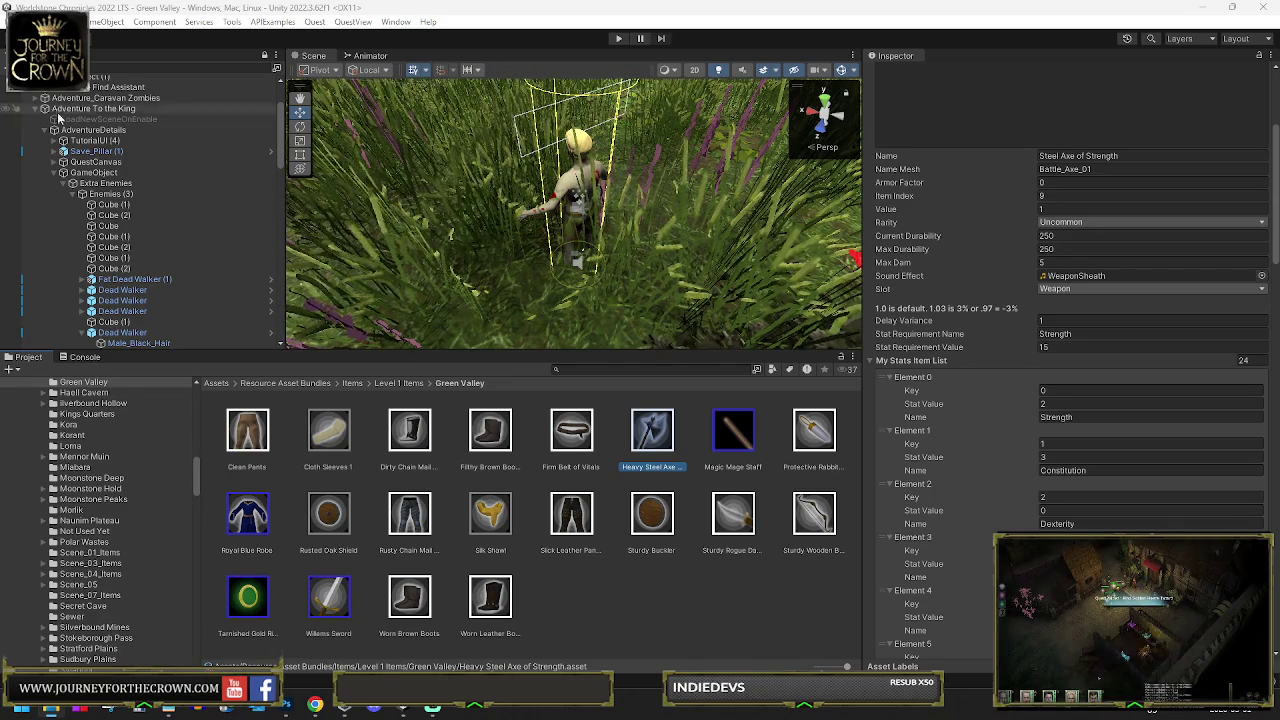
left_click(619, 40)
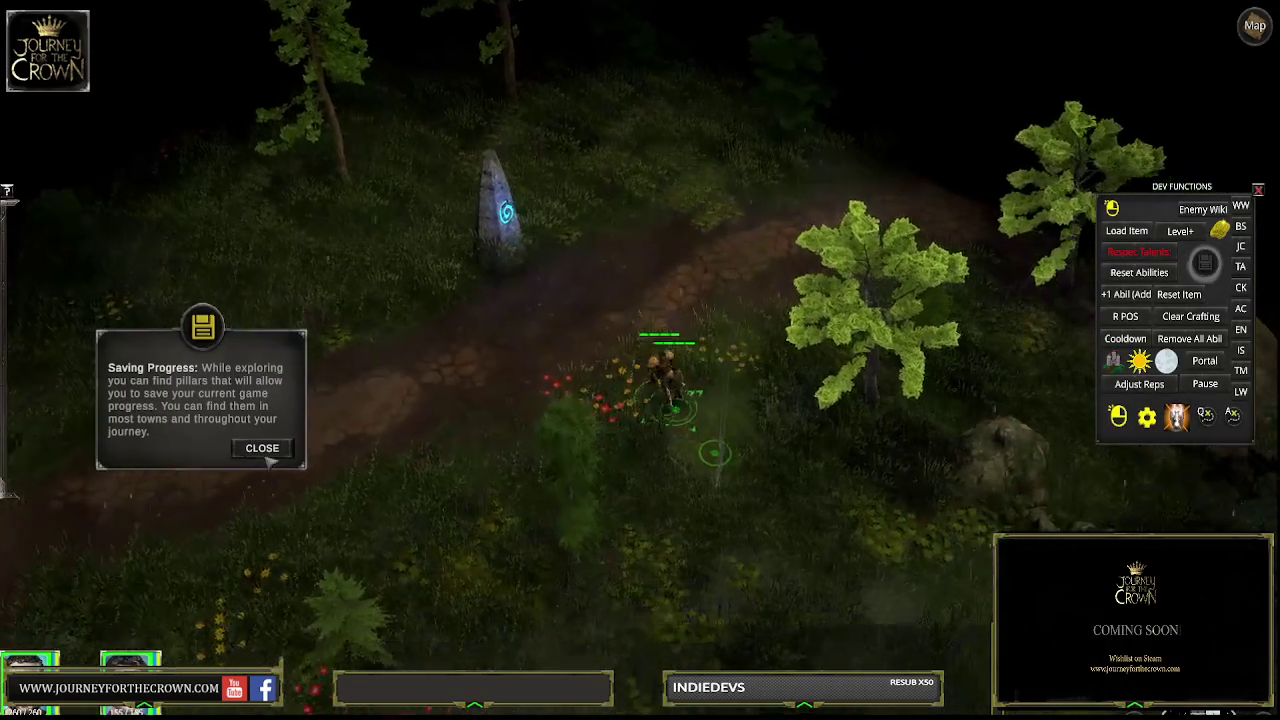
Dismiss the Saving Progress tip and walk the party down the forest path toward the Dead Walkers
left_click(262, 448)
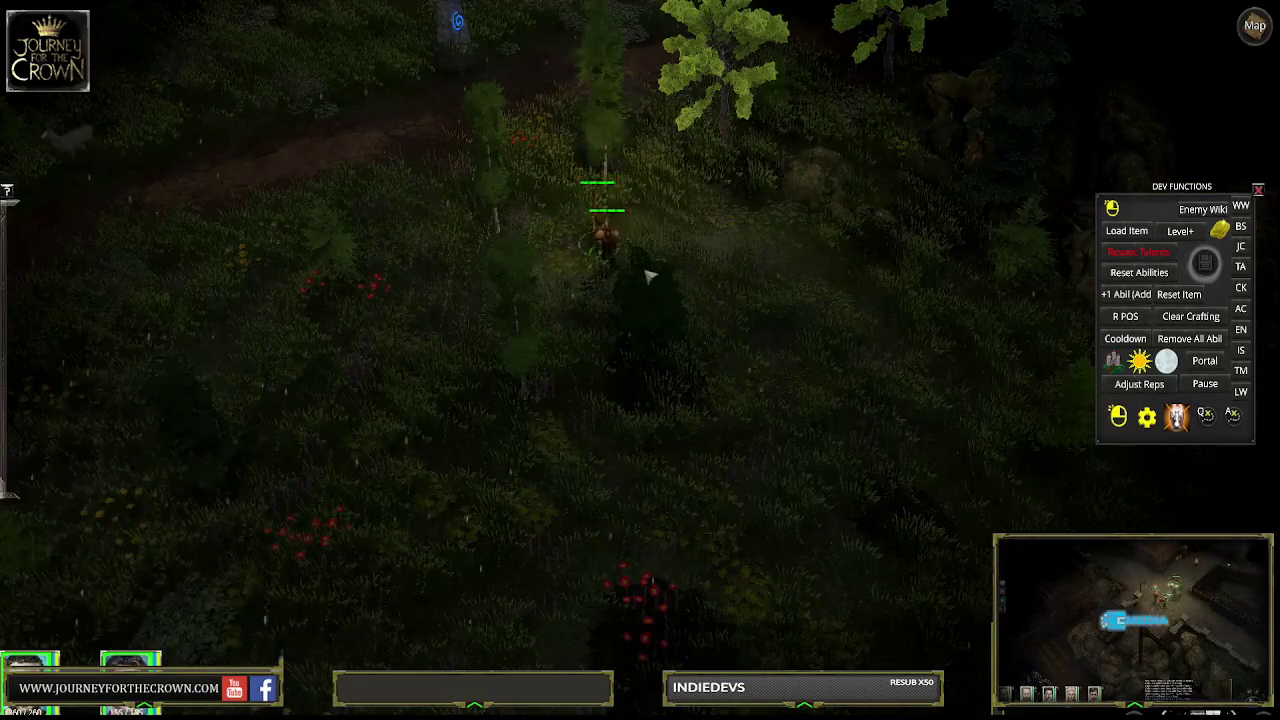
left_click(768, 449)
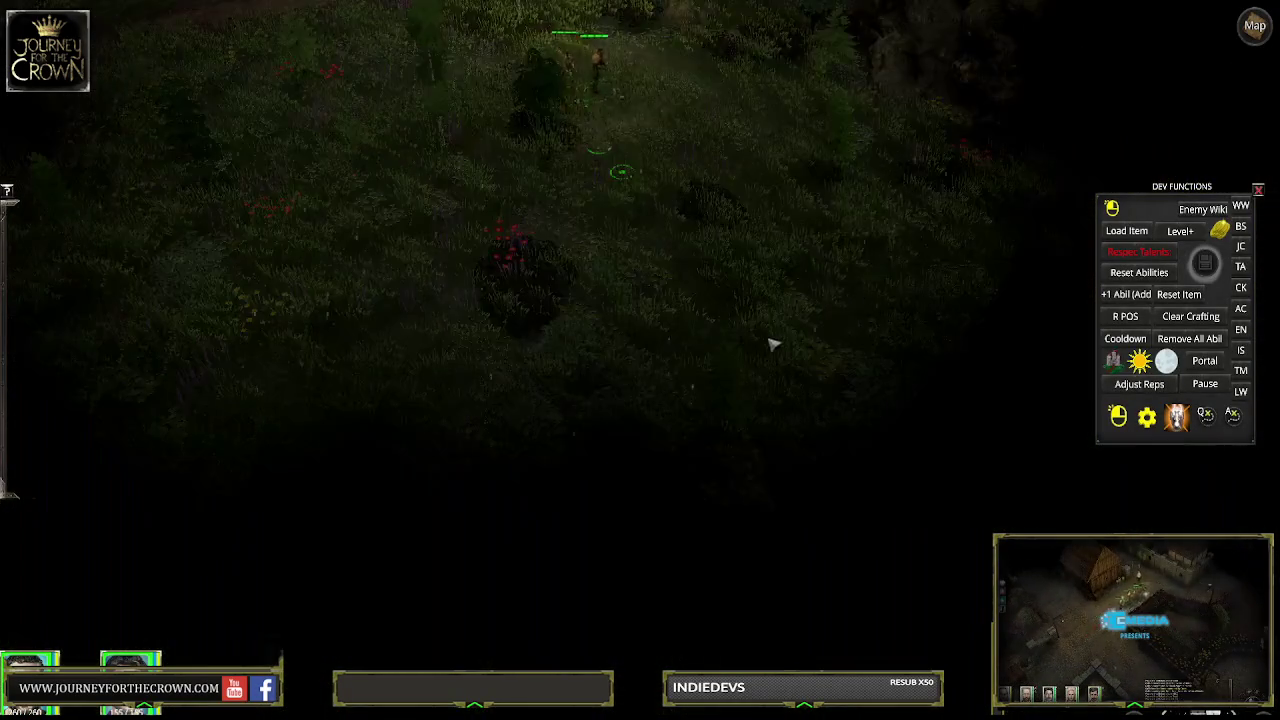
left_click(770, 344)
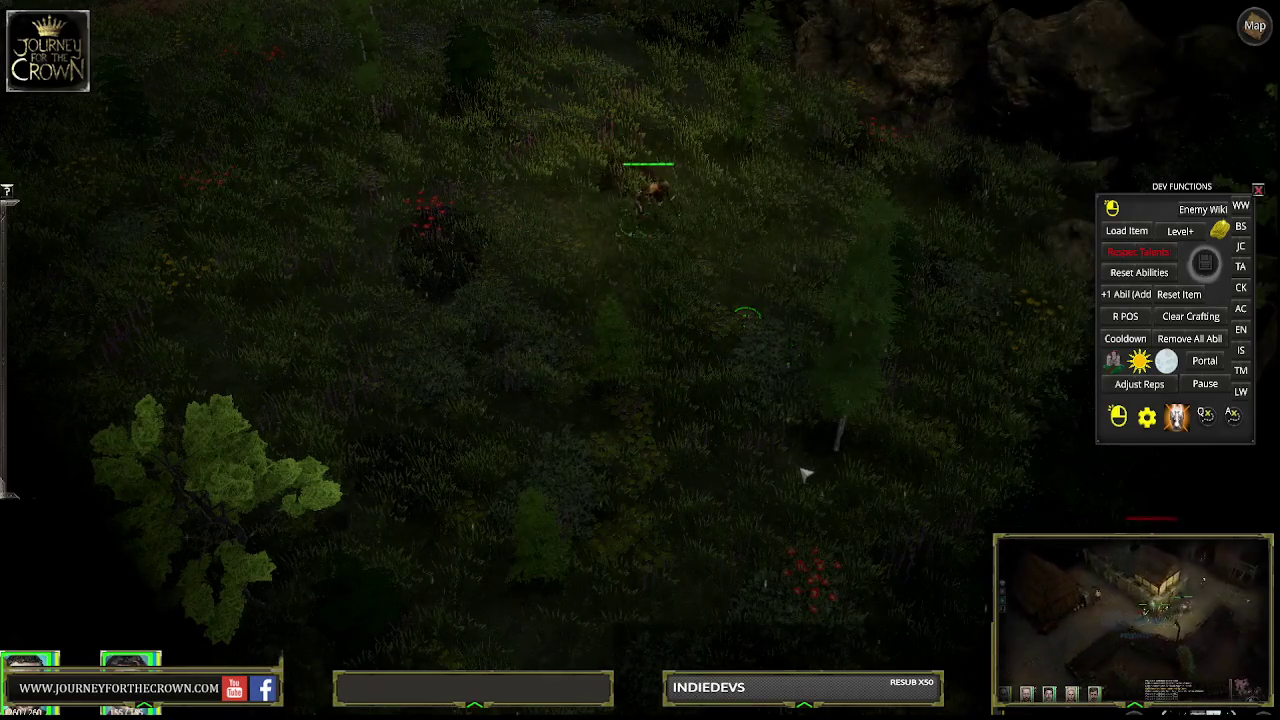
left_click(806, 463)
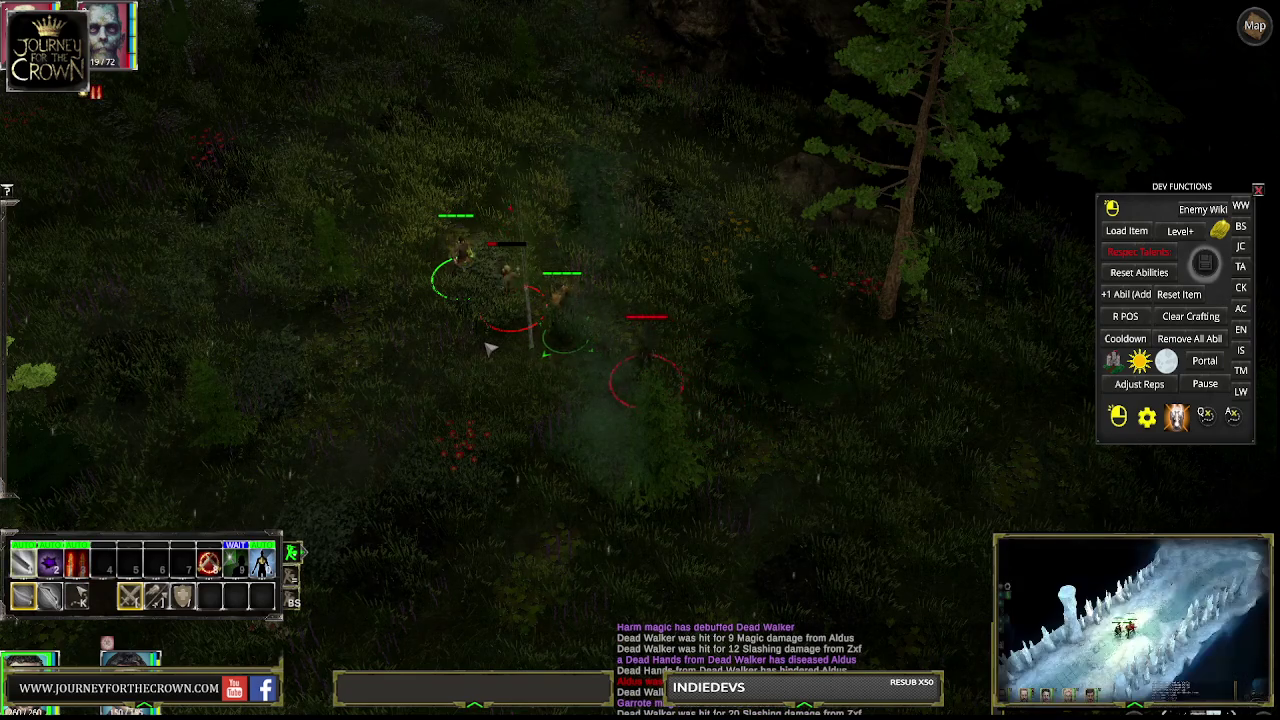
Box-select the whole party, fight on through the forest, and advance into the event dialogue
mouse_move(583, 327)
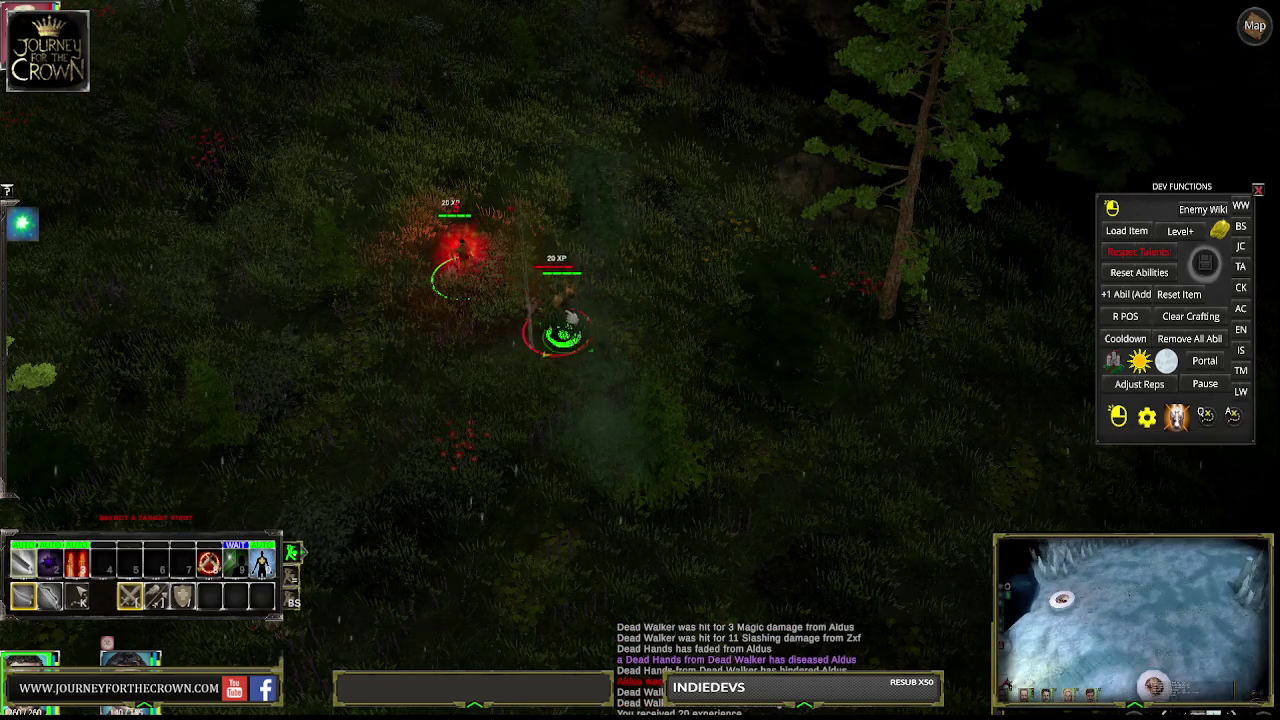
mouse_move(519, 285)
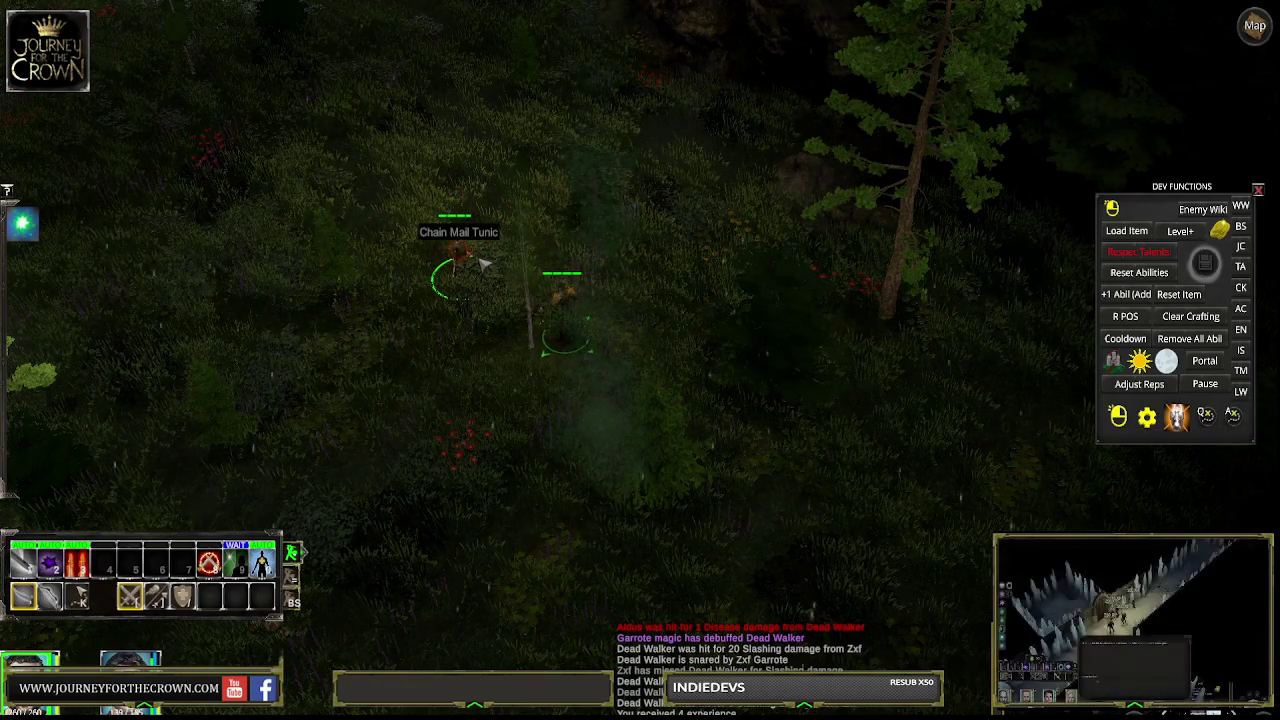
left_click_drag(387, 198, 717, 466)
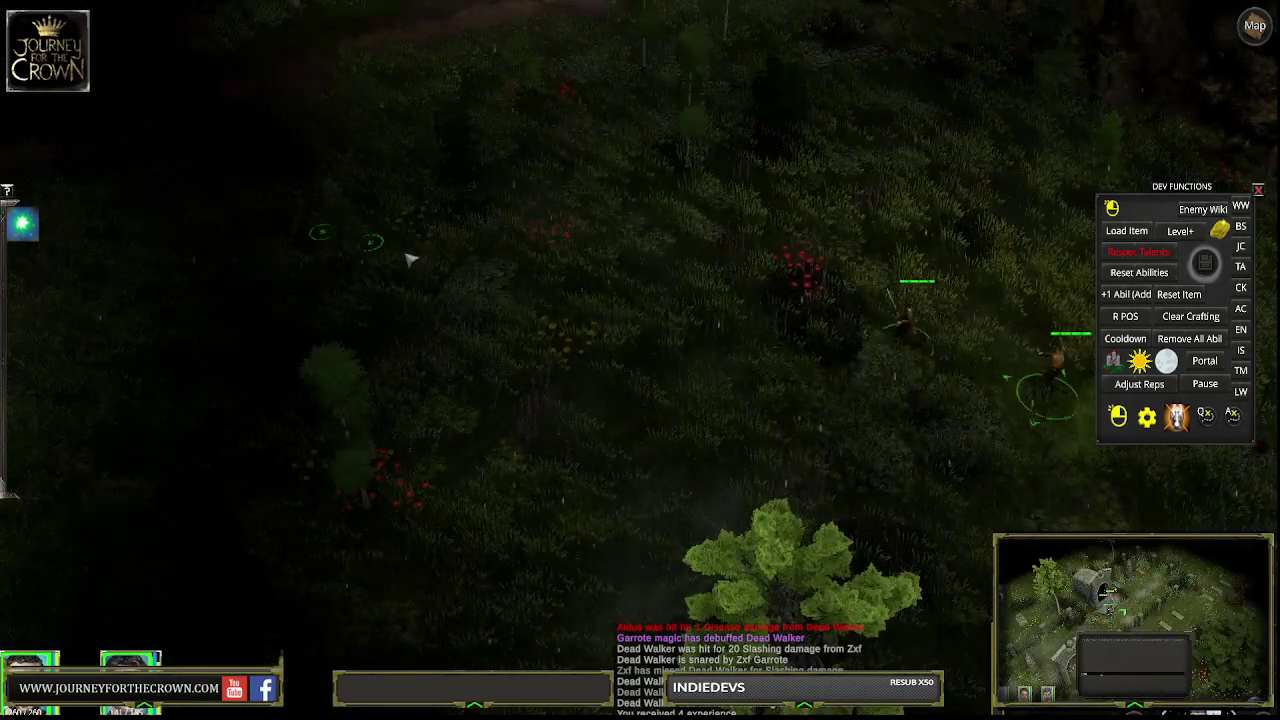
left_click(403, 252)
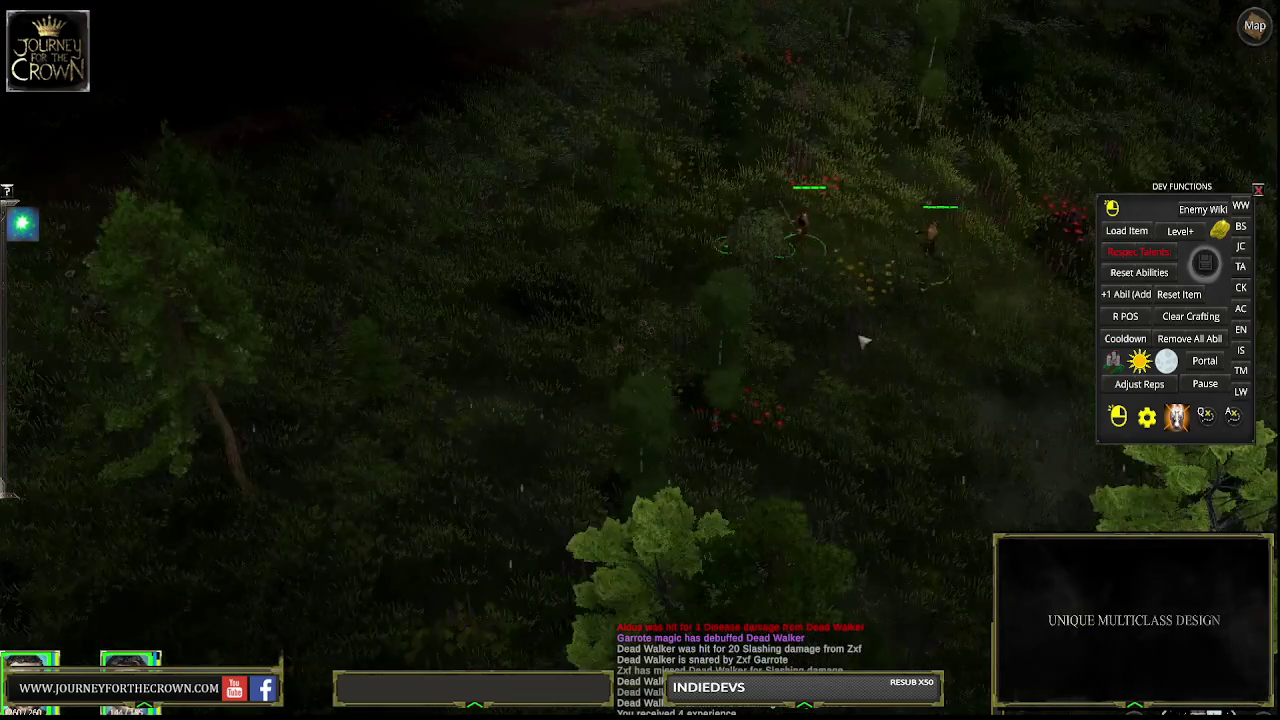
left_click(458, 306)
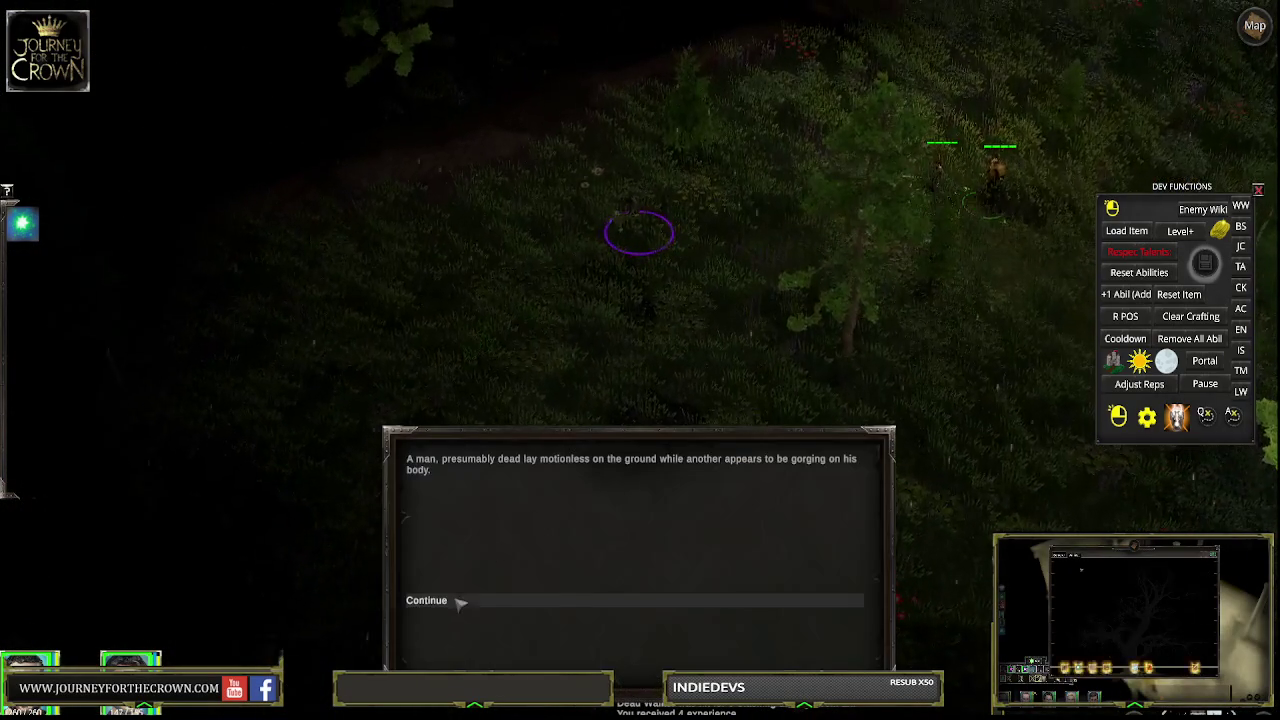
left_click(450, 601)
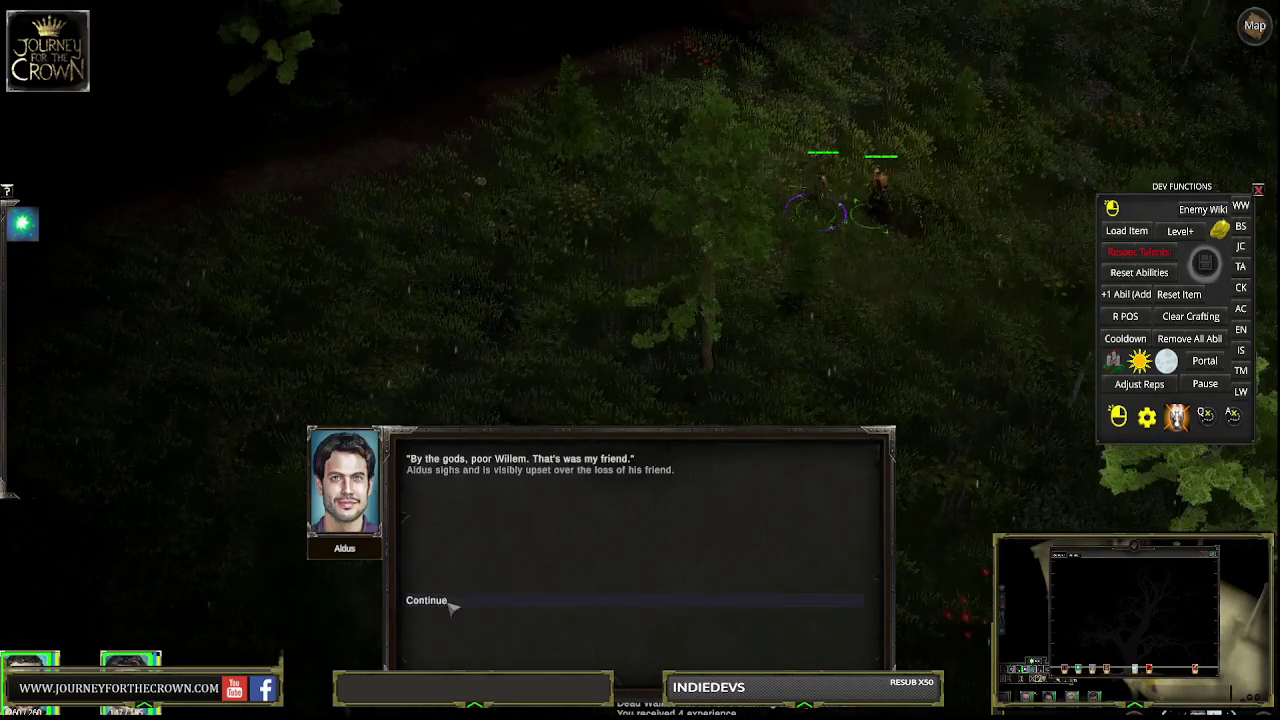
Continue through Aldus's dialogue about Willem, accept the quest, and attack Willem
left_click(450, 601)
left_click(450, 601)
left_click(385, 256)
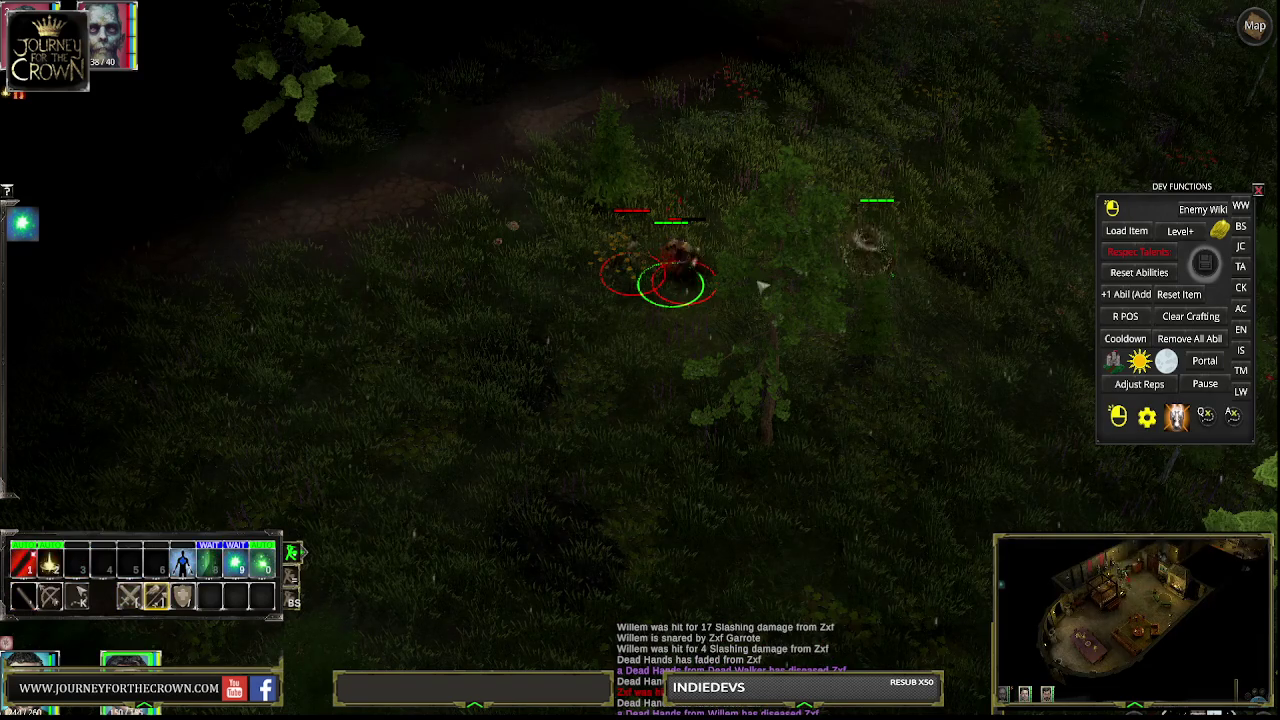
mouse_move(688, 299)
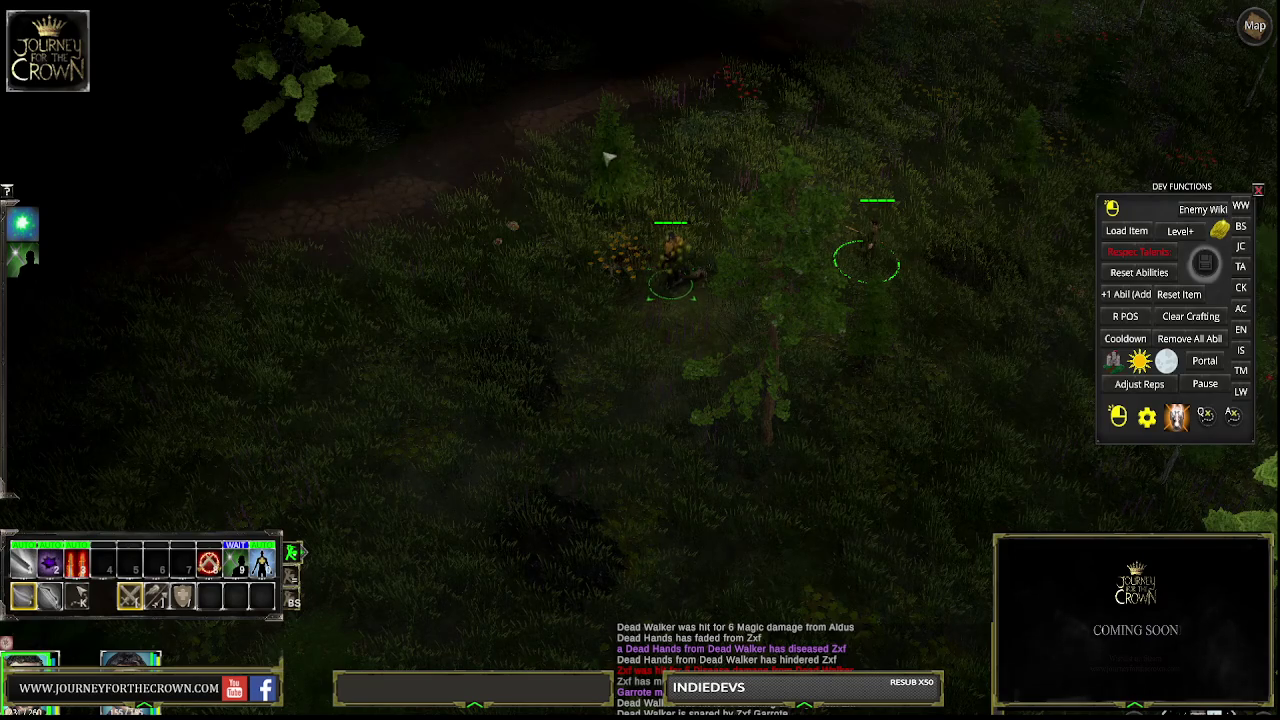
left_click(620, 162)
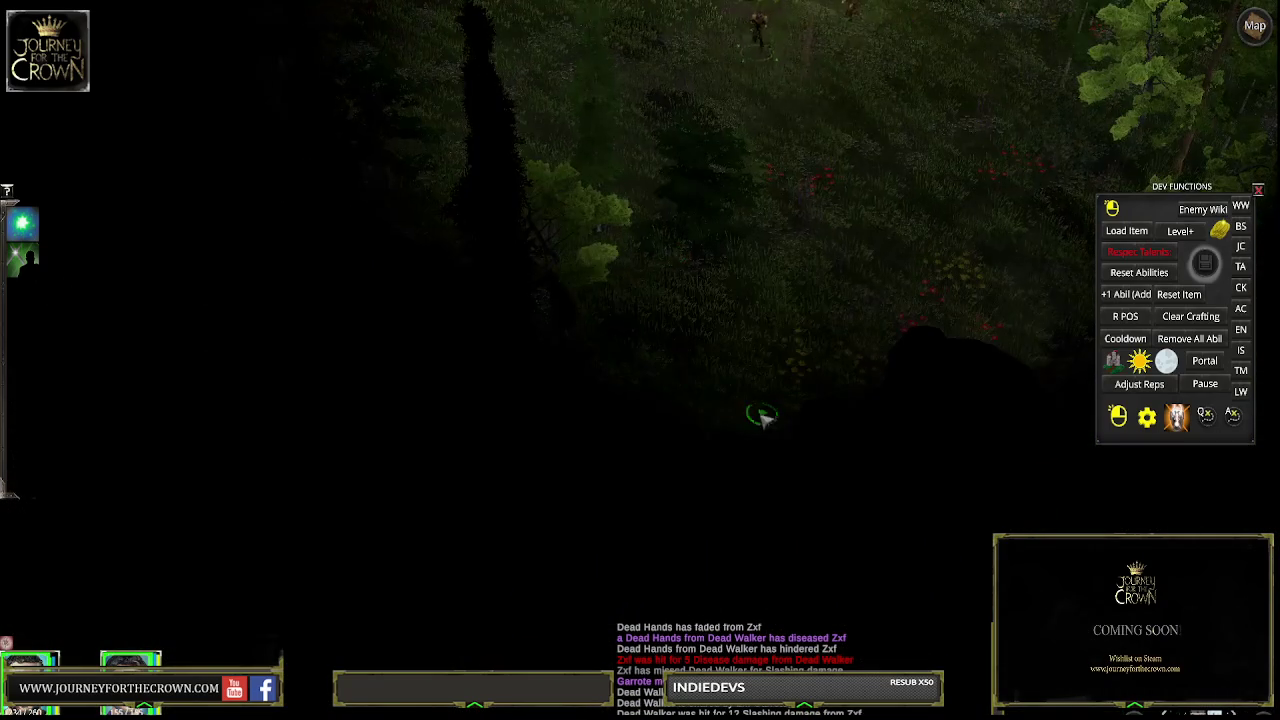
Lead the party deeper along the forest path toward the enemies
left_click(760, 418)
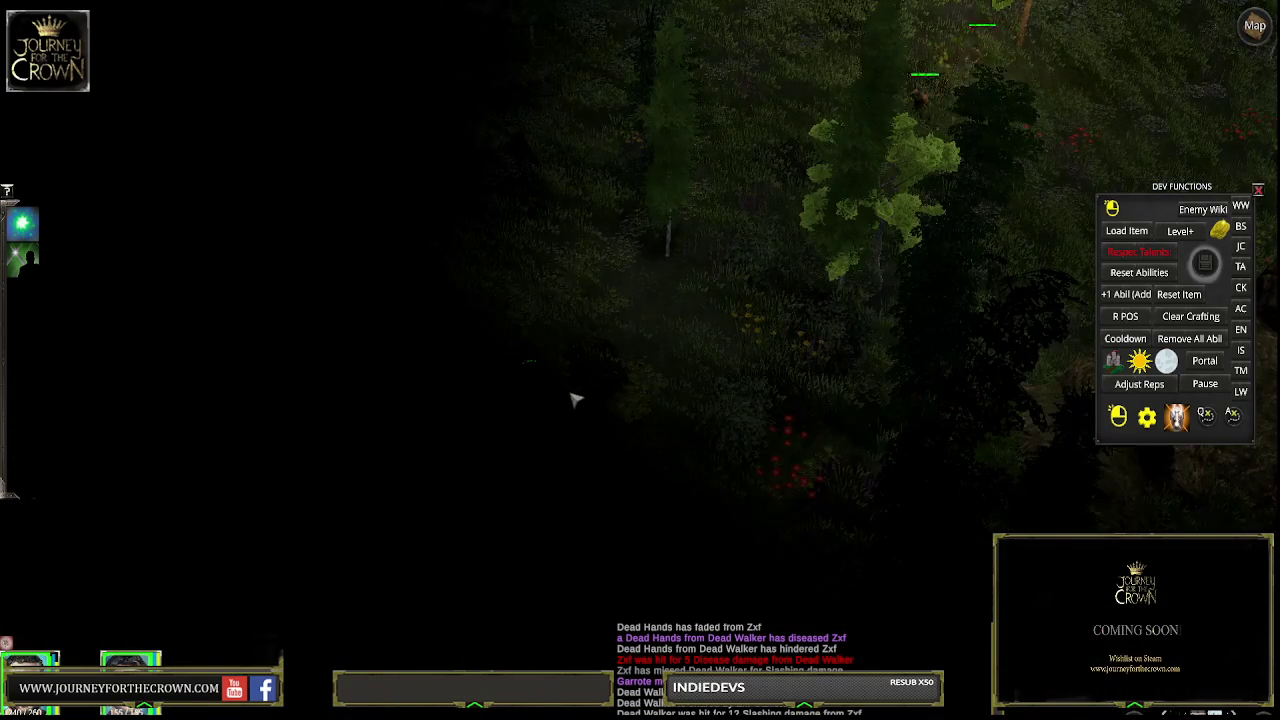
left_click(565, 390)
left_click(527, 374)
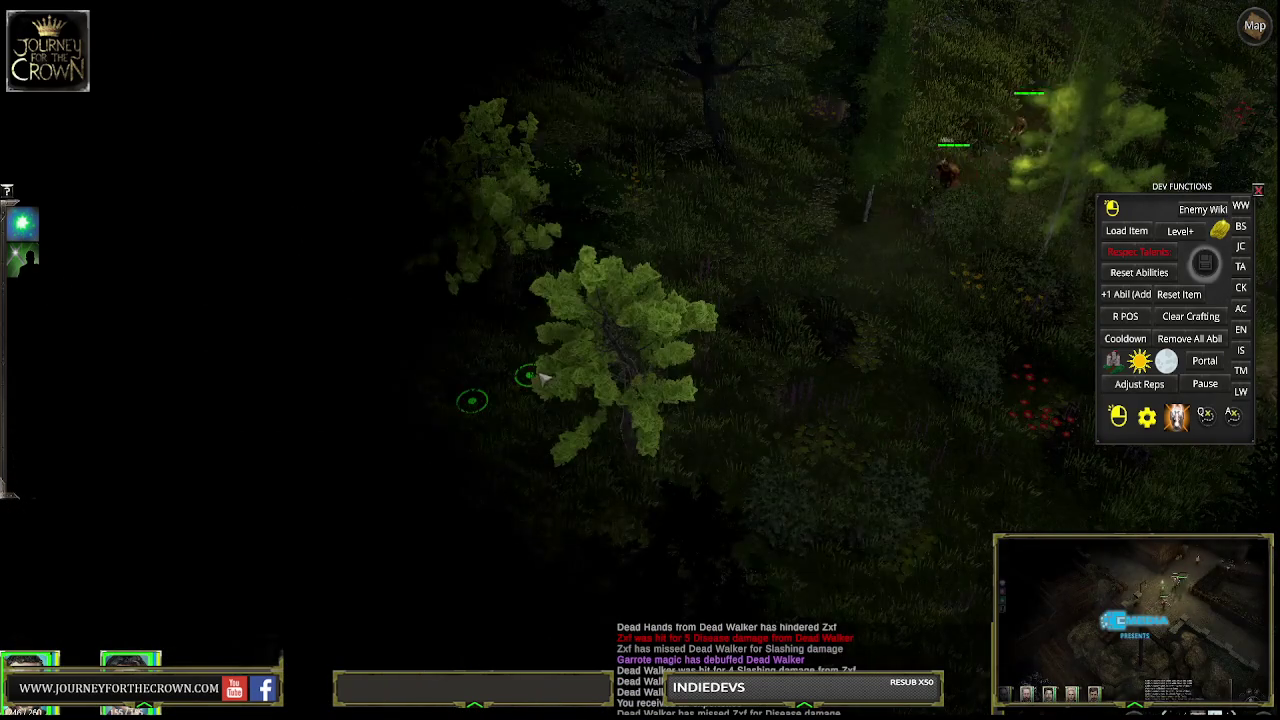
left_click(533, 475)
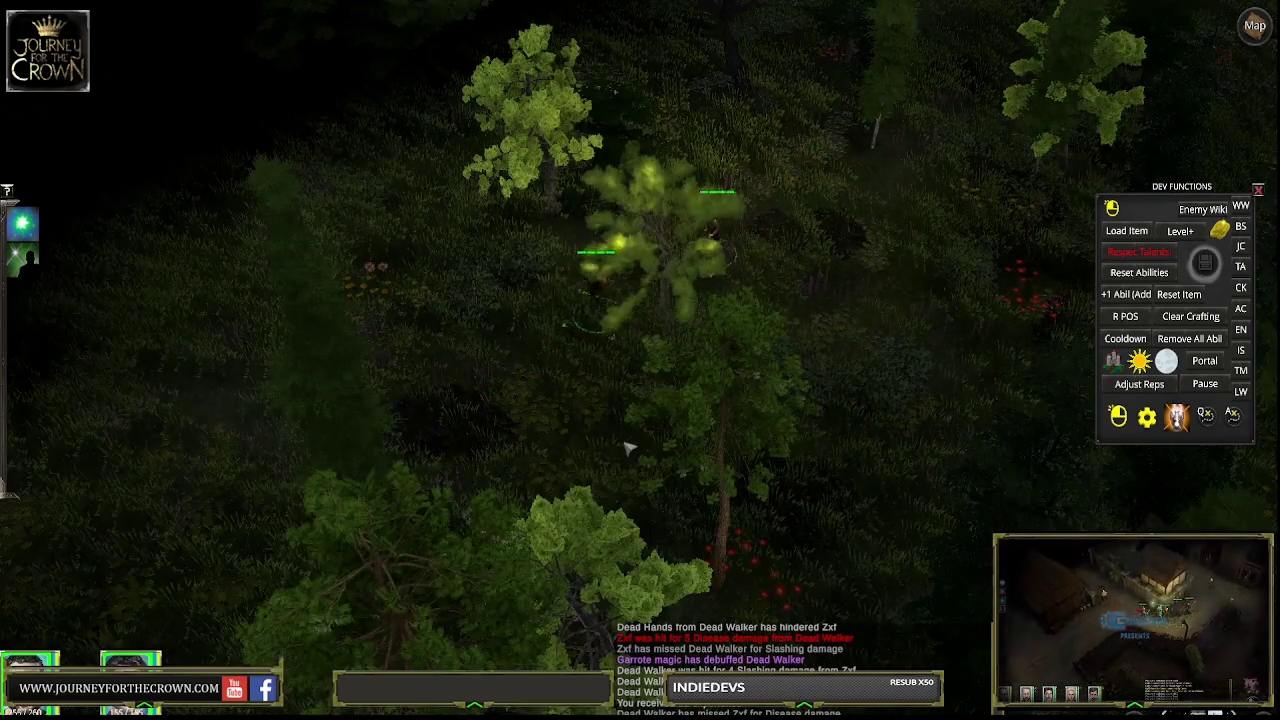
left_click(607, 503)
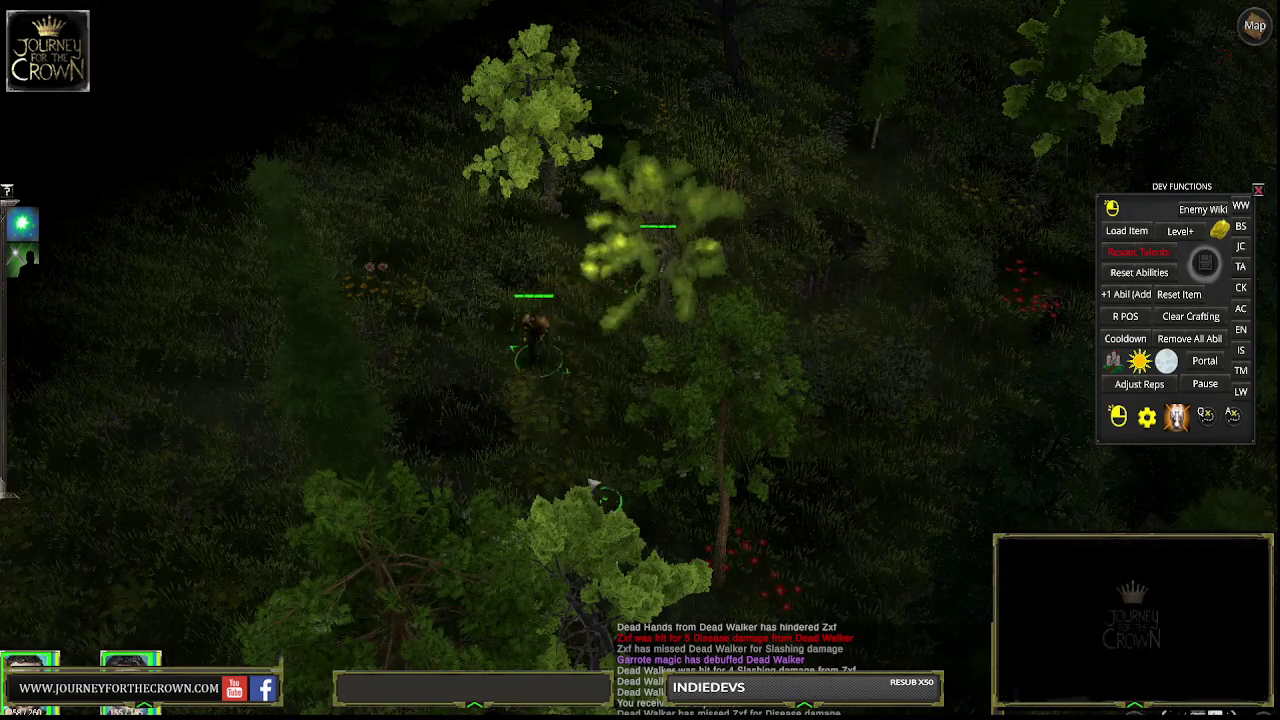
left_click(583, 377)
left_click(811, 451)
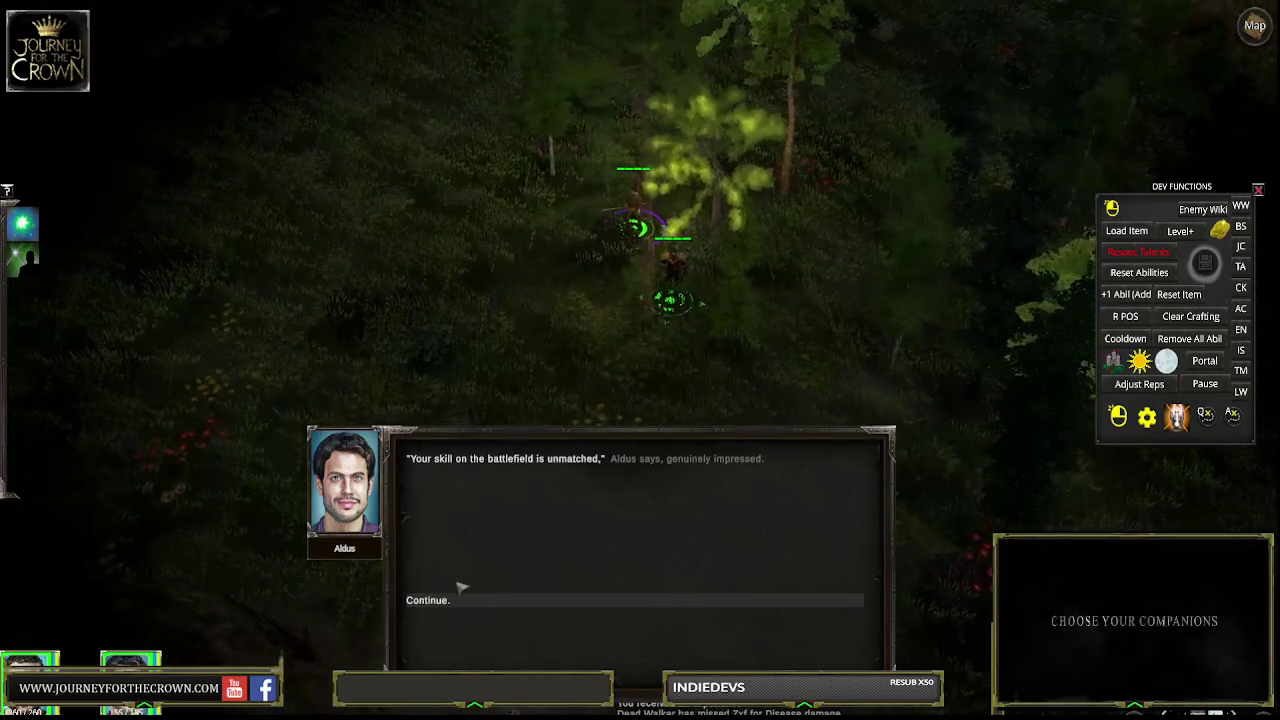
Dismiss Aldus's compliment, attack the next Dead Walker, and orbit Unity's scene camera
left_click(476, 603)
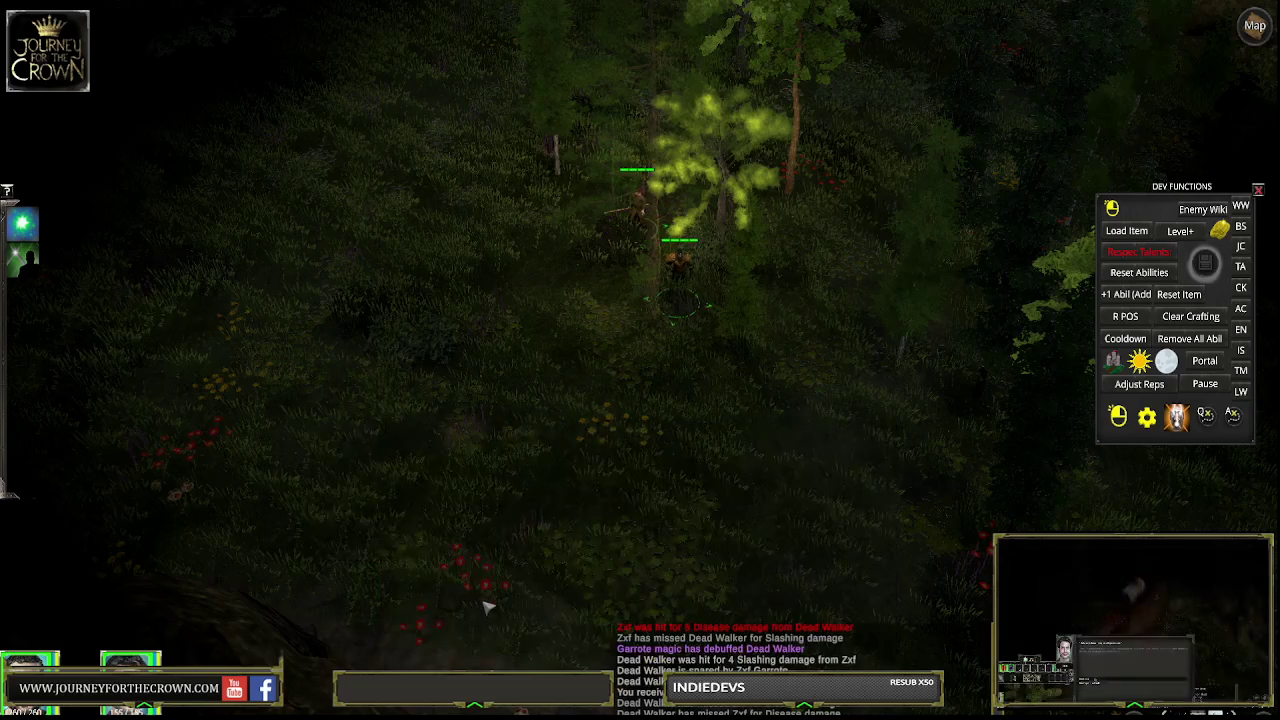
left_click(771, 451)
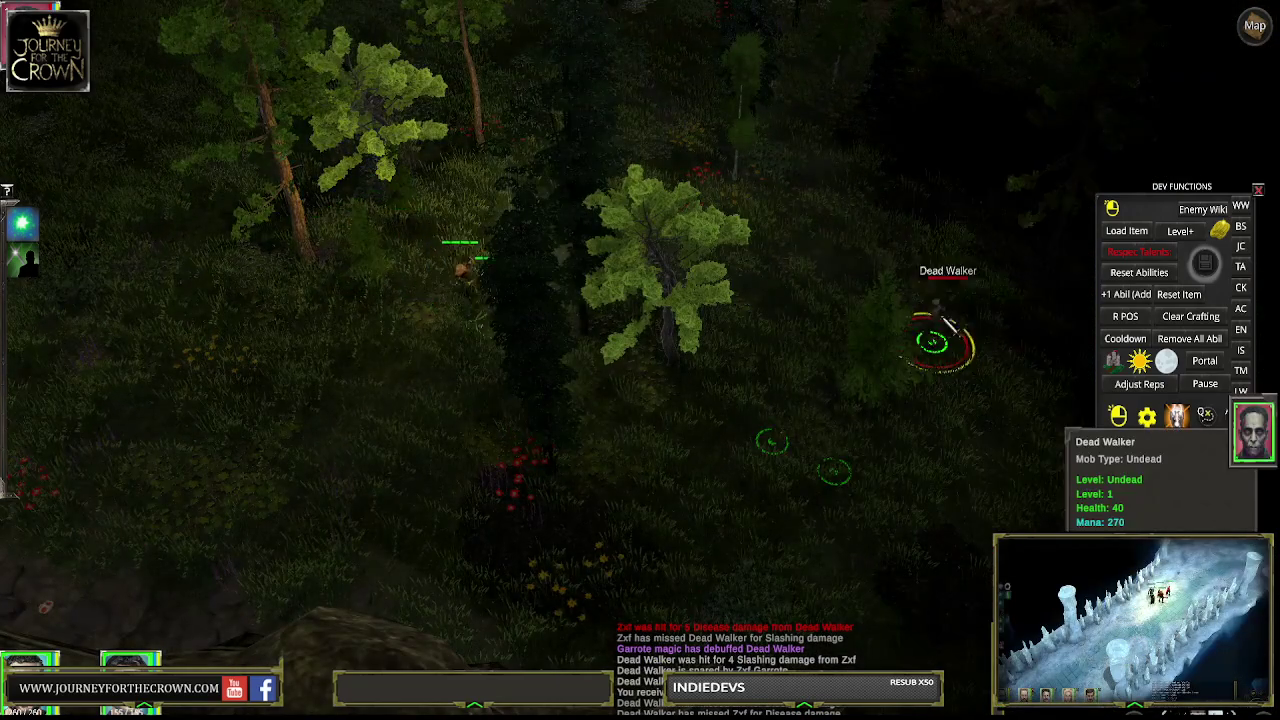
left_click(930, 335)
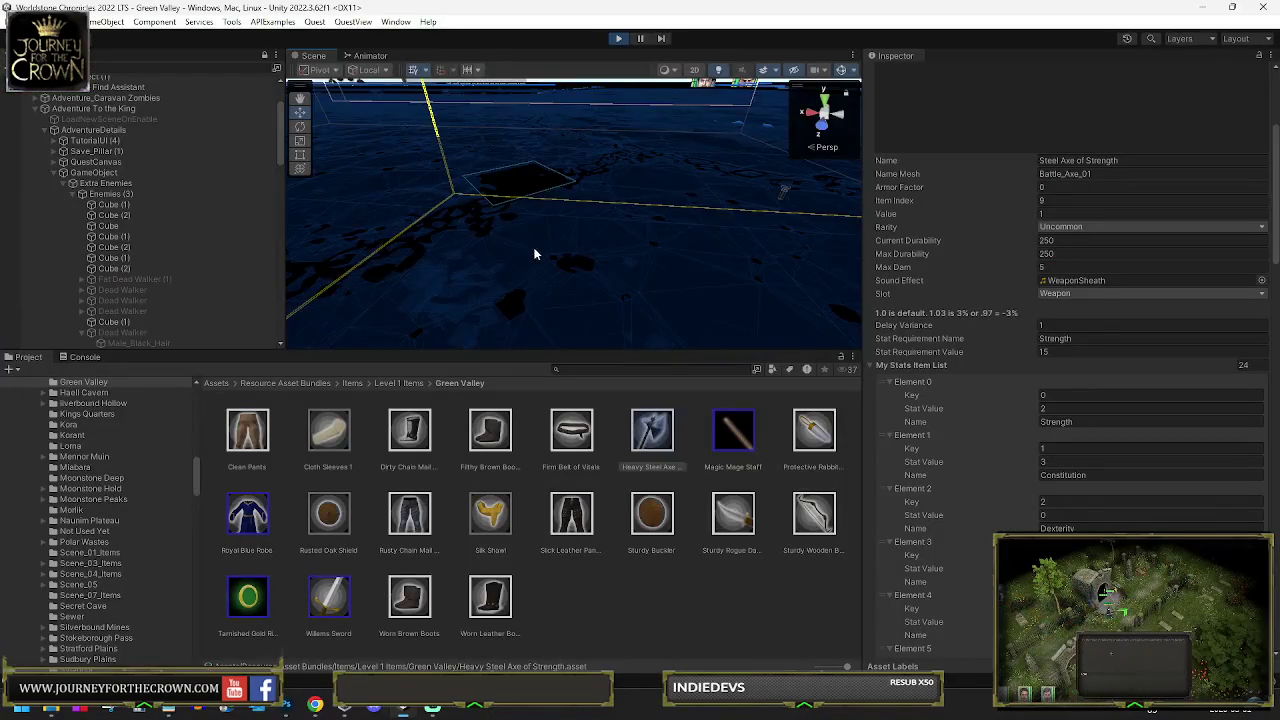
mouse_move(535, 255)
left_mouse_down()
mouse_move(443, 259)
mouse_move(600, 220)
mouse_move(188, 108)
left_mouse_up()
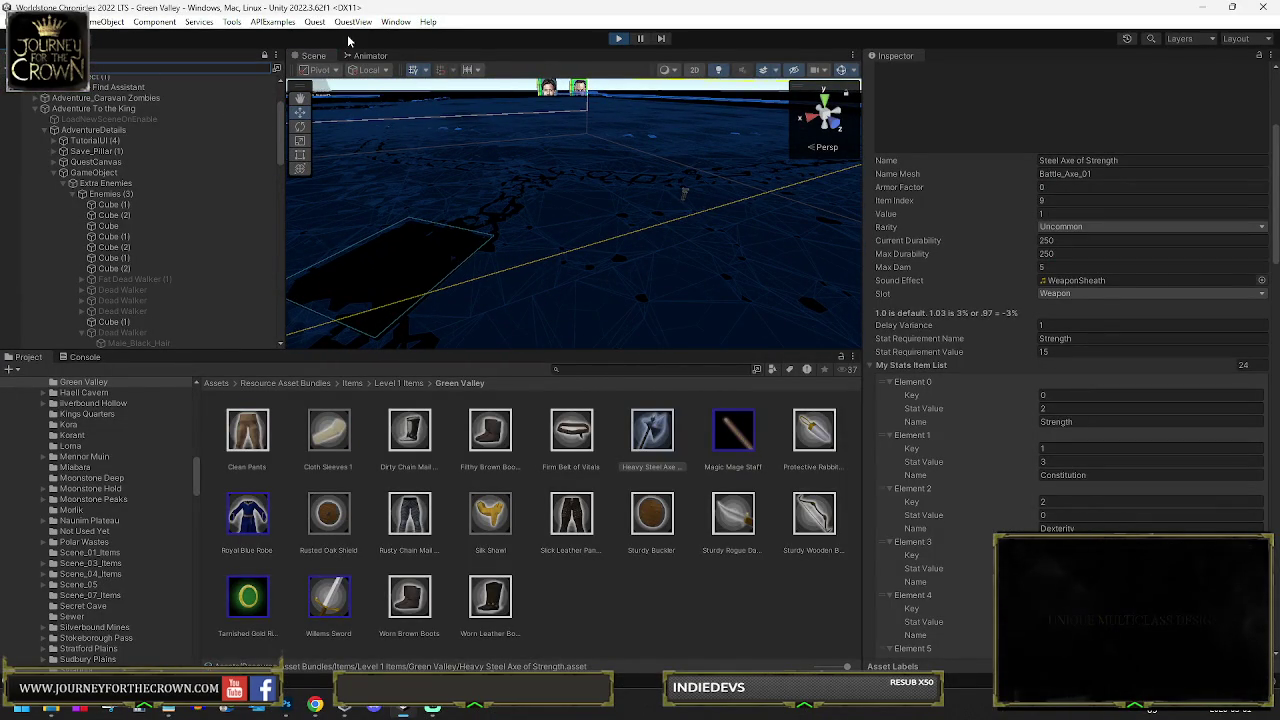
Clear the 'heavy a' Hierarchy search, then select and frame the spawned 818.3175 object
type("heavy")
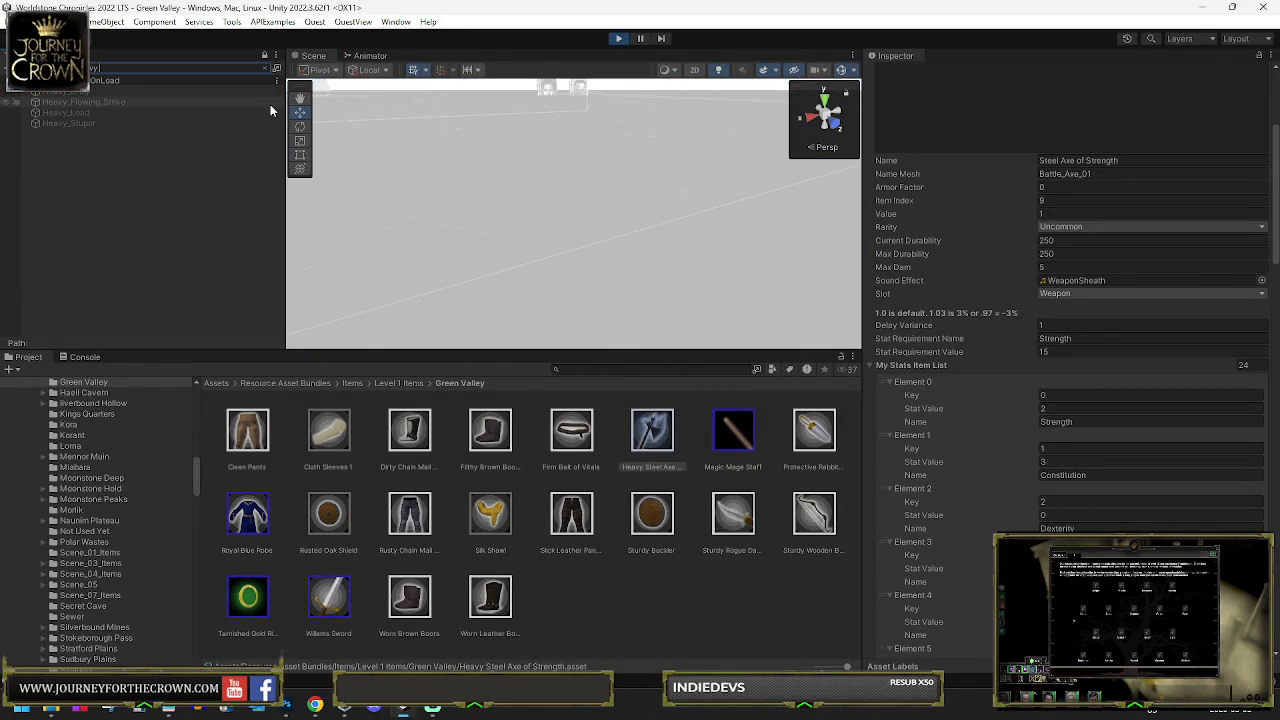
type(" a")
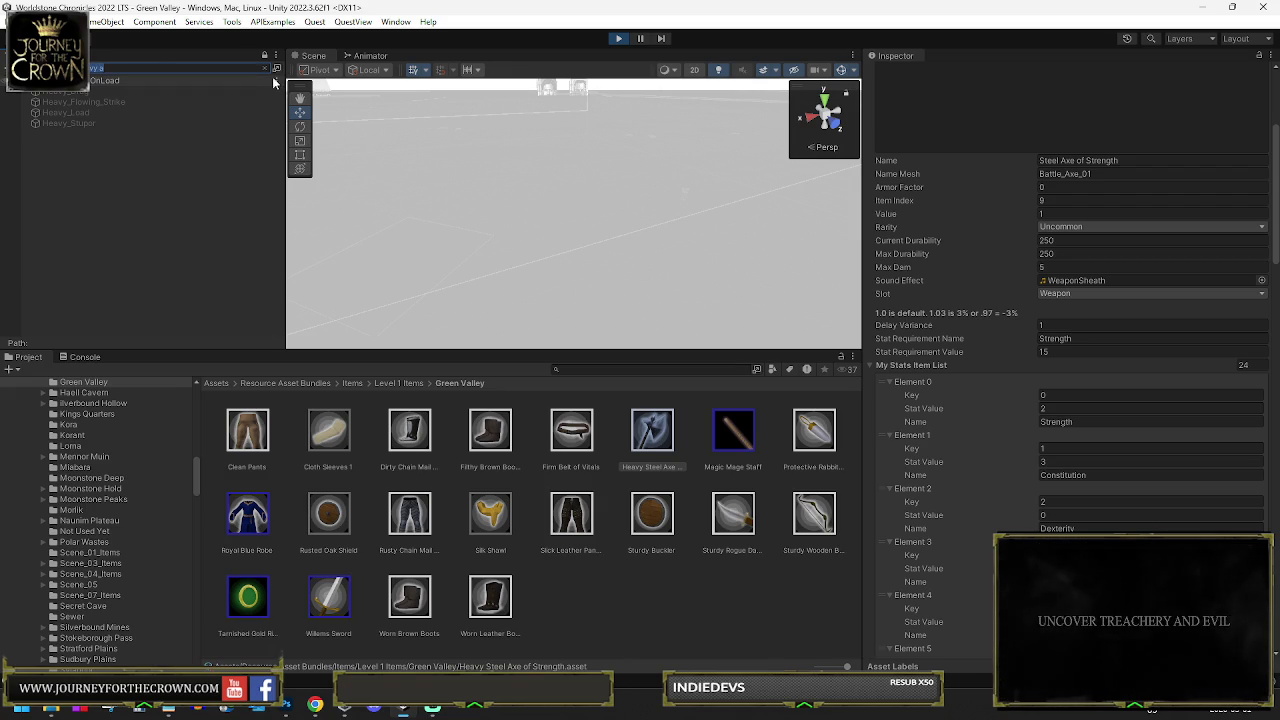
key("Escape")
mouse_move(549, 187)
left_mouse_down()
mouse_move(680, 211)
mouse_move(839, 186)
mouse_move(1131, 198)
mouse_move(860, 159)
left_mouse_up()
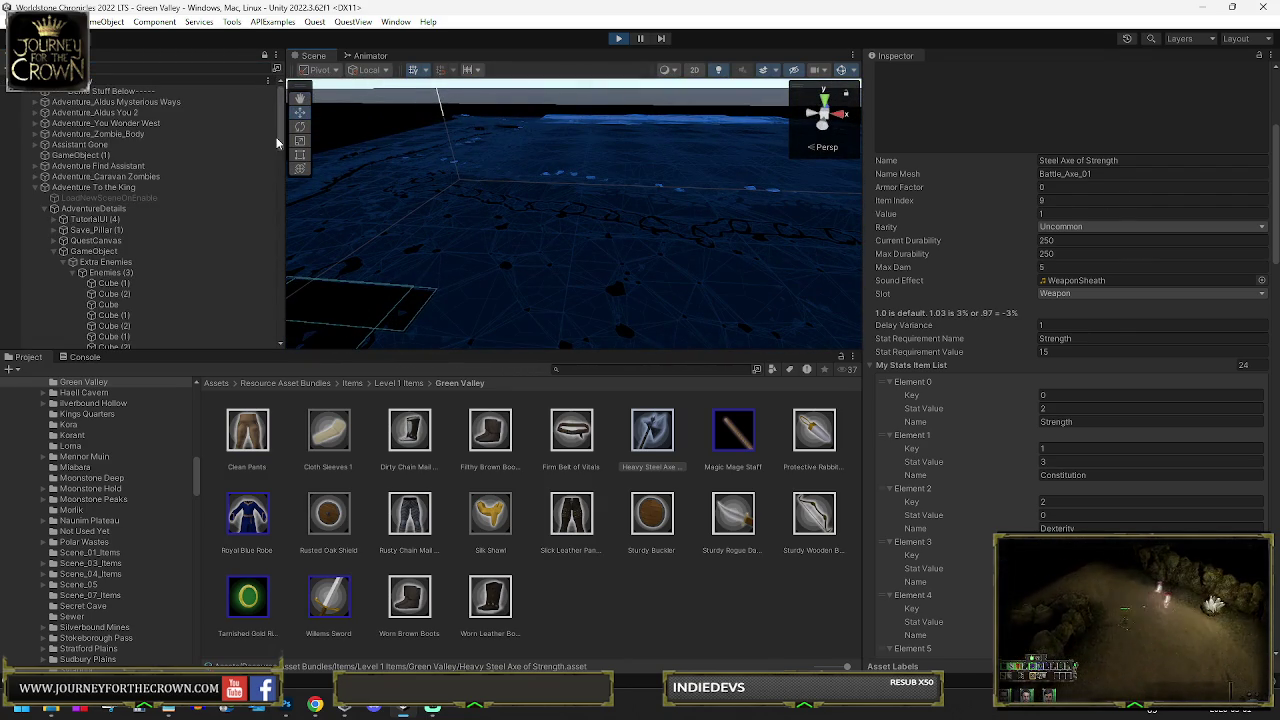
left_click_drag(281, 132, 286, 343)
left_click(60, 333)
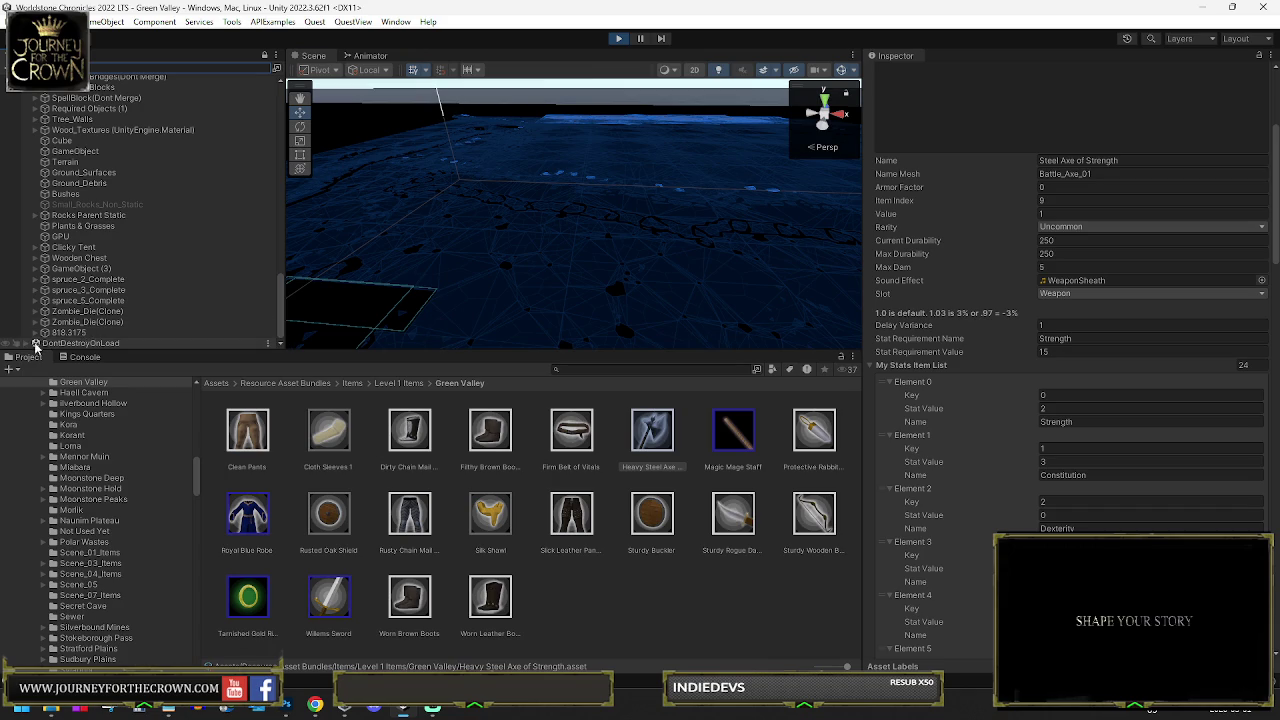
key("f")
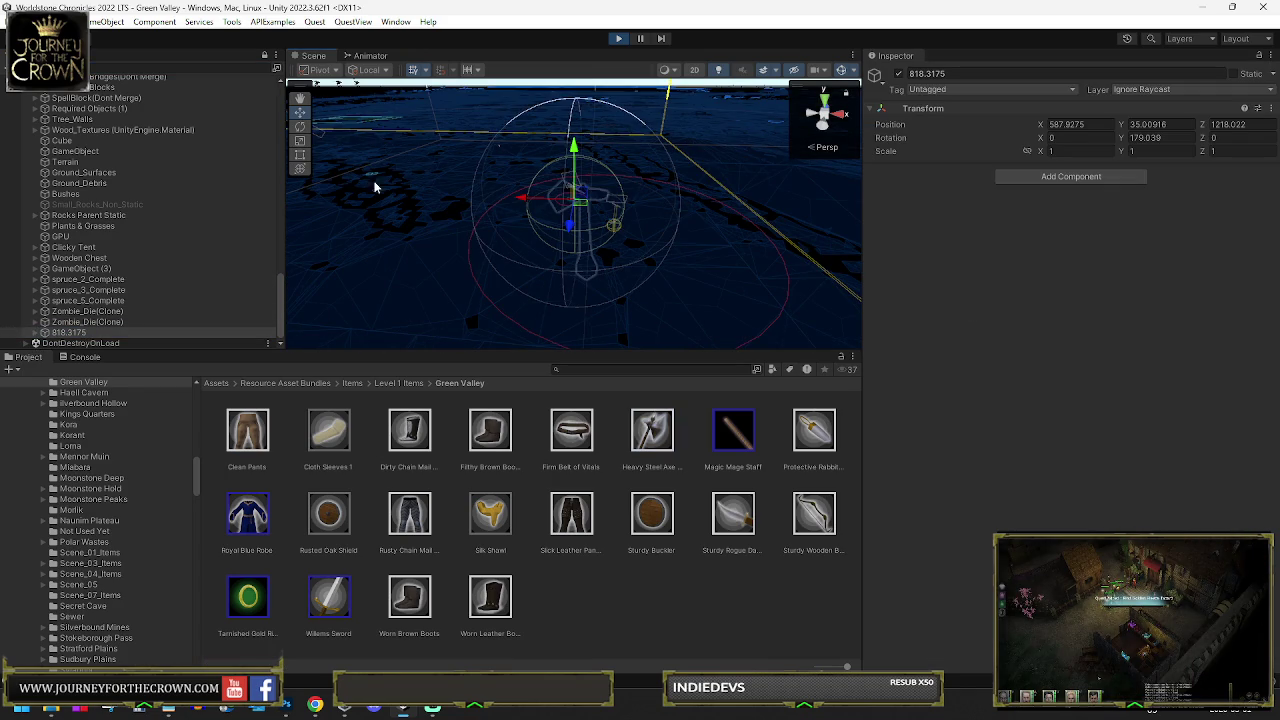
Expand 818.3175, select DroppedItem1, and ping its Battle_Axe_01 mesh in the project
left_click(34, 333)
left_click(80, 322)
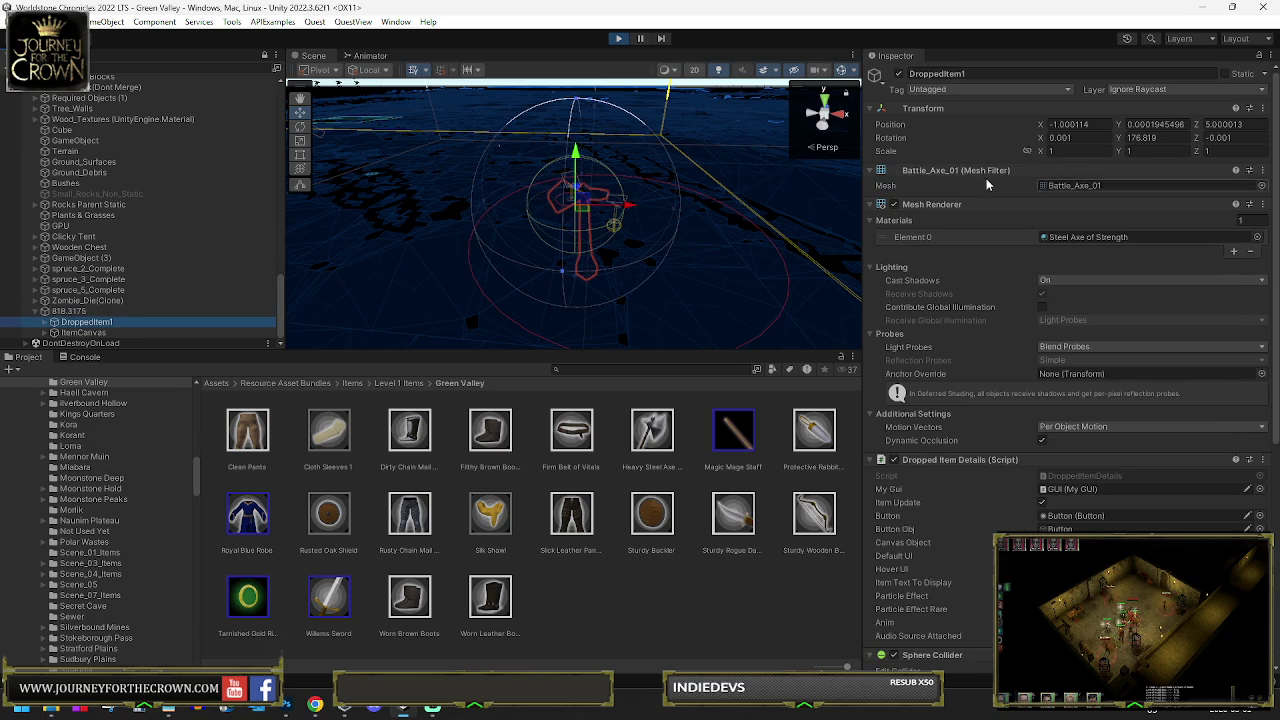
left_click(1076, 186)
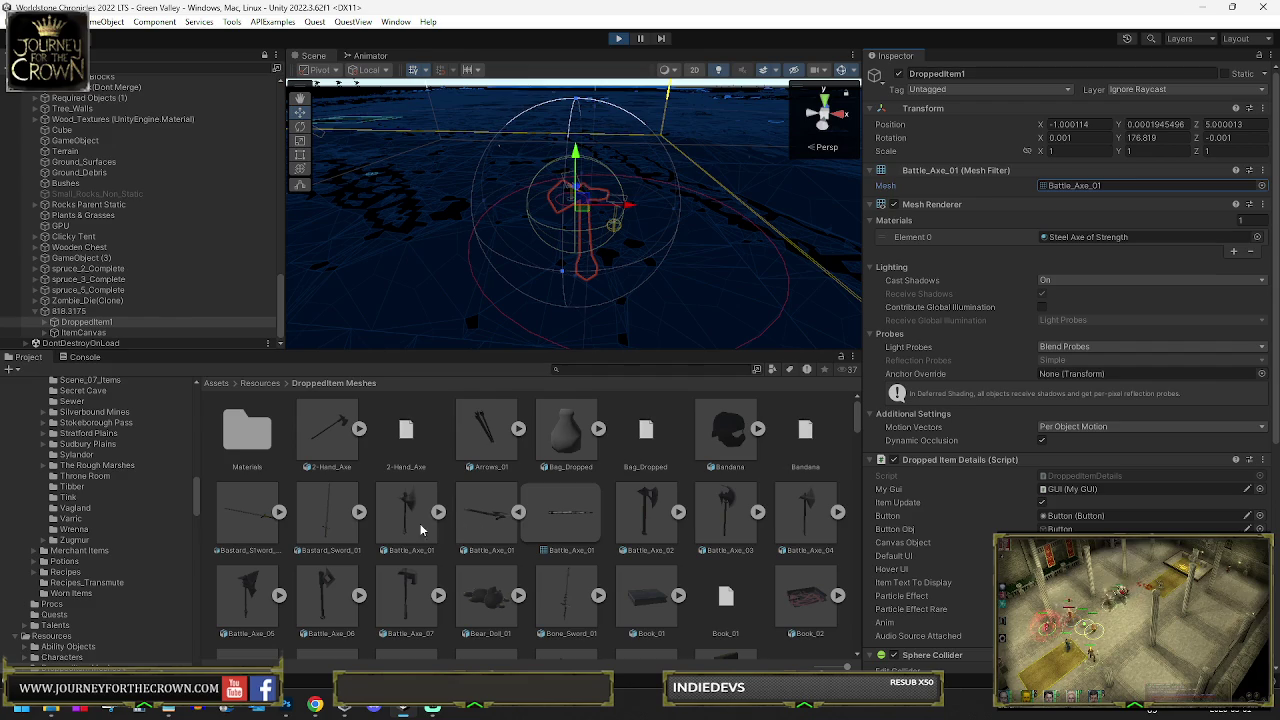
Compare import settings of Battle_Axe_01.fbx, Battle_Axe_01.blend and Battle_Axe_02
left_click(479, 528)
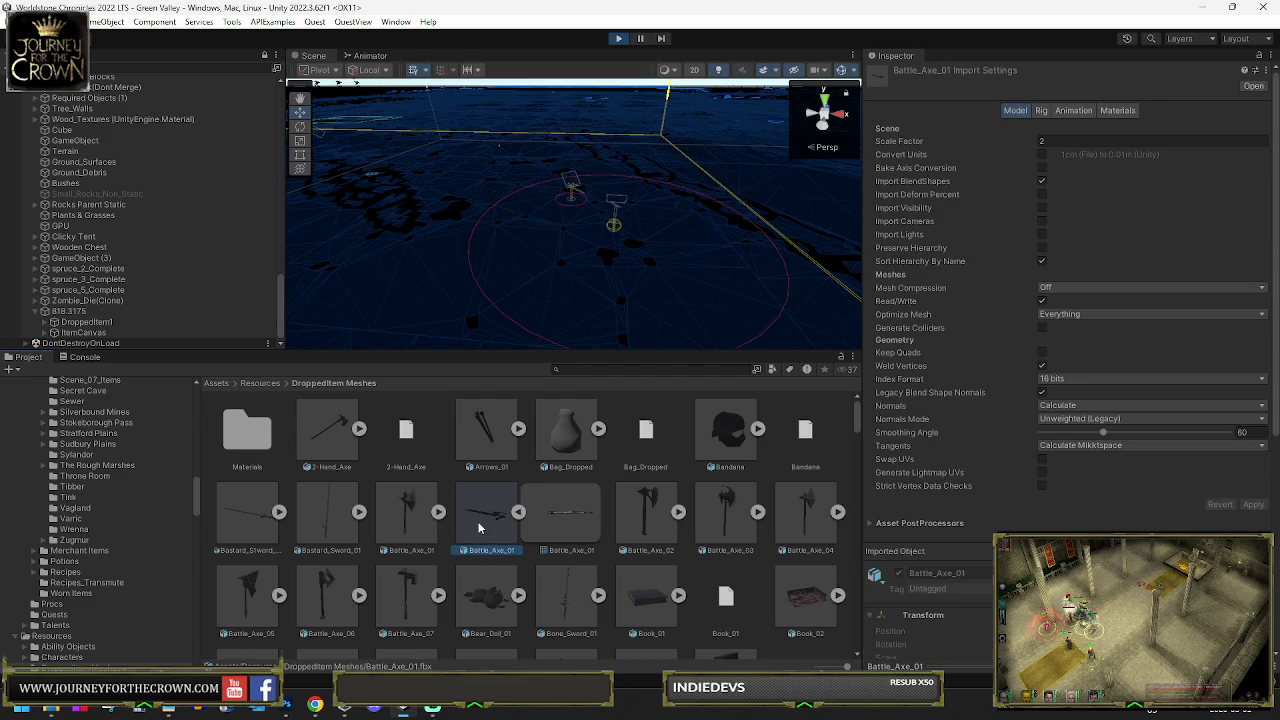
left_click(428, 528)
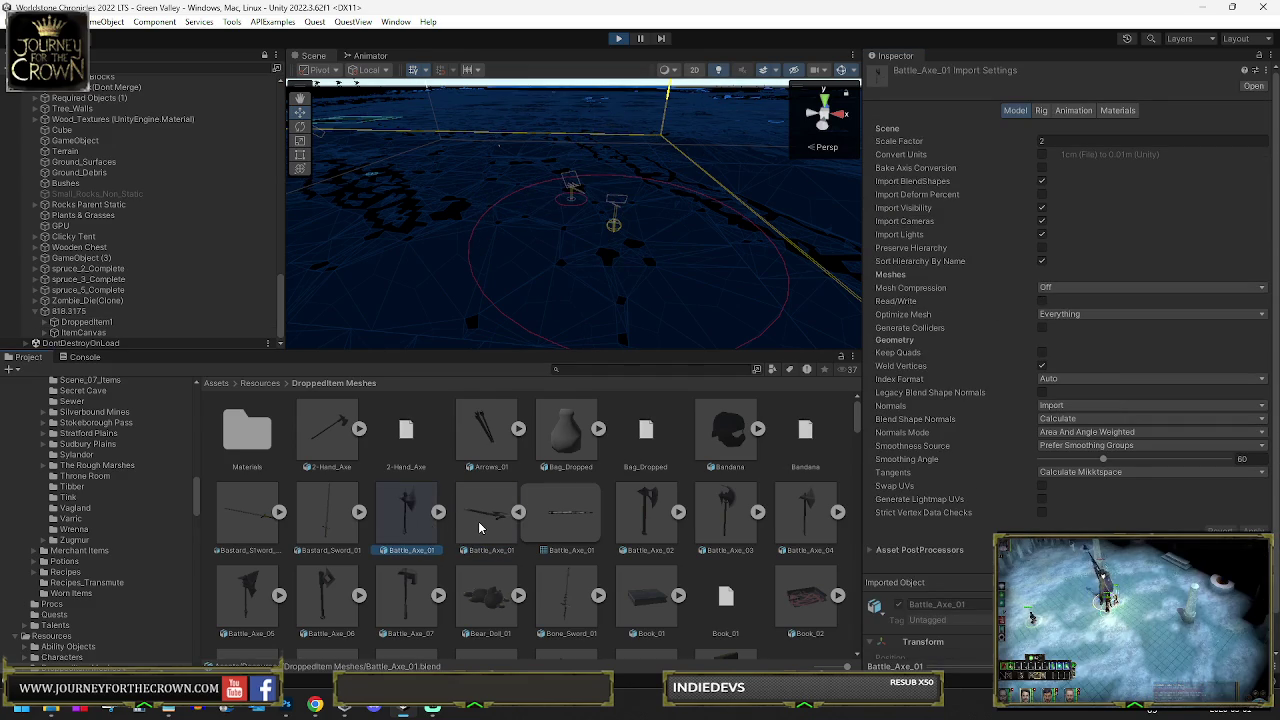
left_click(479, 523)
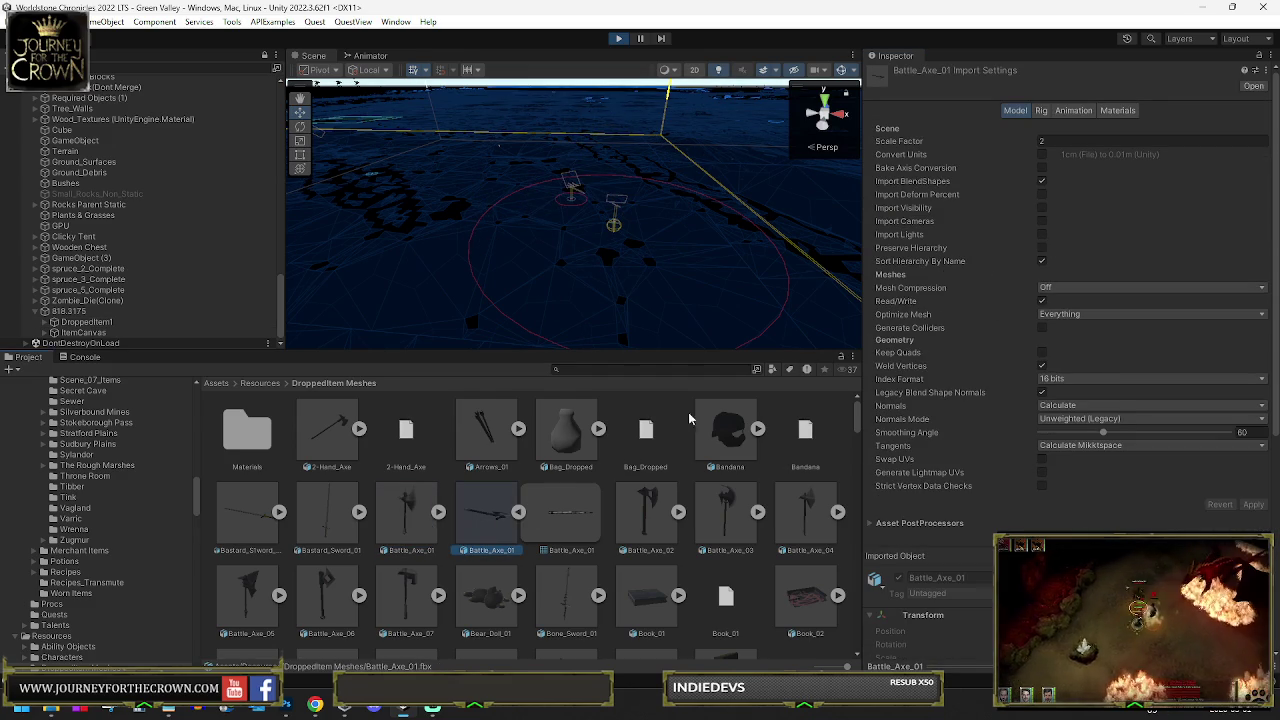
left_click(408, 520)
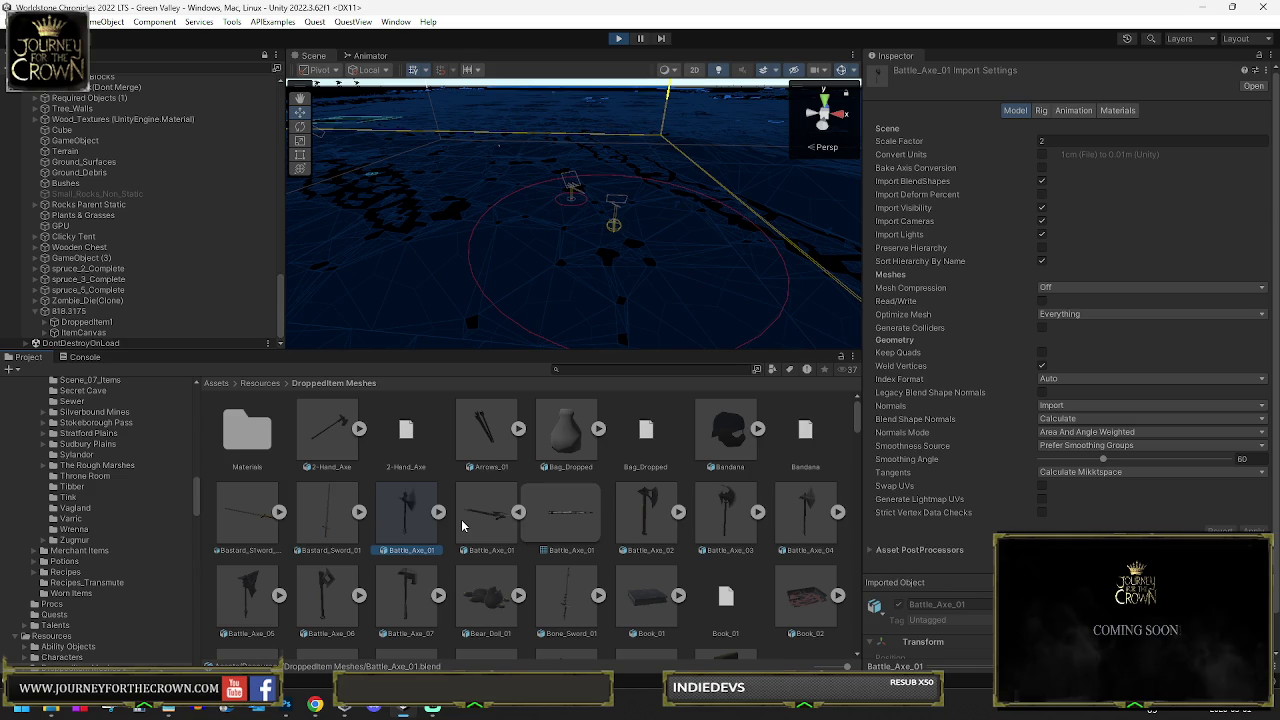
left_click(643, 520)
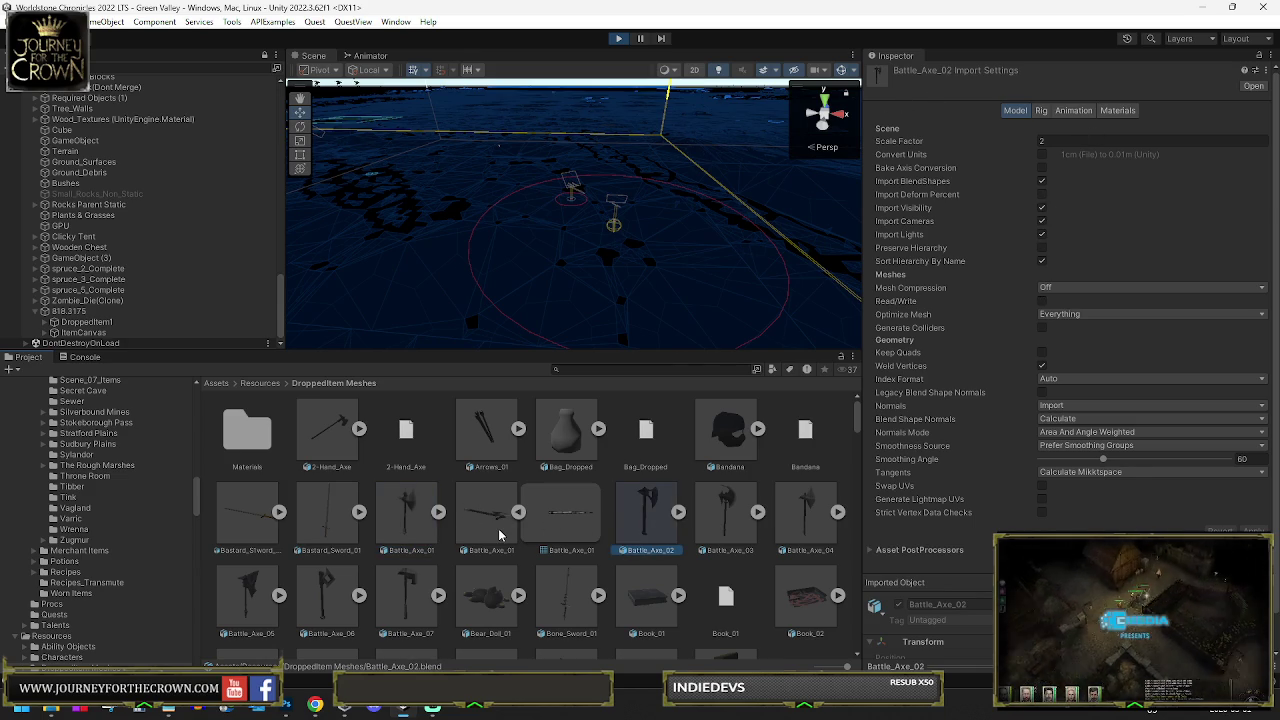
left_click(397, 531)
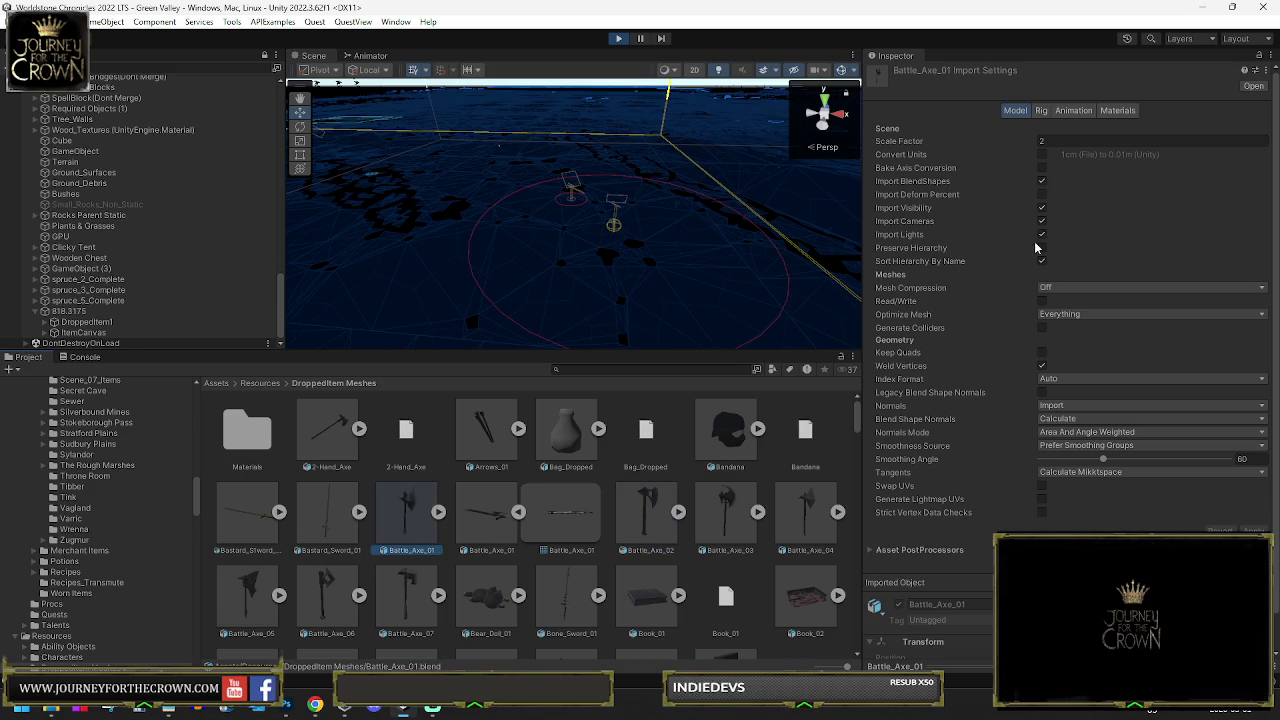
Recheck the .fbx Battle_Axe_01 against the .blend copy and collapse its mesh sub-asset
left_click(498, 514)
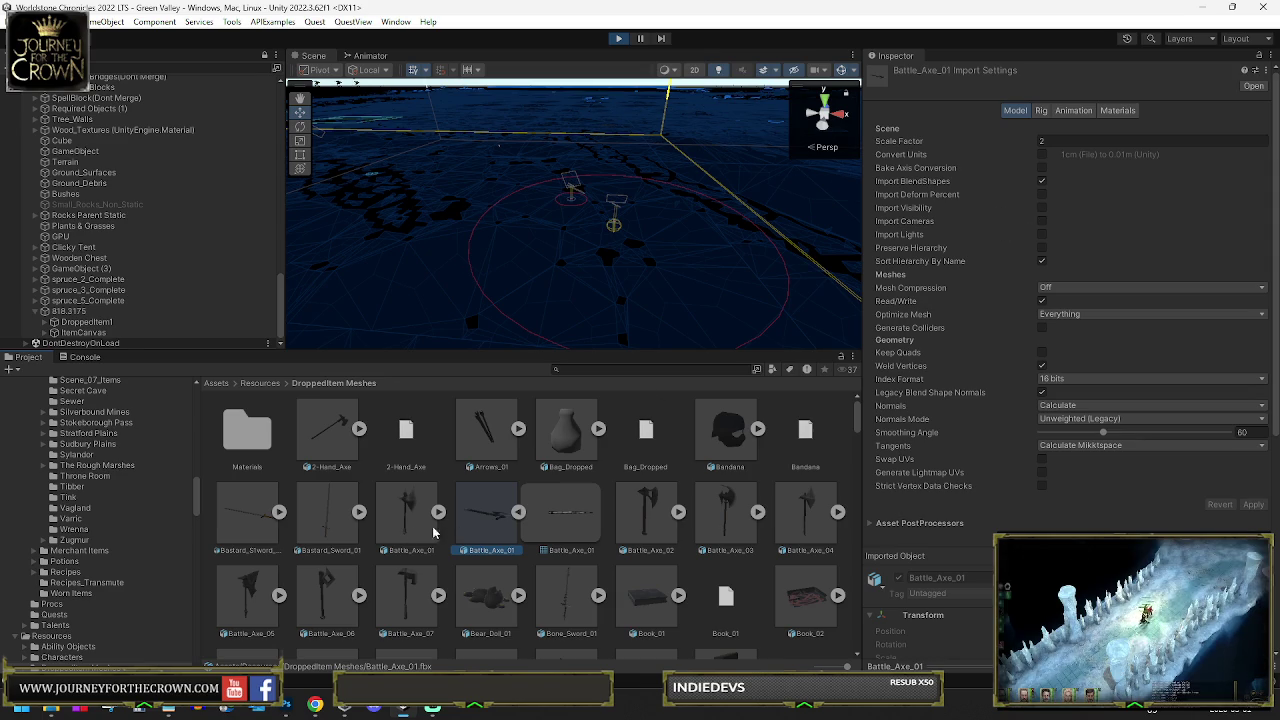
left_click(413, 531)
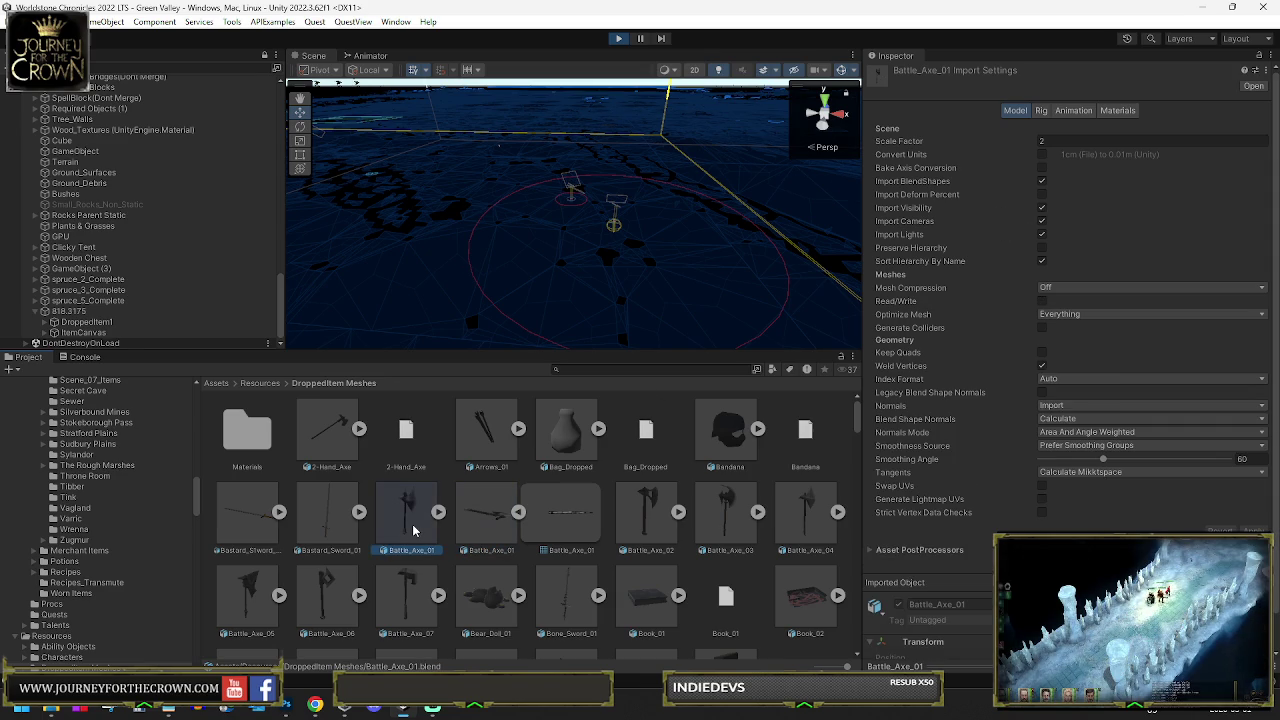
left_click(480, 520)
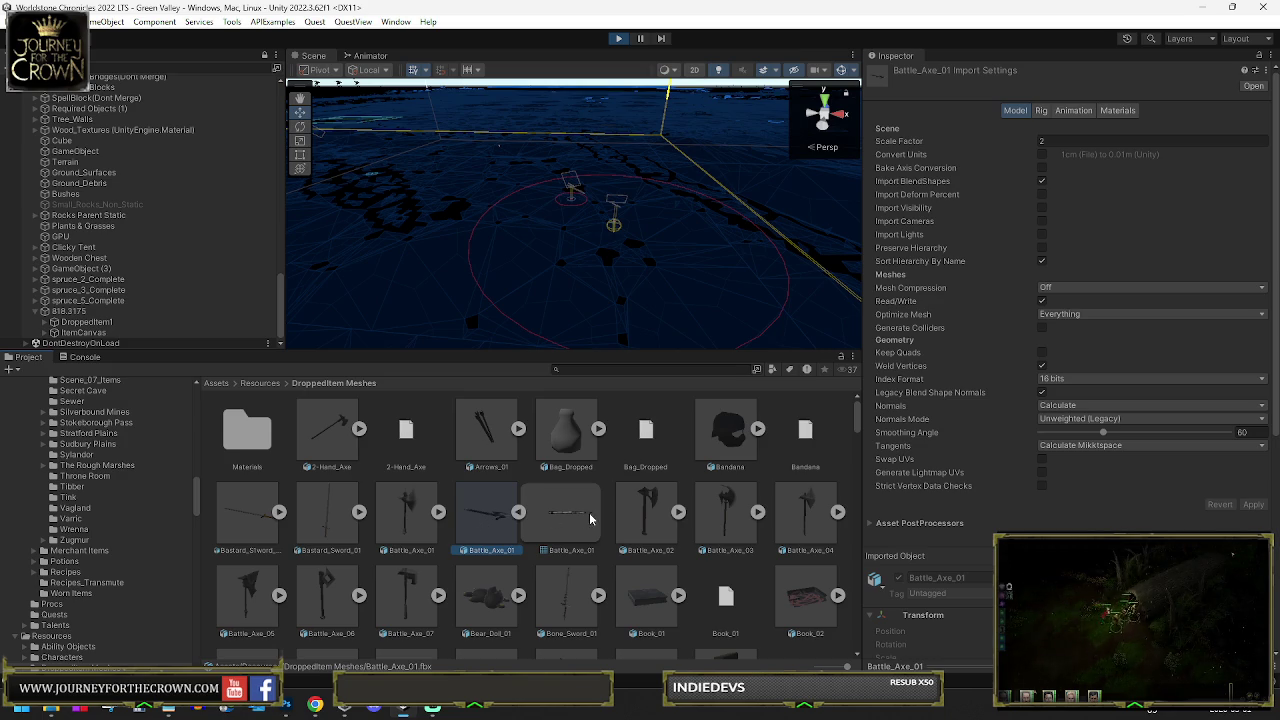
left_click(519, 512)
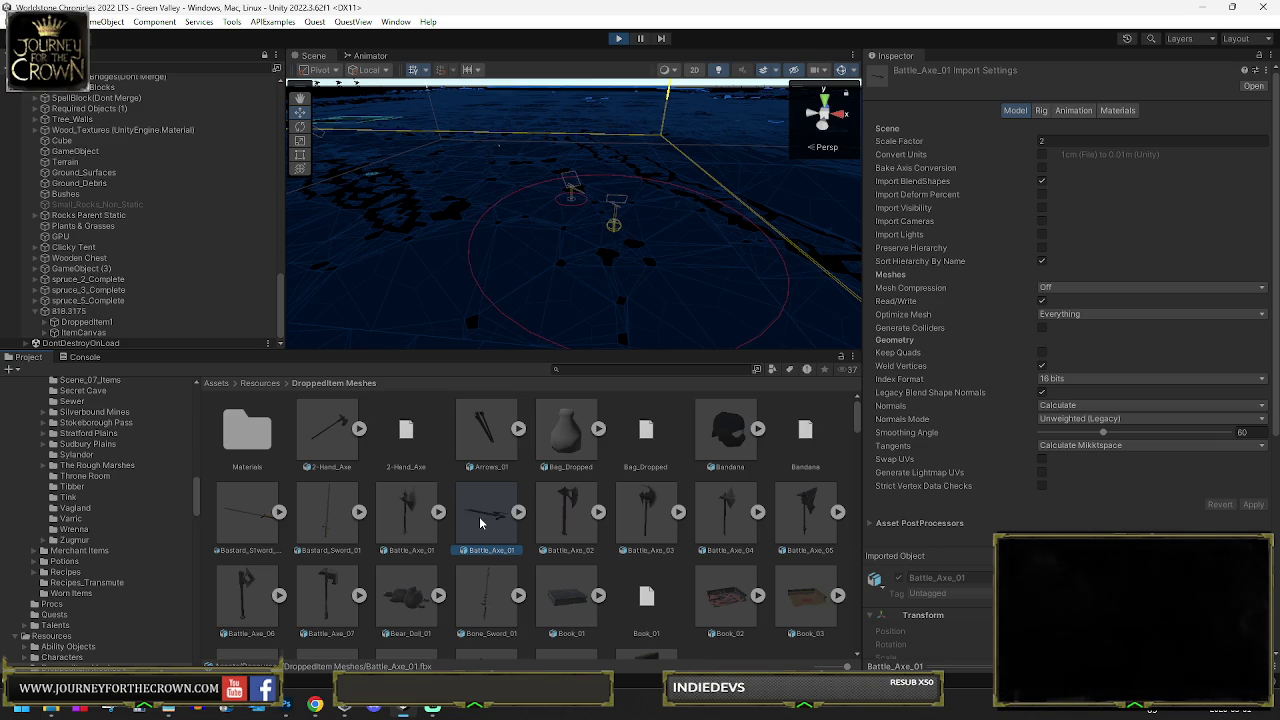
Browse the other battle axes up to Battle_Axe_05, then select Battle_Axe_01.fbx for deletion
left_click(634, 520)
key("Right")
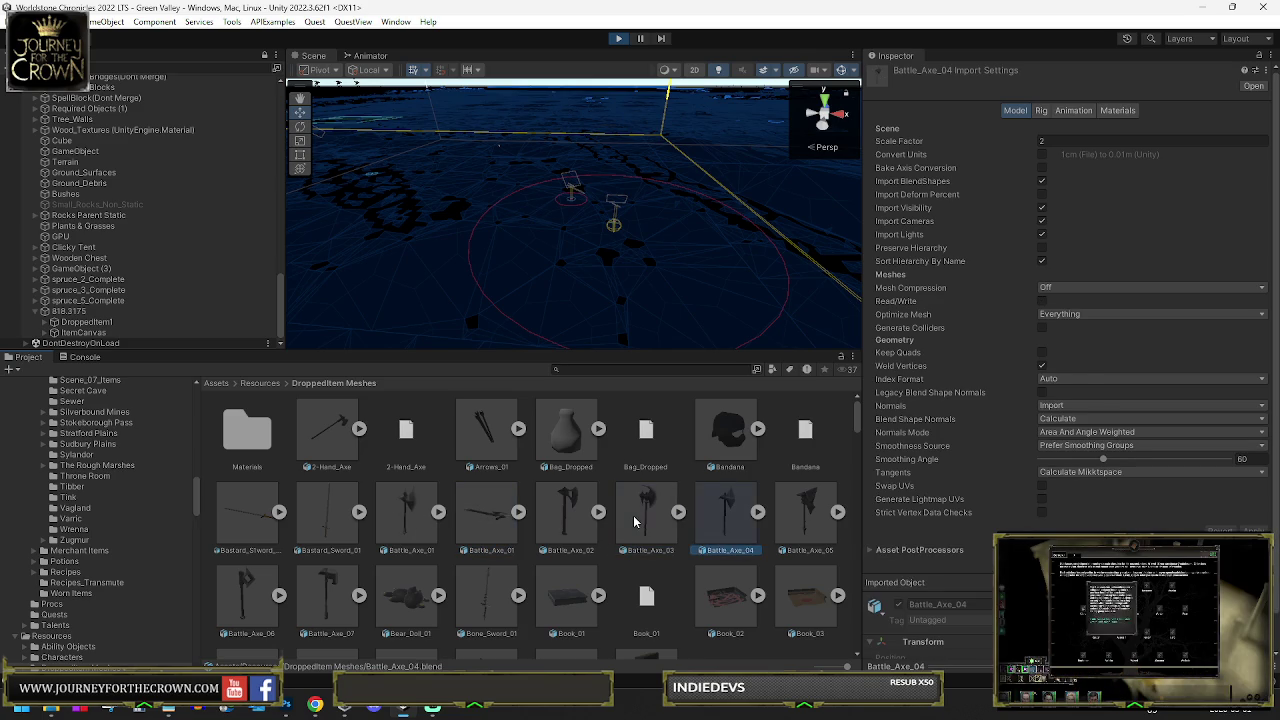
key("Right")
left_click(477, 513)
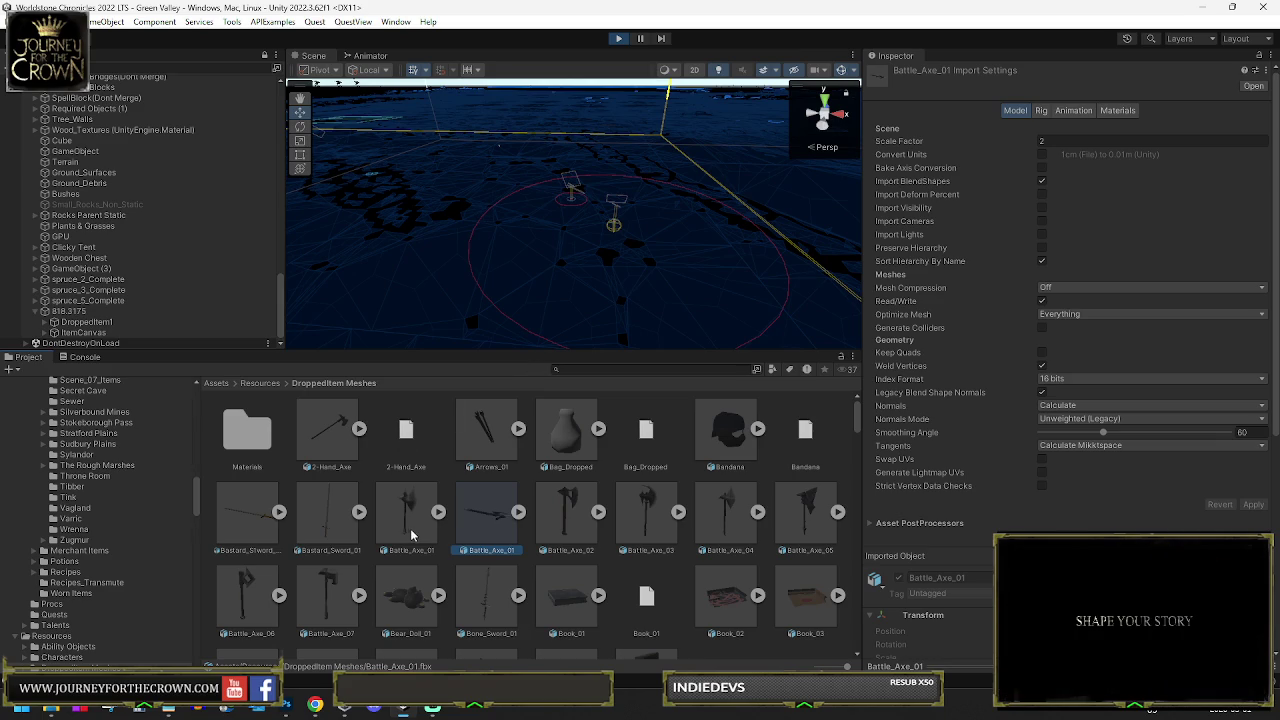
key("Delete")
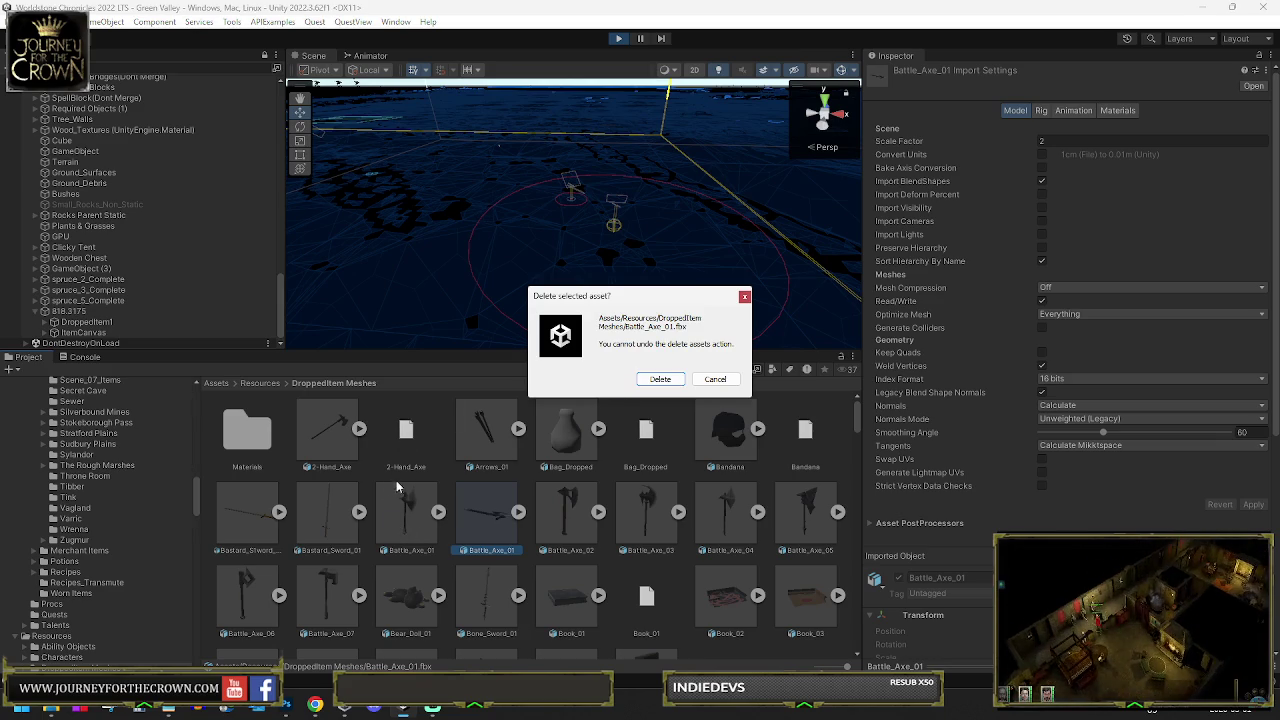
Confirm deleting Battle_Axe_01.fbx, then expand DontDestroyOnLoad, Game Engine, GUI and Game Master
left_click(661, 380)
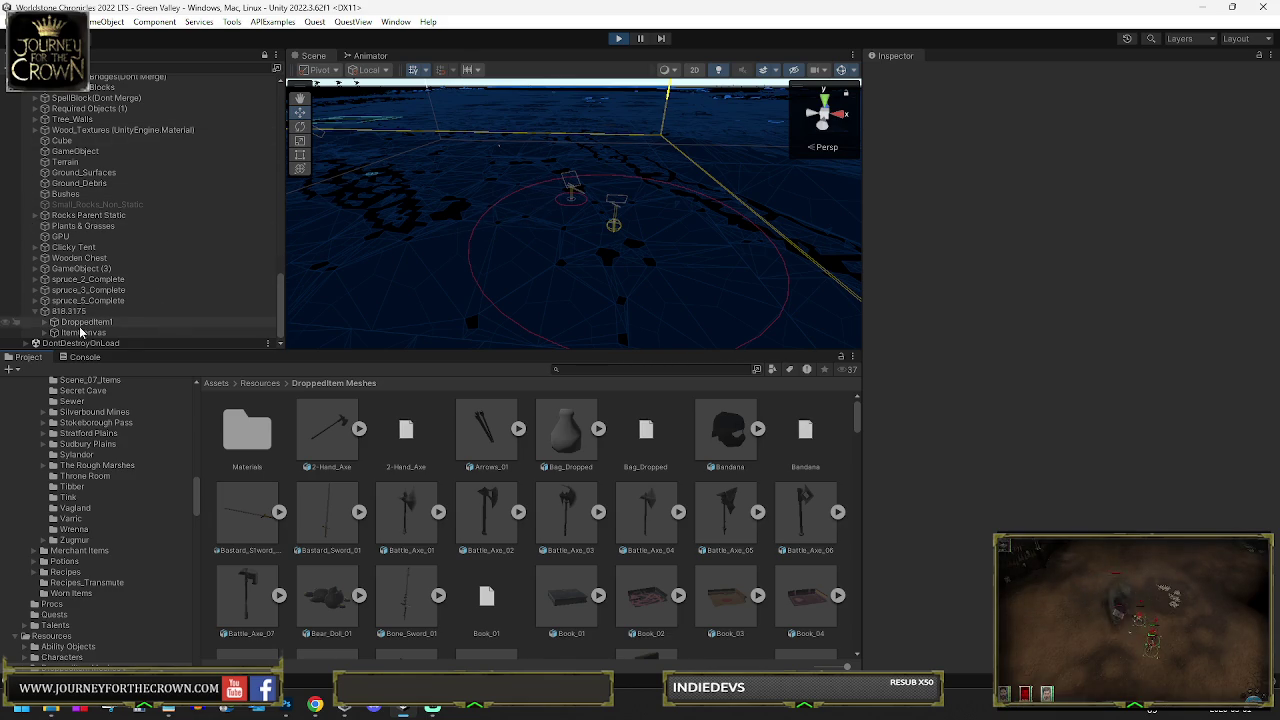
left_click(26, 343)
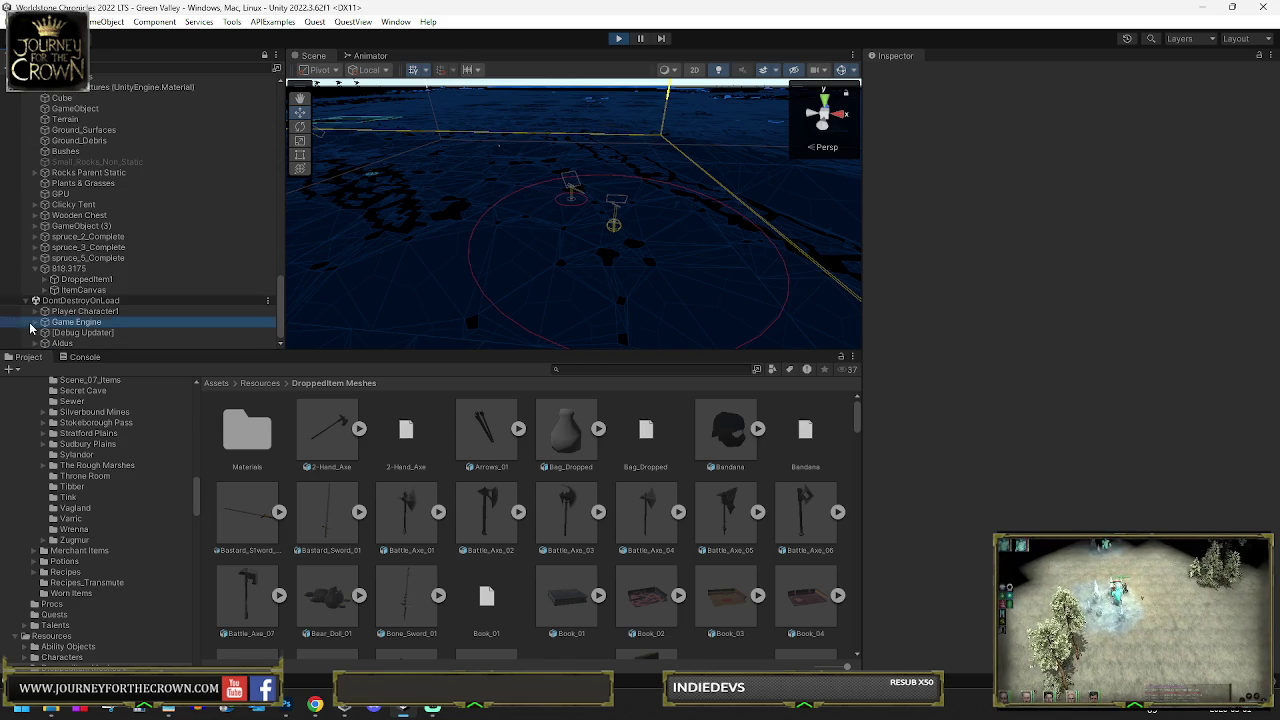
left_click(40, 324)
left_click(35, 322)
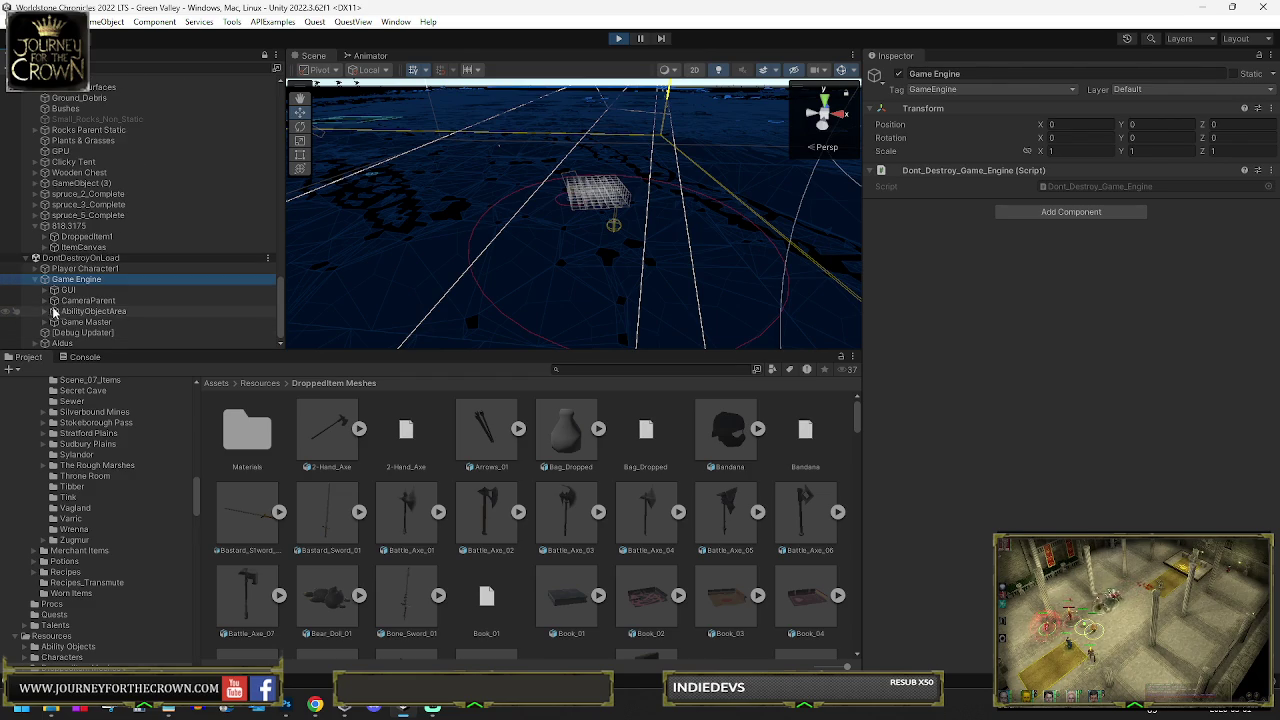
left_click(45, 290)
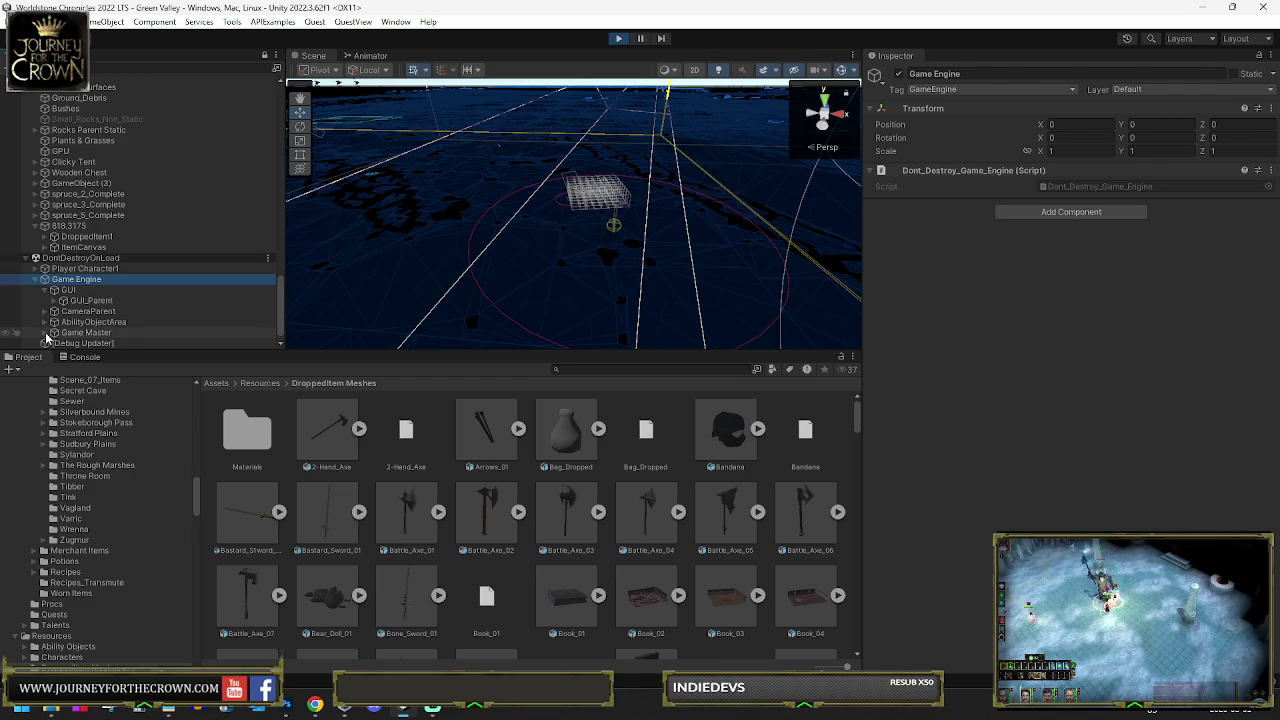
left_click(45, 334)
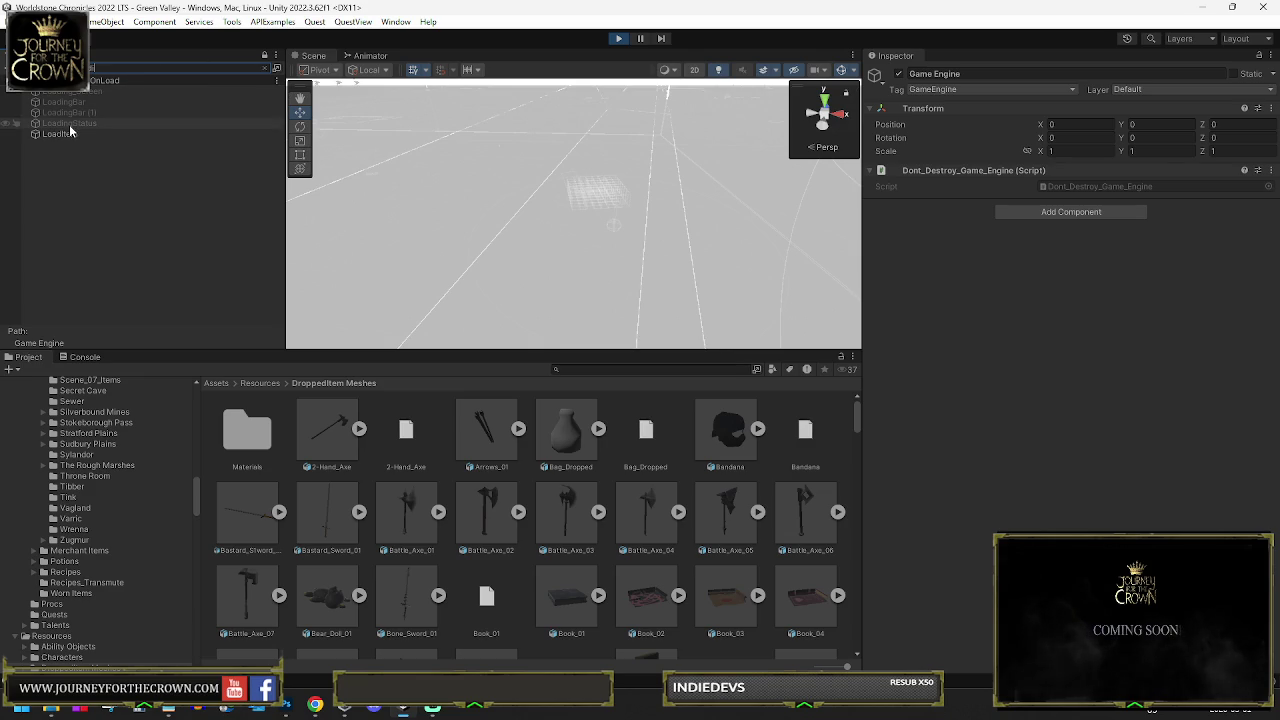
Set LoadItem's Item To Use to Heavy Steel Axe of Strength and tick the Item checkbox
left_click(69, 131)
scroll(1062, 487, "down", 6)
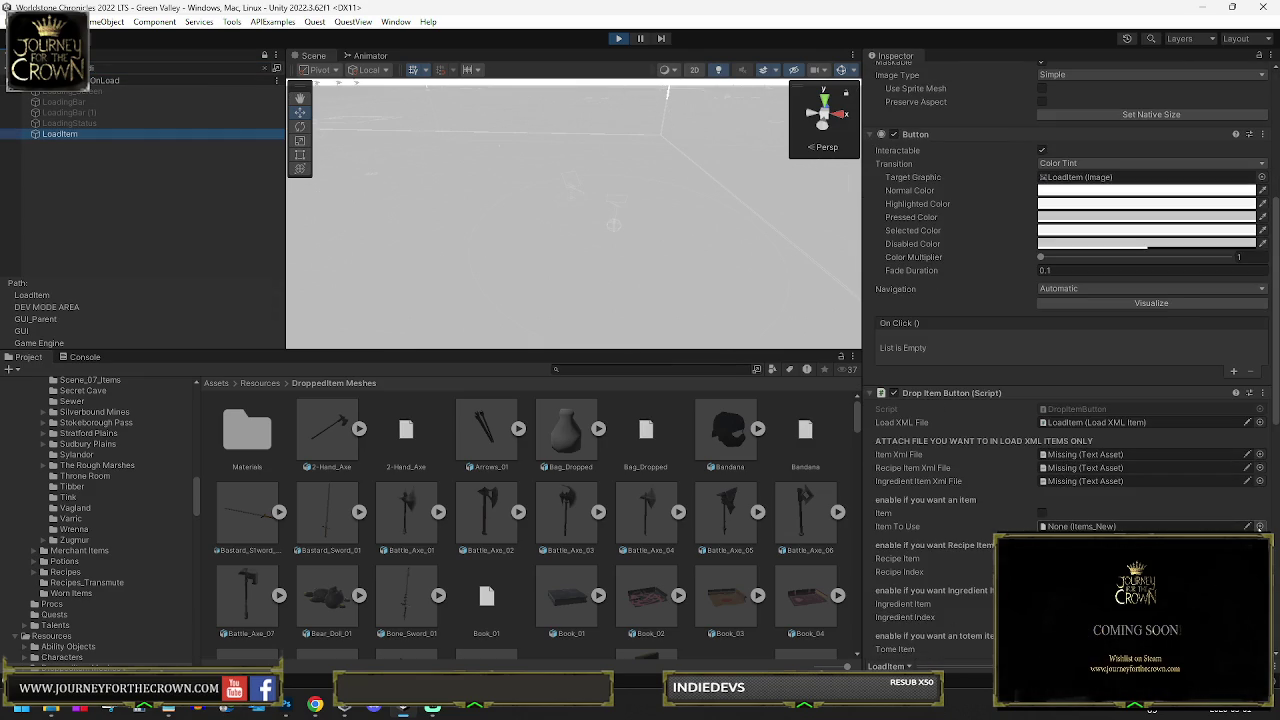
left_click(1259, 526)
type("y")
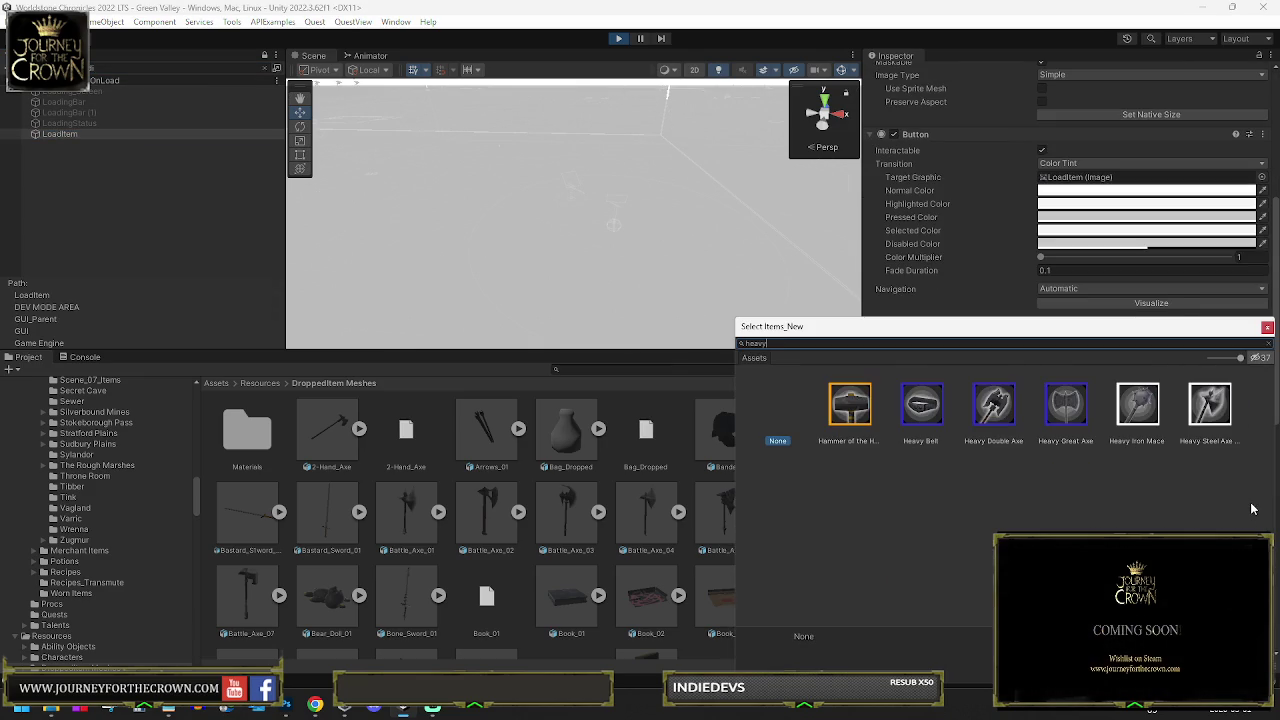
double_click(1210, 405)
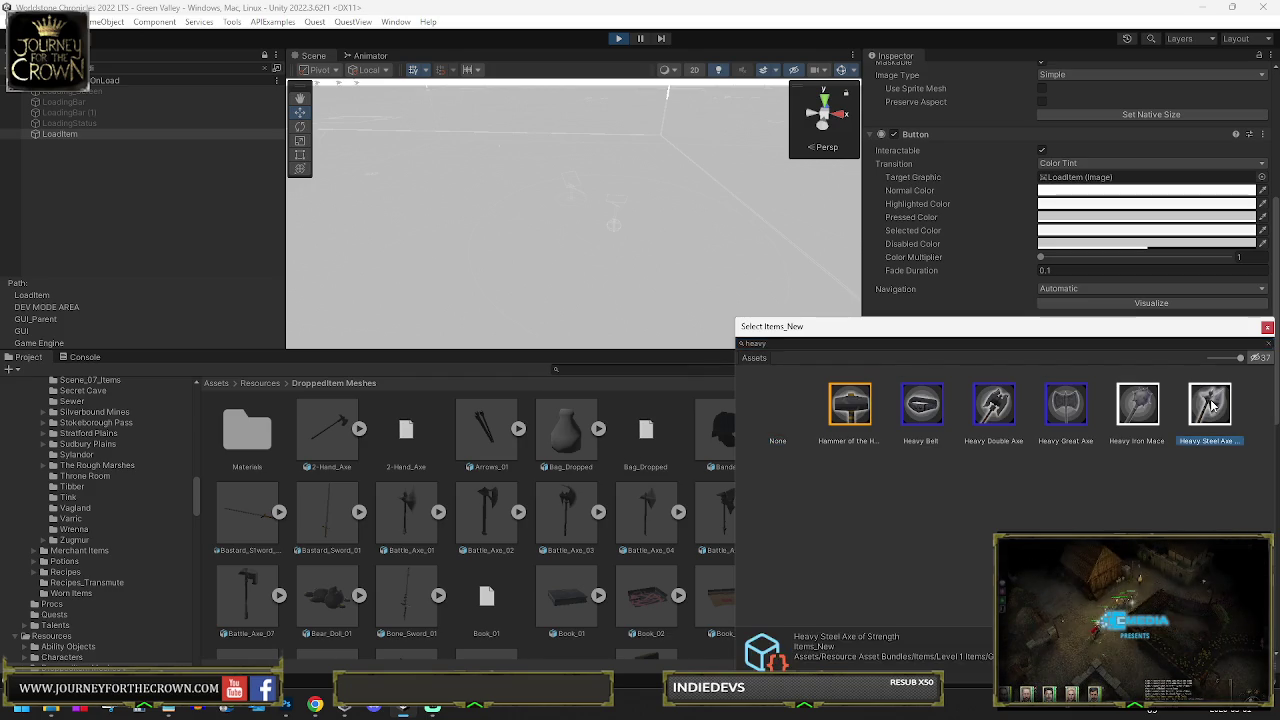
left_click(1041, 478)
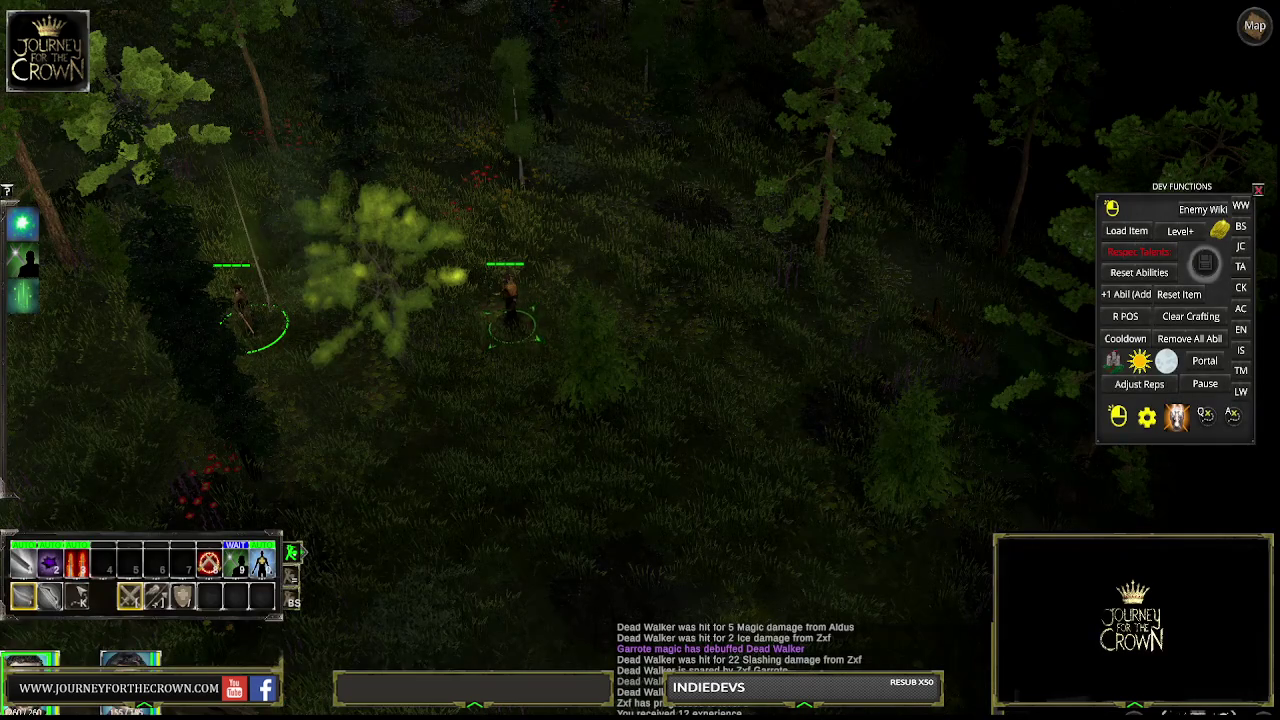
Spawn the Heavy Steel Axe with Load Item and pick it up from the inventory bag
left_click(1126, 230)
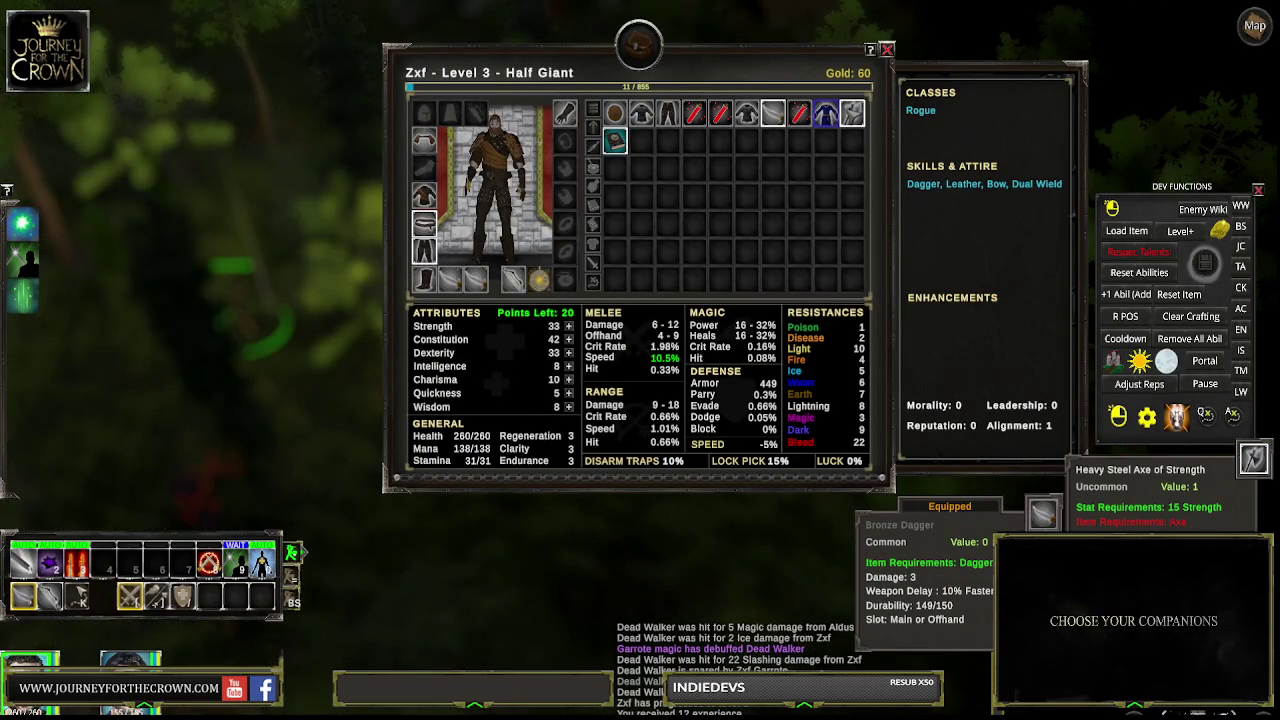
left_click(851, 113)
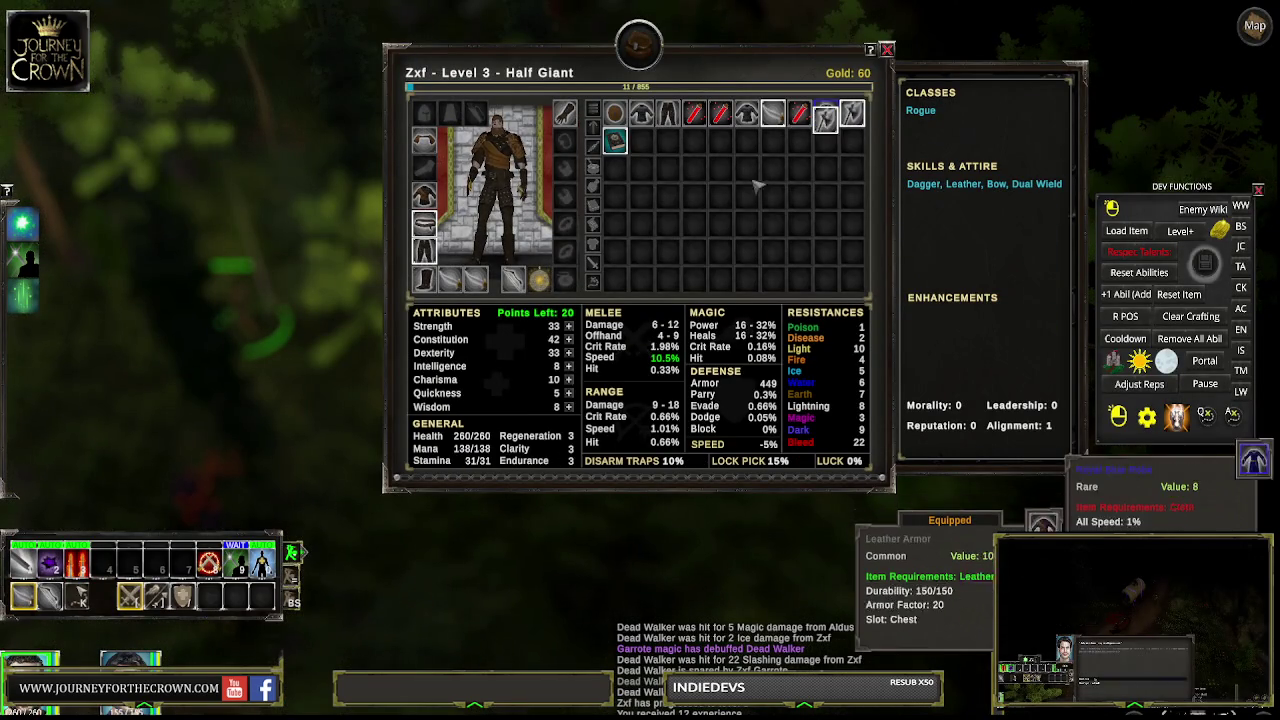
left_click(615, 505)
key("Escape")
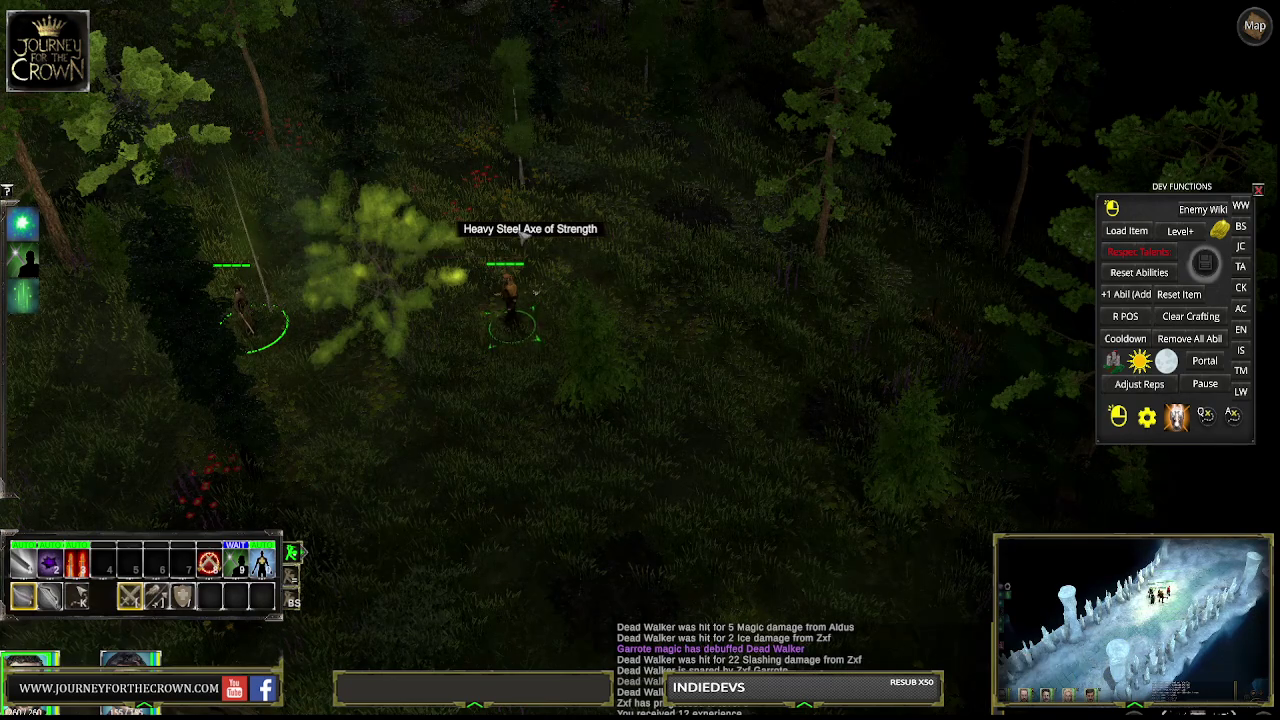
Drag both spawned axes out of the inventory onto the forest ground and close it
key("i")
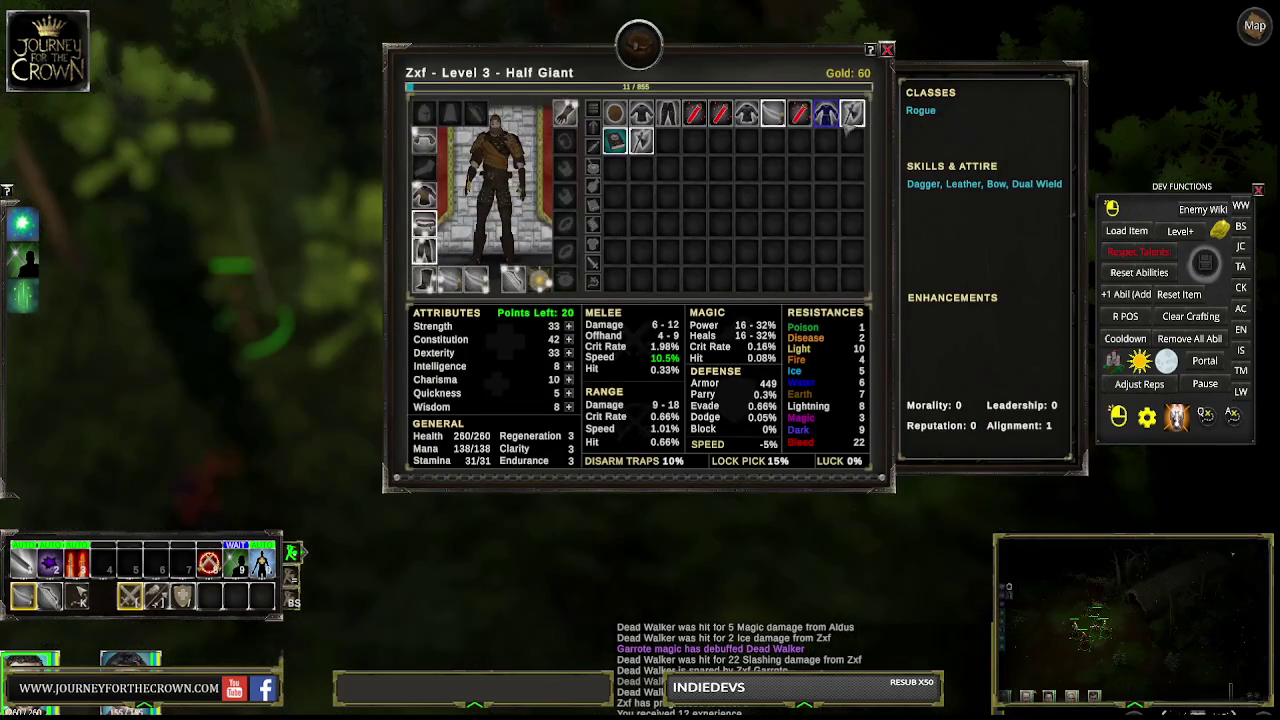
mouse_move(851, 113)
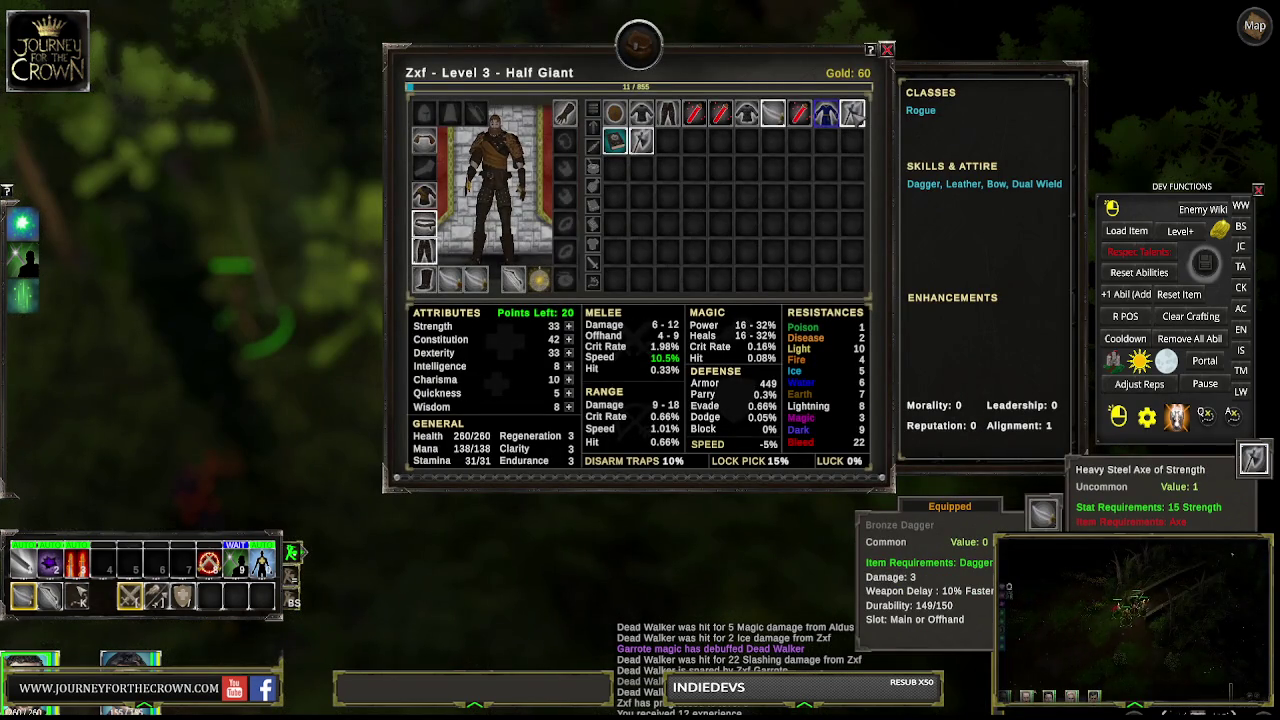
mouse_move(851, 113)
left_mouse_down()
mouse_move(395, 176)
mouse_move(325, 158)
left_mouse_up()
left_click_drag(641, 141, 340, 122)
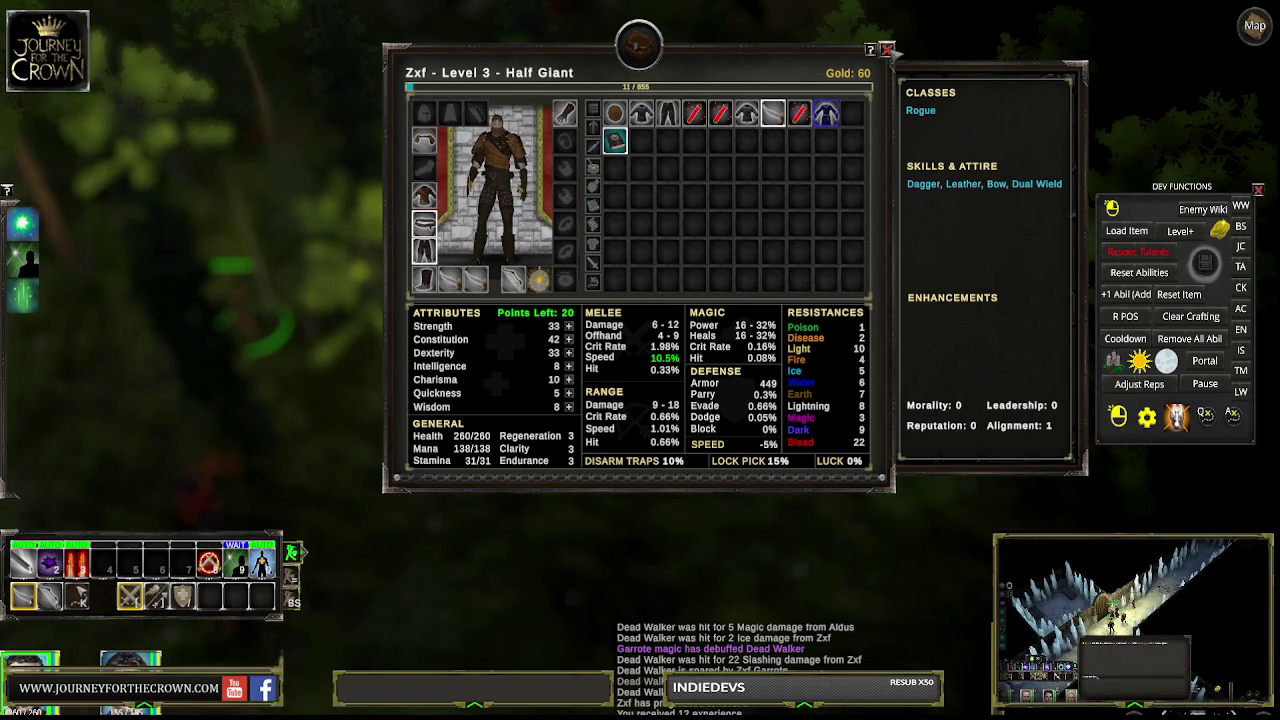
key("i")
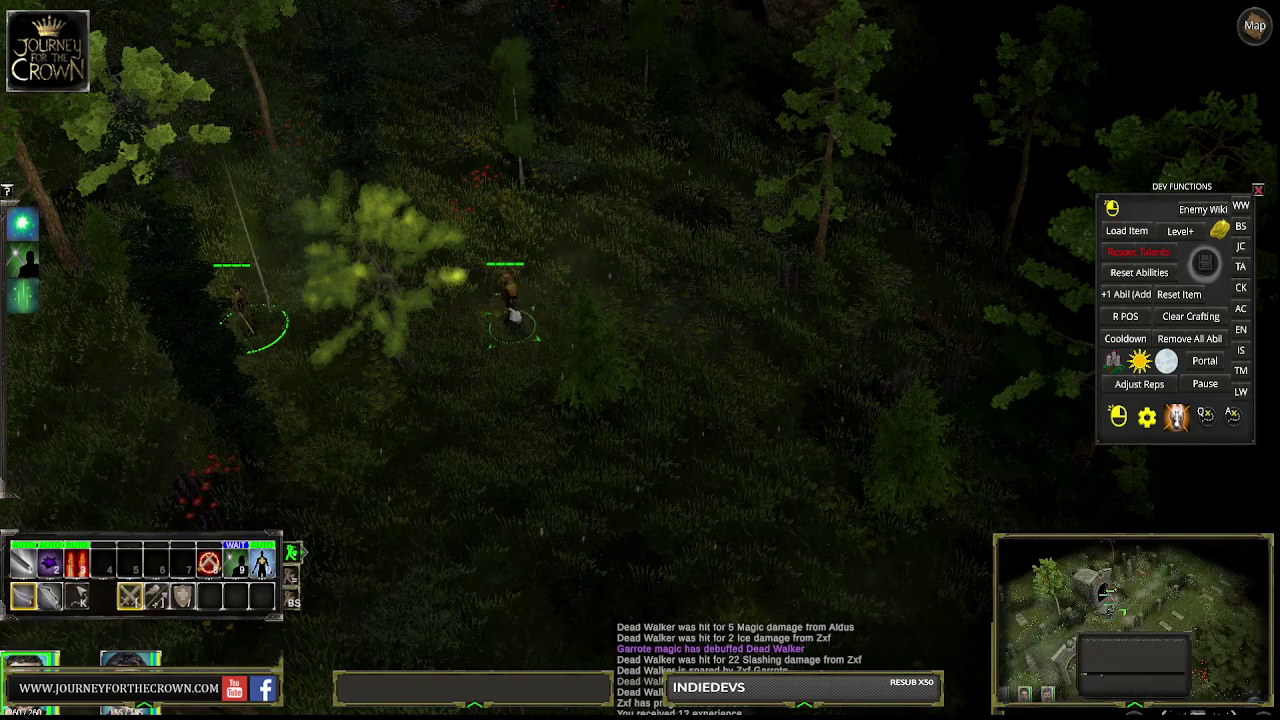
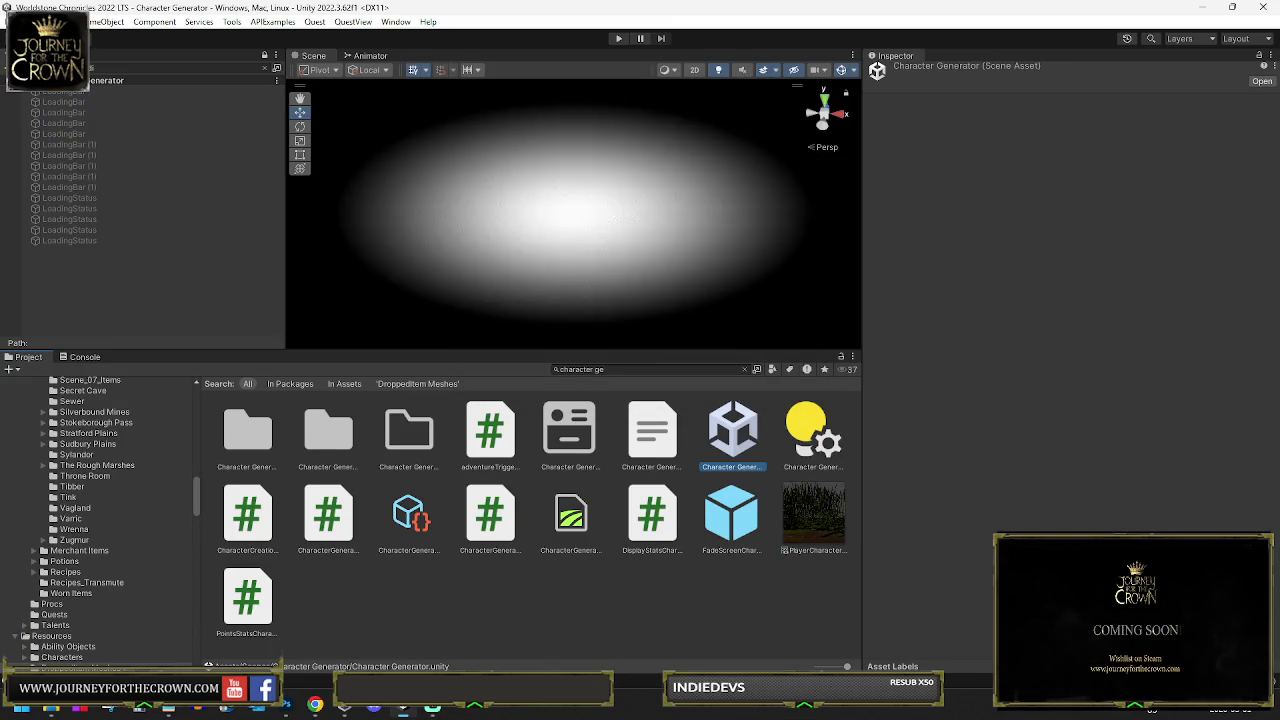
Enlarge the Scene view and enable the Character Generated Stuff group with its children listed
left_click_drag(549, 350, 577, 503)
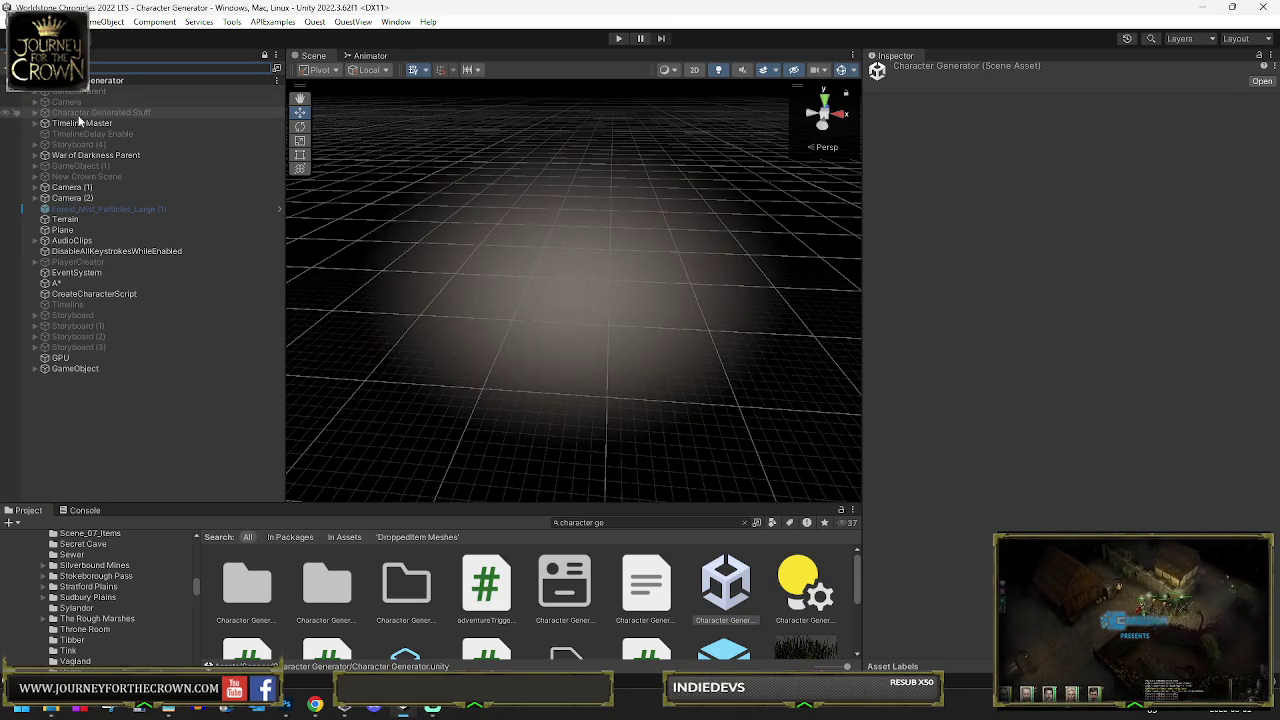
mouse_move(417, 172)
left_mouse_down()
mouse_move(466, 180)
mouse_move(357, 137)
mouse_move(673, 161)
mouse_move(560, 150)
left_mouse_up()
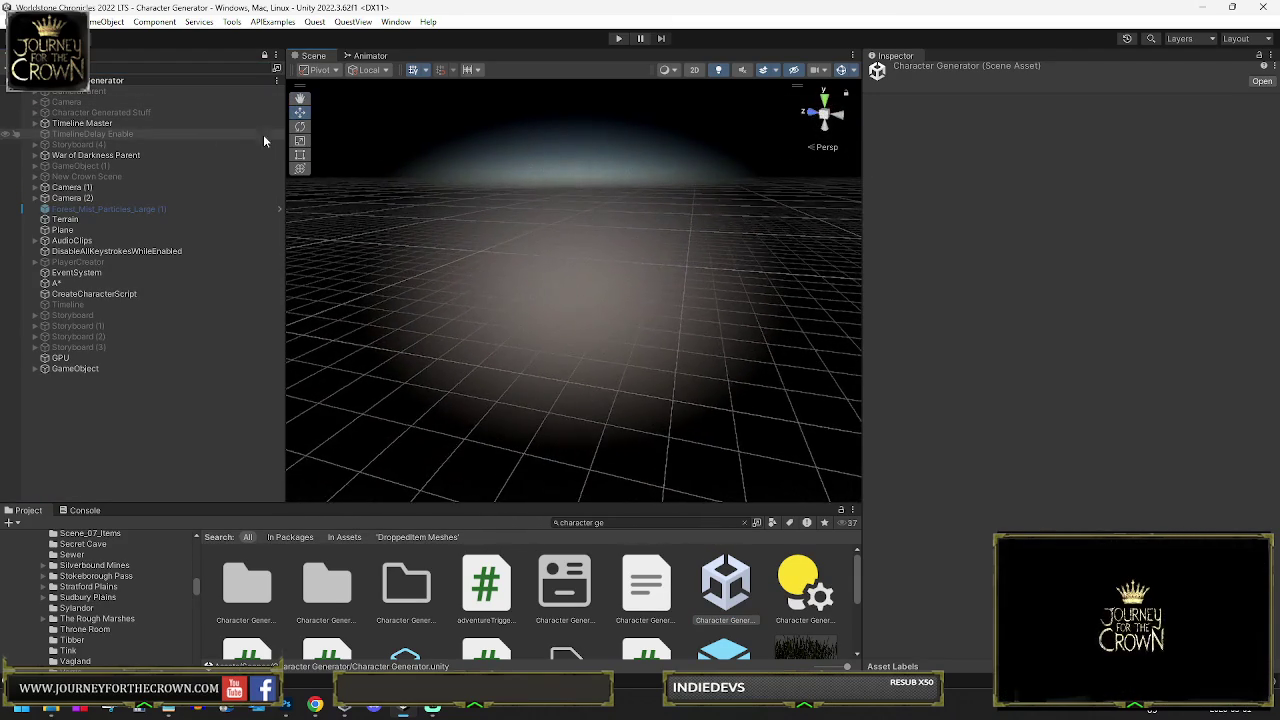
left_click(86, 112)
left_click(34, 112)
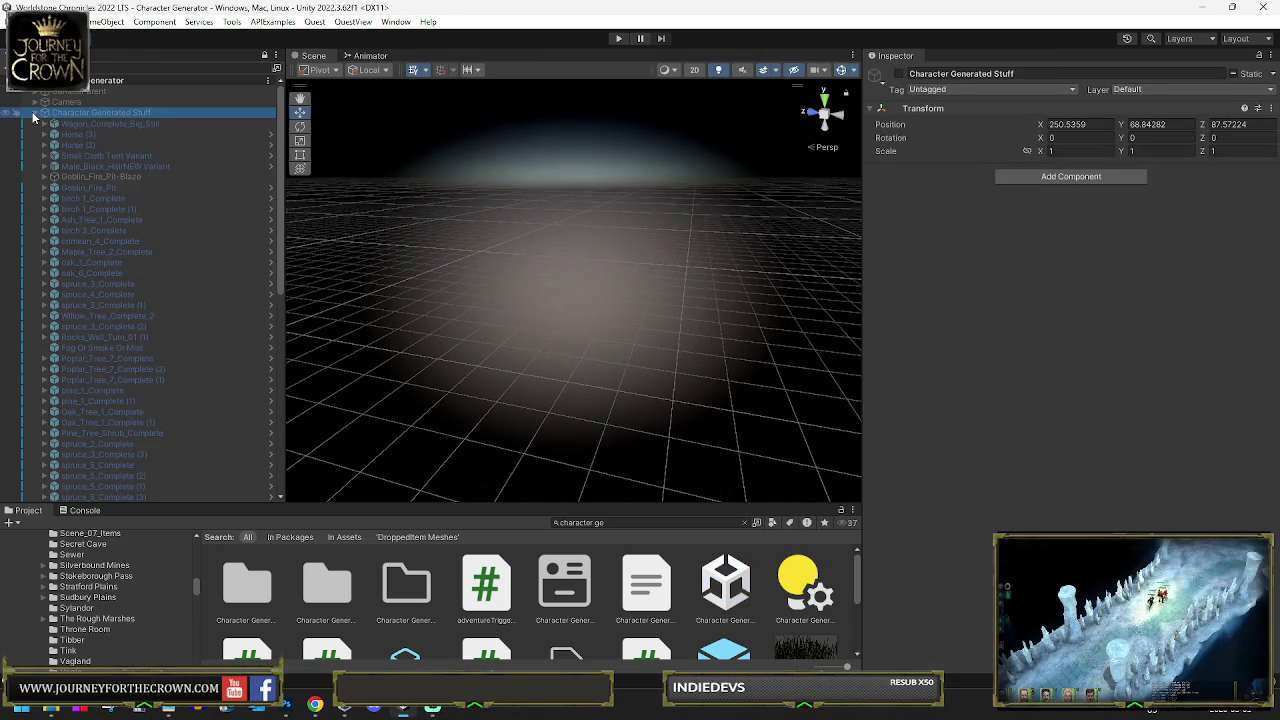
left_click(899, 74)
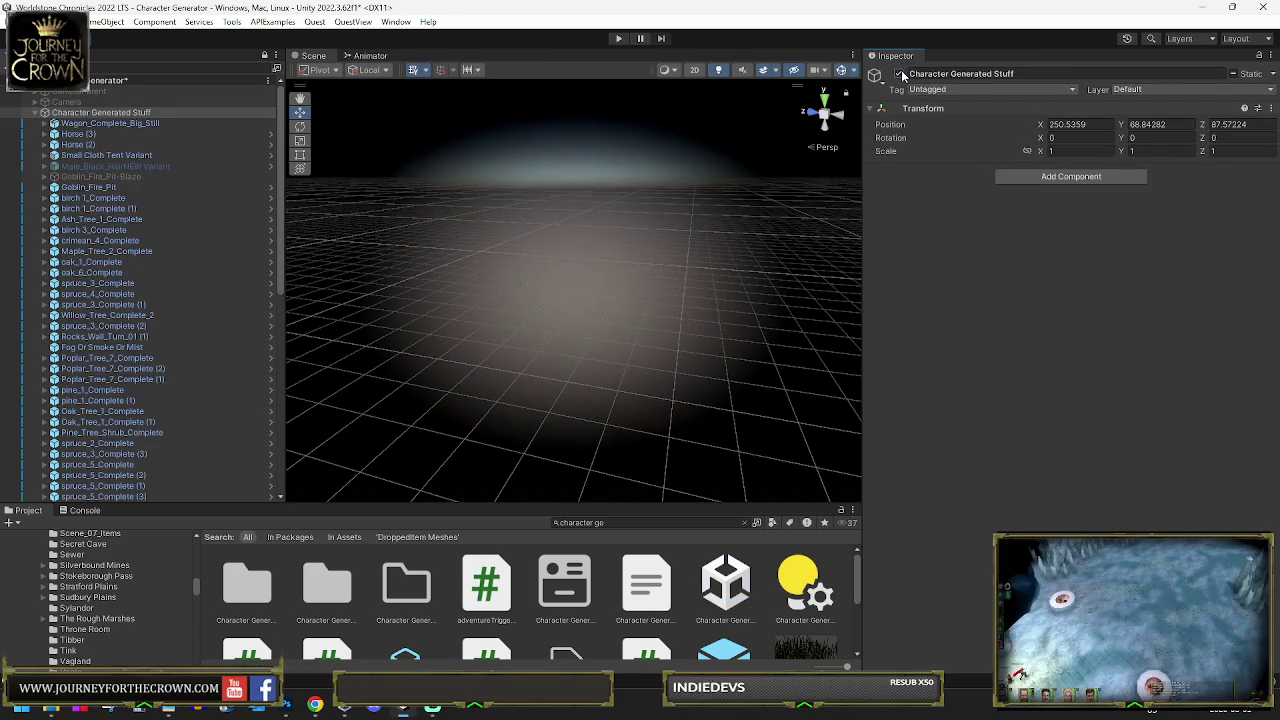
Browse Character Generated Stuff's children, then deactivate the group again
left_click(32, 110)
left_click(35, 112)
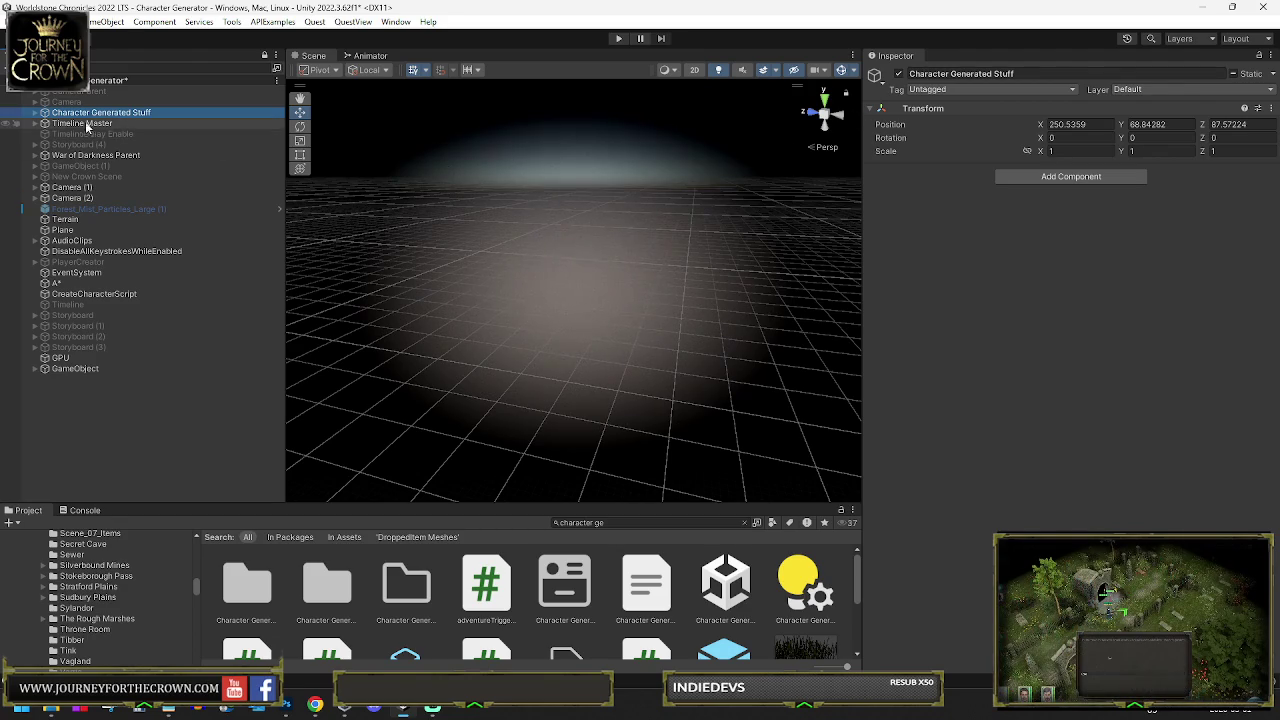
left_click(35, 114)
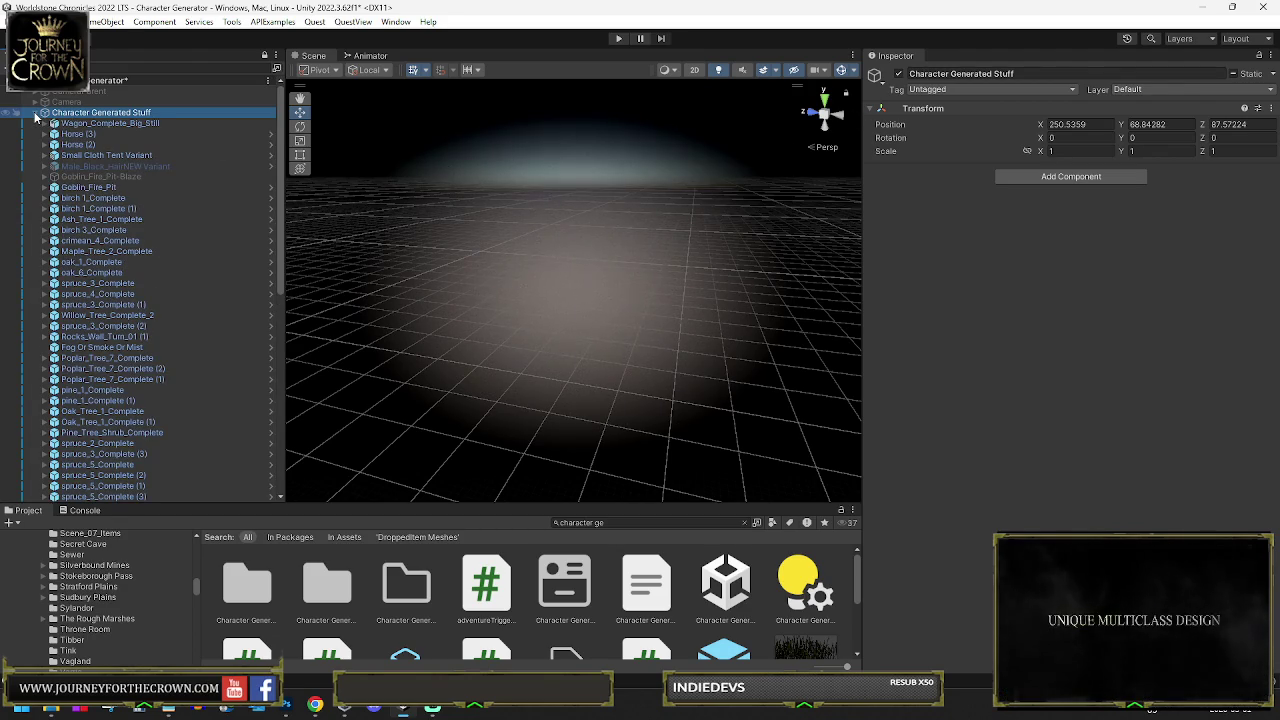
scroll(113, 162, "down", 5)
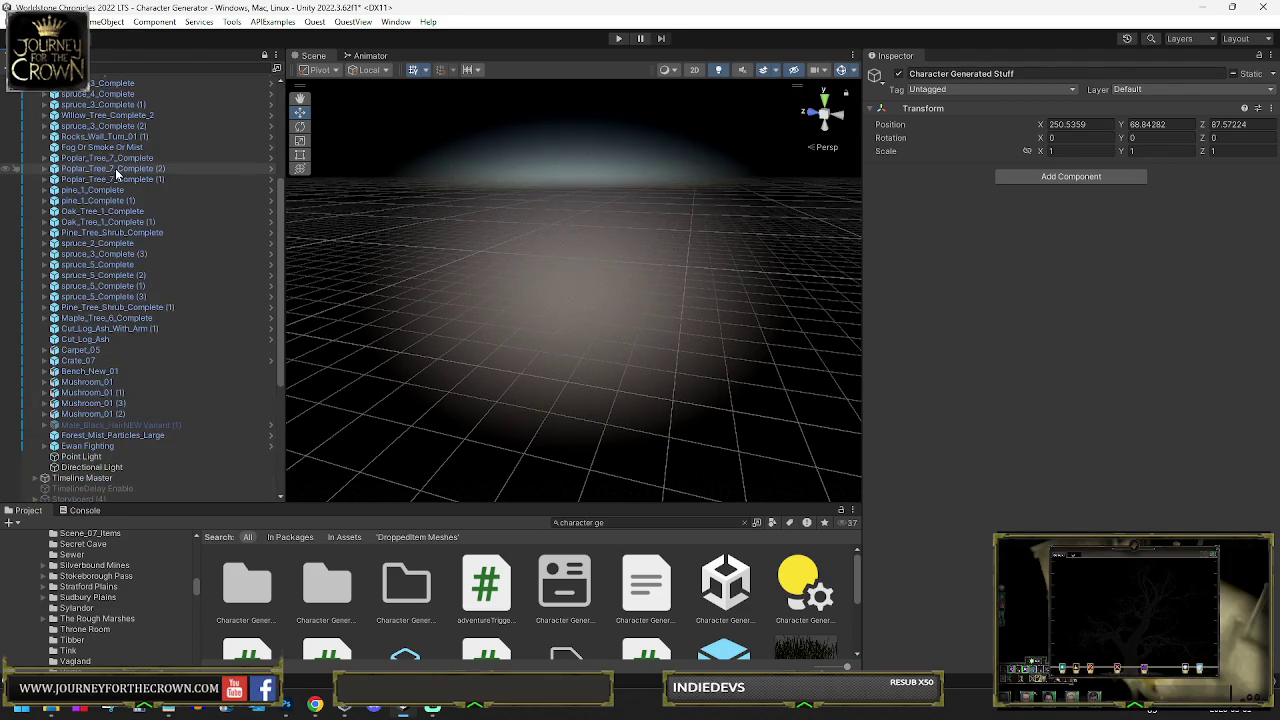
scroll(124, 180, "up", 5)
left_click(898, 74)
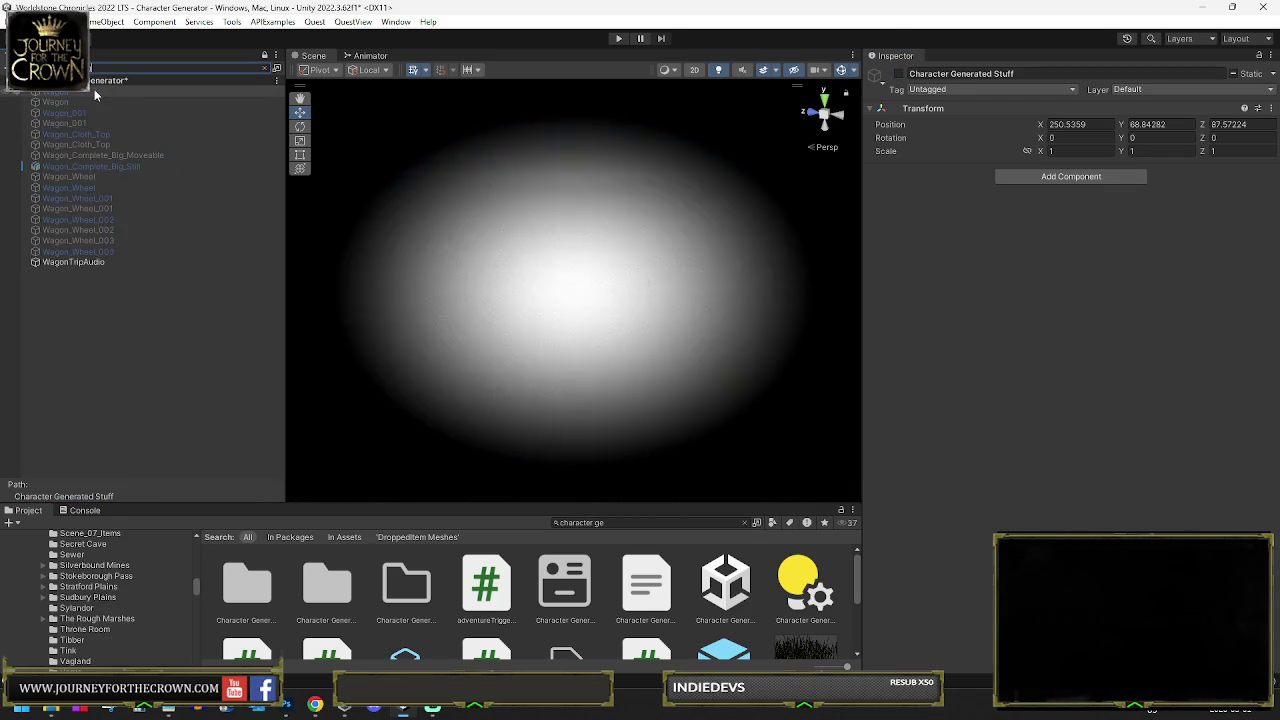
Check the Wagon_Complete_Big_Moveable result, clear the search, and activate GameObject (1)
left_click(128, 157)
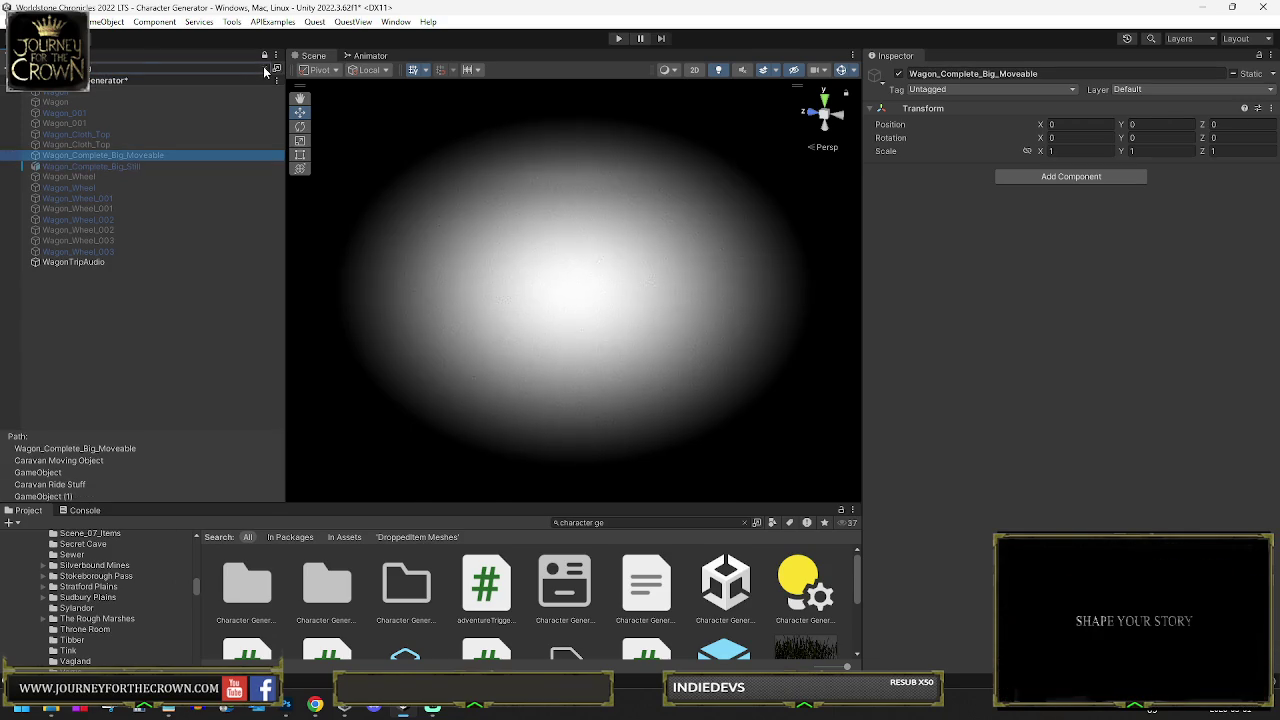
left_click(265, 68)
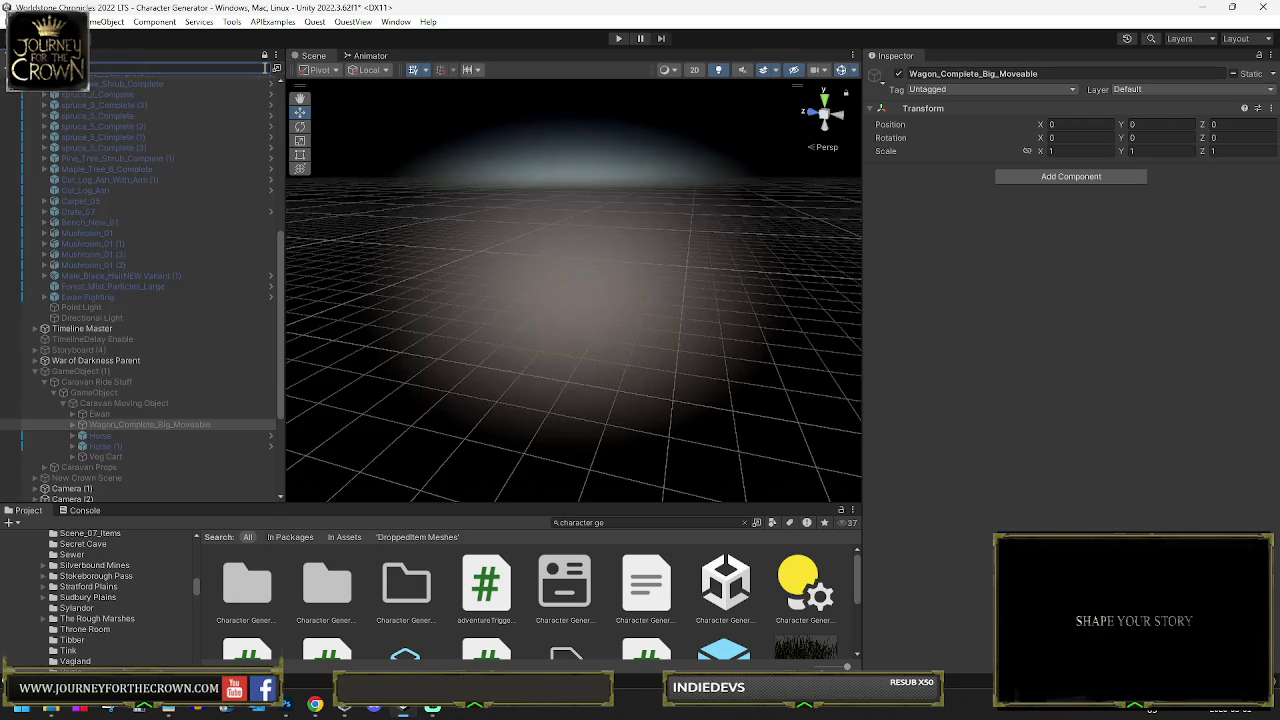
left_click(90, 372)
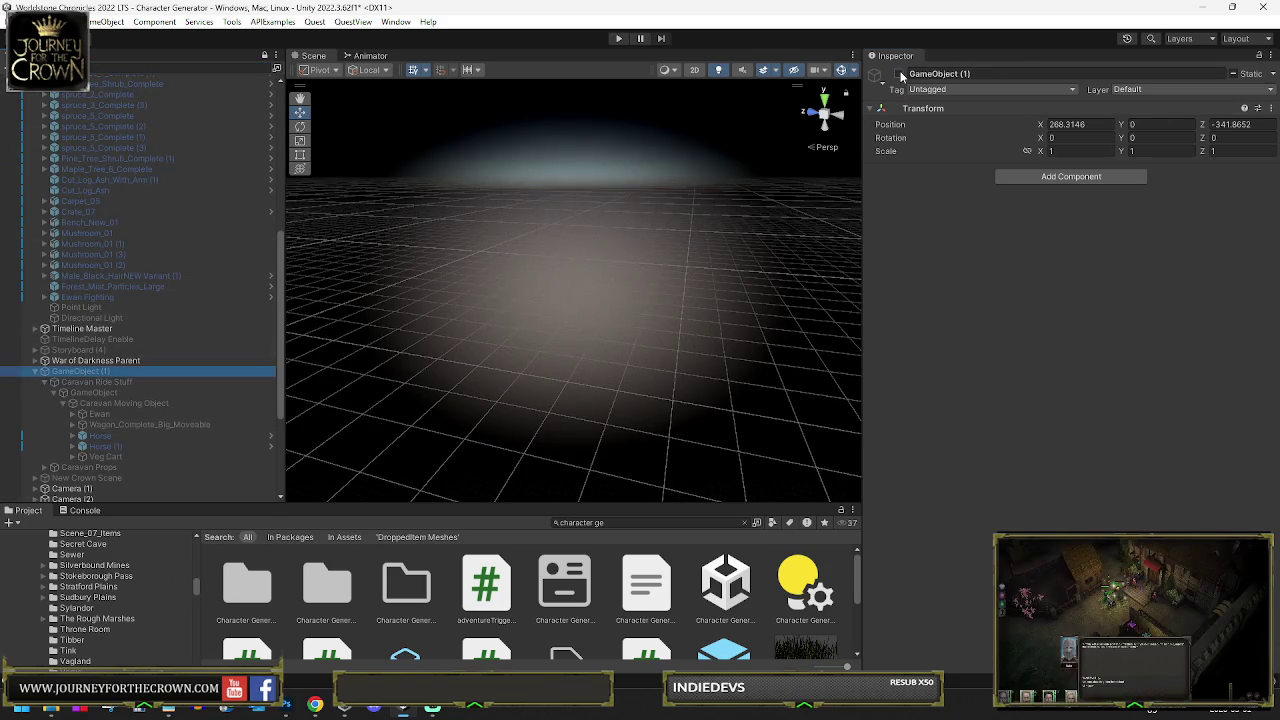
left_click(900, 74)
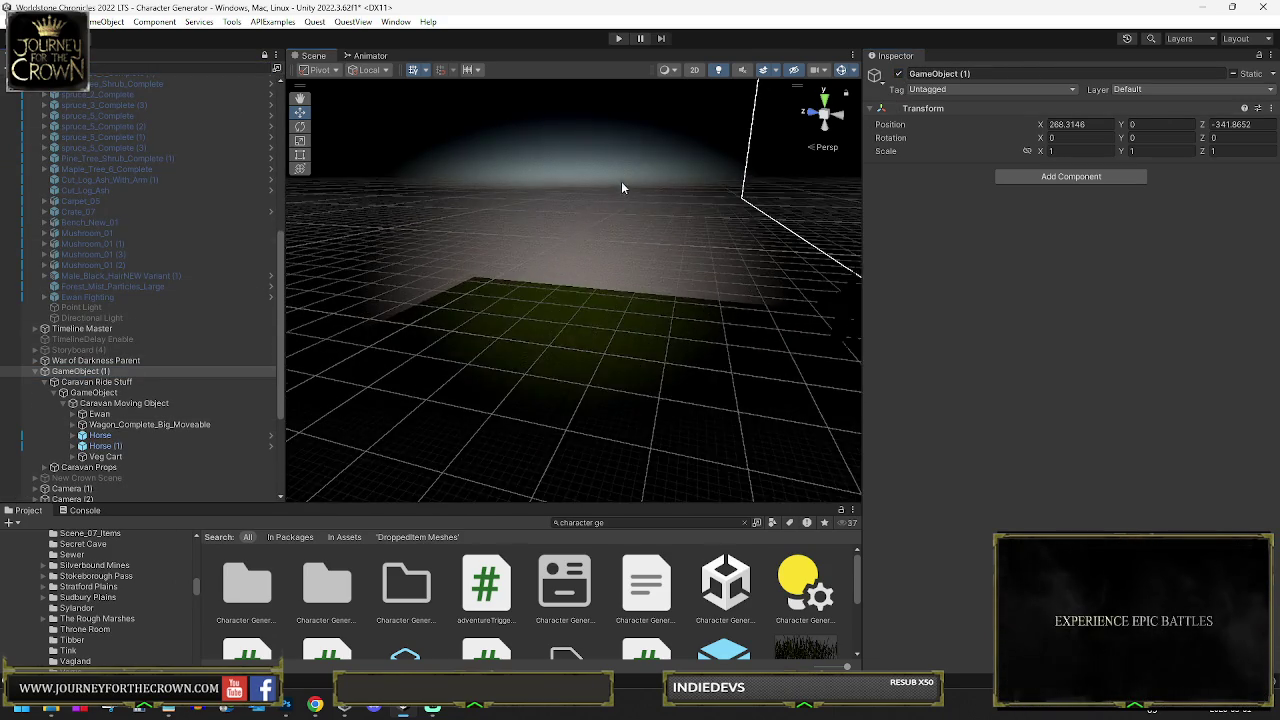
Orbit the Scene view around the caravan boxes, then open the File menu
mouse_move(588, 320)
left_mouse_down()
mouse_move(609, 354)
mouse_move(531, 414)
mouse_move(763, 372)
mouse_move(930, 389)
mouse_move(929, 361)
left_mouse_up()
left_click_drag(555, 308, 812, 300)
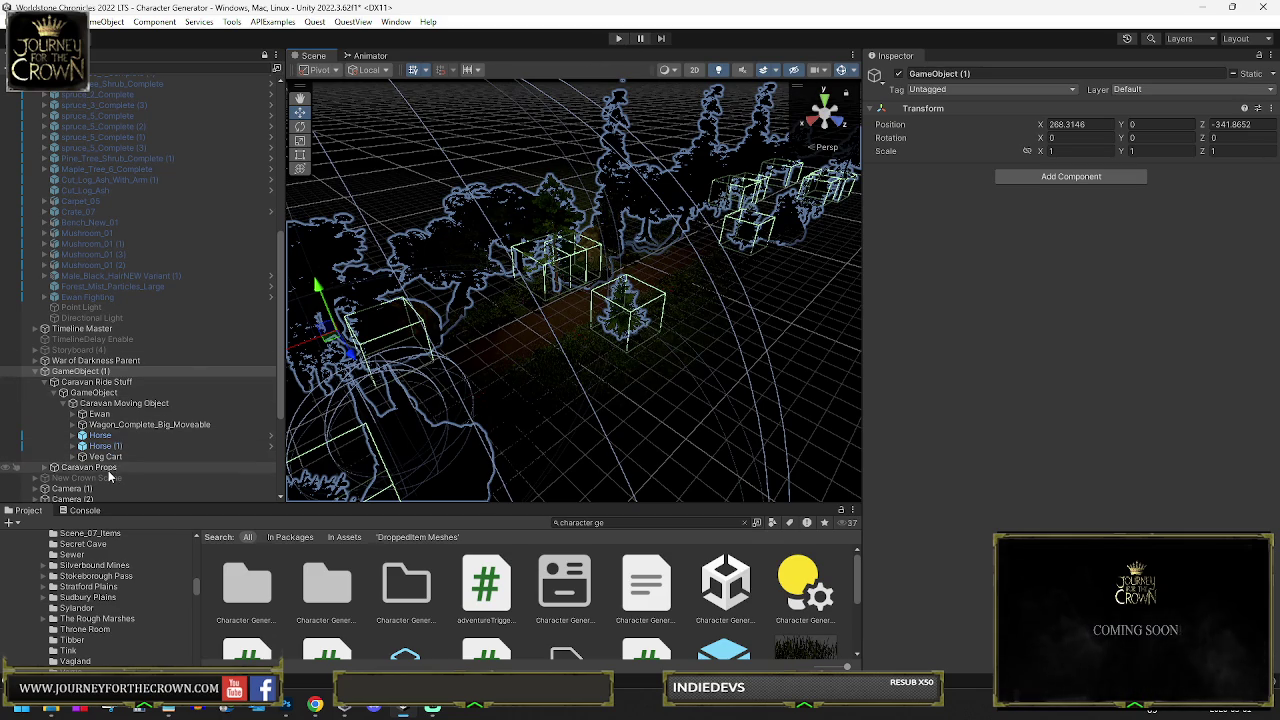
left_click(30, 21)
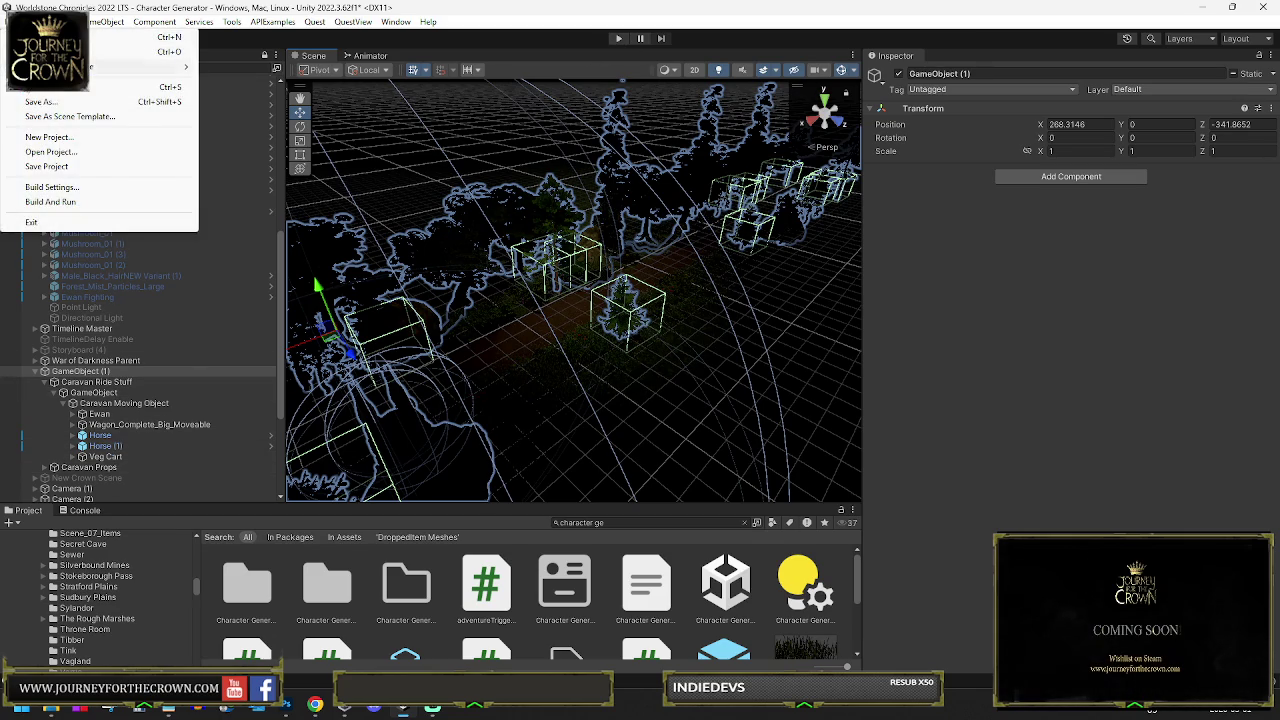
Save the Character Generator scene, then search 'menu' and open the Main Menu scene
left_click(28, 88)
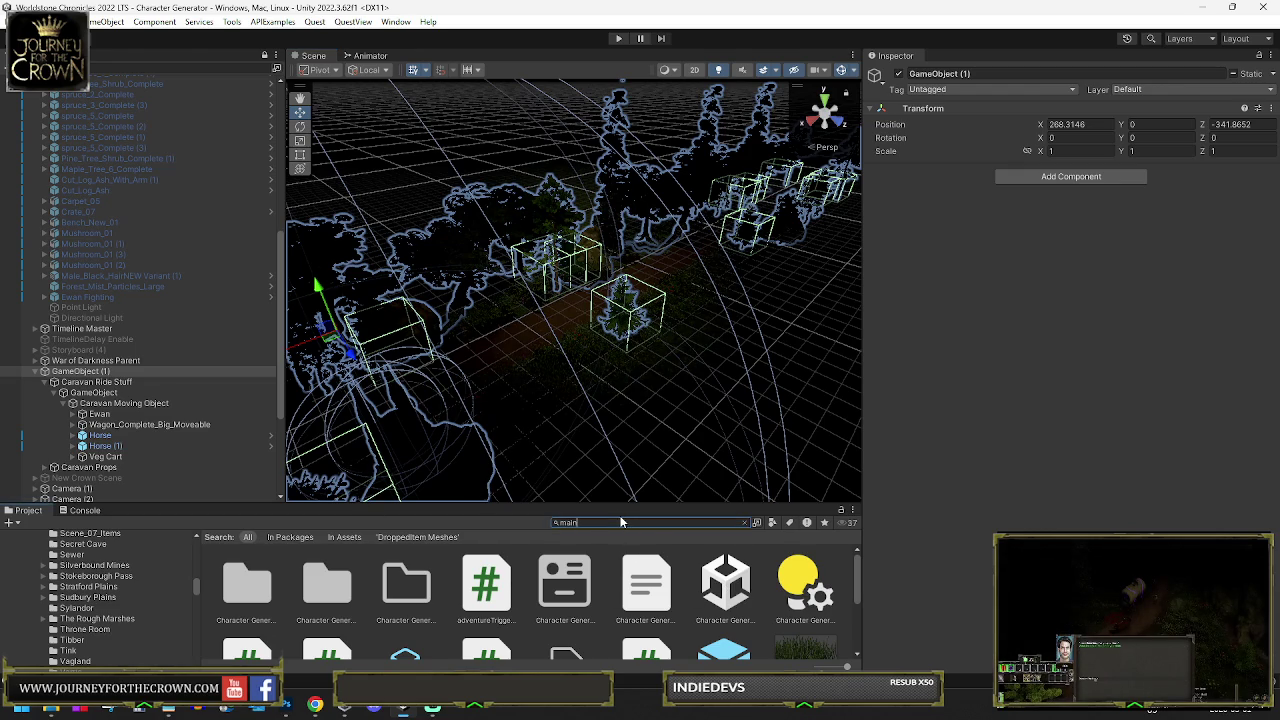
type(" menu")
double_click(486, 585)
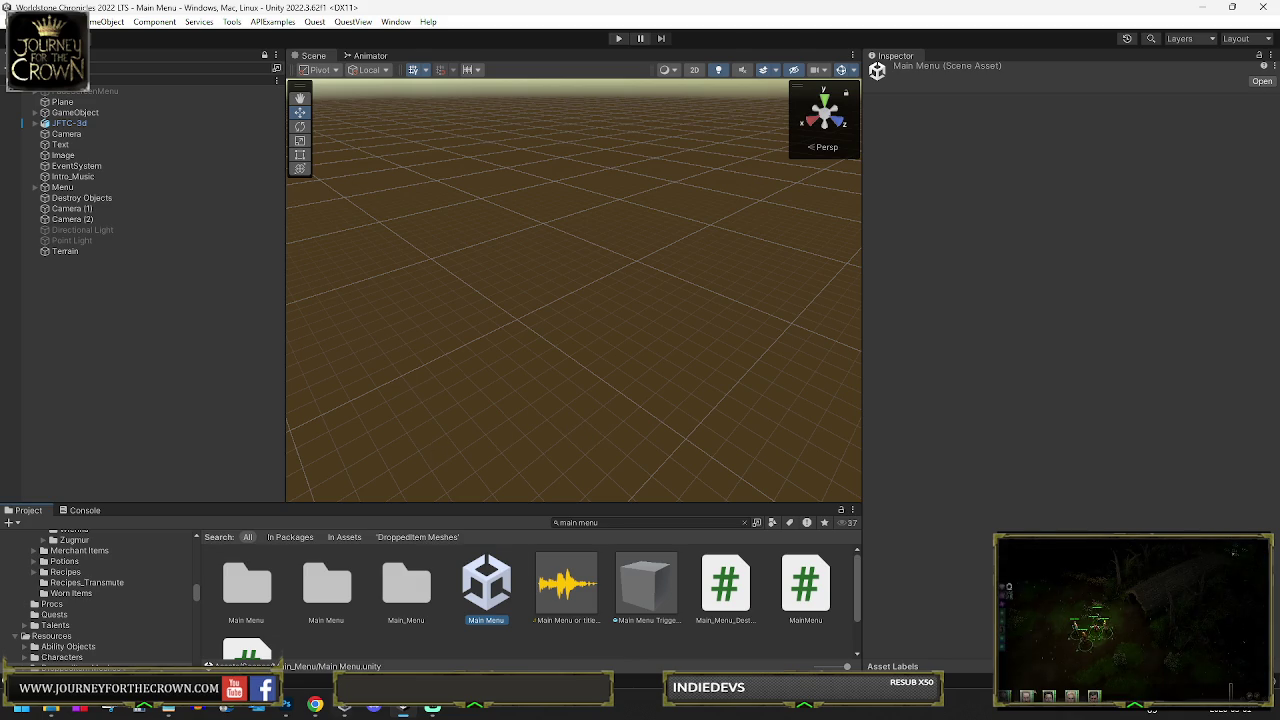
Launch Visual Studio 2022 and open the Worldstone Chronicles solution
left_click(22, 711)
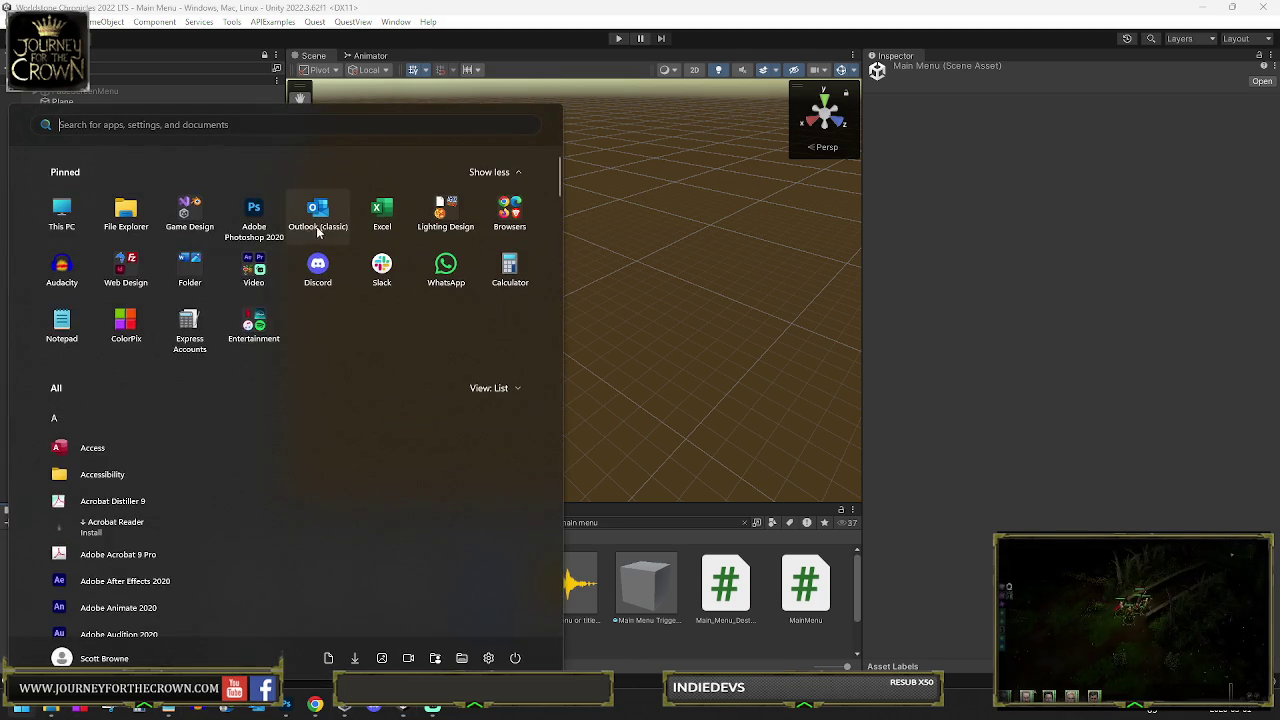
left_click(189, 210)
left_click(189, 355)
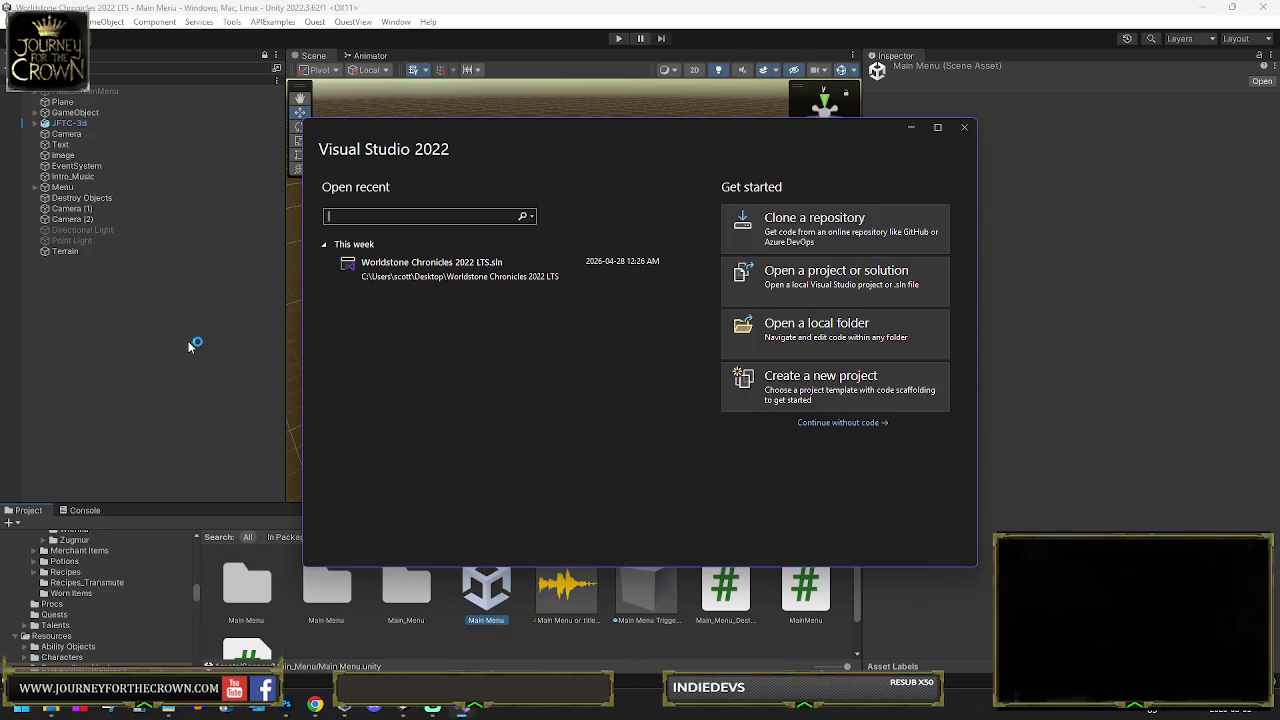
left_click(436, 270)
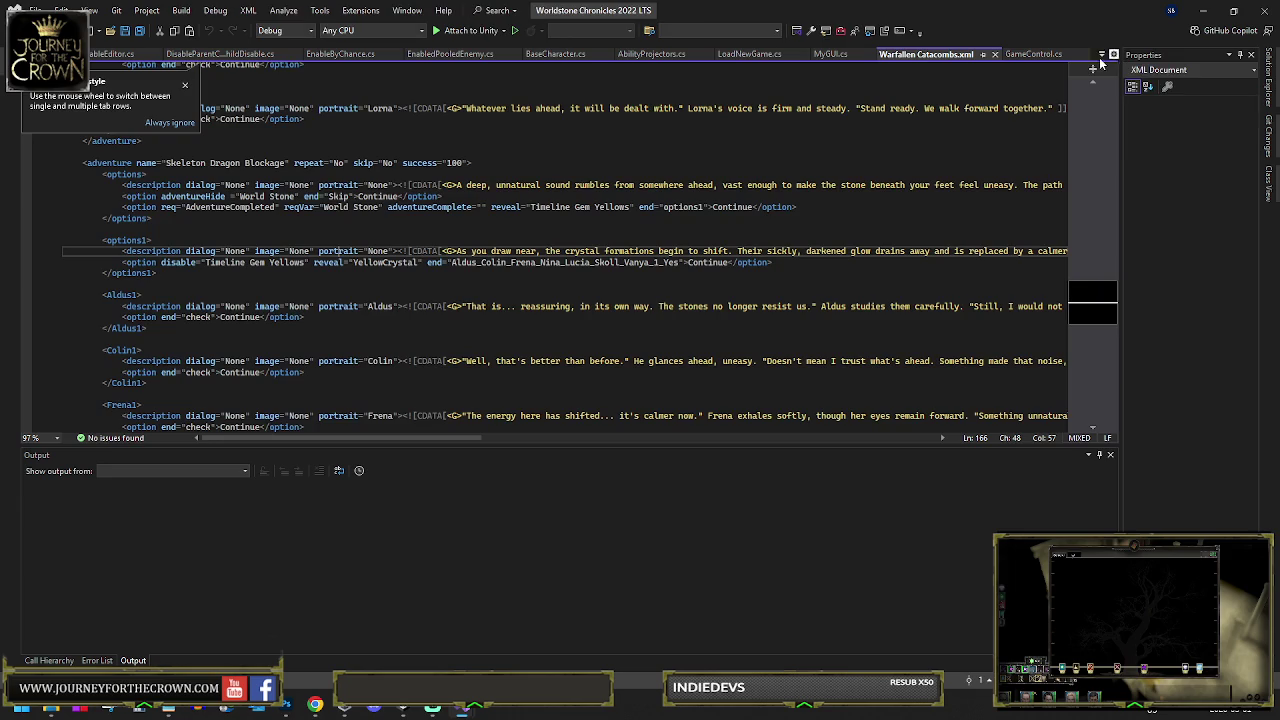
In GameControl.cs line 13209, change 'slot3' to an empty string, then save and rebuild
left_click(1035, 54)
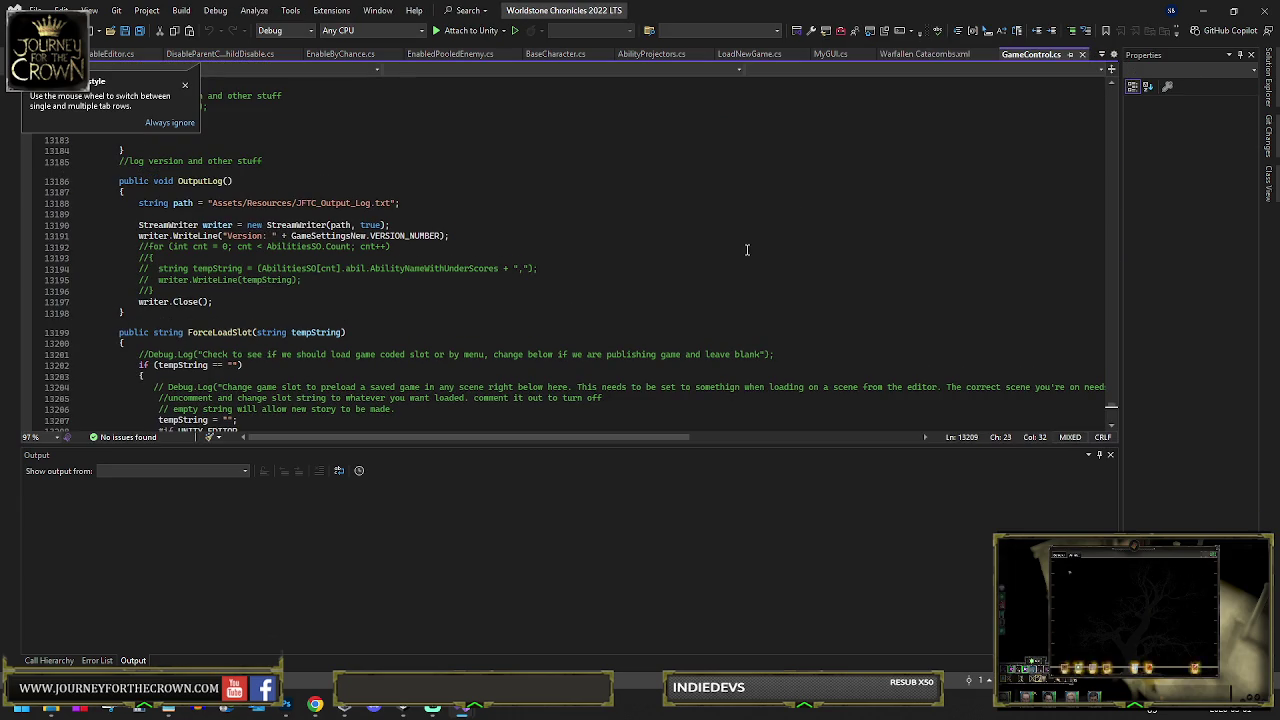
scroll(216, 343, "down", 3)
double_click(240, 343)
key("BackSpace")
key("ctrl+shift+b")
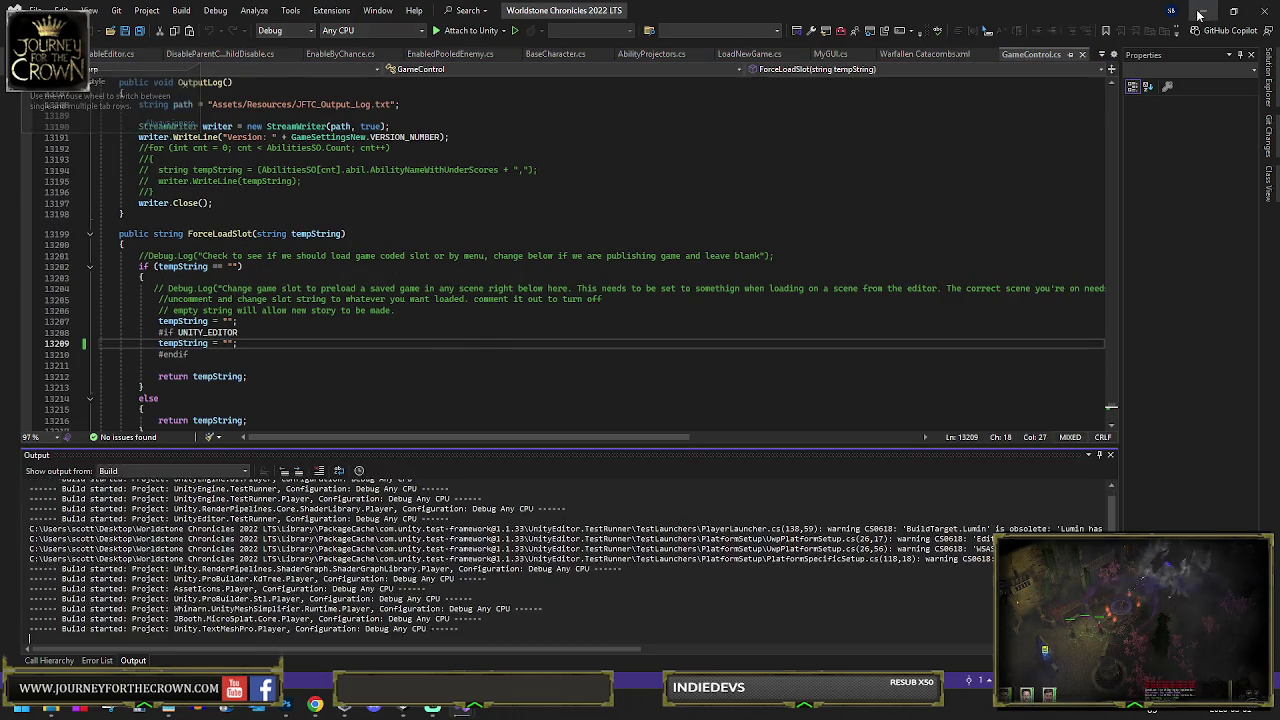
key("alt+Tab")
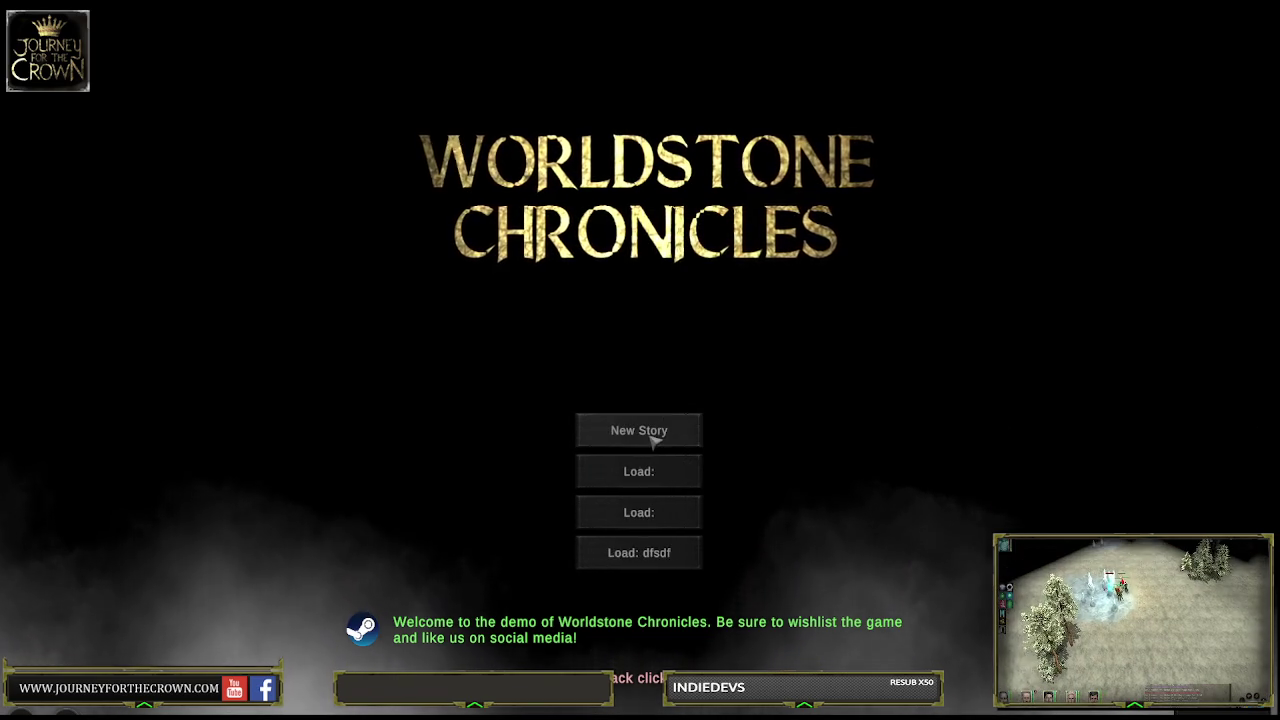
Start a new story, name the character 'Asdasdsa', and choose the Mage class
left_click(651, 436)
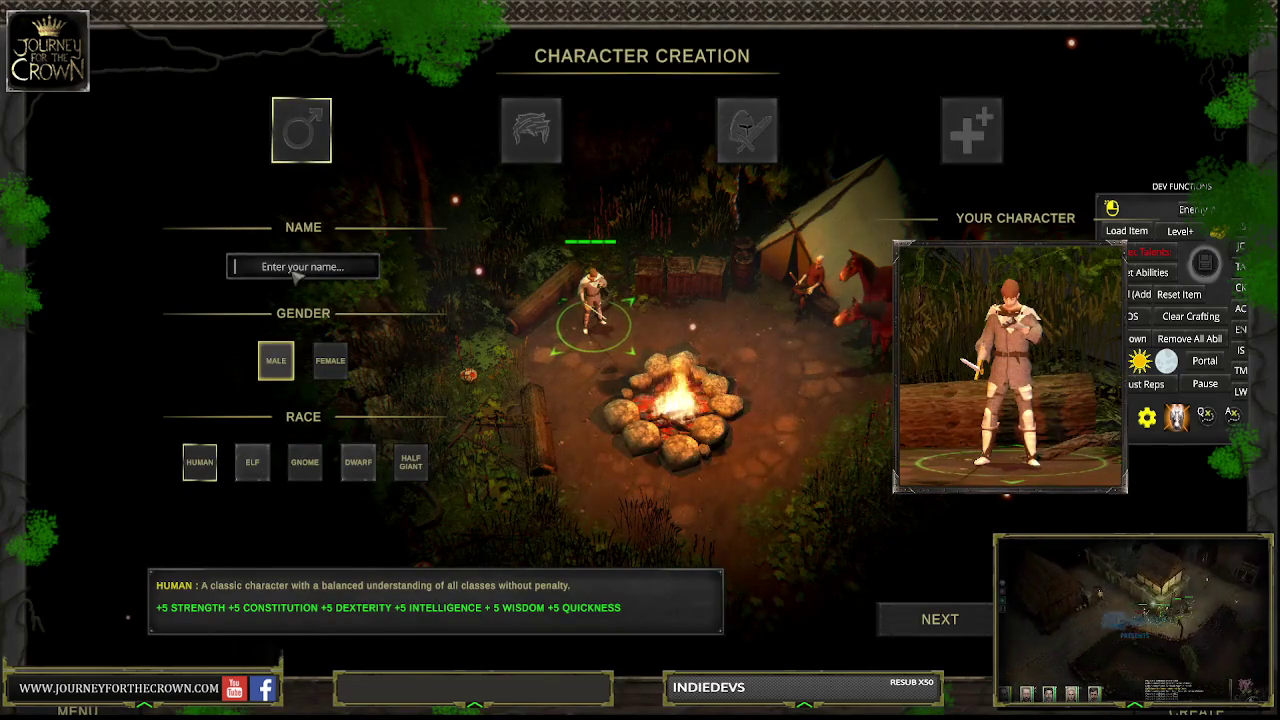
type("Asdasdsa")
left_click(507, 158)
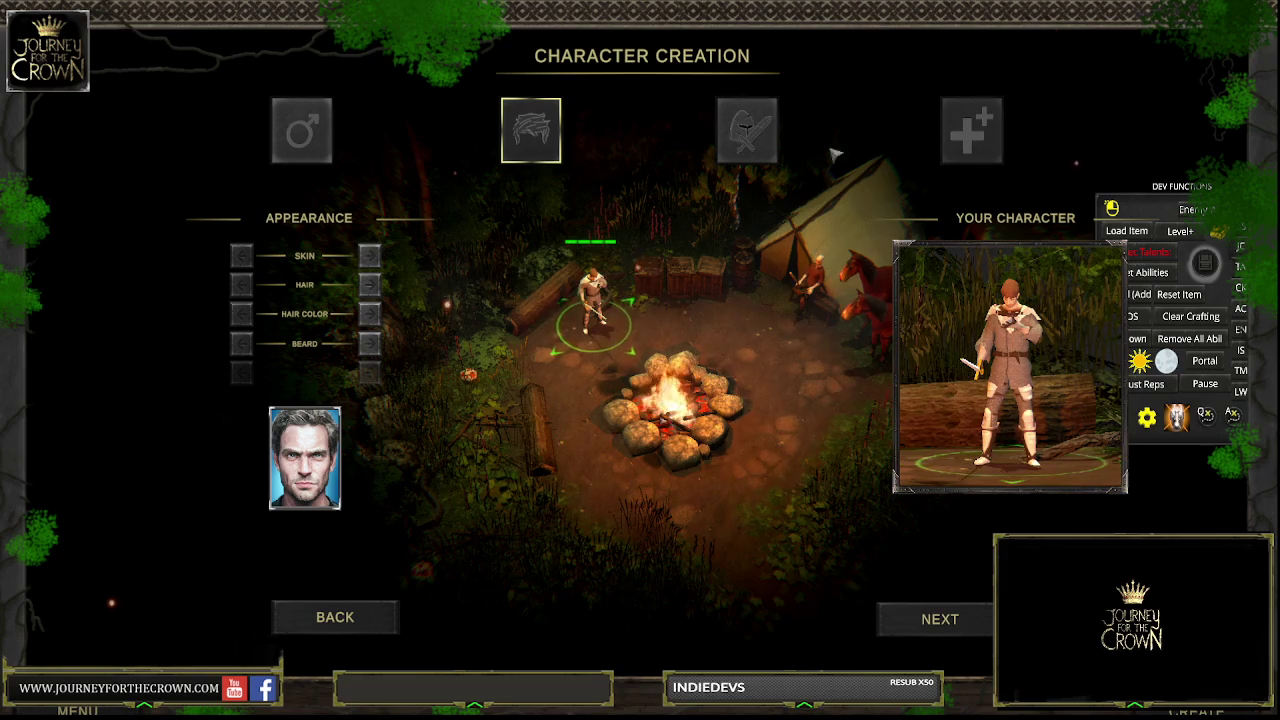
left_click(760, 138)
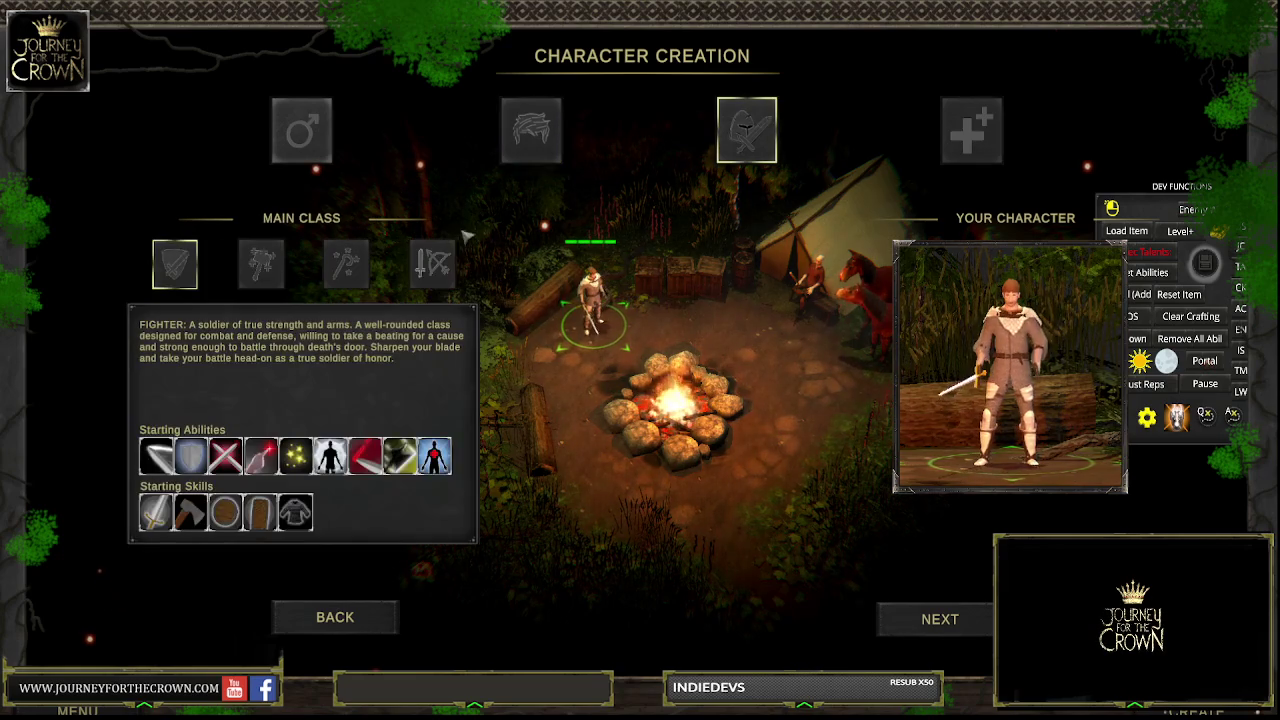
left_click(343, 263)
key("Return")
Spend all free points on Strength for 25, pick Clergy background, and start the story
left_click(390, 254)
double_click(390, 254)
double_click(390, 254)
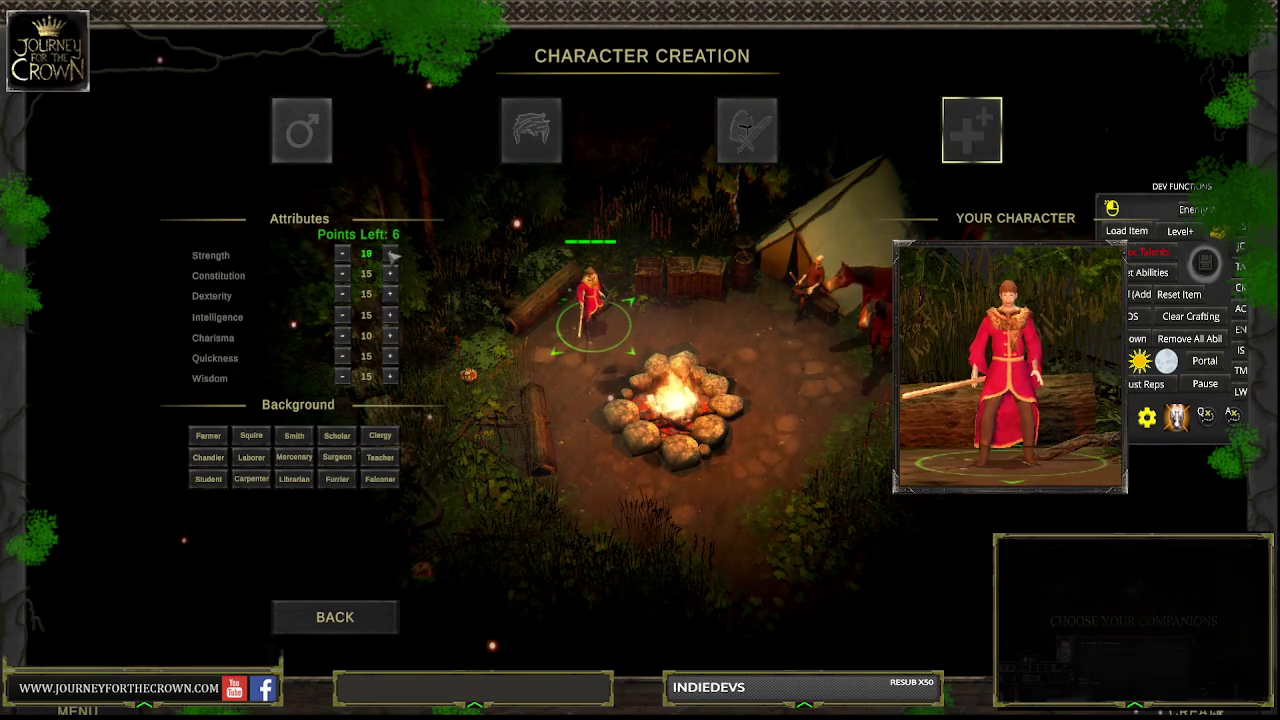
left_click(390, 254)
triple_click(390, 254)
left_click(390, 254)
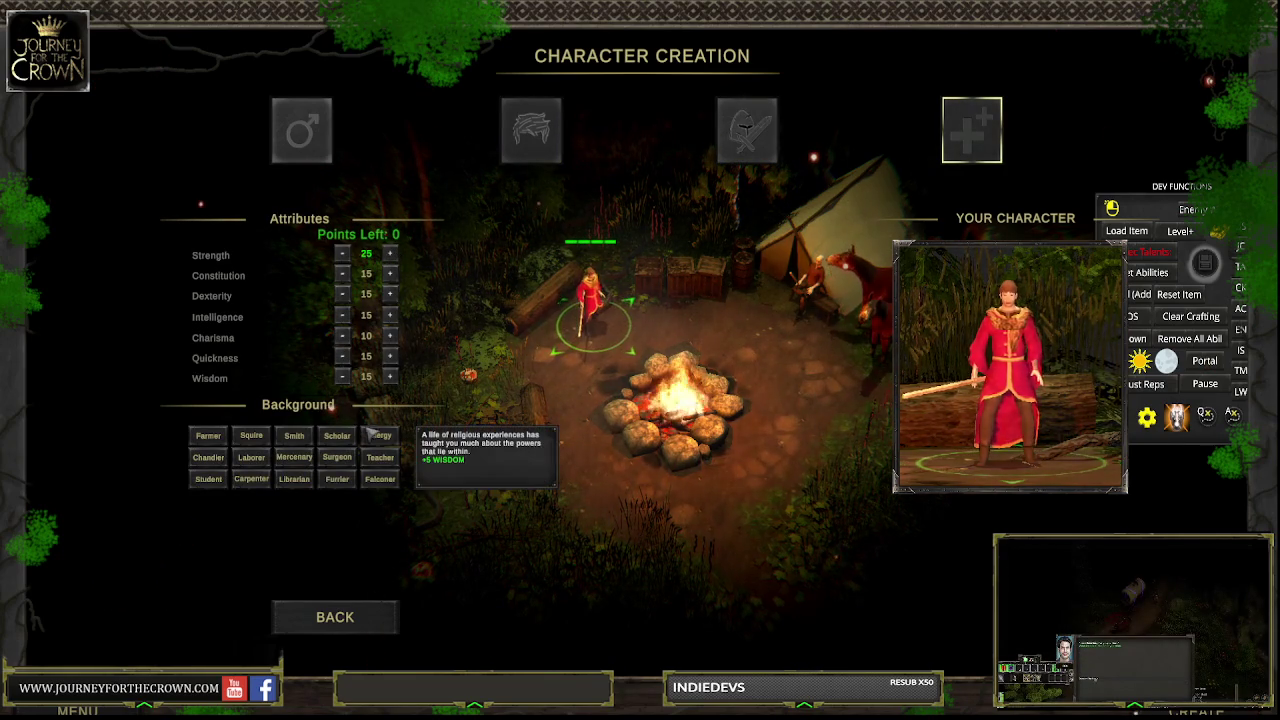
left_click(380, 435)
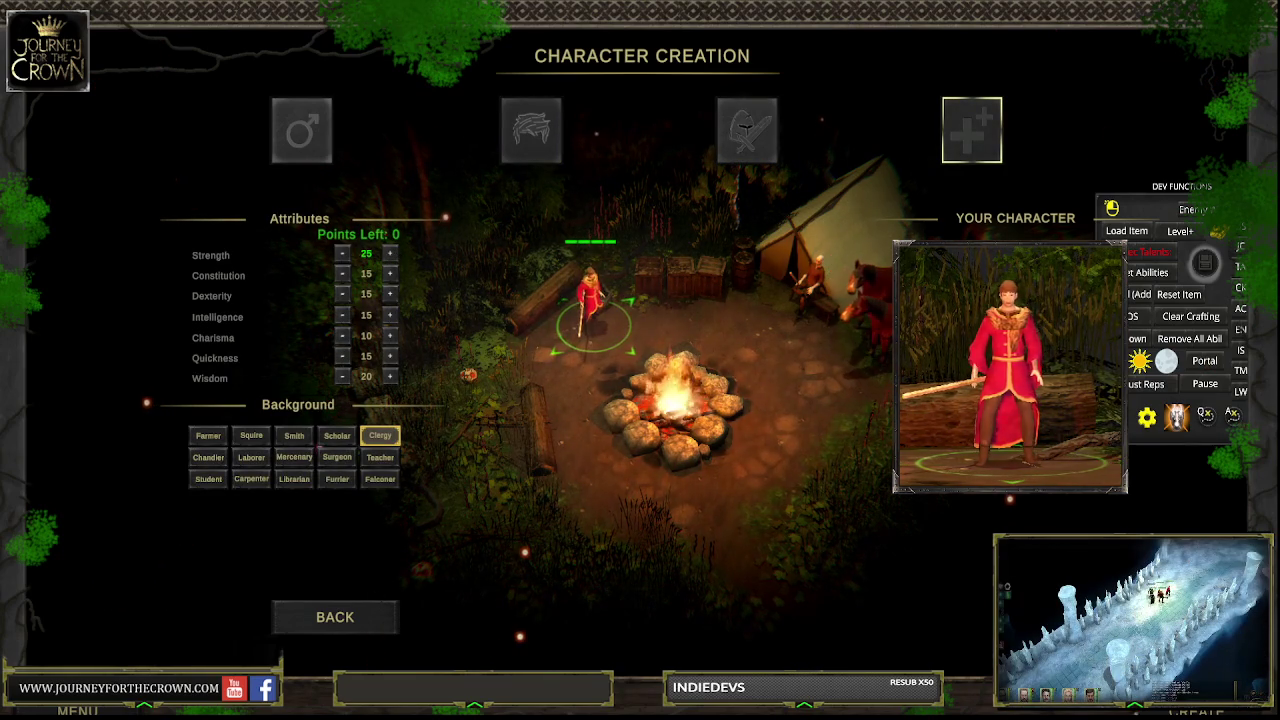
key("Return")
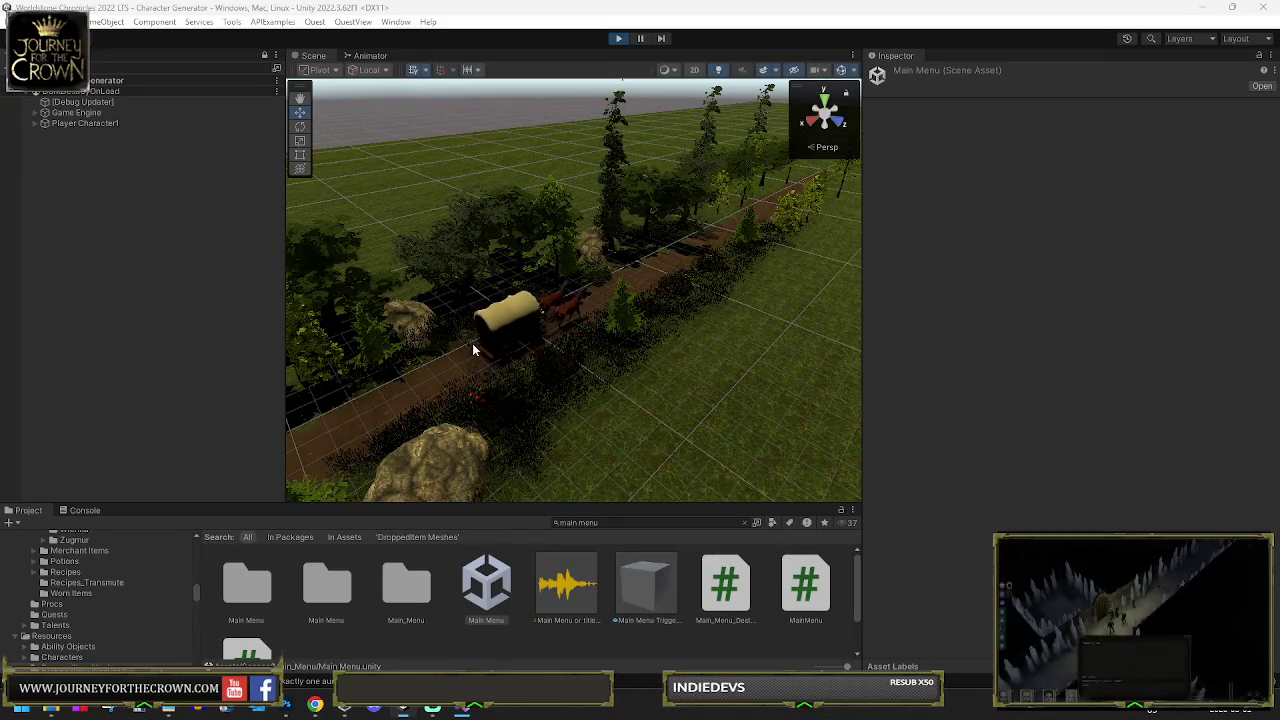
Orbit around the wagon on the forest road and select one of its horses
mouse_move(472, 343)
left_mouse_down("alt")
mouse_move(577, 330)
mouse_move(514, 329)
mouse_move(497, 343)
mouse_move(334, 323)
mouse_move(405, 345)
mouse_move(359, 340)
left_mouse_up("alt")
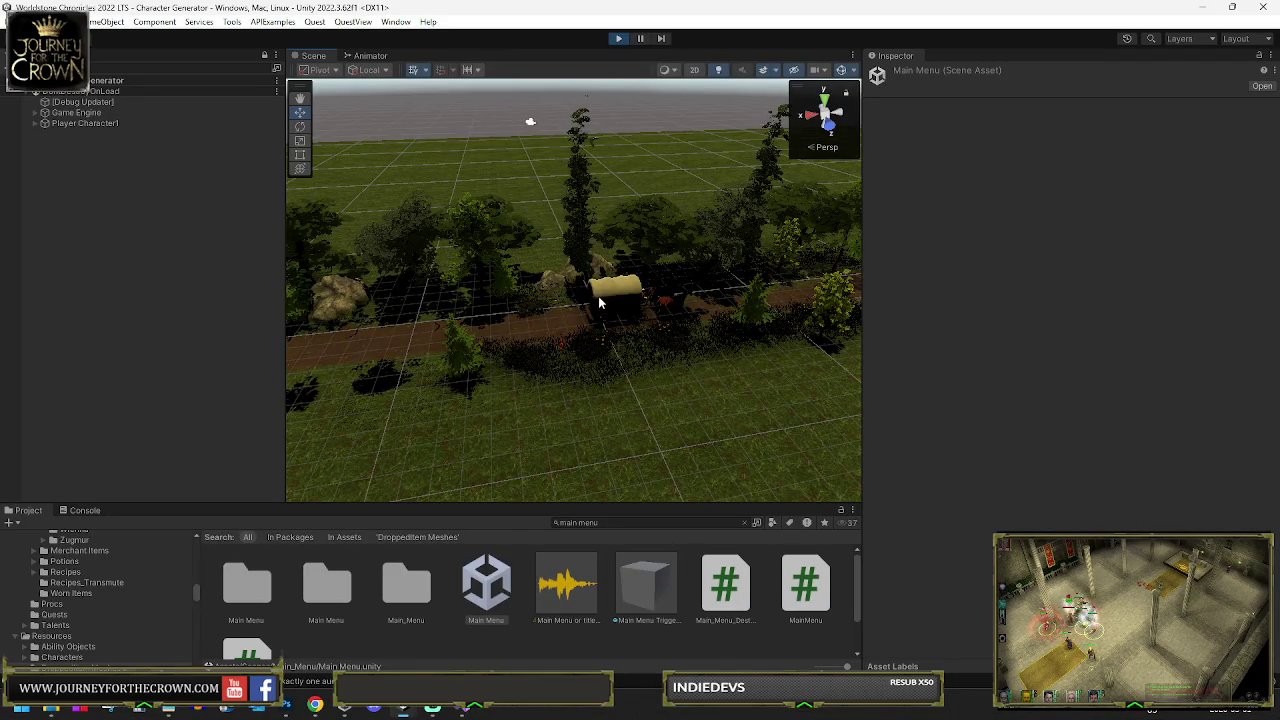
left_click(671, 307)
Frame the horse, then inspect GameObject (1), Timeline Master, Caravan Ride Stuff and Caravan Moving Object
key("f")
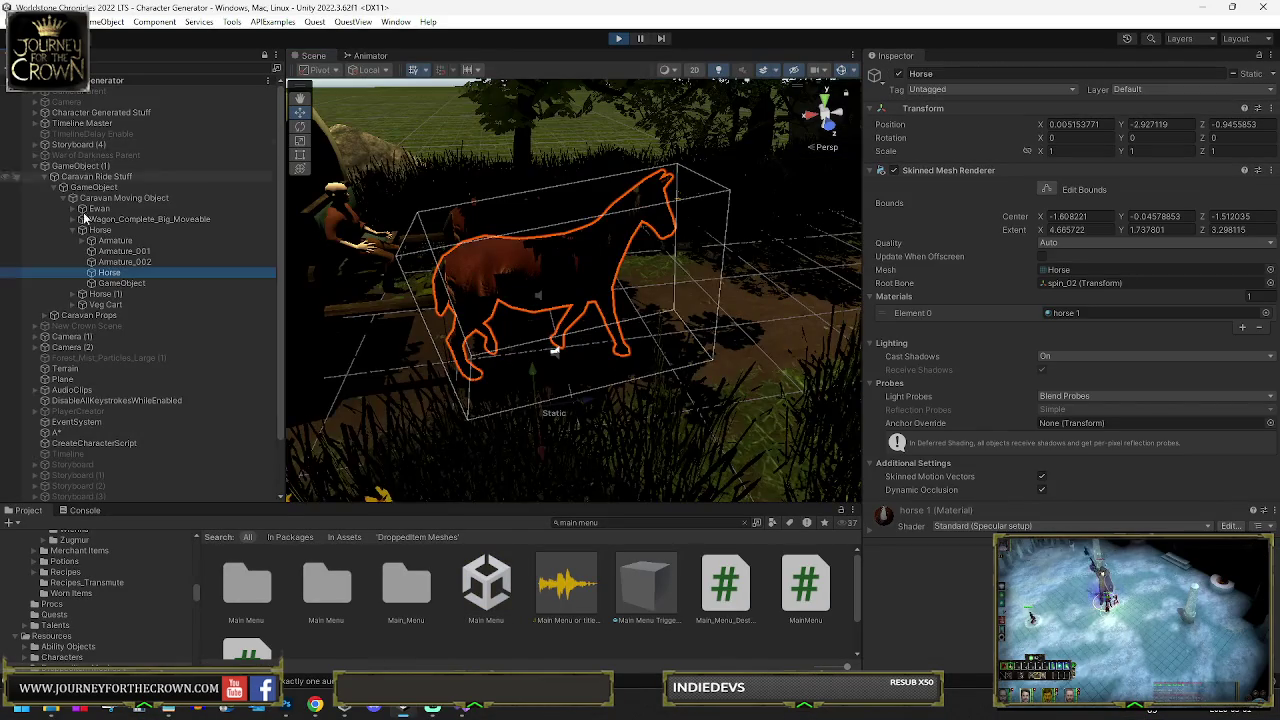
left_click(99, 167)
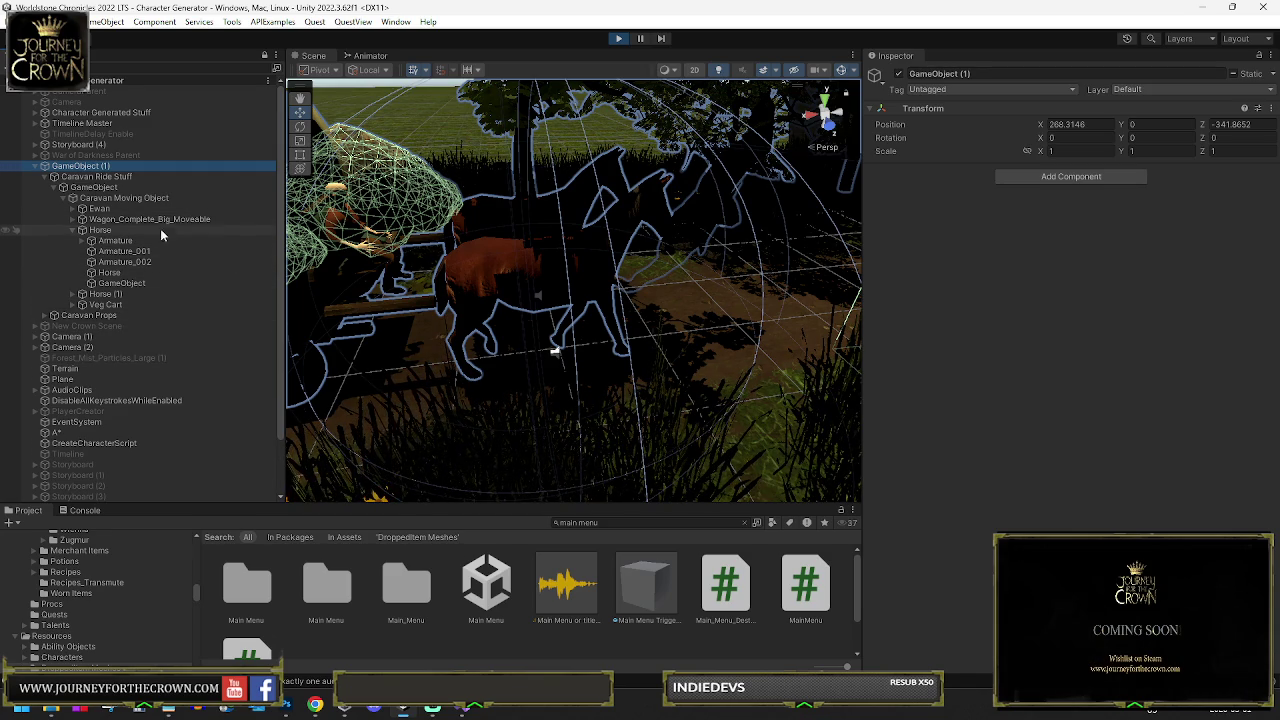
left_click(70, 122)
left_click(34, 122)
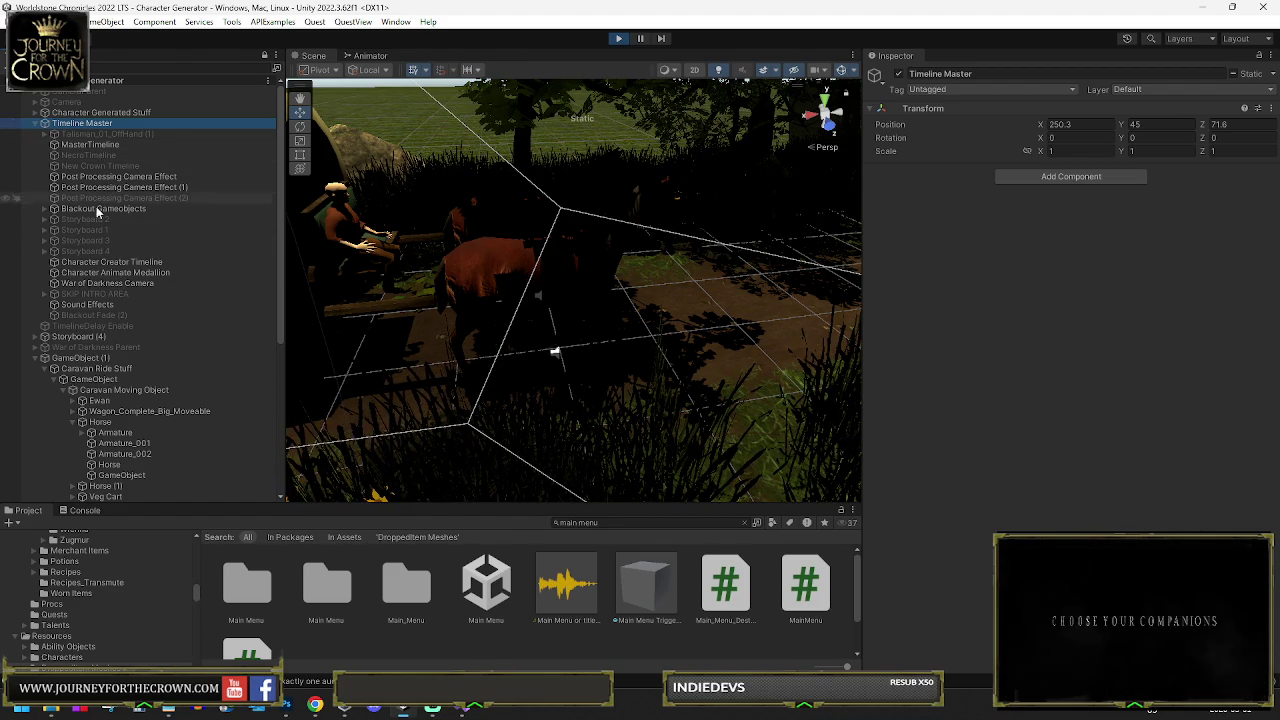
scroll(98, 225, "down", 2)
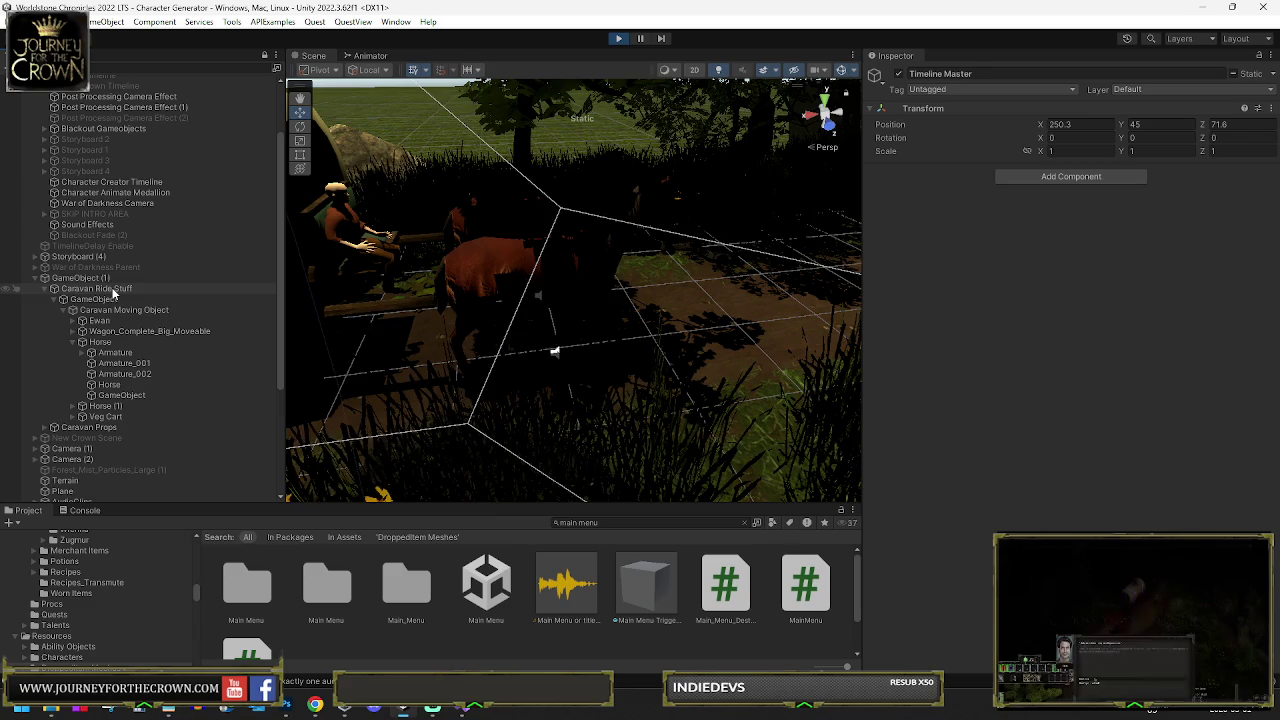
left_click(114, 288)
left_click(118, 299)
left_click(134, 311)
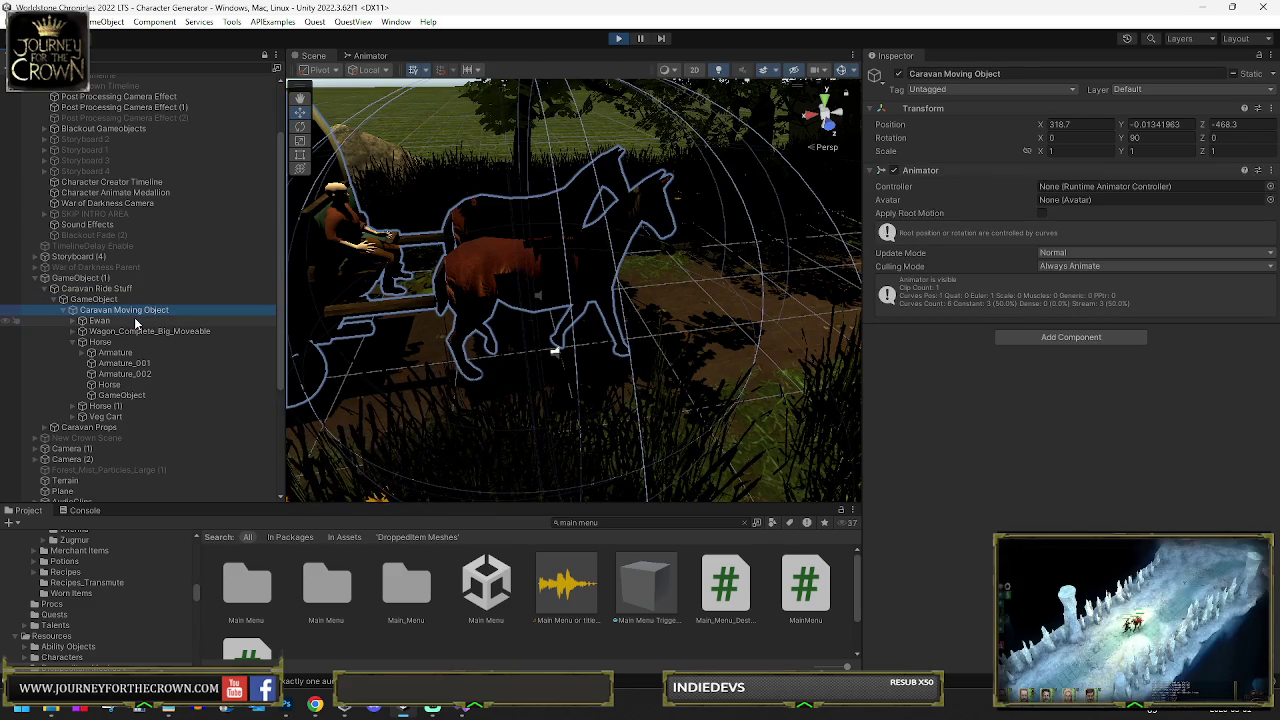
Inspect Ewan, the wagon, both horses, the Veg Cart and Caravan Props in turn
left_click(135, 320)
left_click(136, 331)
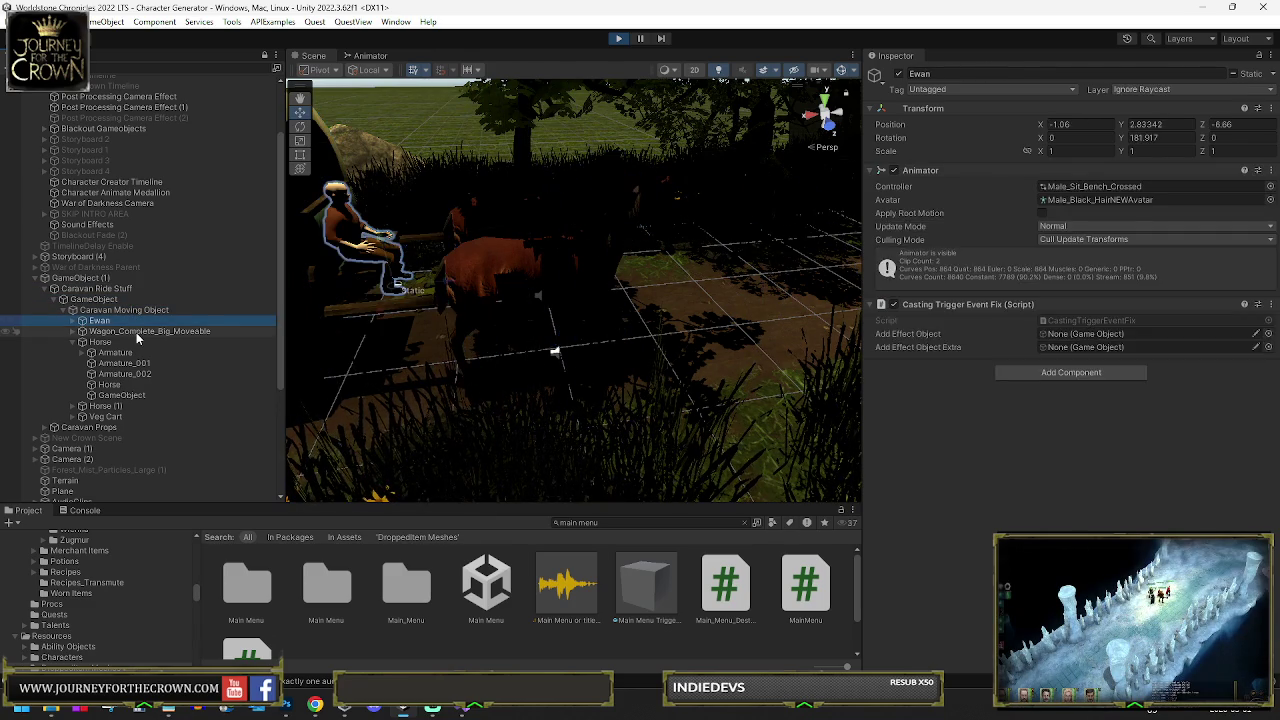
left_click(138, 342)
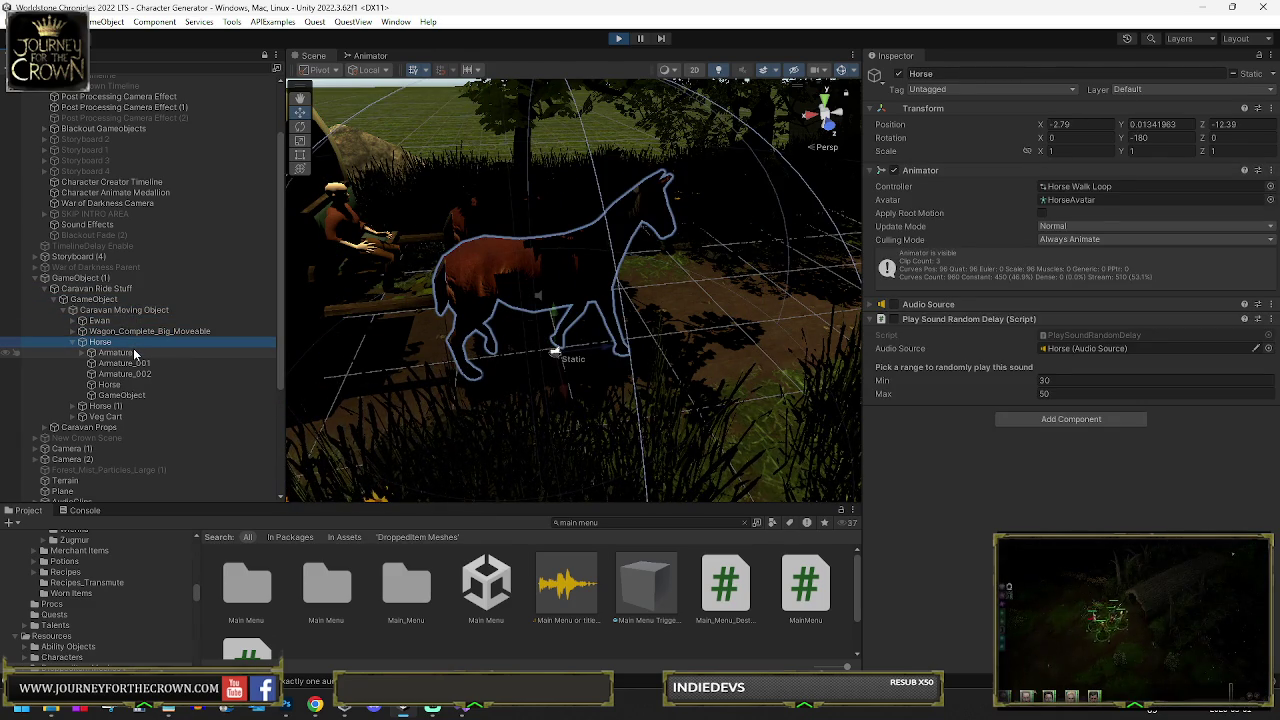
left_click(113, 353)
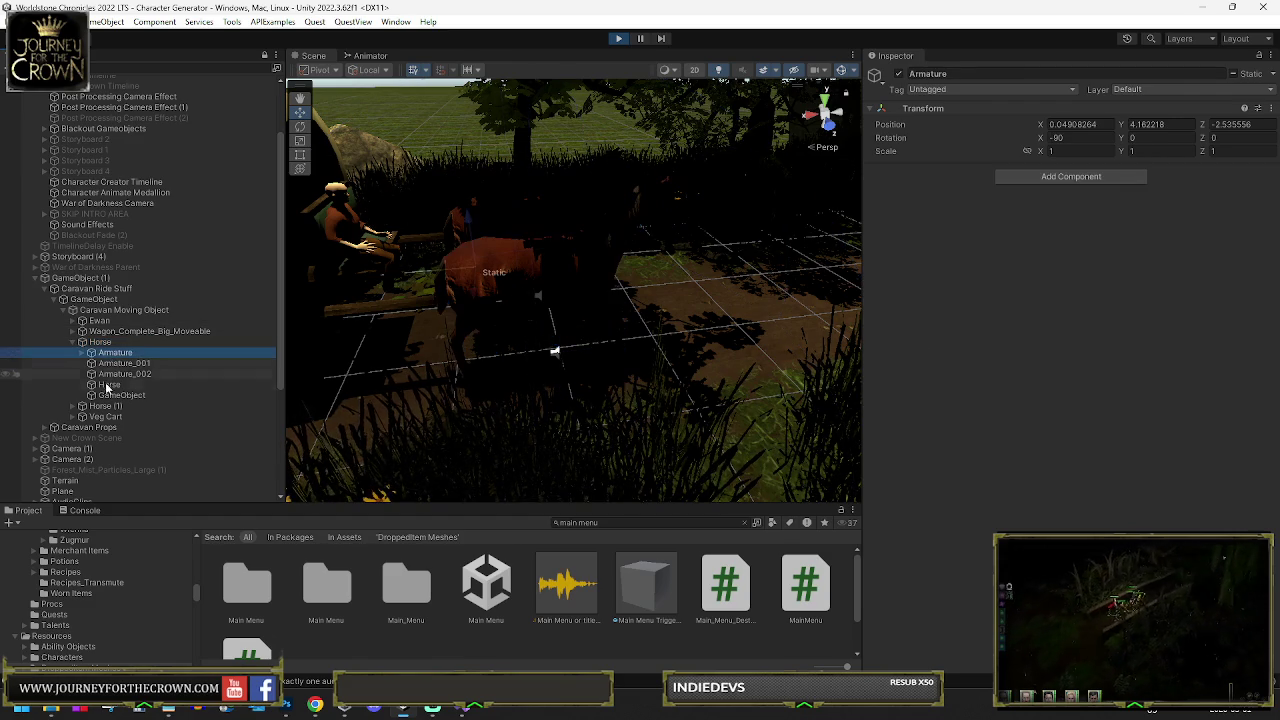
left_click(106, 406)
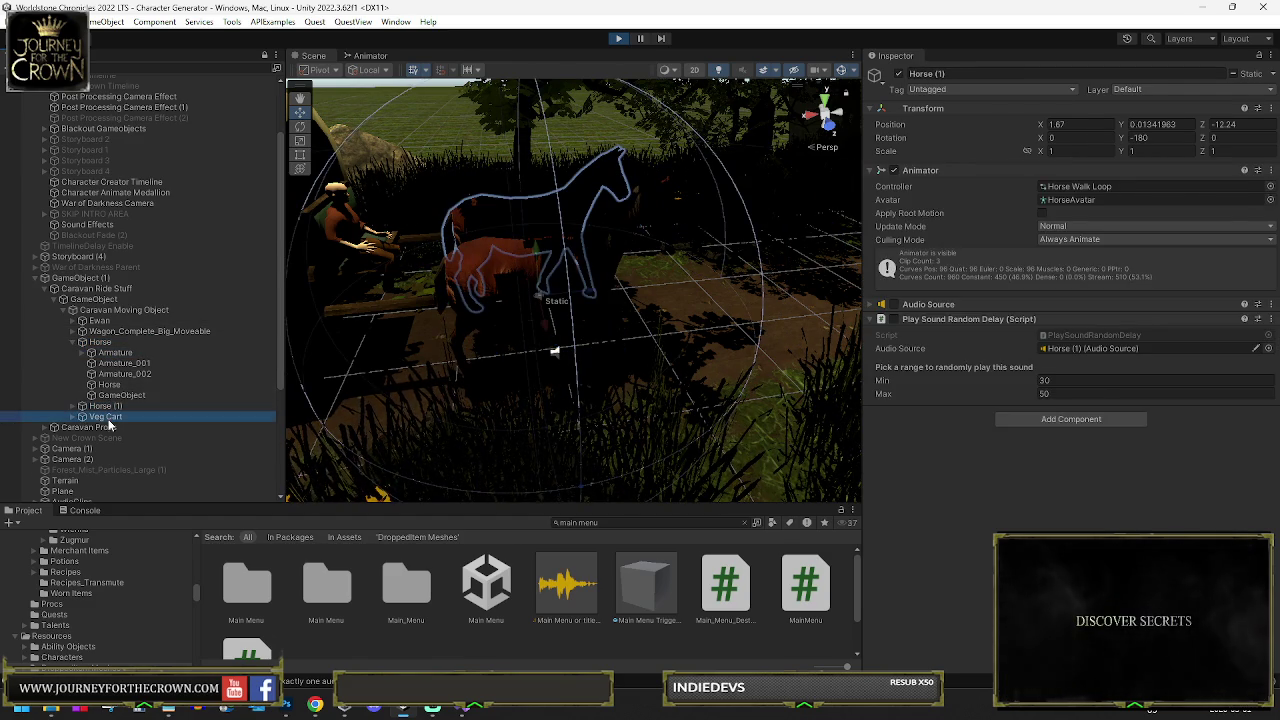
left_click(106, 417)
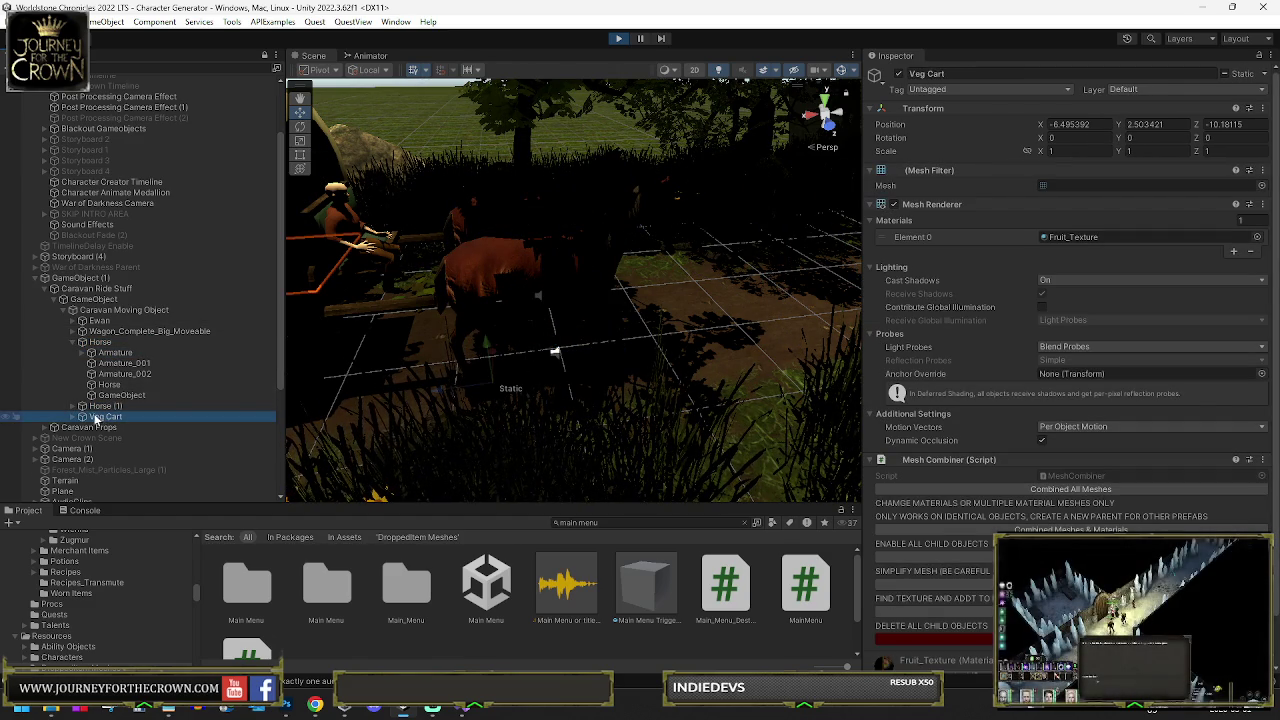
left_click(95, 427)
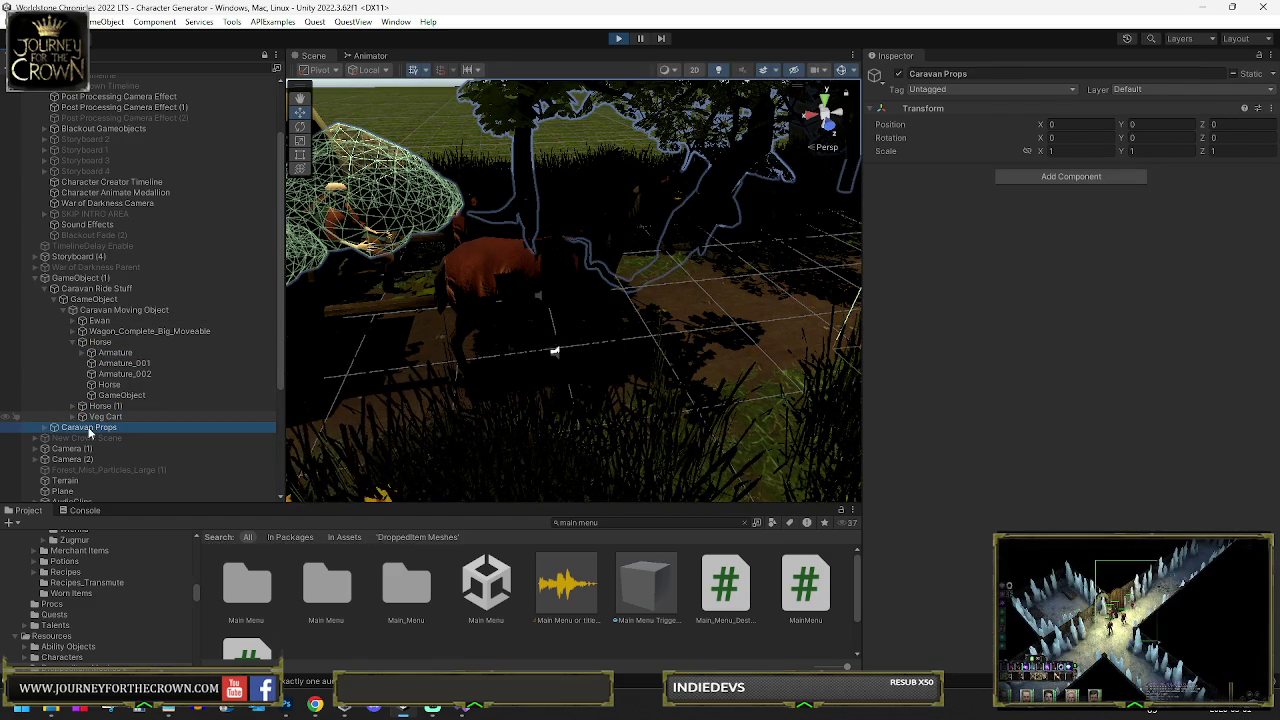
scroll(88, 432, "down", 5)
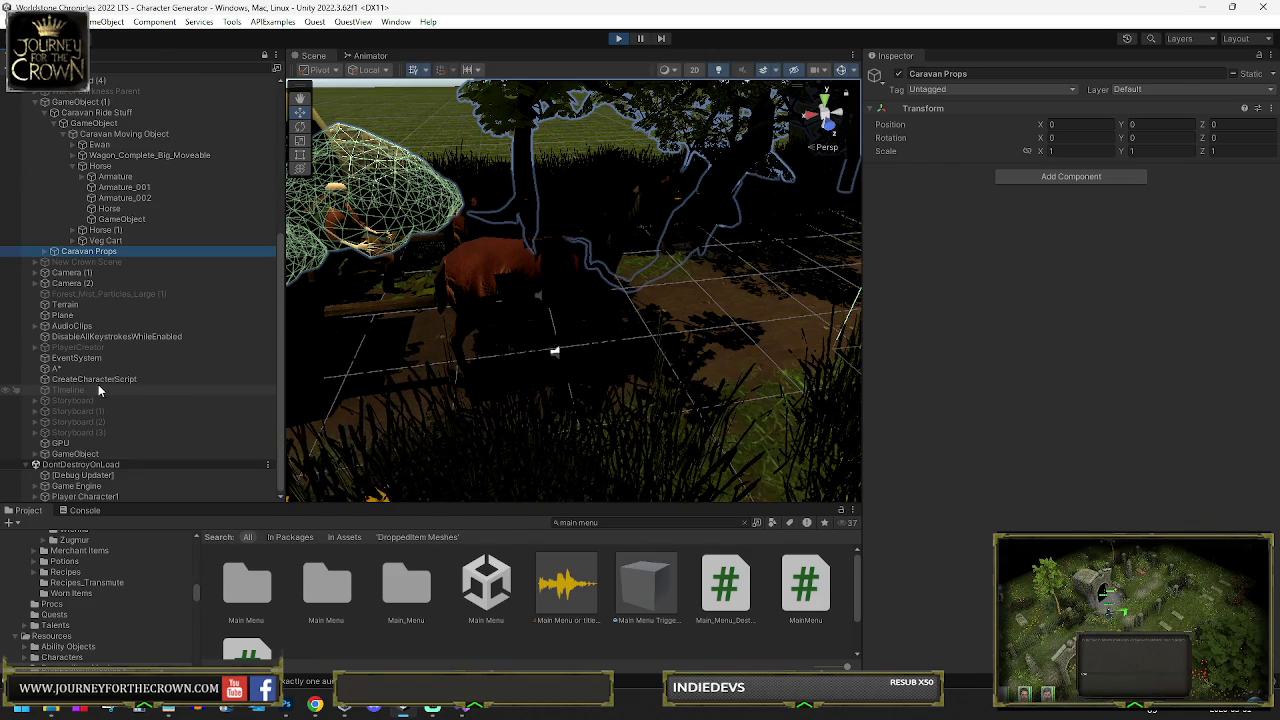
left_click(71, 455)
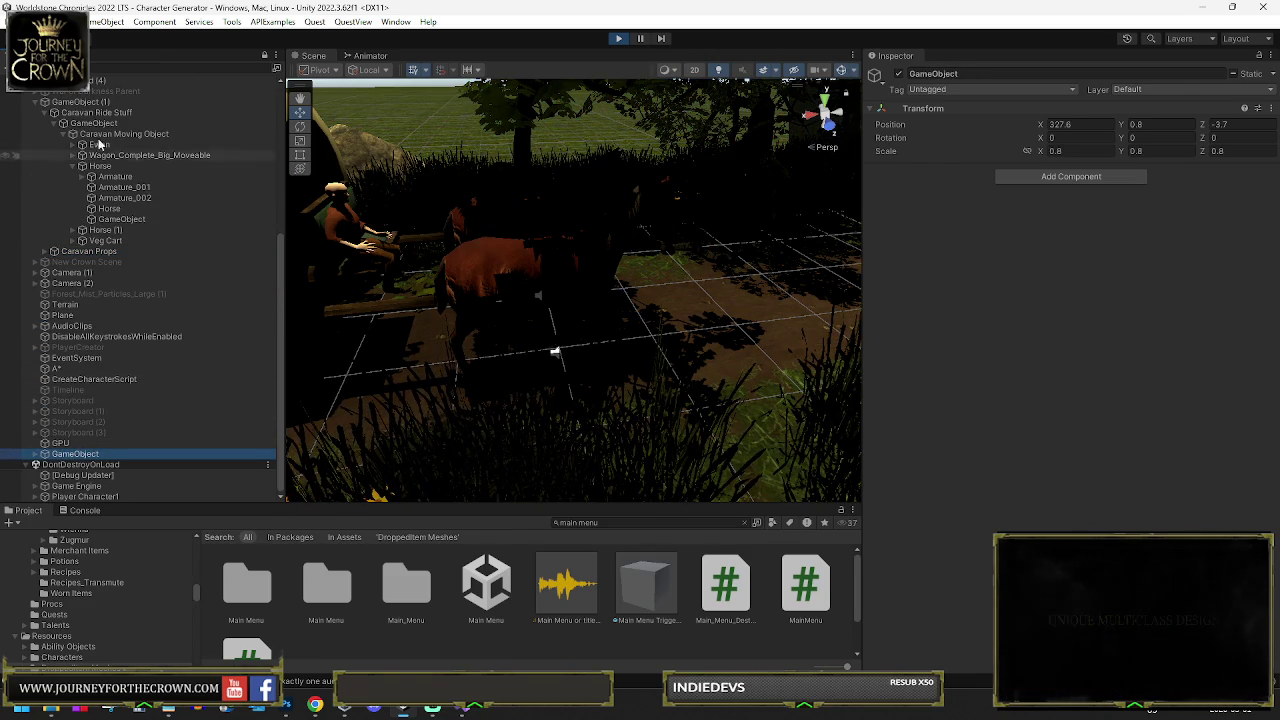
Select Storyboard (4) under the caravan parent and expand it to show its children
scroll(102, 193, "up", 3)
left_click(92, 233)
left_click(90, 221)
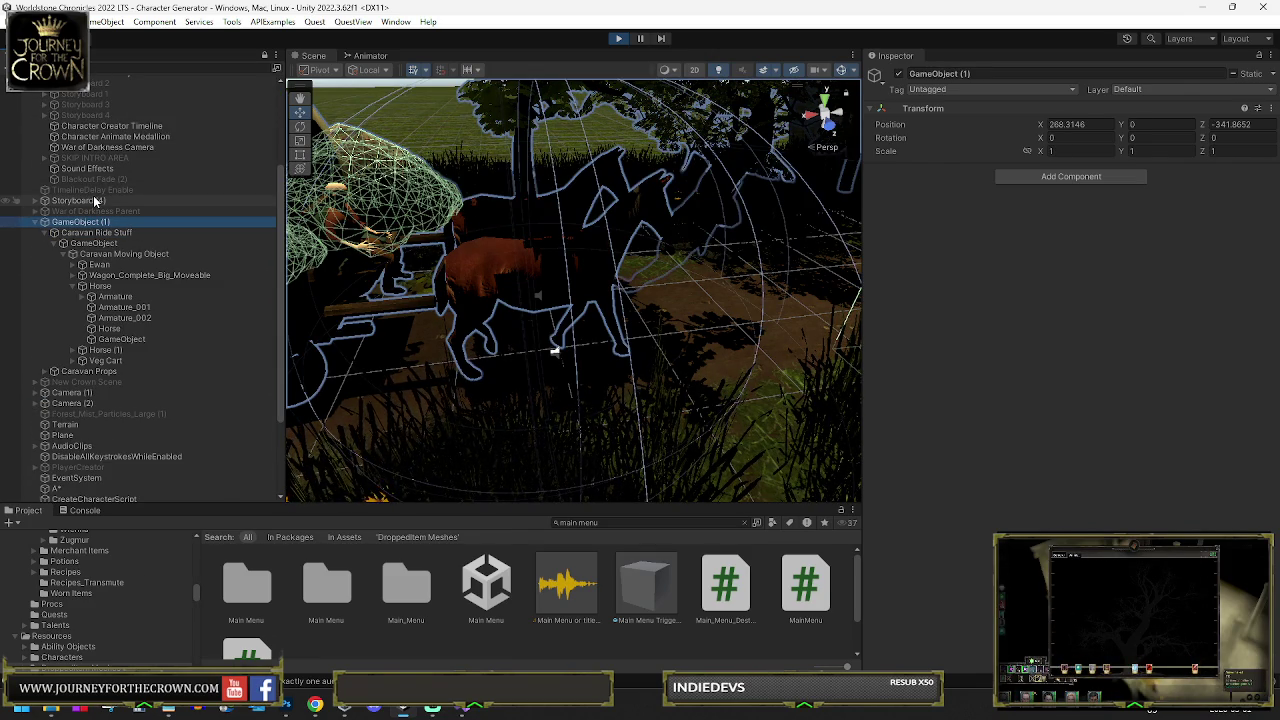
left_click(80, 201)
scroll(911, 455, "down", 2)
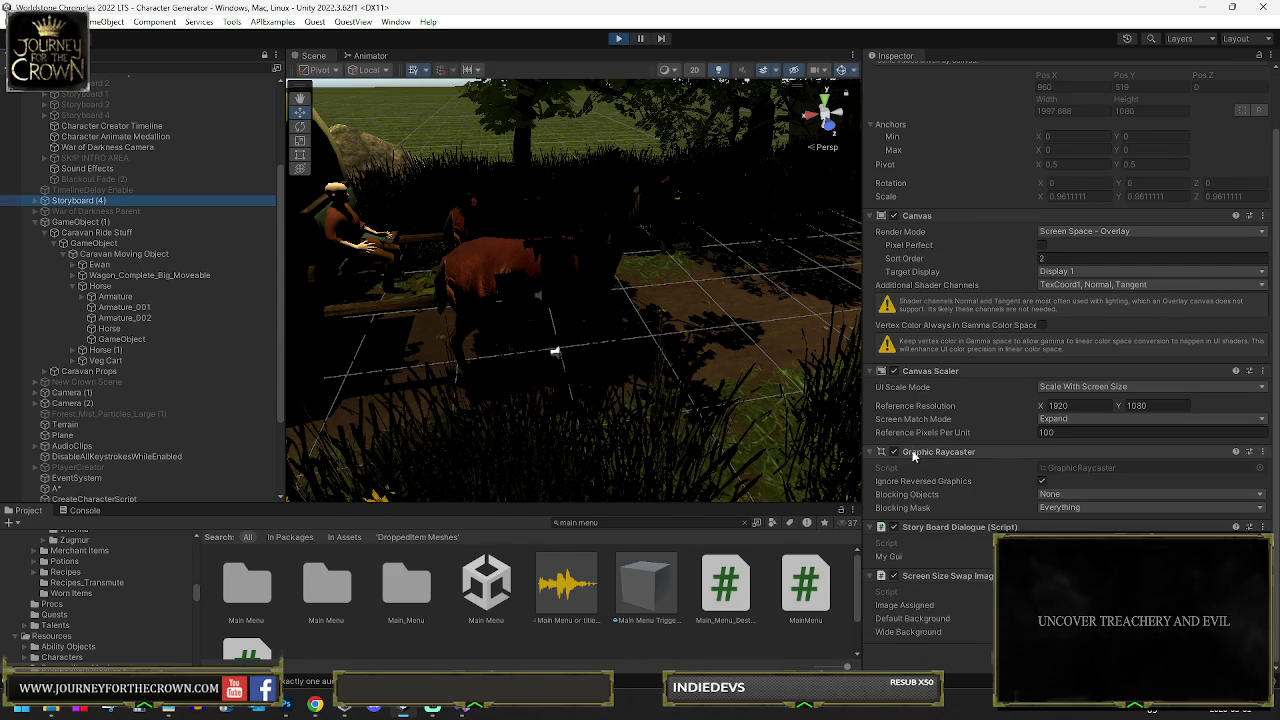
left_click(36, 201)
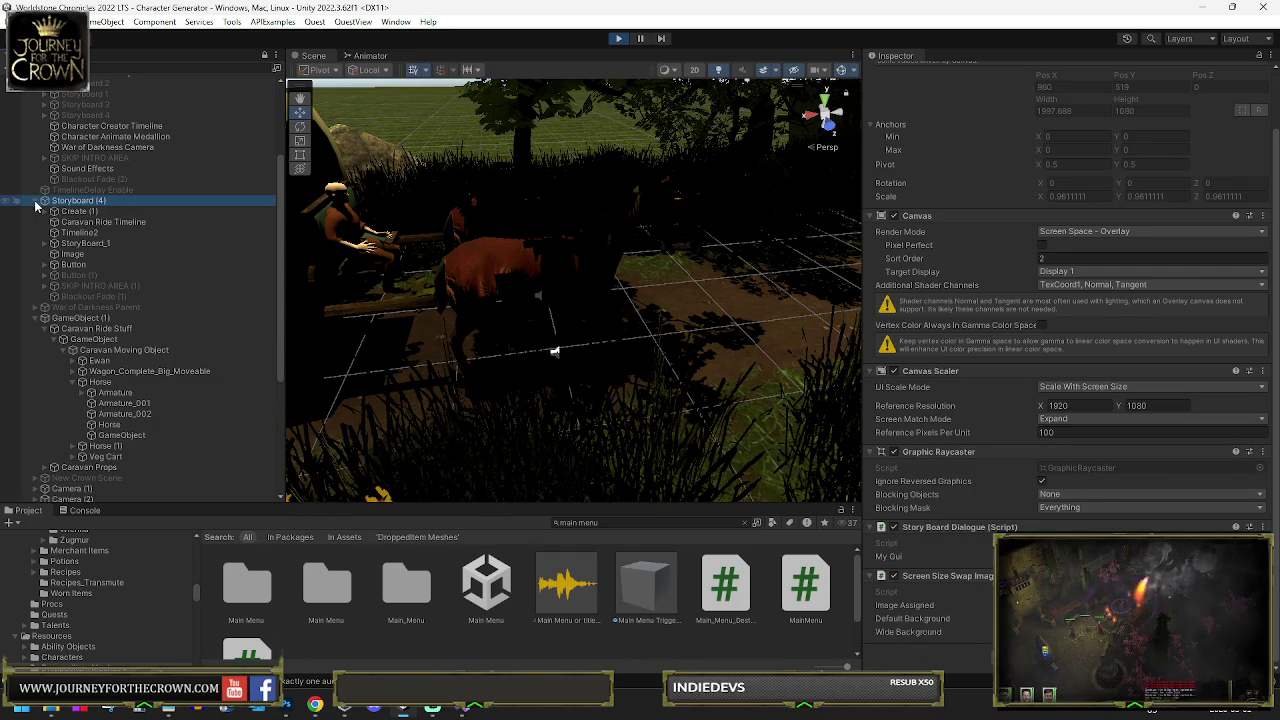
Select Caravan Ride Timeline and deactivate Storyboard (4) to hide its overlay
left_click(112, 223)
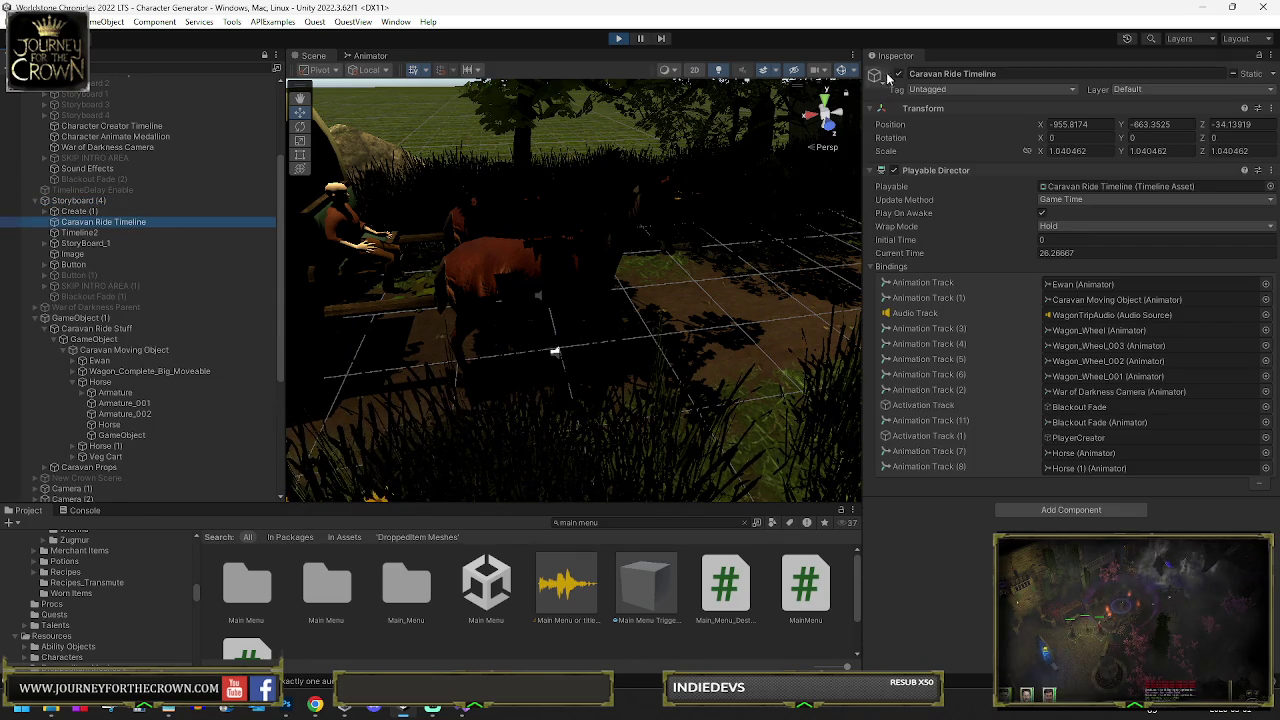
left_click(902, 77)
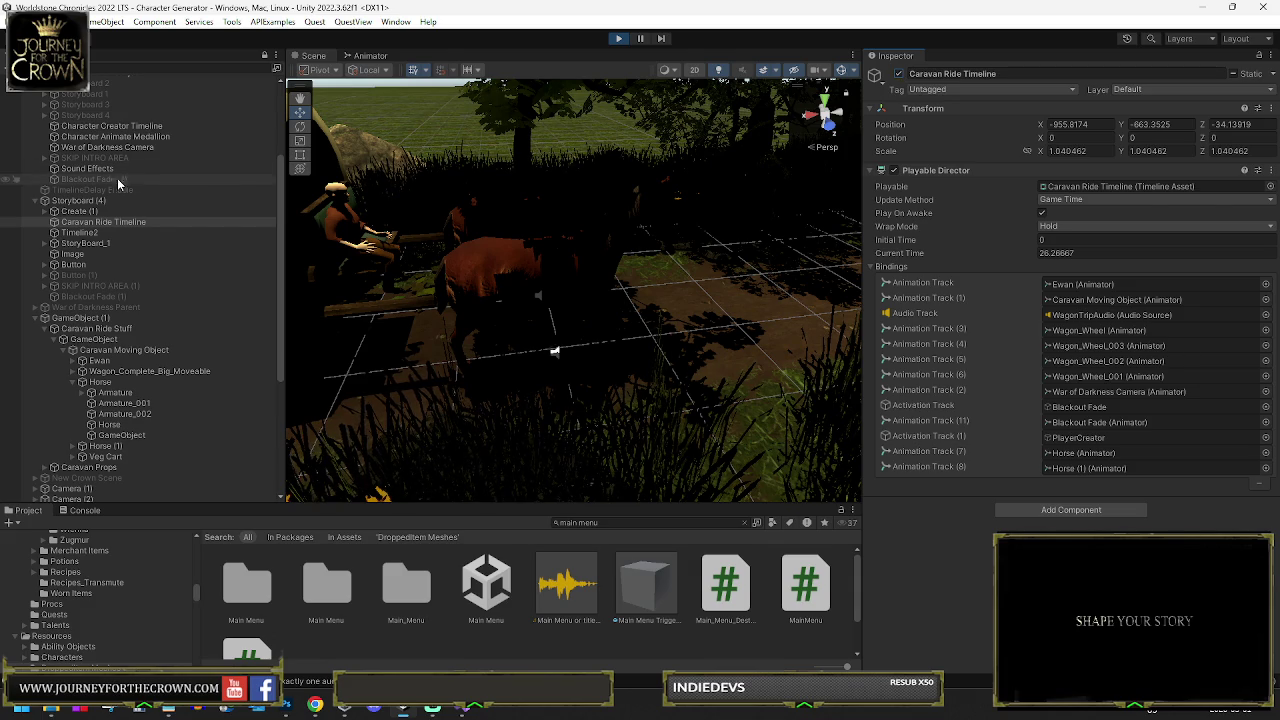
left_click(80, 200)
left_click(900, 76)
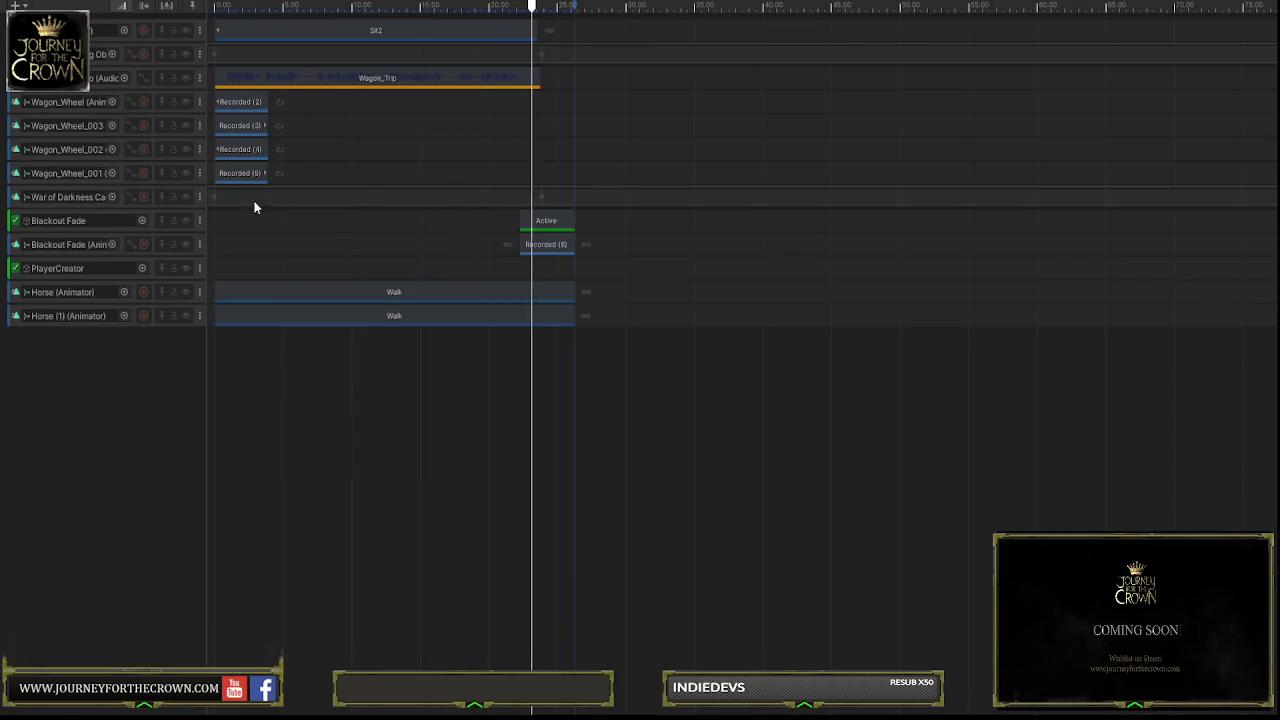
Shorten the Horse and Horse (1) Walk clips to end just before Blackout Fade
left_click(463, 291)
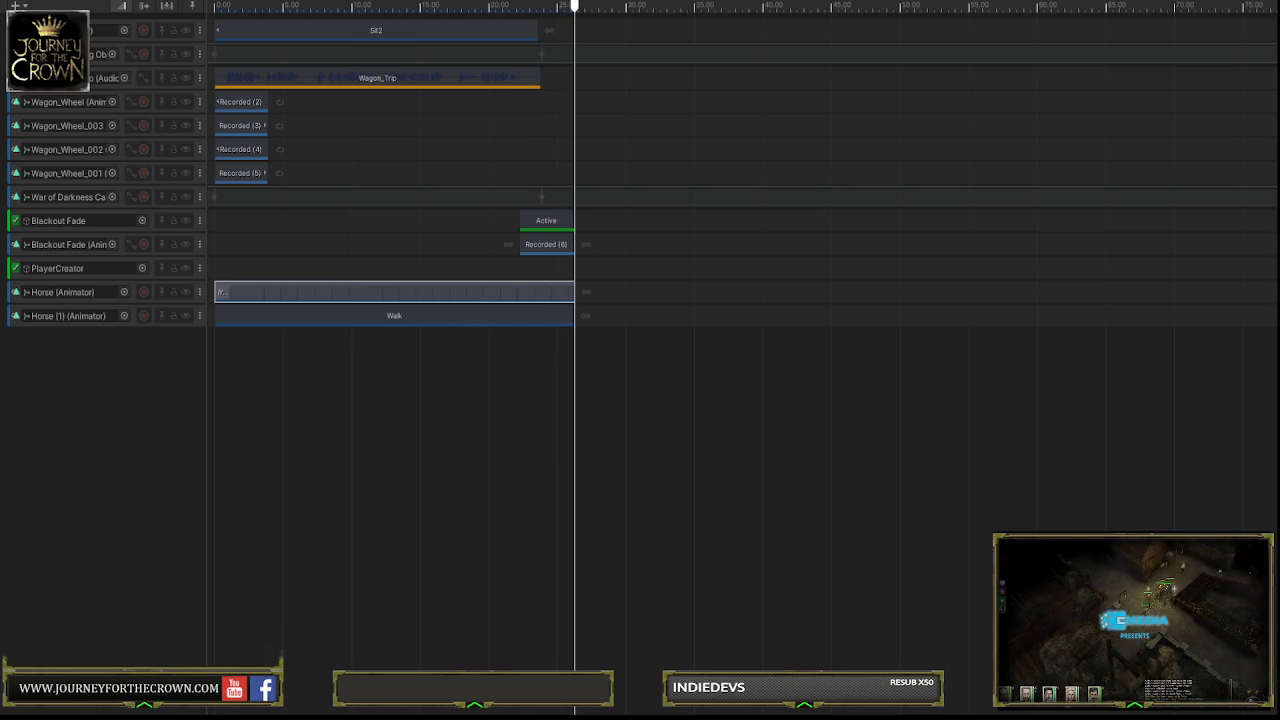
left_click(471, 318, "shift")
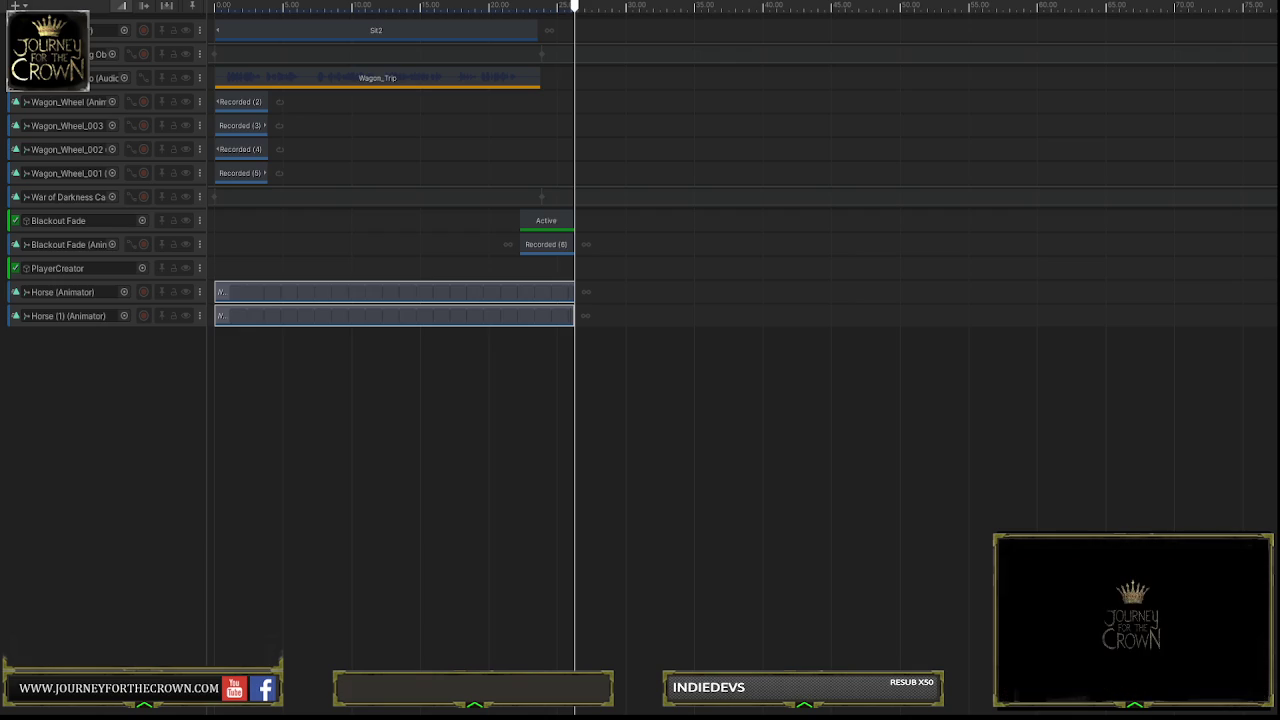
left_click(404, 293)
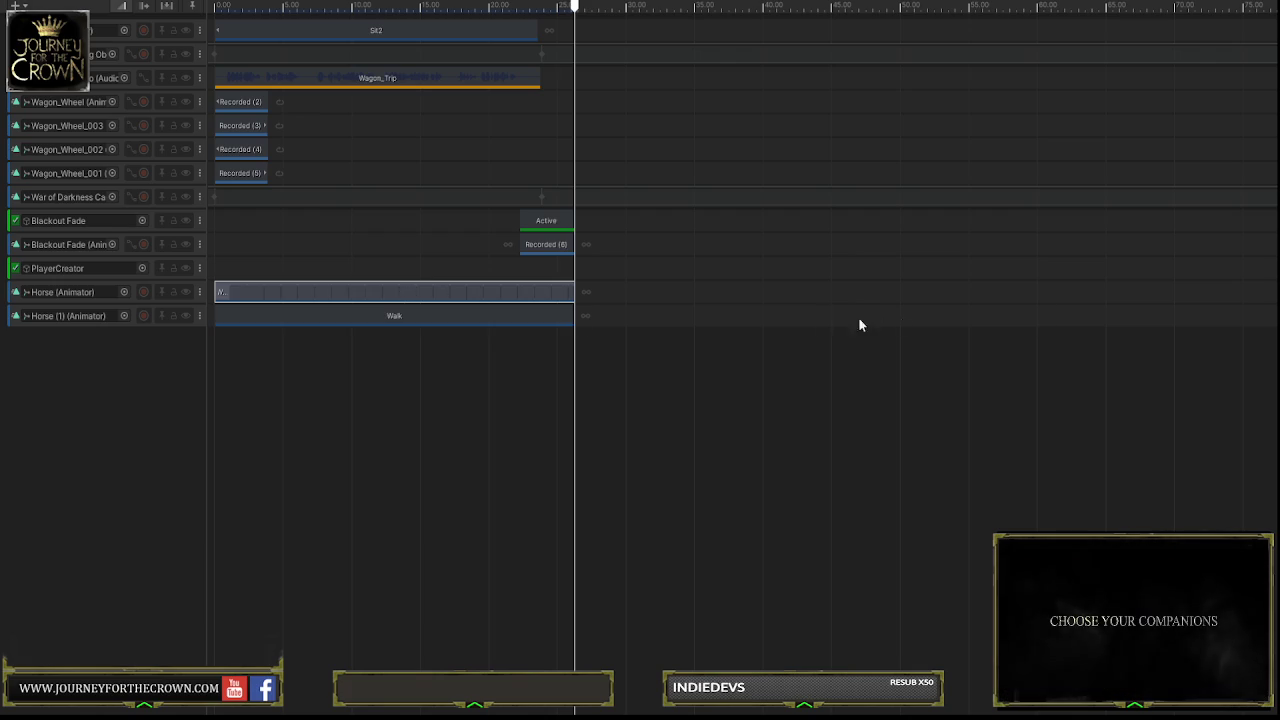
left_click(456, 318)
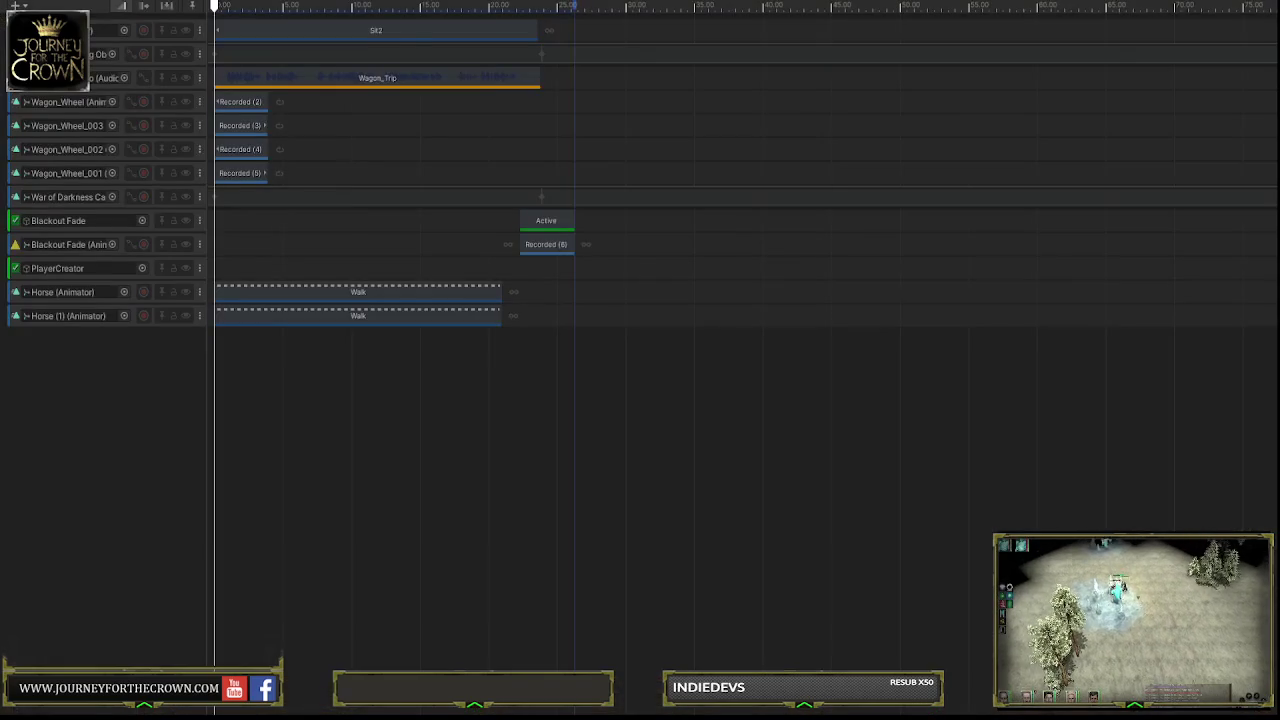
left_click(484, 294)
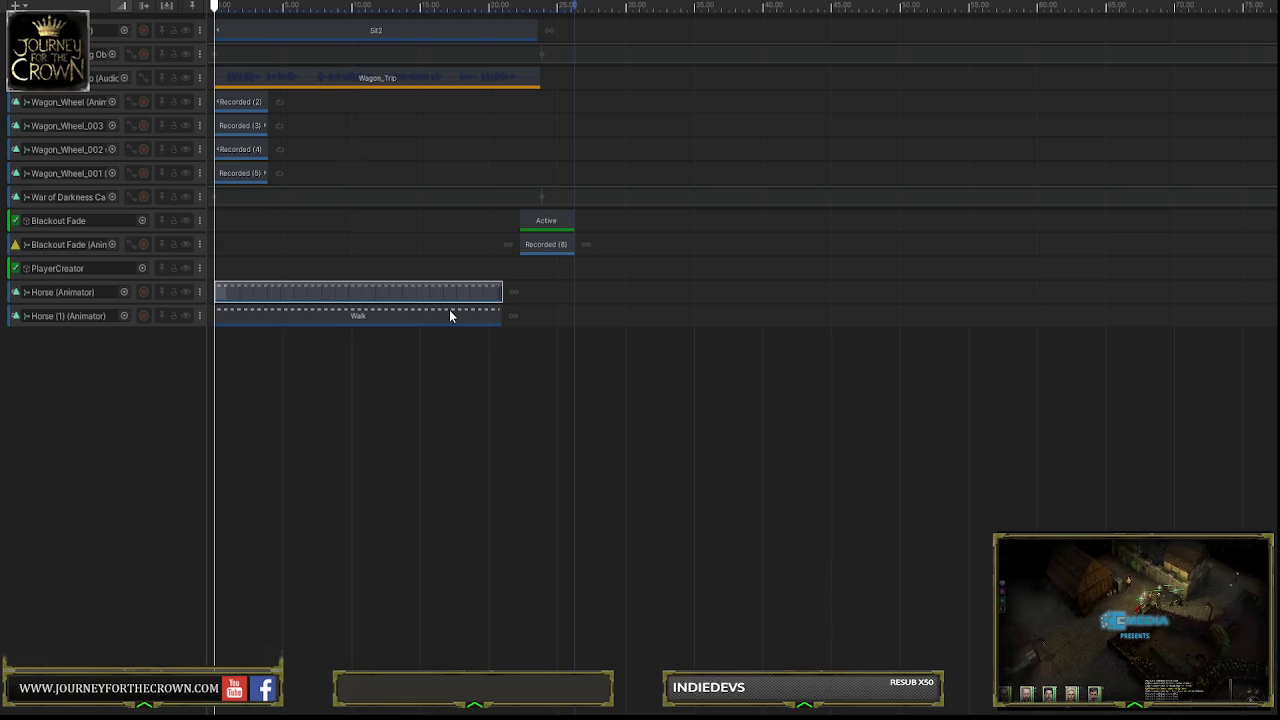
Restore both horse Walk clips to run to the timeline end, then scrub to preview the ride
key("ctrl+z")
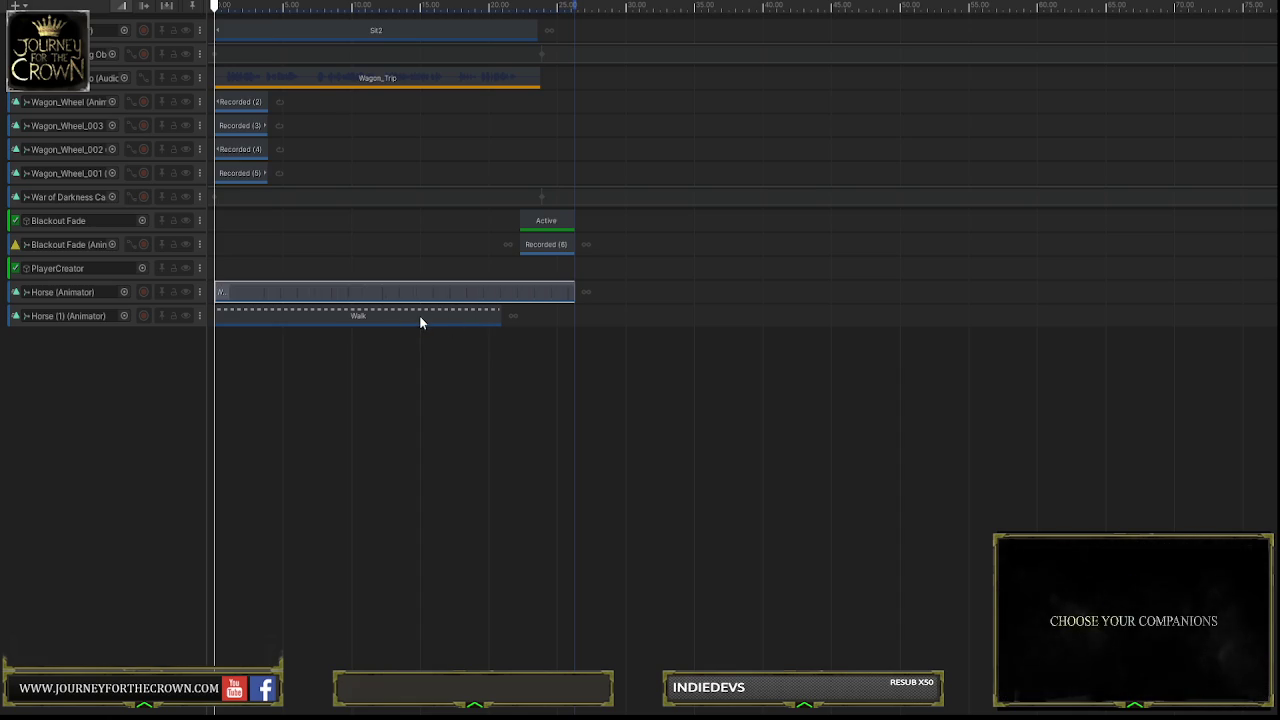
left_click(419, 315)
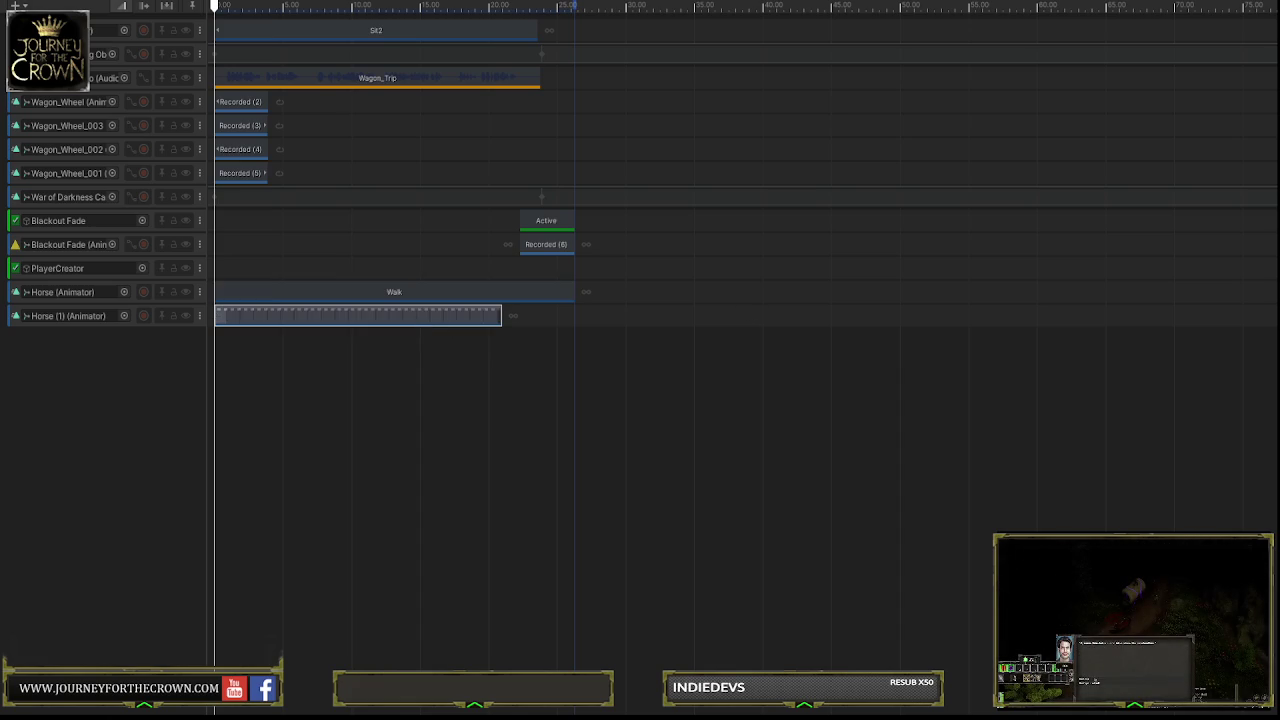
key("ctrl+z")
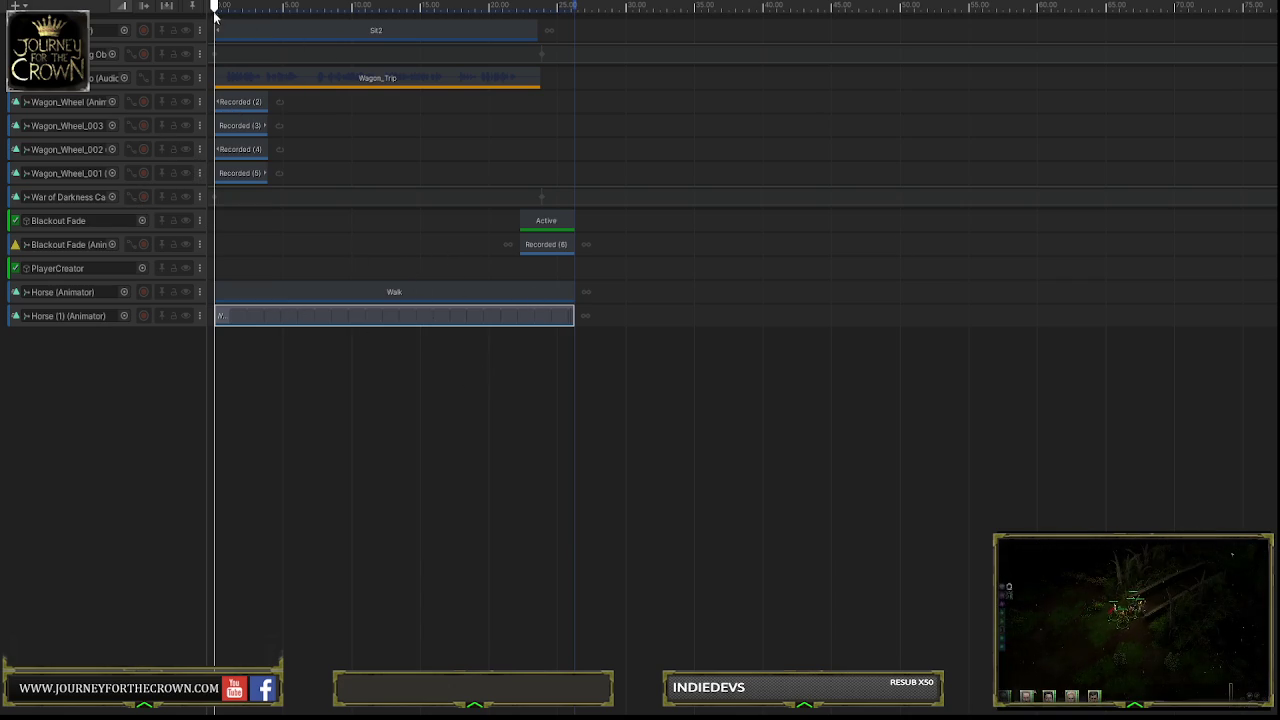
mouse_move(212, 10)
left_mouse_down()
mouse_move(389, 8)
mouse_move(614, 42)
mouse_move(270, 63)
mouse_move(440, 78)
mouse_move(614, 68)
mouse_move(445, 42)
mouse_move(236, 37)
left_mouse_up()
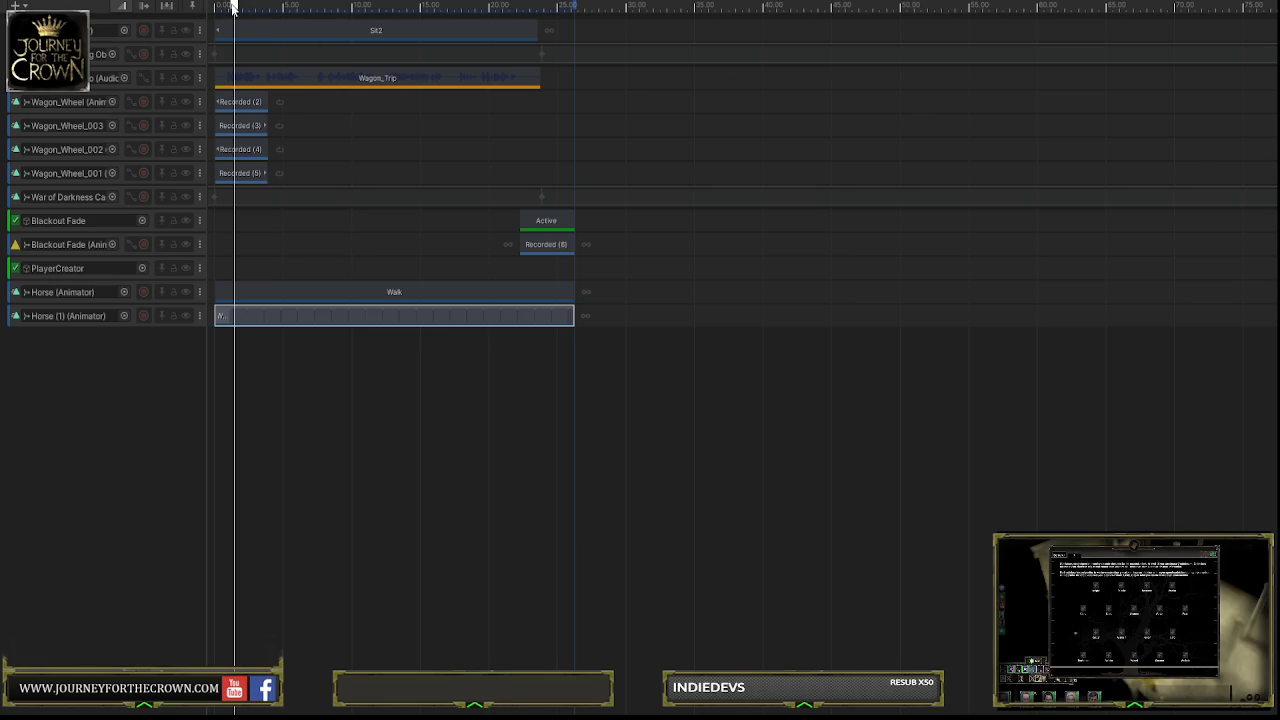
left_click_drag(233, 8, 397, 8)
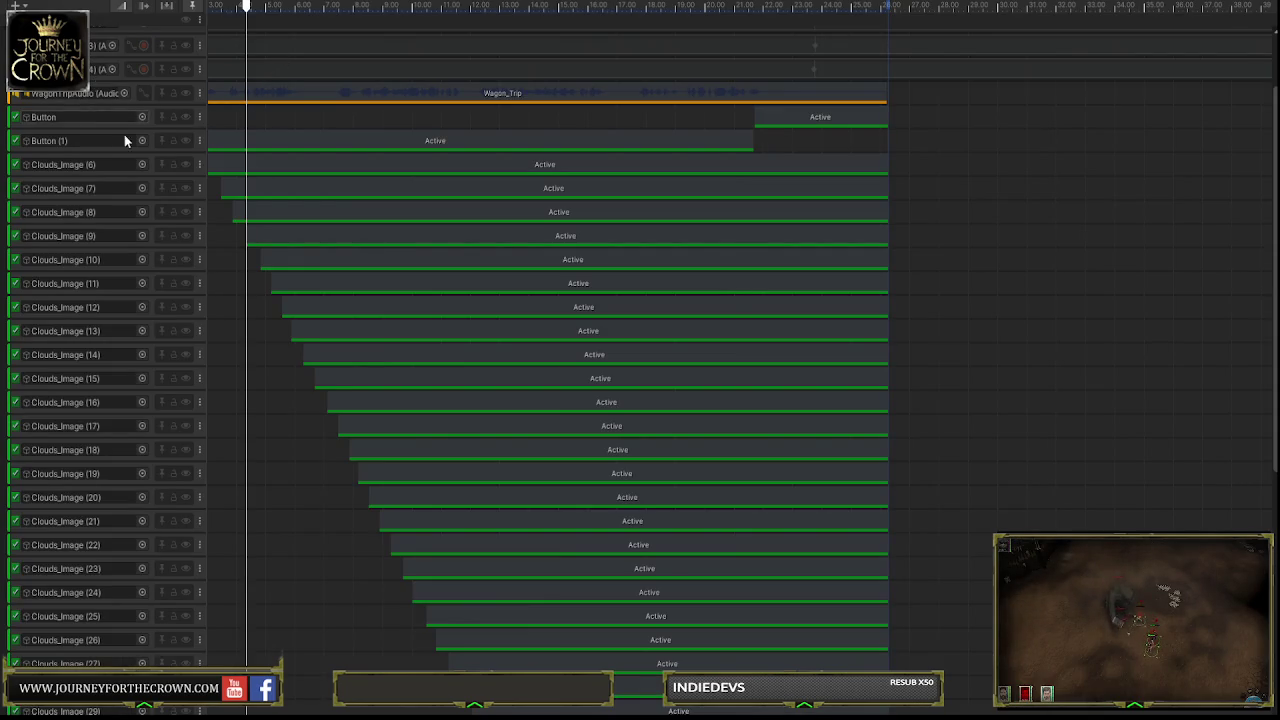
Scrub the Timeline playhead back and forth to preview the Clouds_Image activation clips
scroll(206, 409, "down", 10)
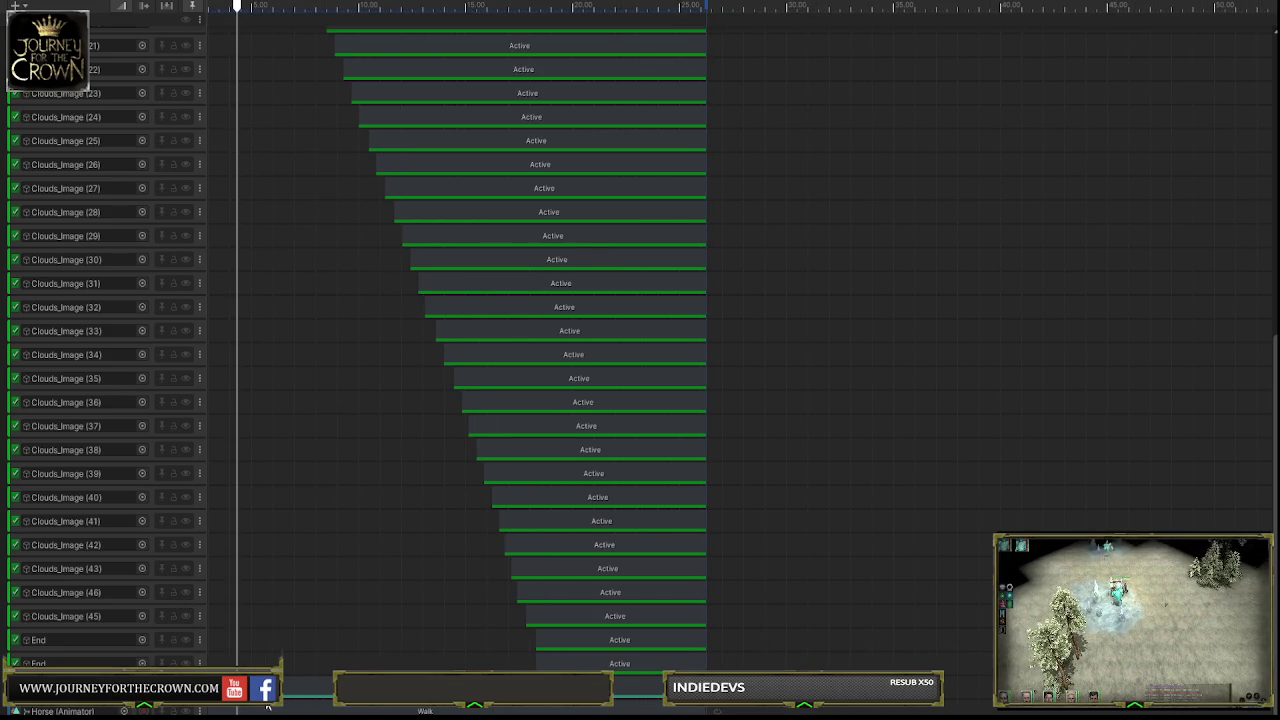
scroll(450, 708, "down", 1)
scroll(500, 708, "up", 3)
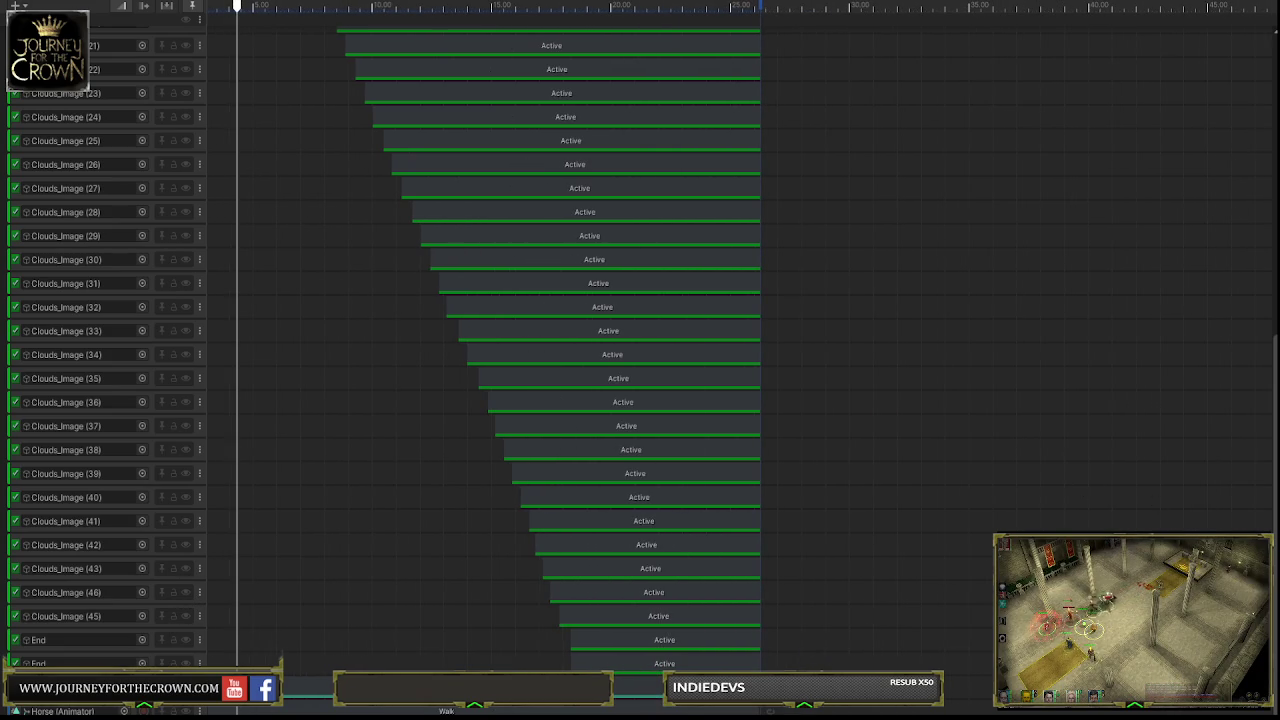
scroll(480, 350, "down", 1)
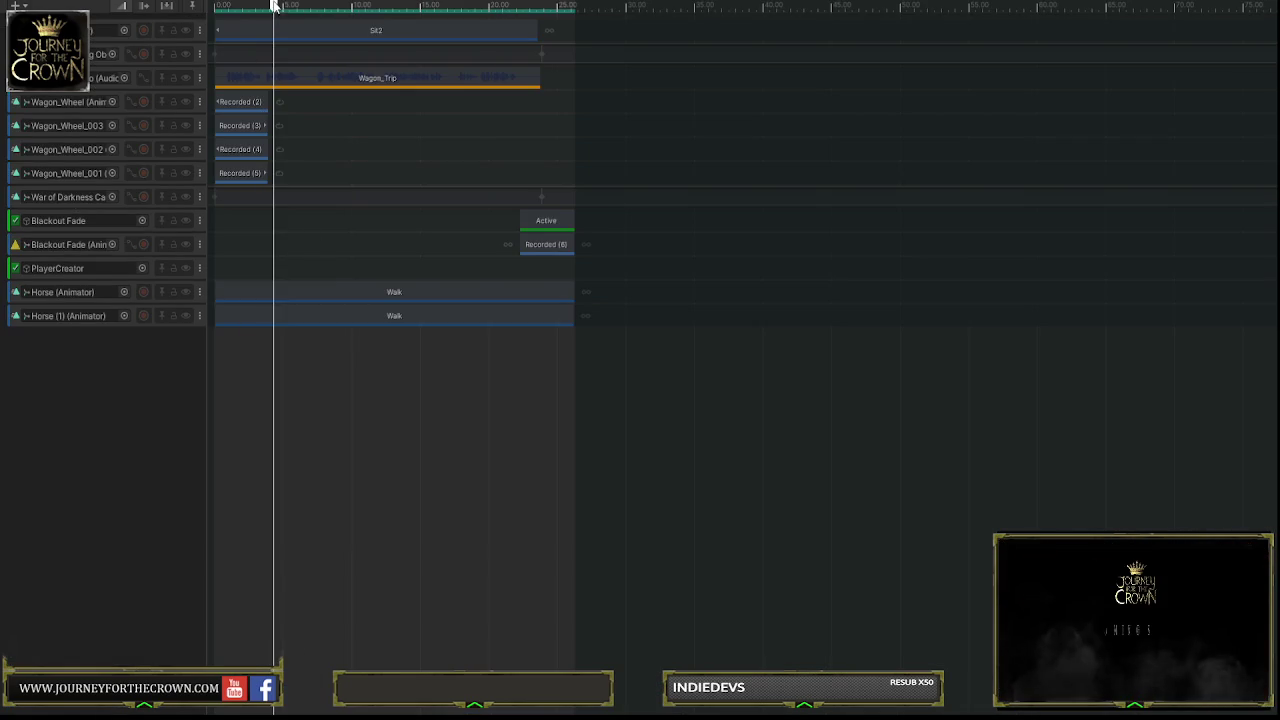
mouse_move(274, 6)
left_mouse_down()
mouse_move(309, 6)
mouse_move(220, 6)
mouse_move(471, 6)
mouse_move(368, 6)
mouse_move(418, 28)
left_mouse_up()
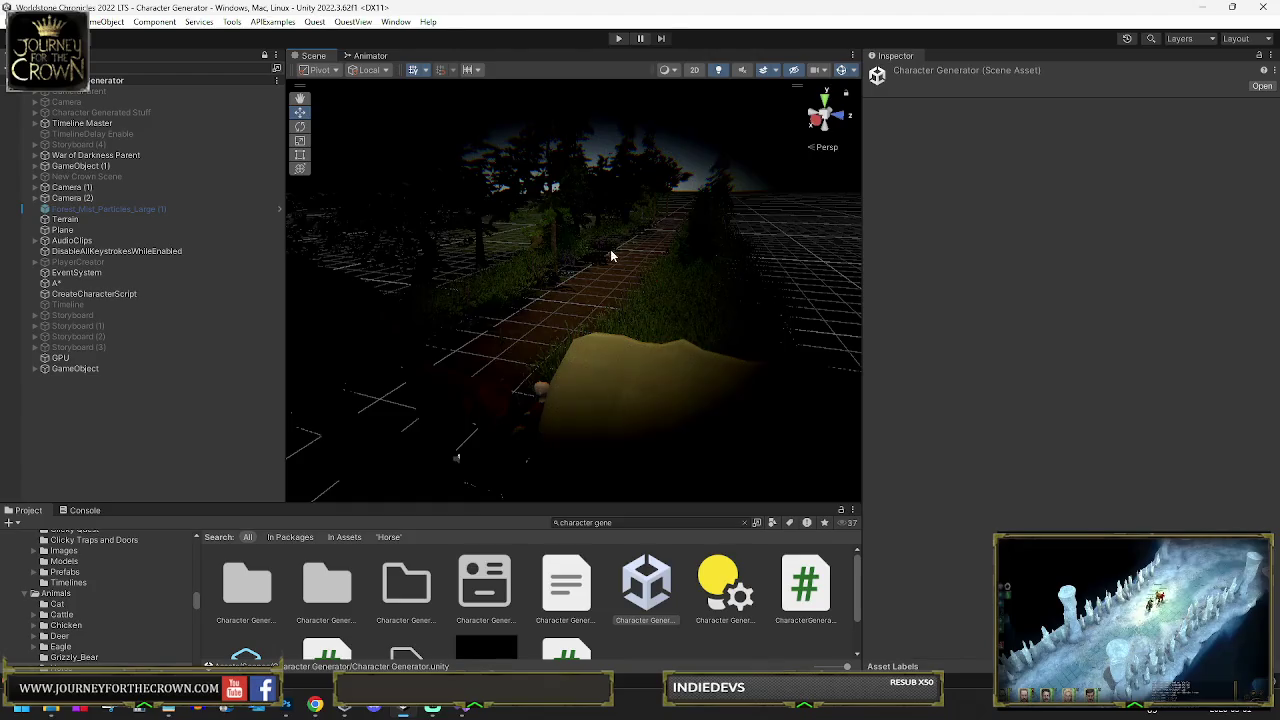
Frame the horse, then enable Storyboard (4), expand it and select Caravan Ride Timeline
left_click(507, 380)
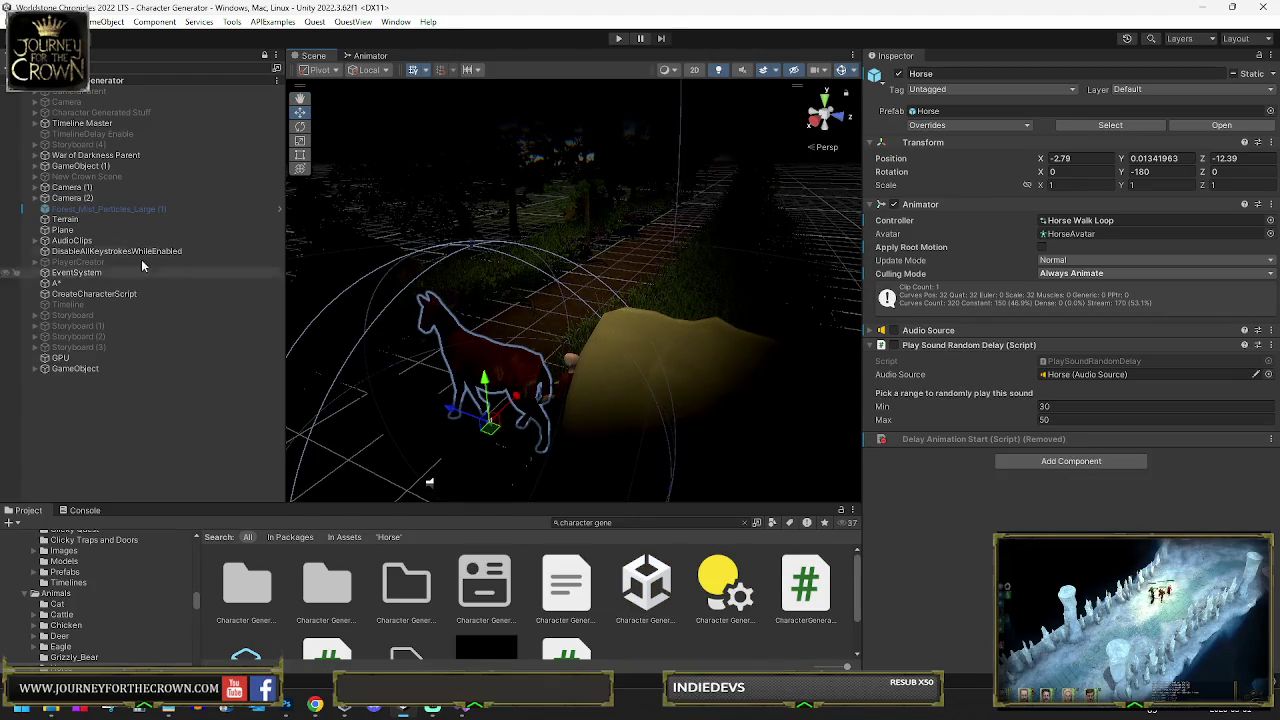
key("f")
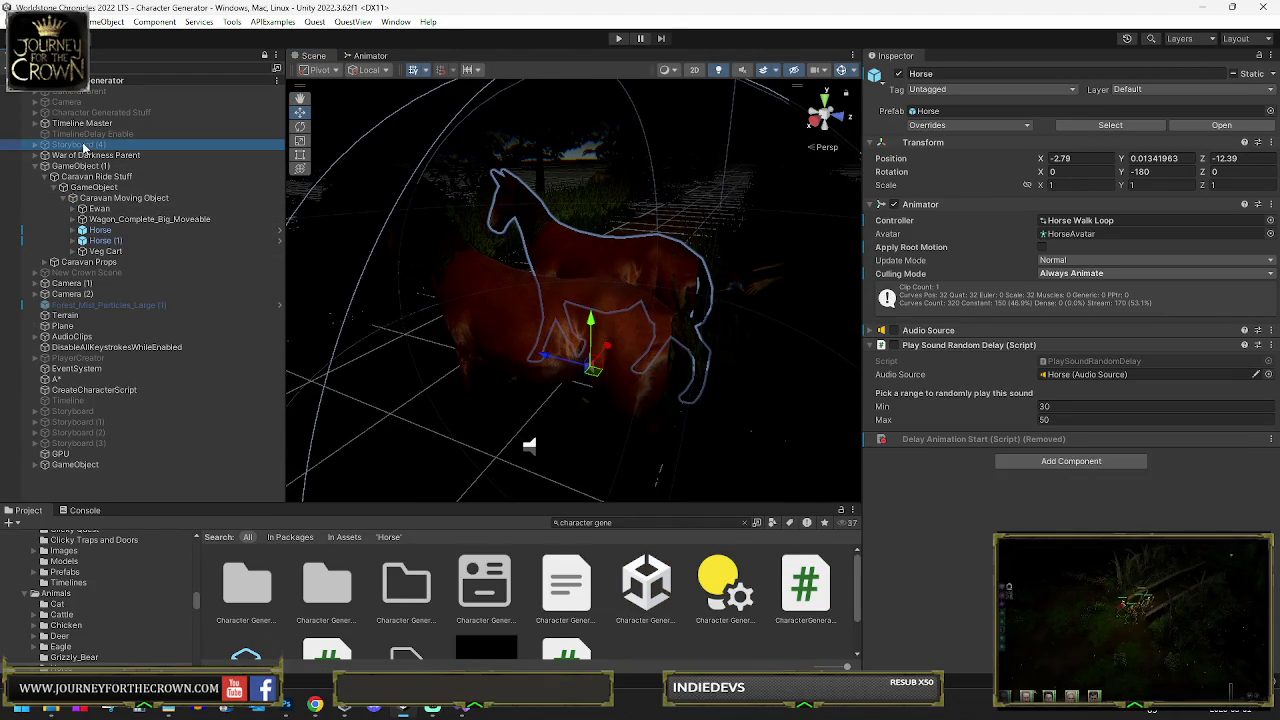
left_click(84, 147)
left_click(898, 75)
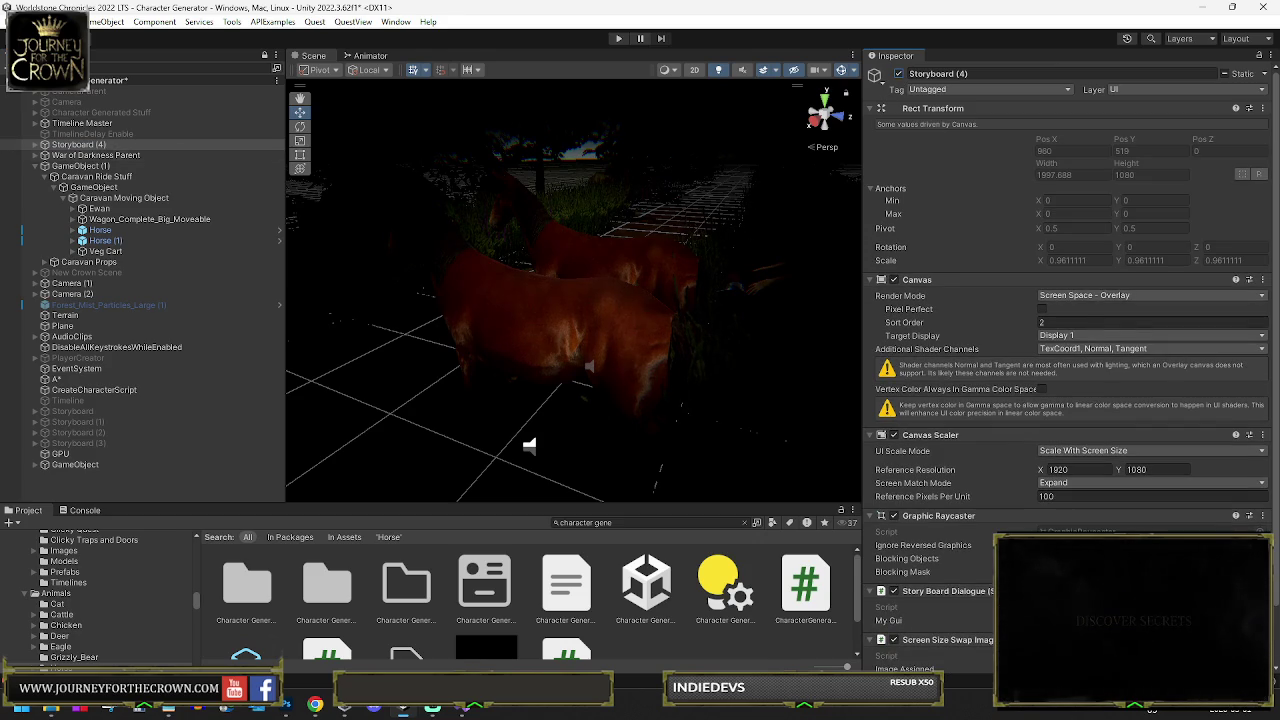
left_click(36, 146)
left_click(103, 166)
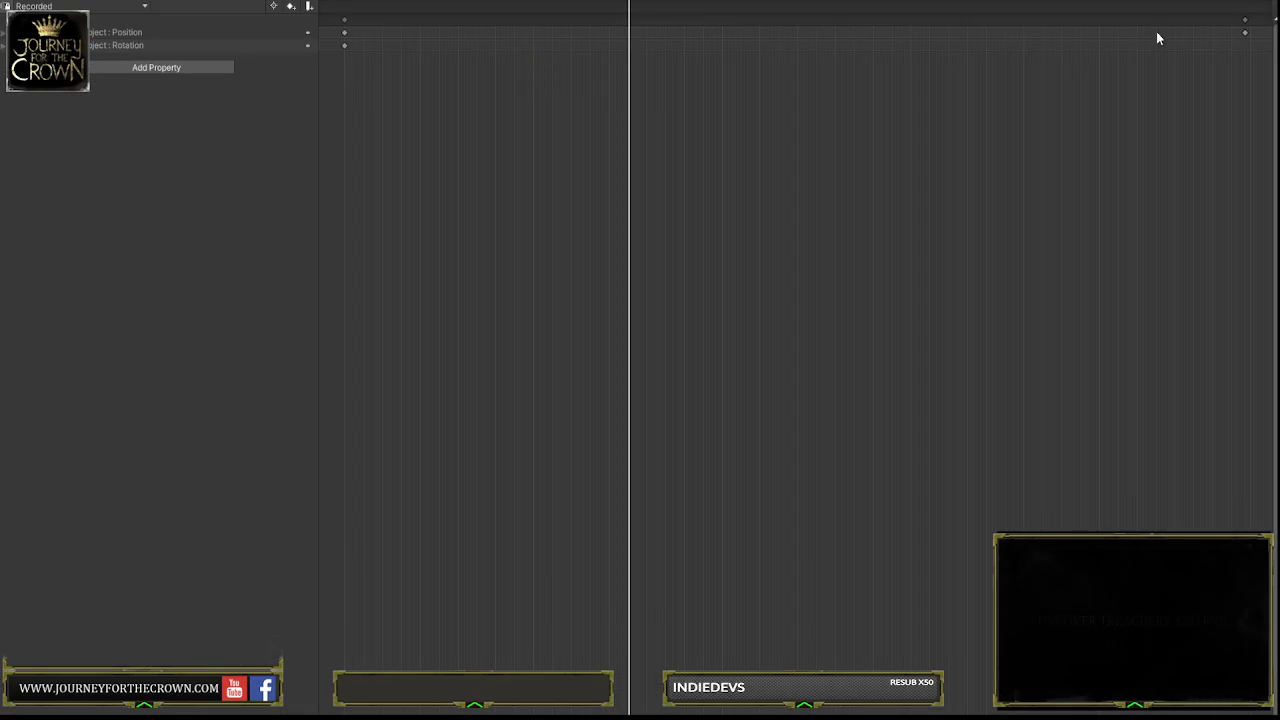
Move the Recorded clip's final Position/Rotation keyframe earlier and orbit the scene to check the caravan path
scroll(1246, 37, "down", 5)
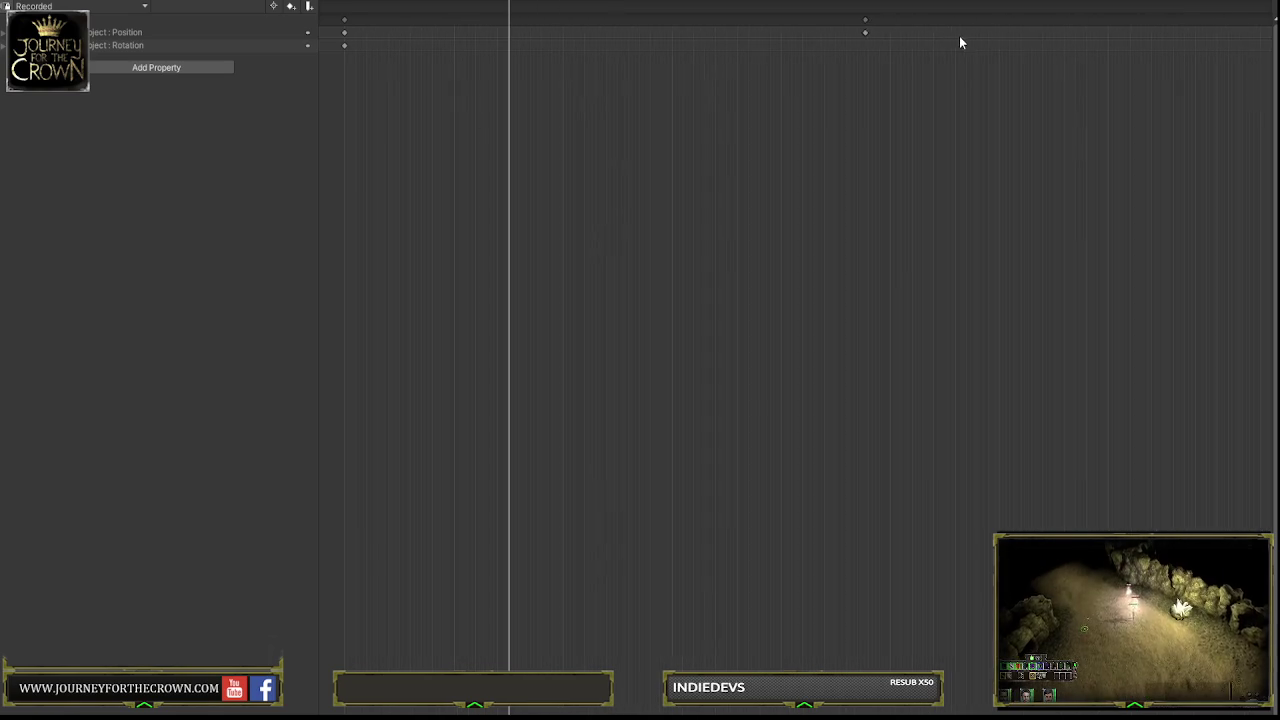
left_click_drag(881, 33, 1117, 38)
left_click_drag(1218, 37, 1024, 36)
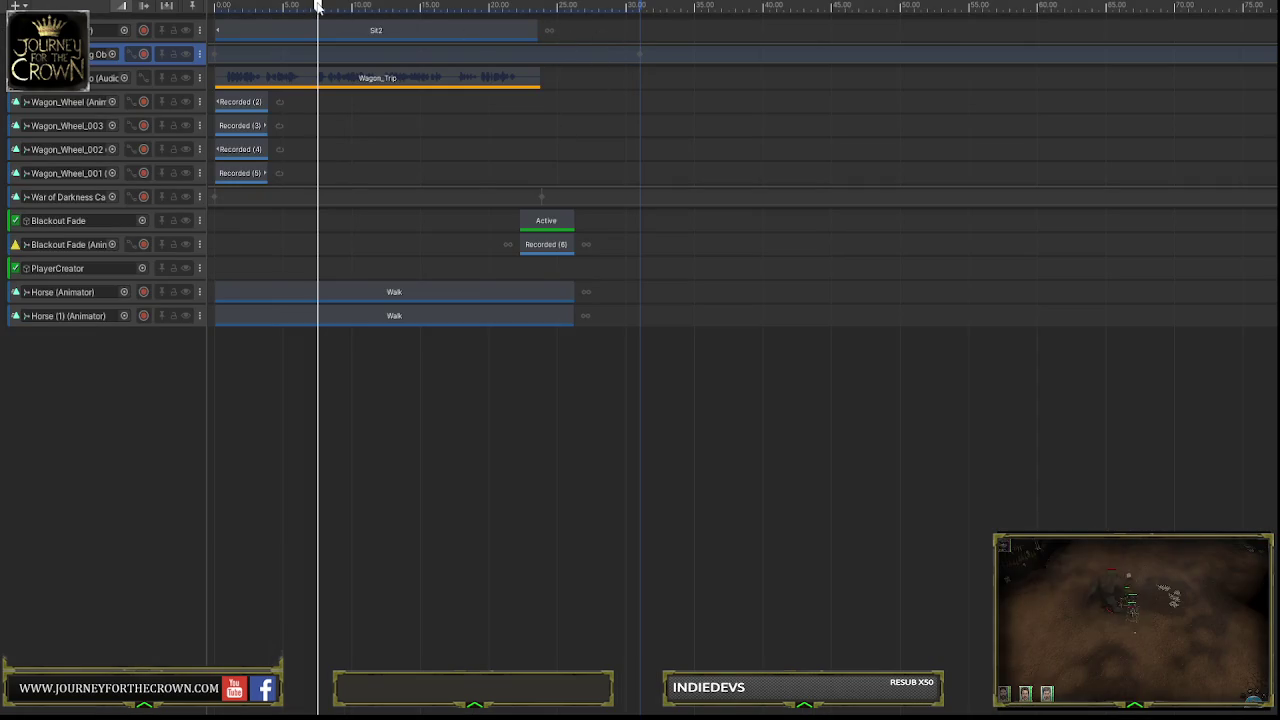
mouse_move(318, 6)
left_mouse_down()
mouse_move(224, 6)
mouse_move(304, 6)
left_mouse_up()
double_click(643, 56)
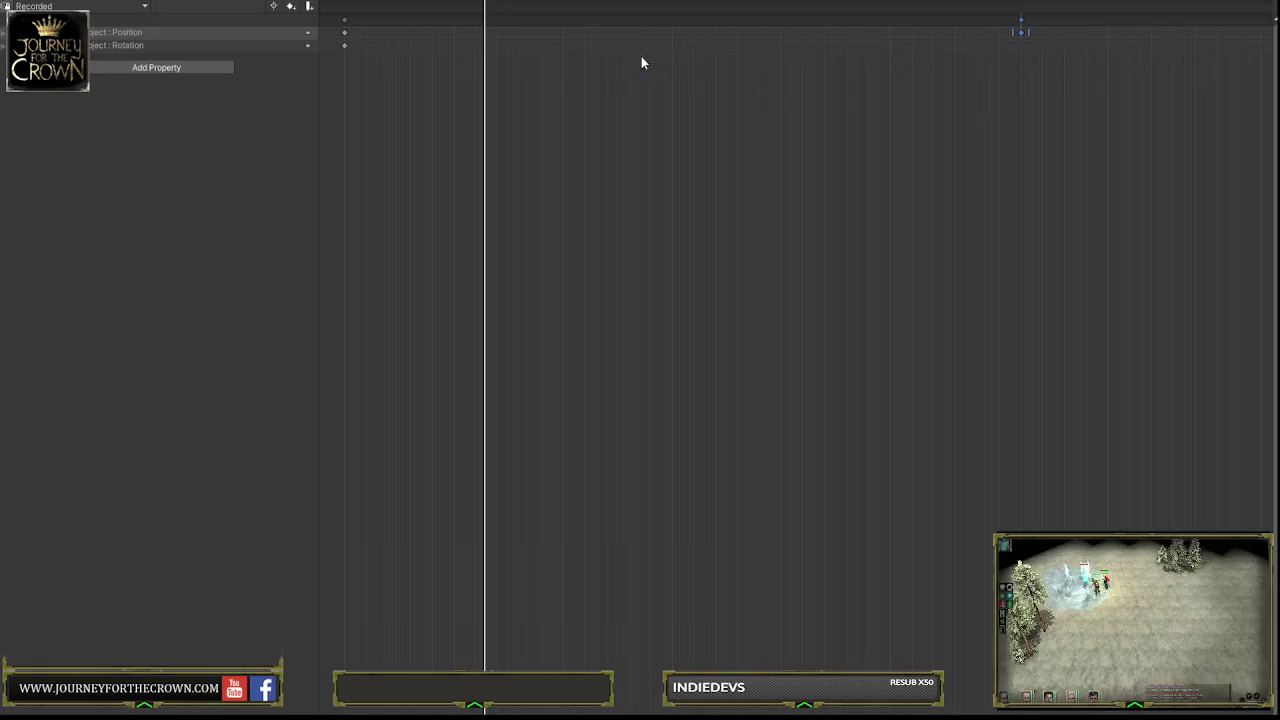
left_click_drag(1020, 31, 1050, 31)
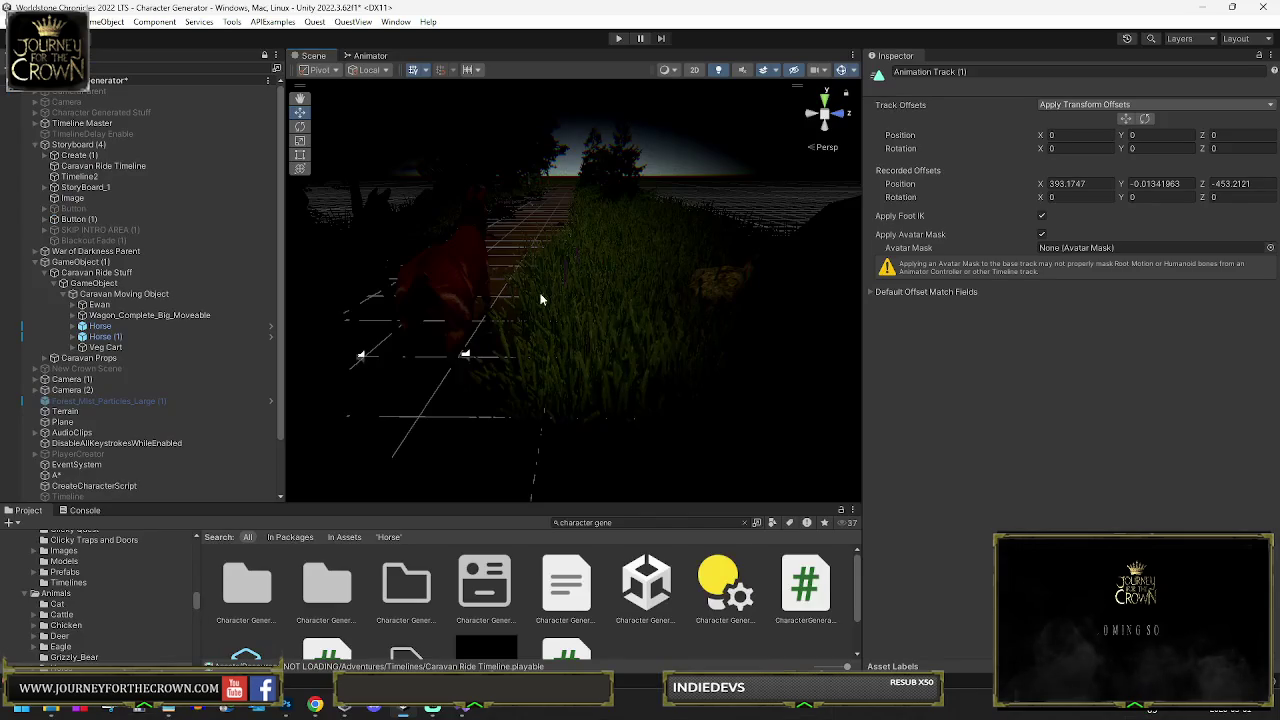
mouse_move(573, 316)
left_mouse_down()
mouse_move(470, 330)
mouse_move(400, 290)
mouse_move(394, 338)
mouse_move(556, 285)
mouse_move(411, 326)
mouse_move(451, 323)
left_mouse_up()
mouse_move(556, 300)
left_mouse_down()
mouse_move(517, 311)
mouse_move(386, 286)
mouse_move(497, 306)
mouse_move(281, 135)
left_mouse_up()
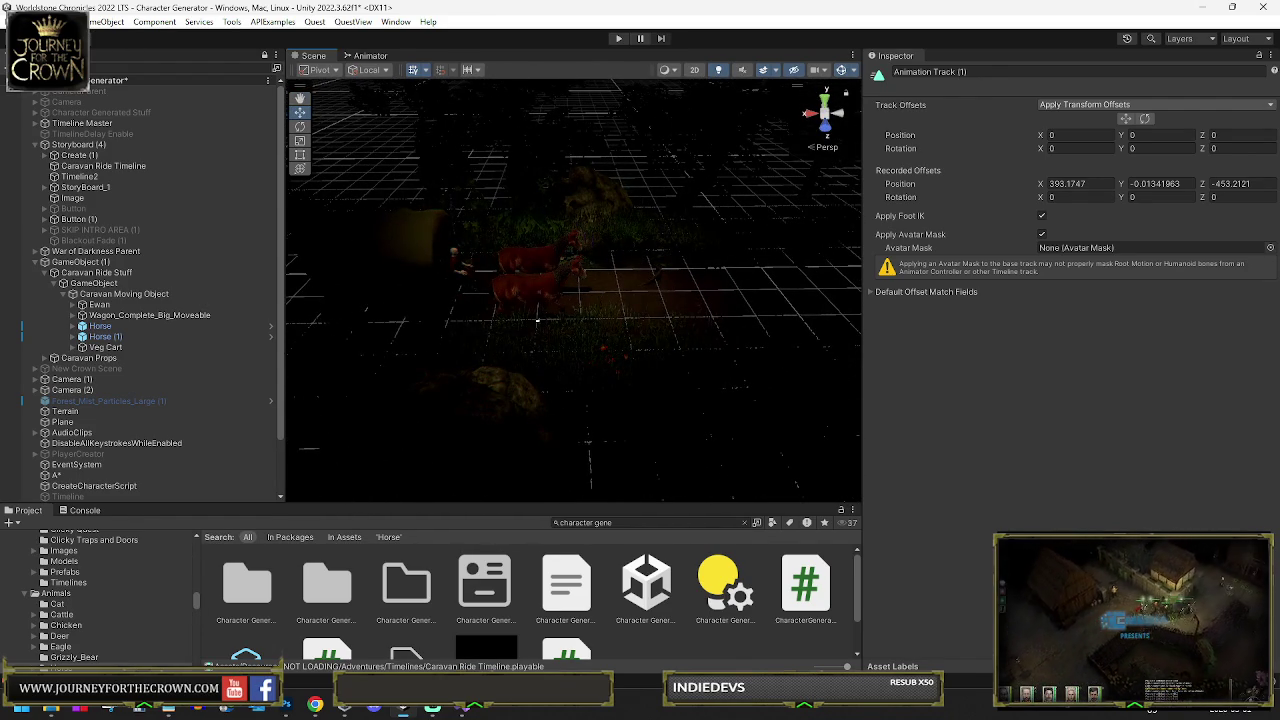
Untick Storyboard (4)'s active checkbox and reselect the Caravan Ride Timeline
left_click(14, 21)
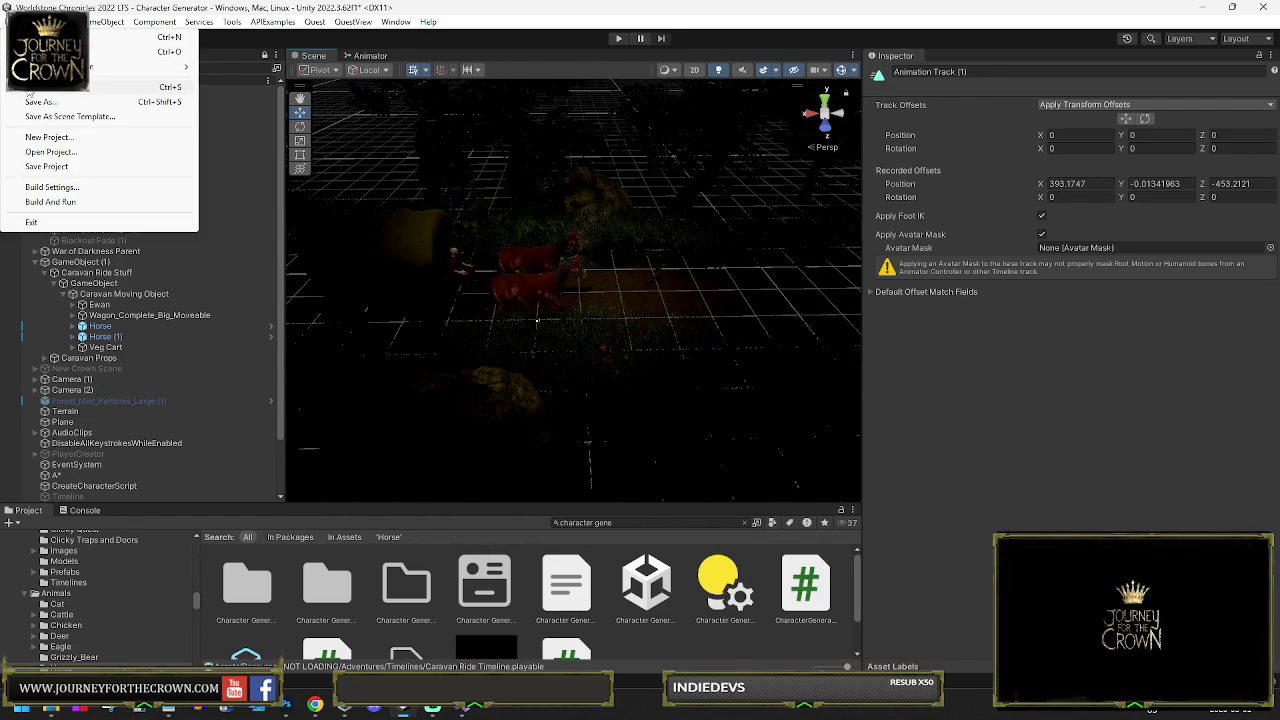
left_click(46, 166)
left_click(79, 144)
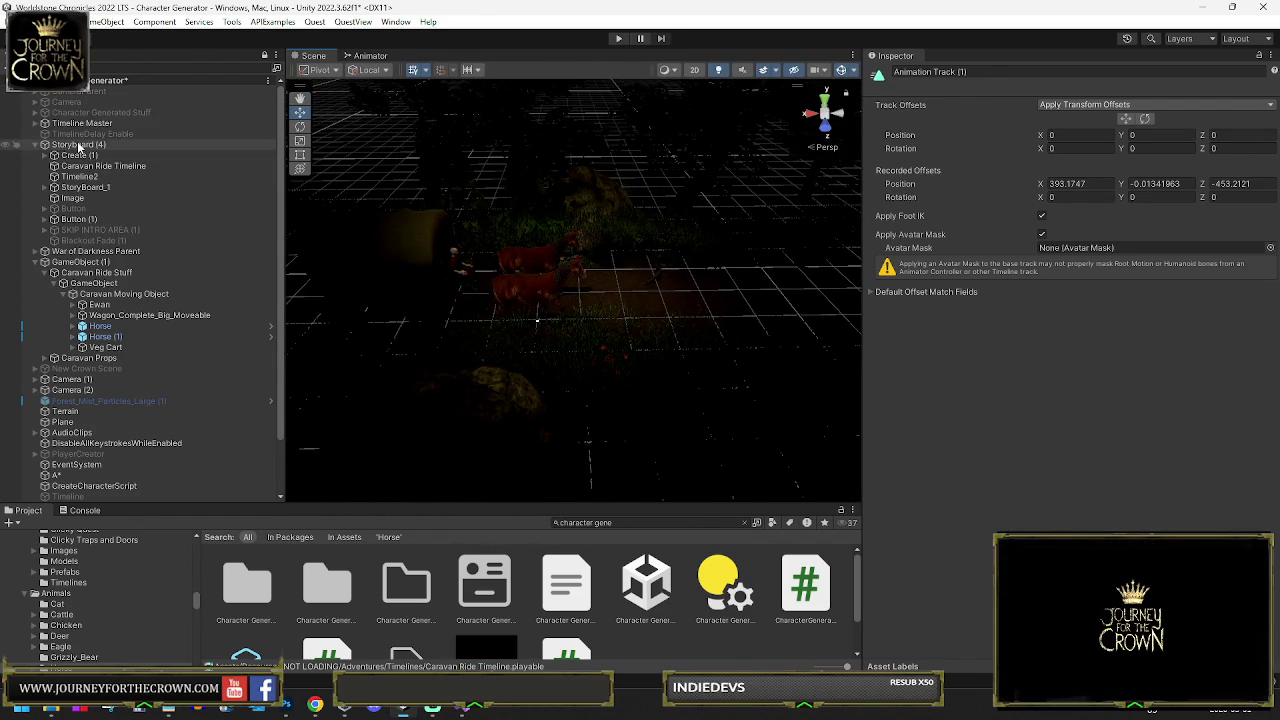
left_click(898, 76)
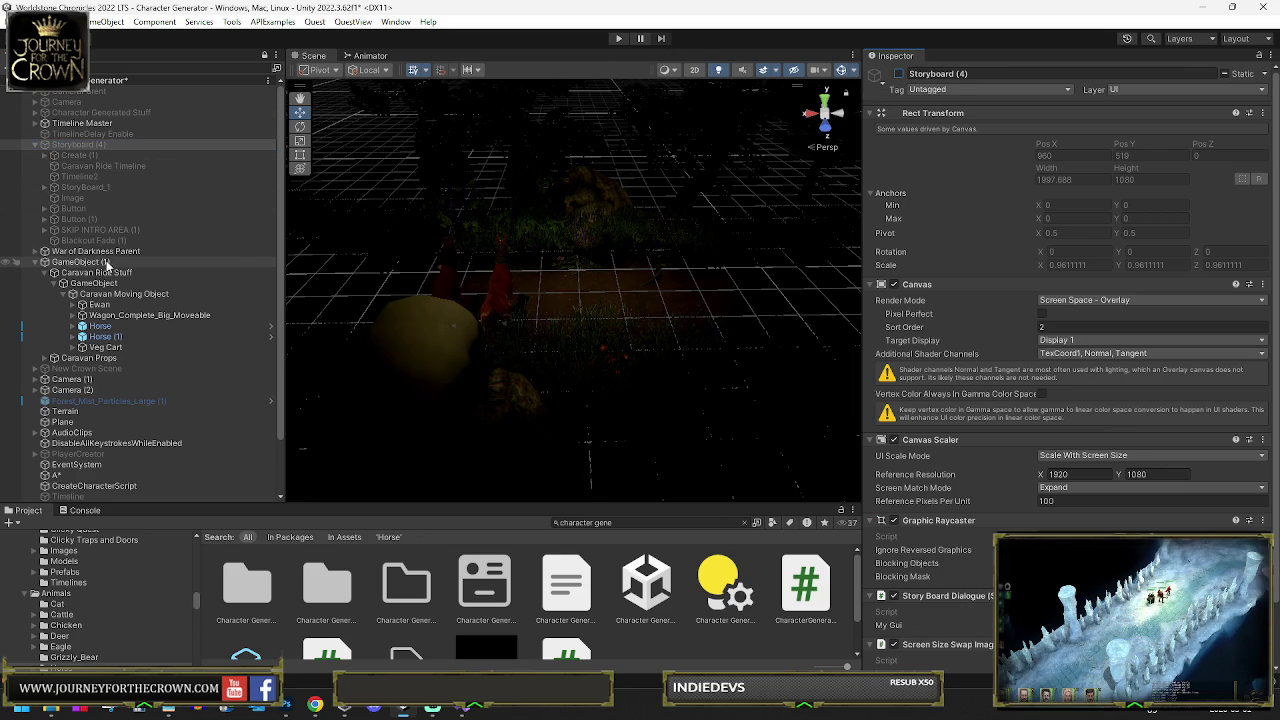
left_click(109, 167)
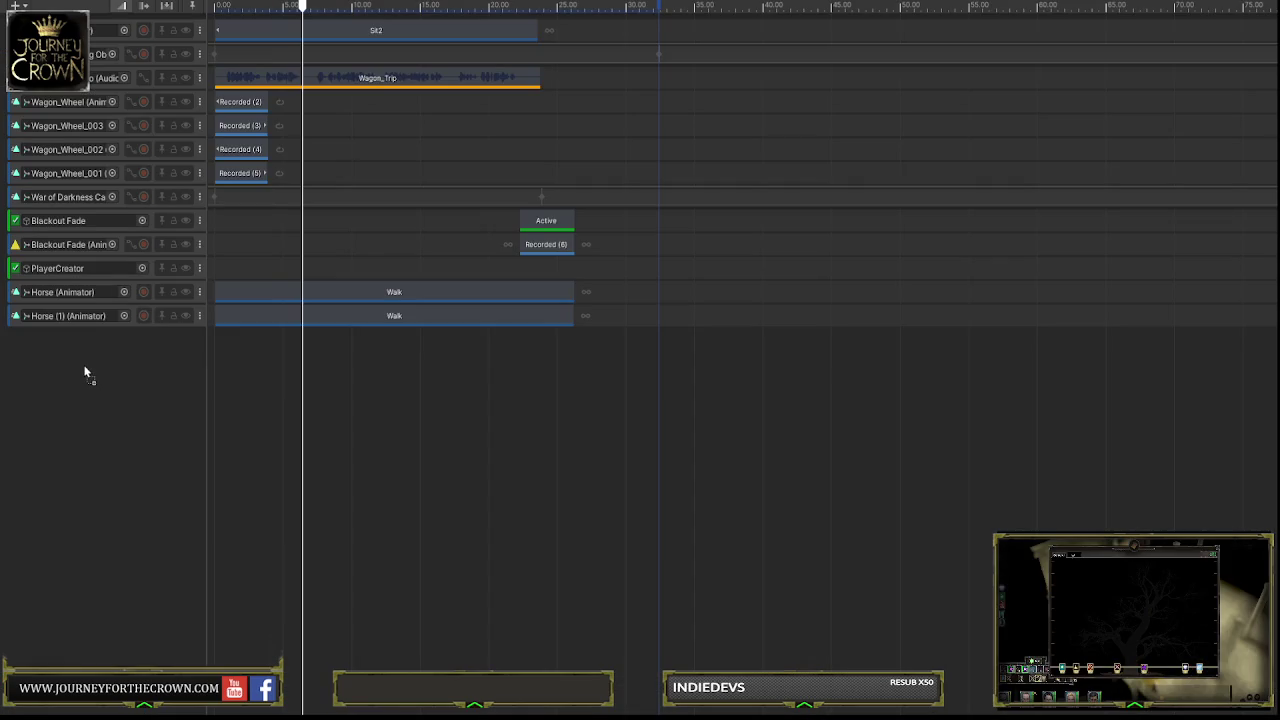
Add an activation track bound to GameObject (1) and stretch its Active clip to match the Walk clips
right_click(85, 370)
left_click(140, 376)
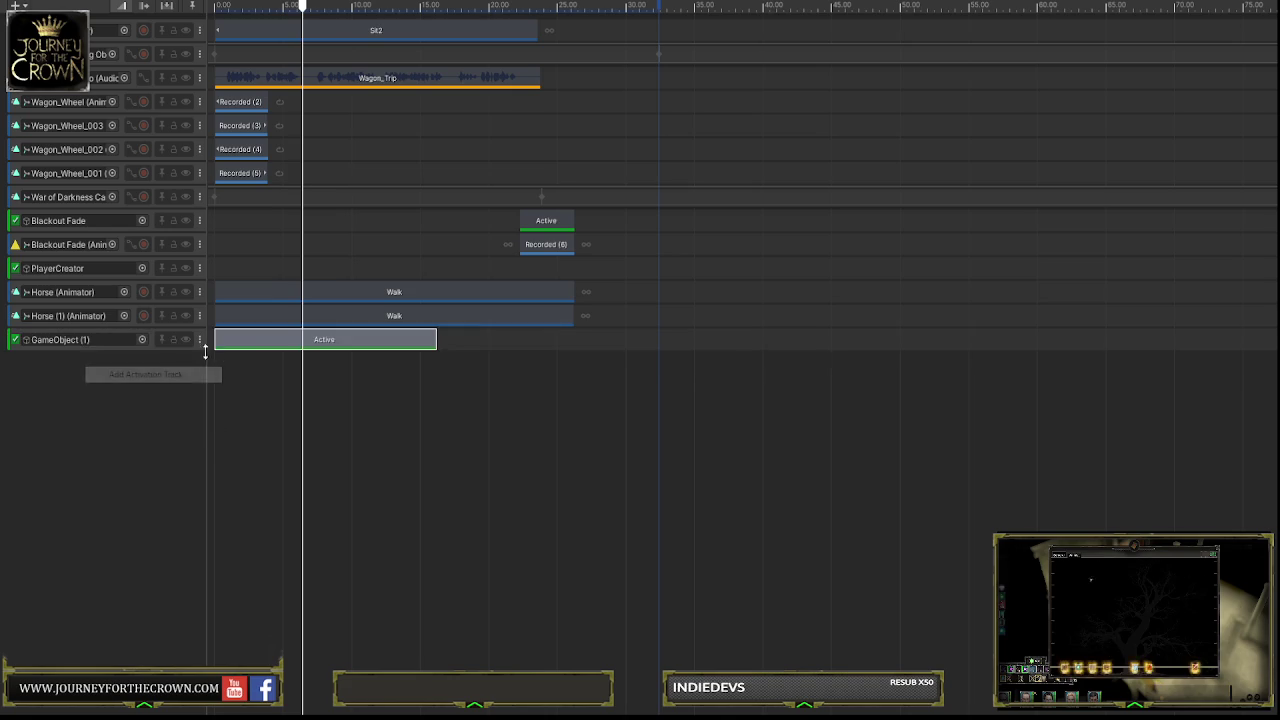
left_click_drag(434, 338, 575, 338)
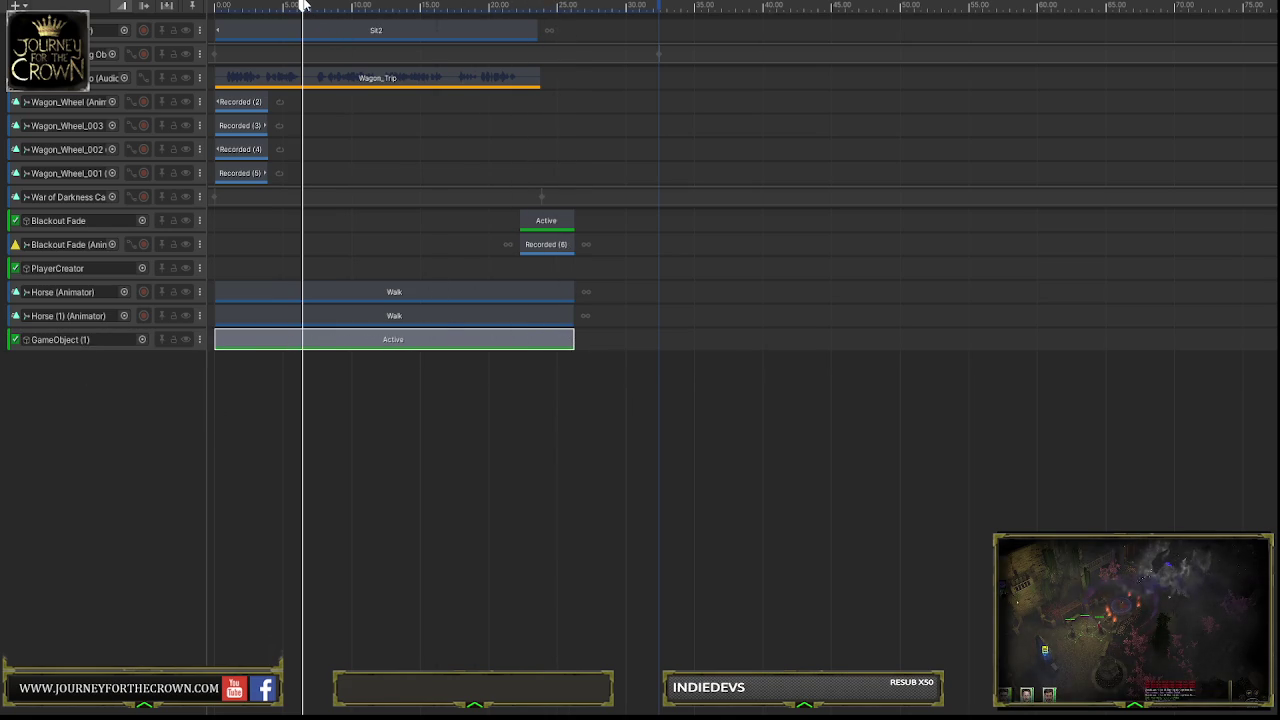
left_click_drag(215, 340, 208, 338)
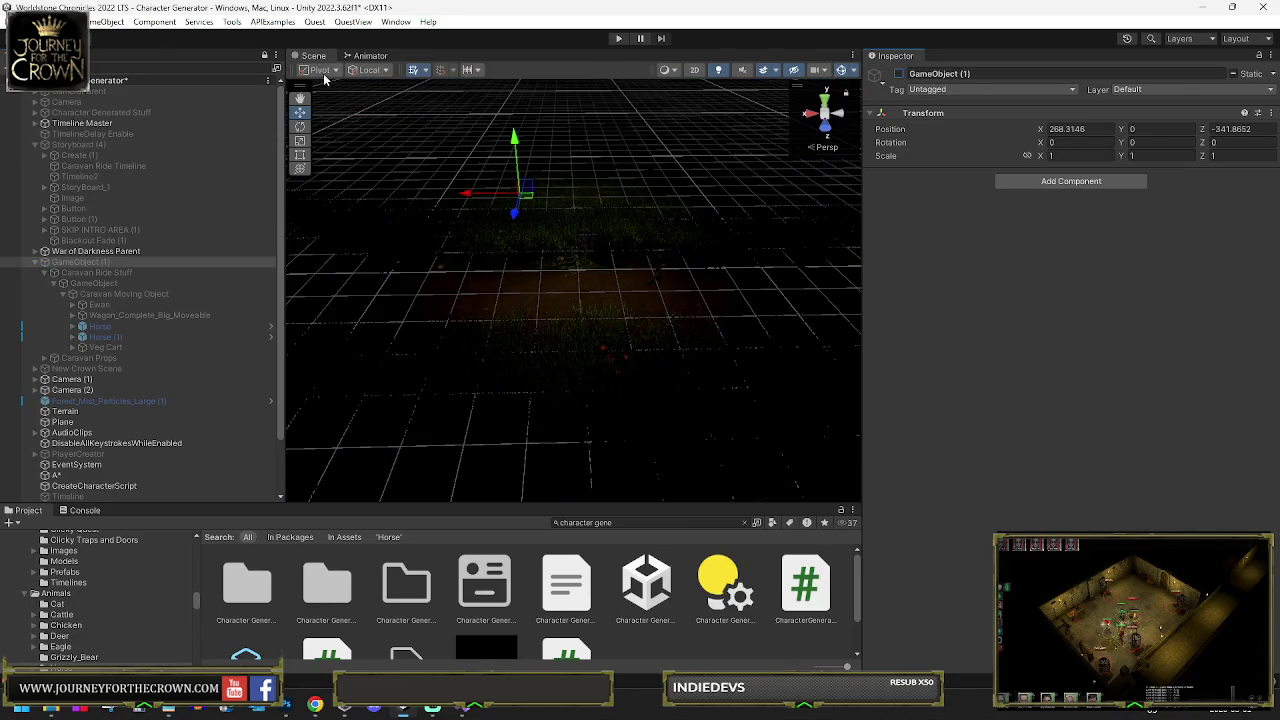
Save the Character Generator scene with Ctrl+S and search the Project for 'main menu'
left_click(16, 21)
key("Escape")
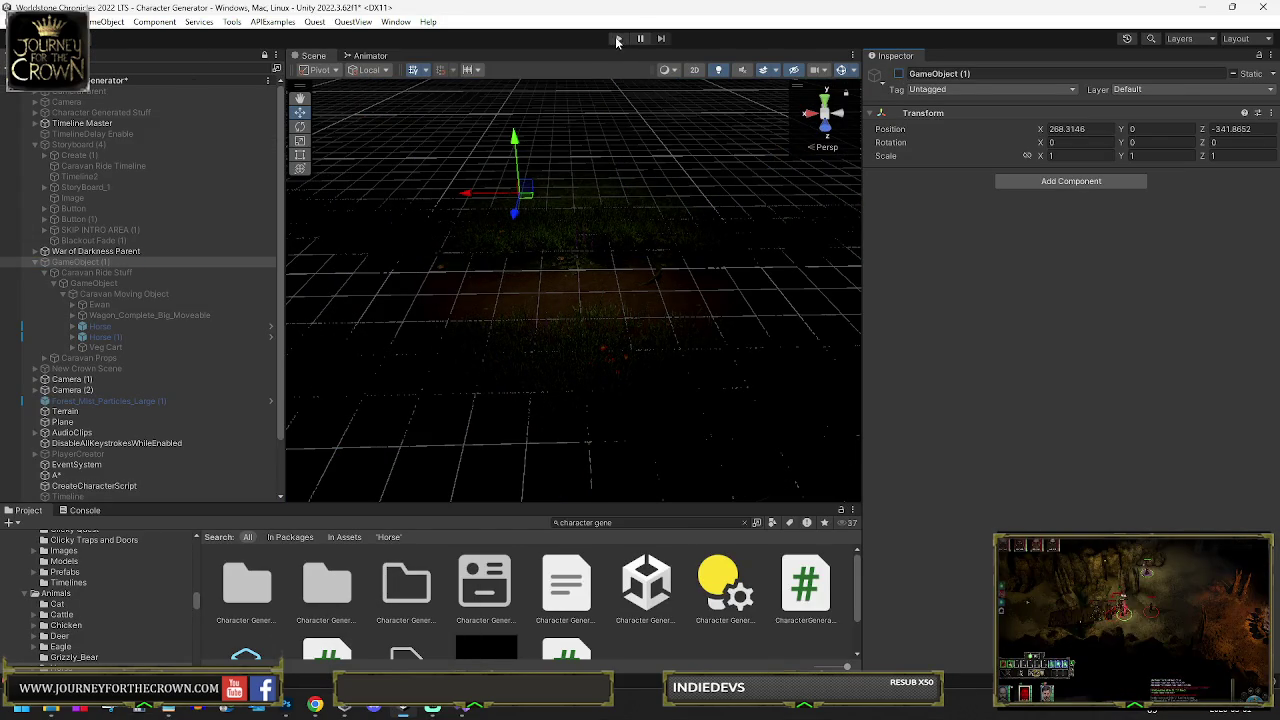
key("ctrl+s")
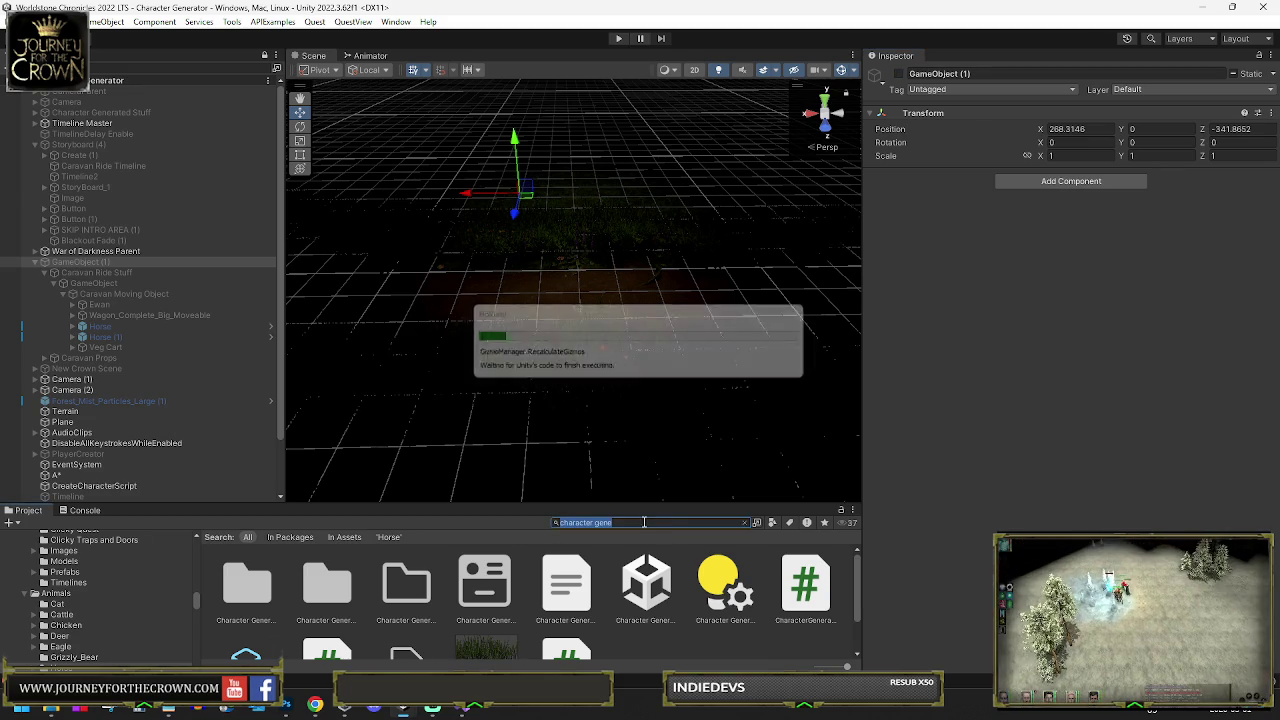
type("main menu")
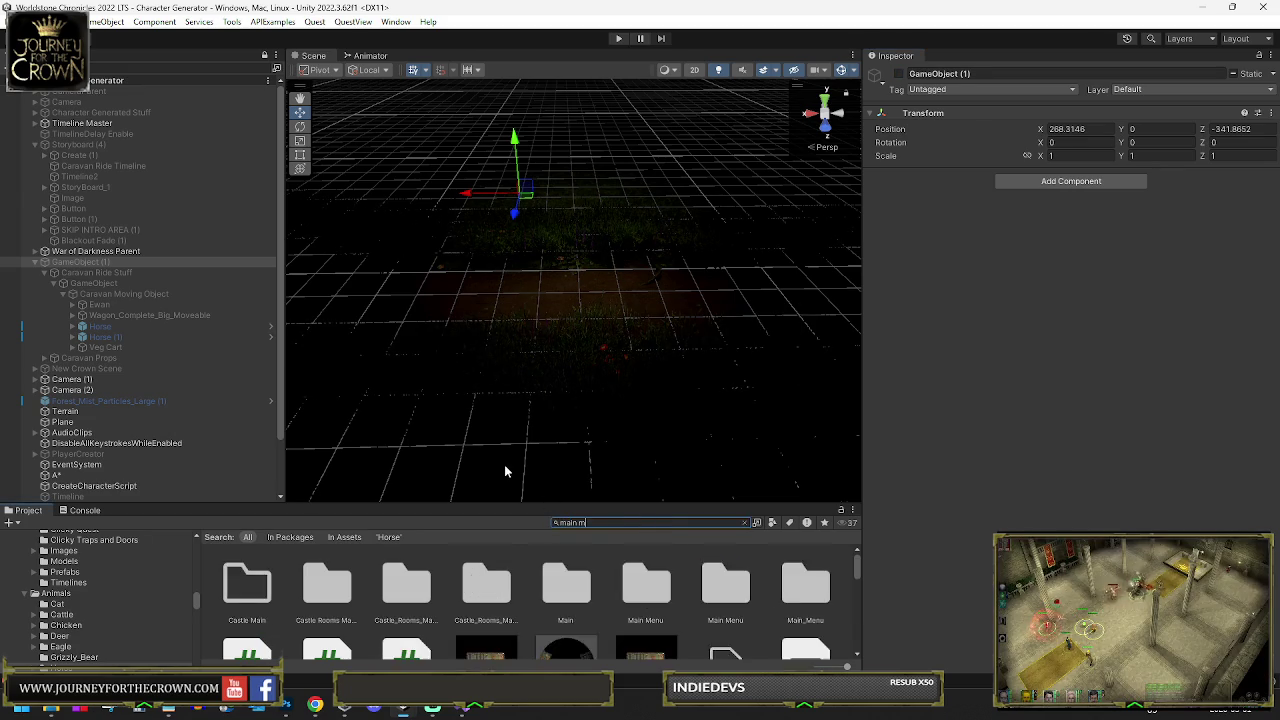
Open the Main Menu scene, enter Play mode and choose New Story in the title menu
double_click(486, 585)
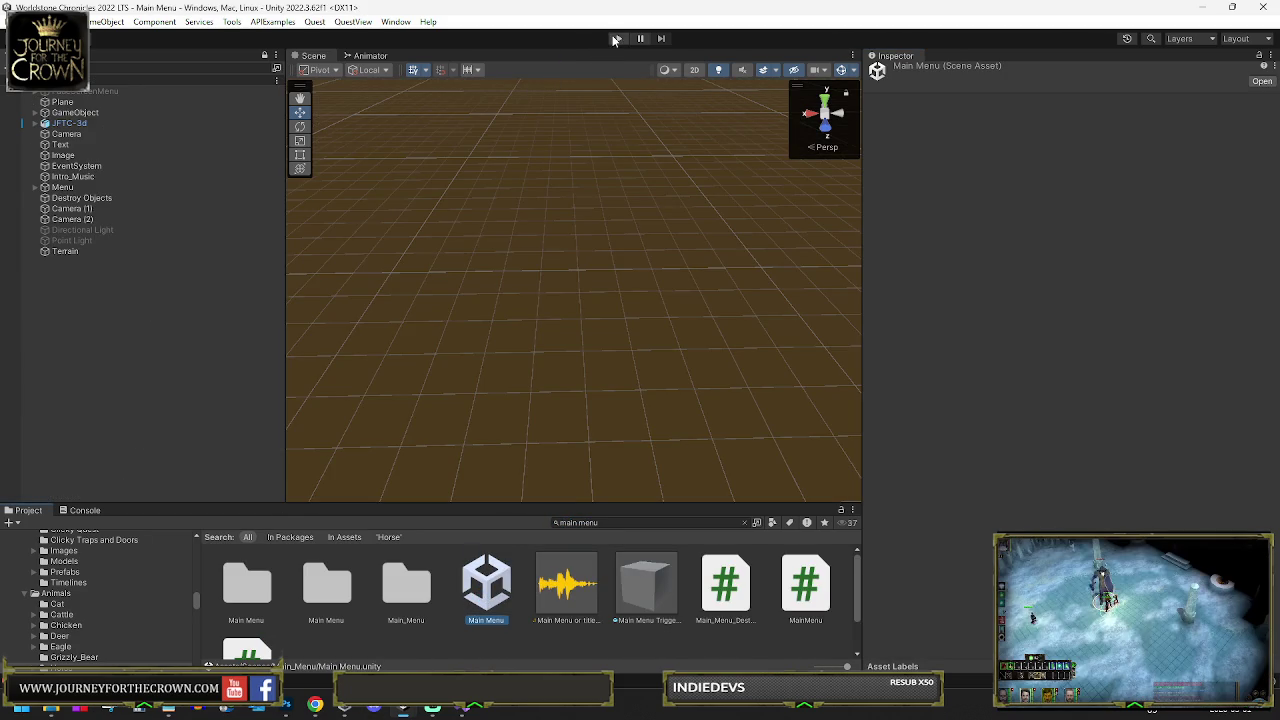
left_click(615, 39)
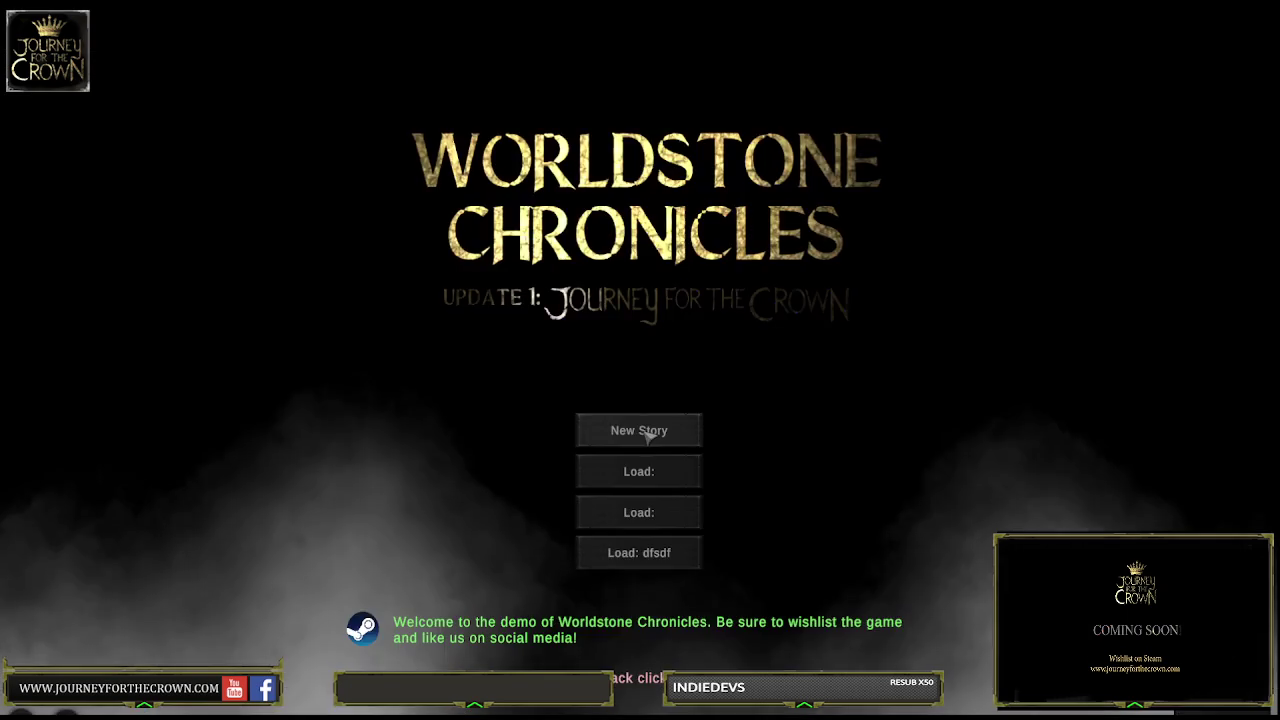
left_click(644, 433)
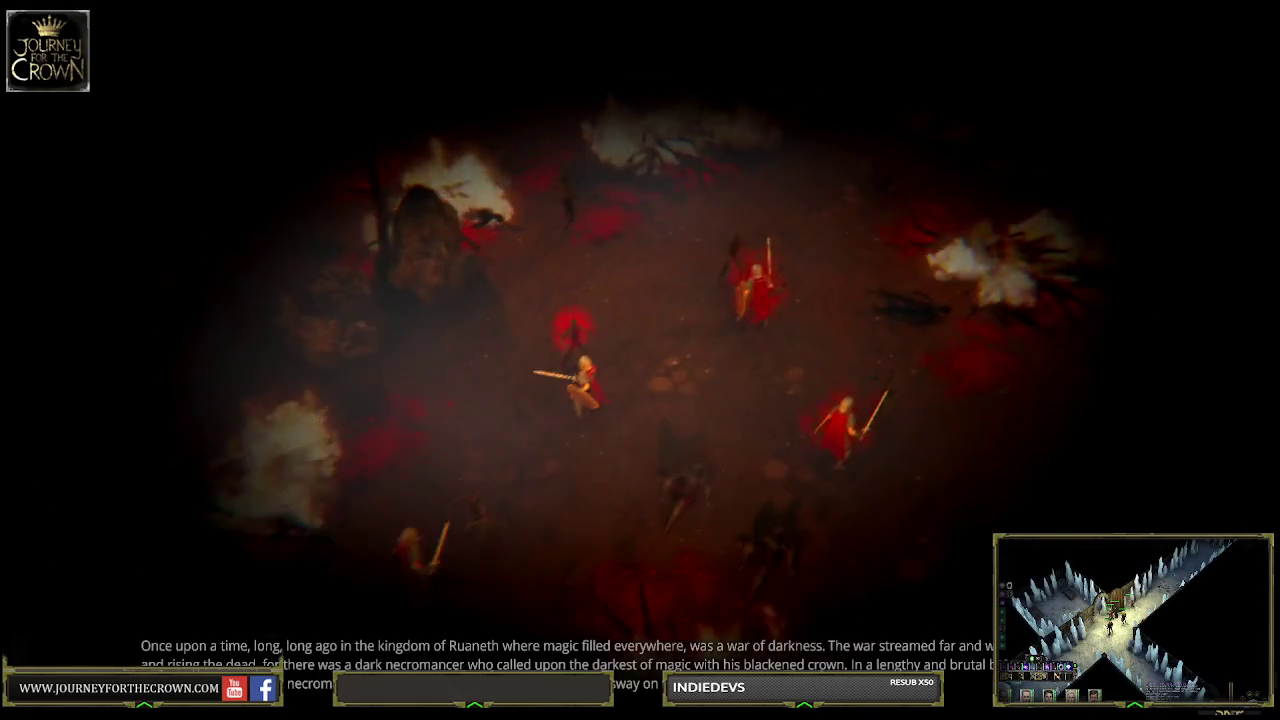
Skip the intro, create a named Mage with Strength 22 and Clergy background, then exit Play mode
key("Escape")
type("nike")
left_click(746, 130)
left_click(346, 264)
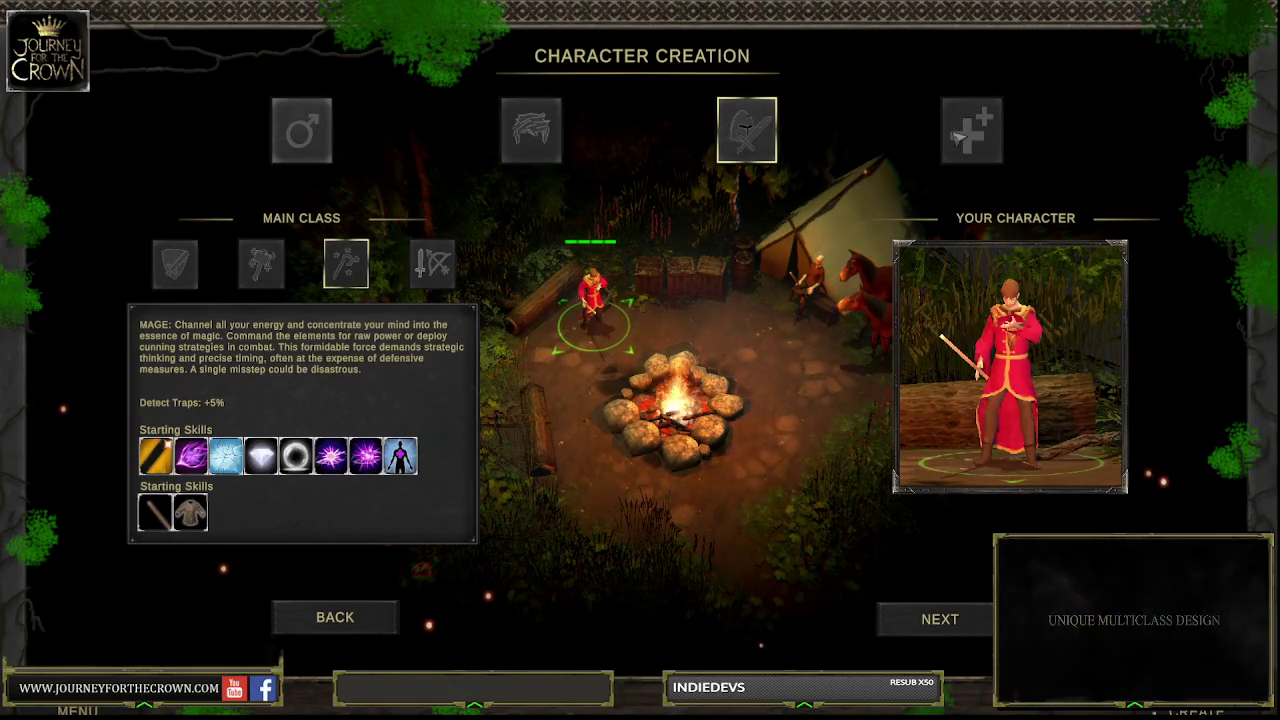
left_click(965, 130)
left_click(390, 254)
left_click(390, 254)
left_click(390, 254)
left_click(390, 254)
left_click(390, 254)
left_click(390, 254)
left_click(390, 254)
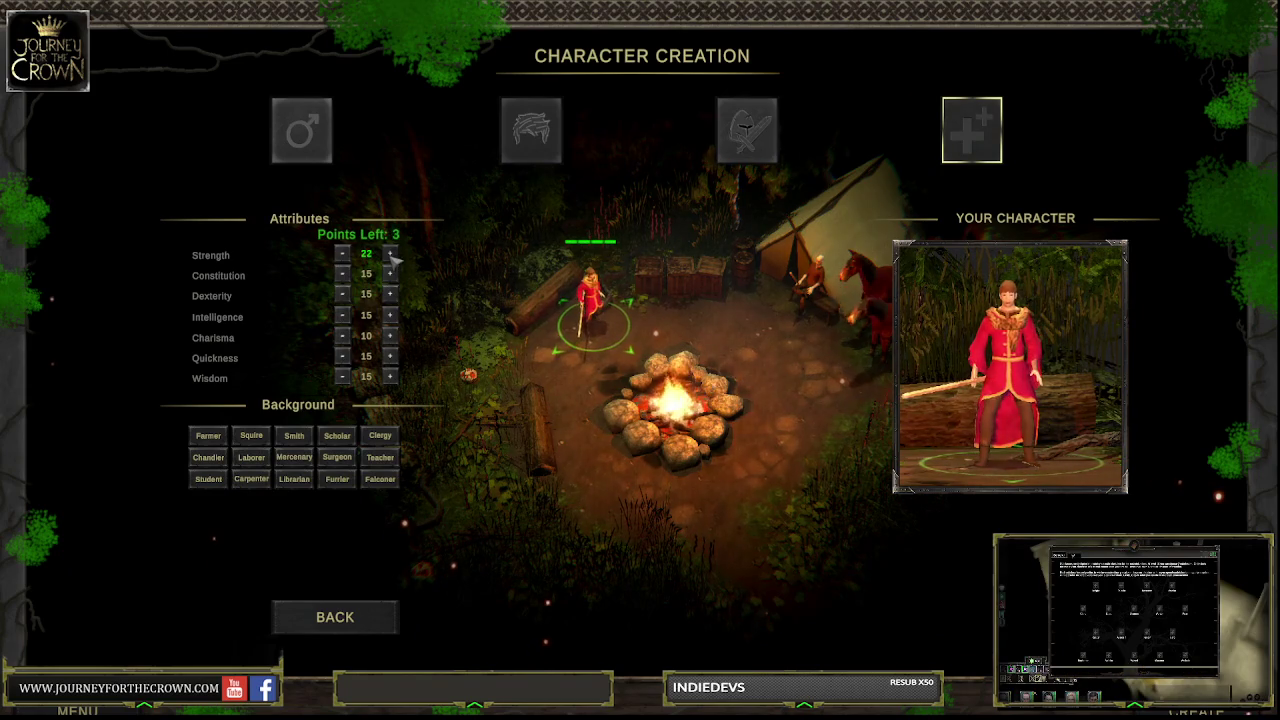
left_click(380, 436)
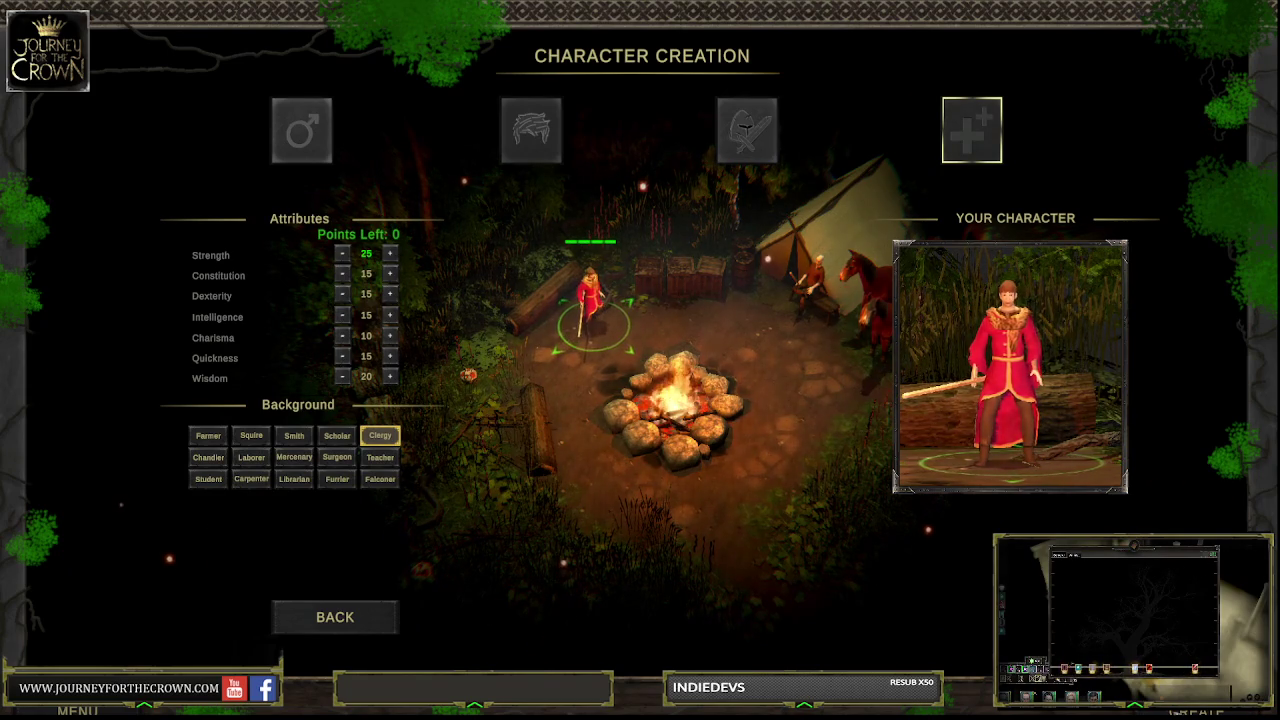
left_click(1205, 711)
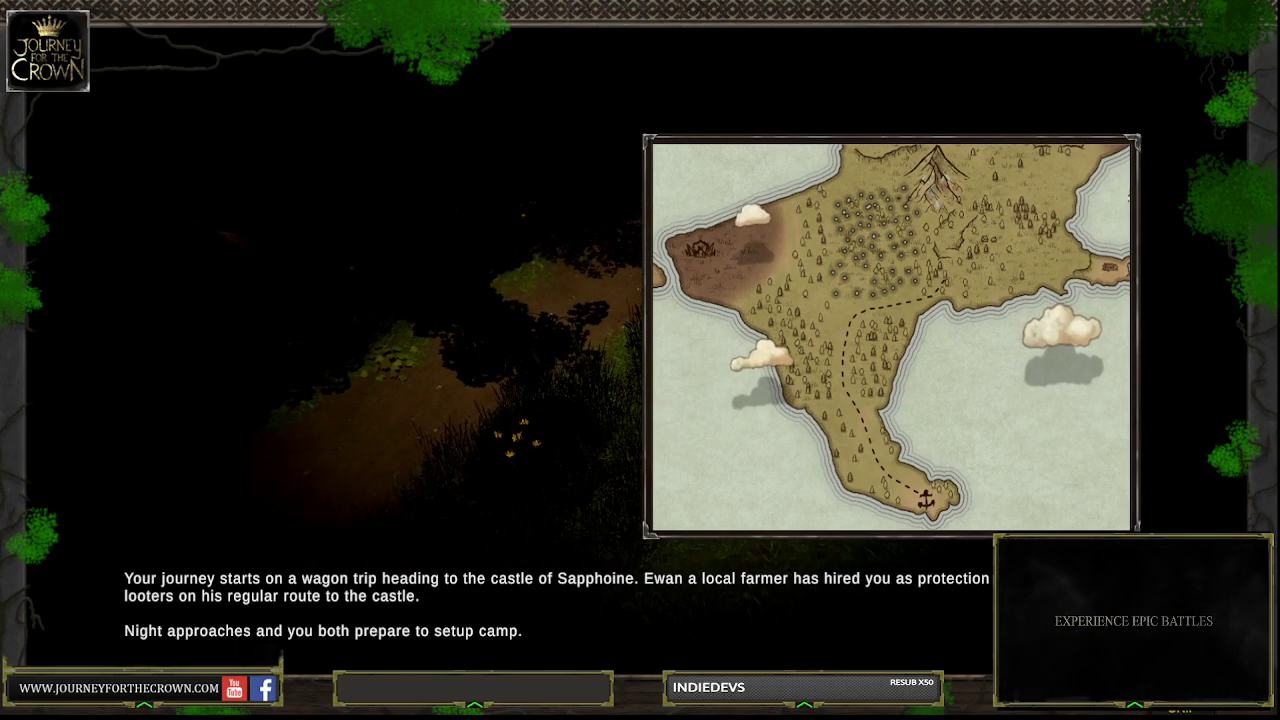
key("ctrl+p")
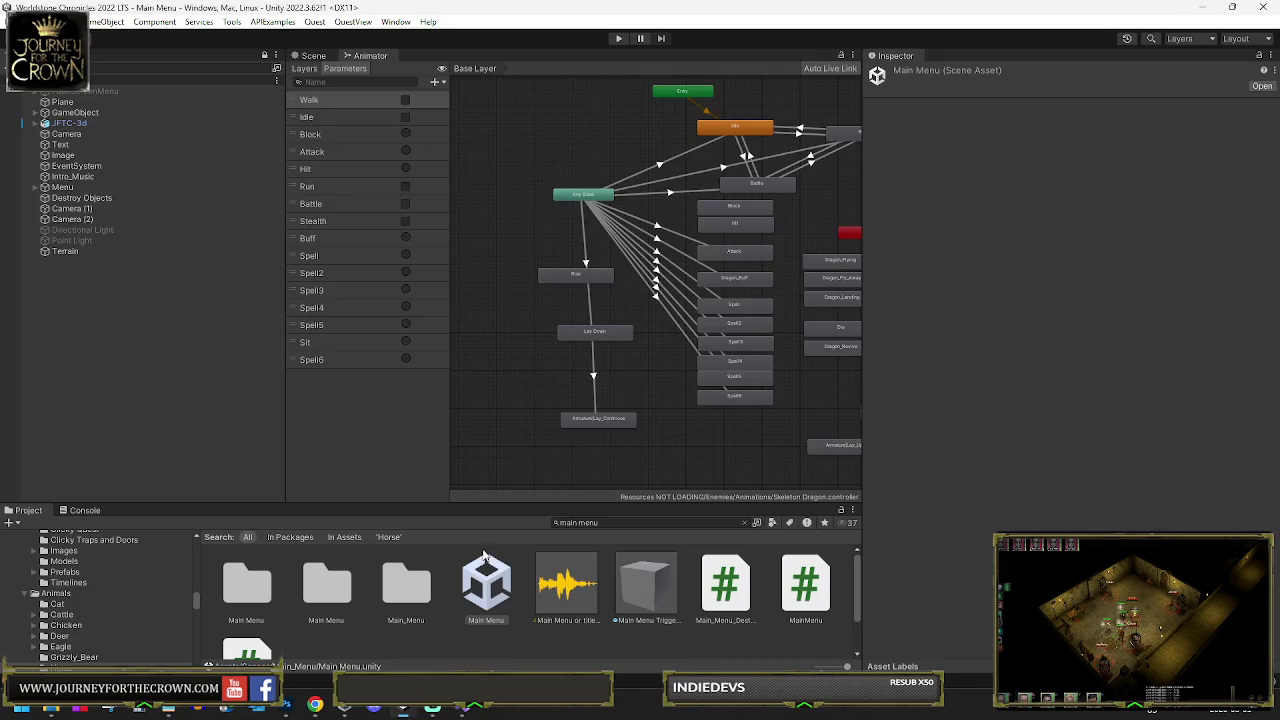
Reopen the Character Generator scene via Project search and enable Storyboard (4)
type("charac")
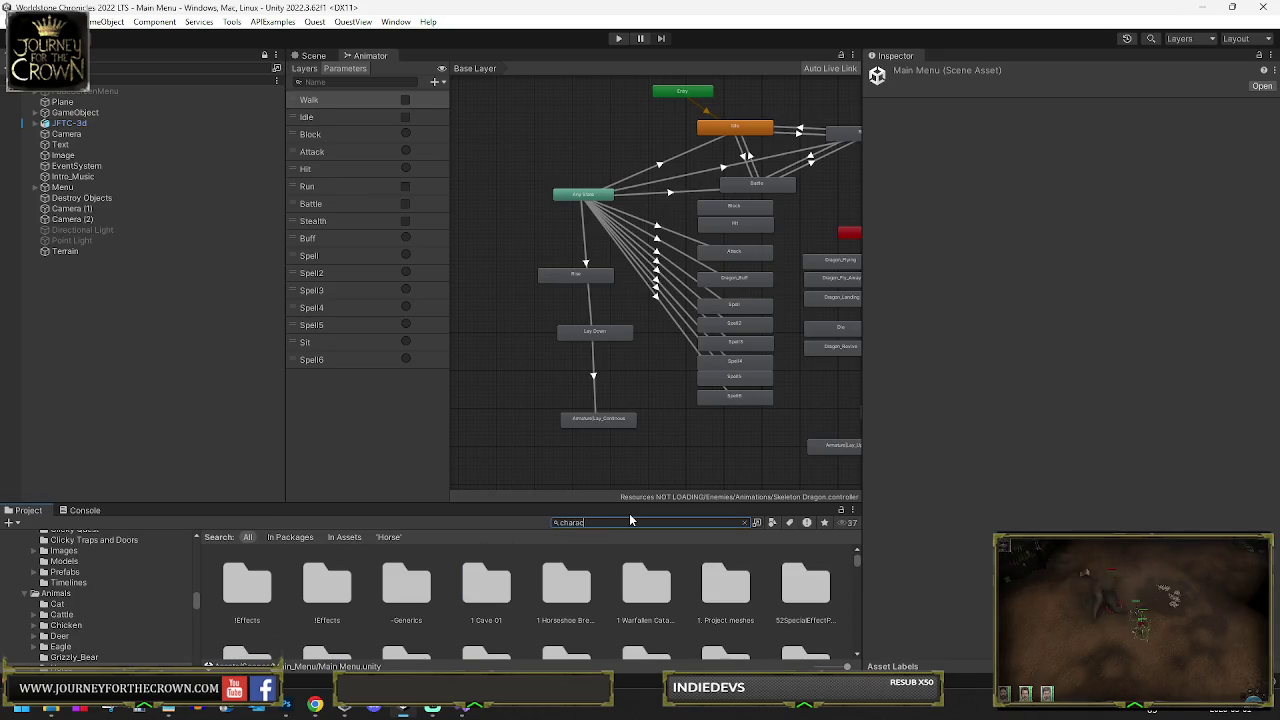
type("re gen")
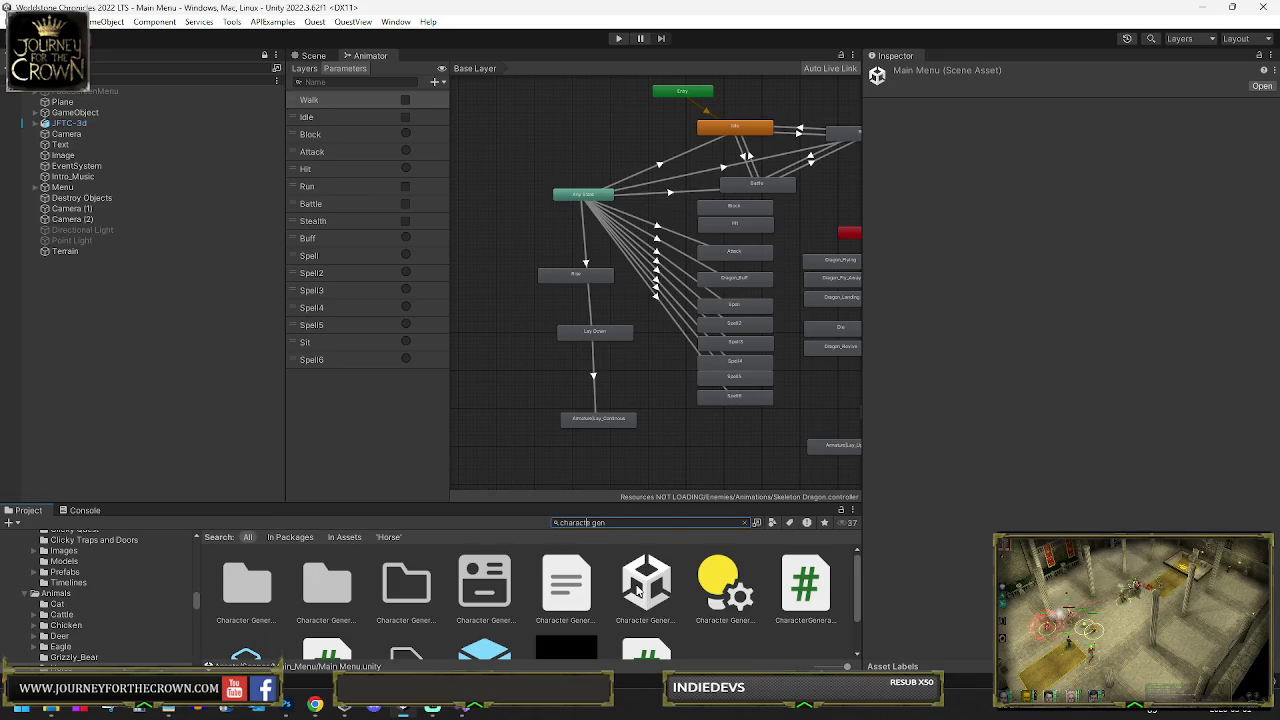
double_click(647, 590)
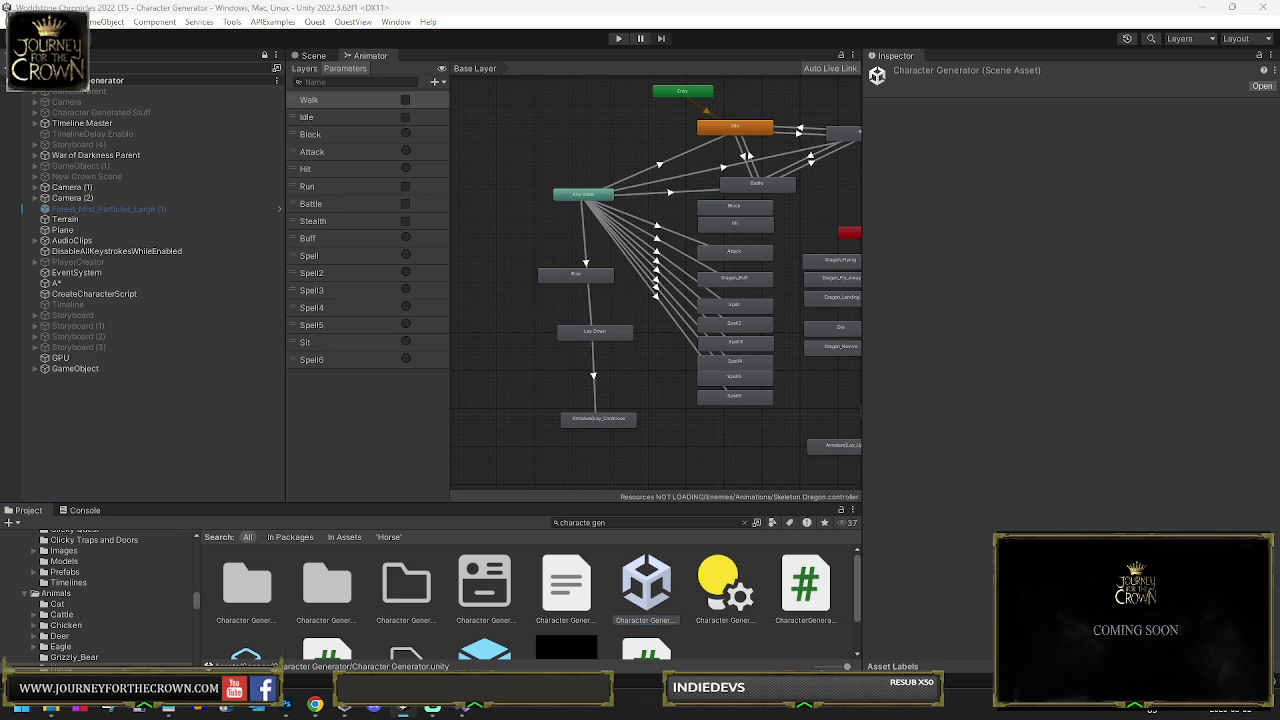
left_click(78, 144)
left_click(899, 74)
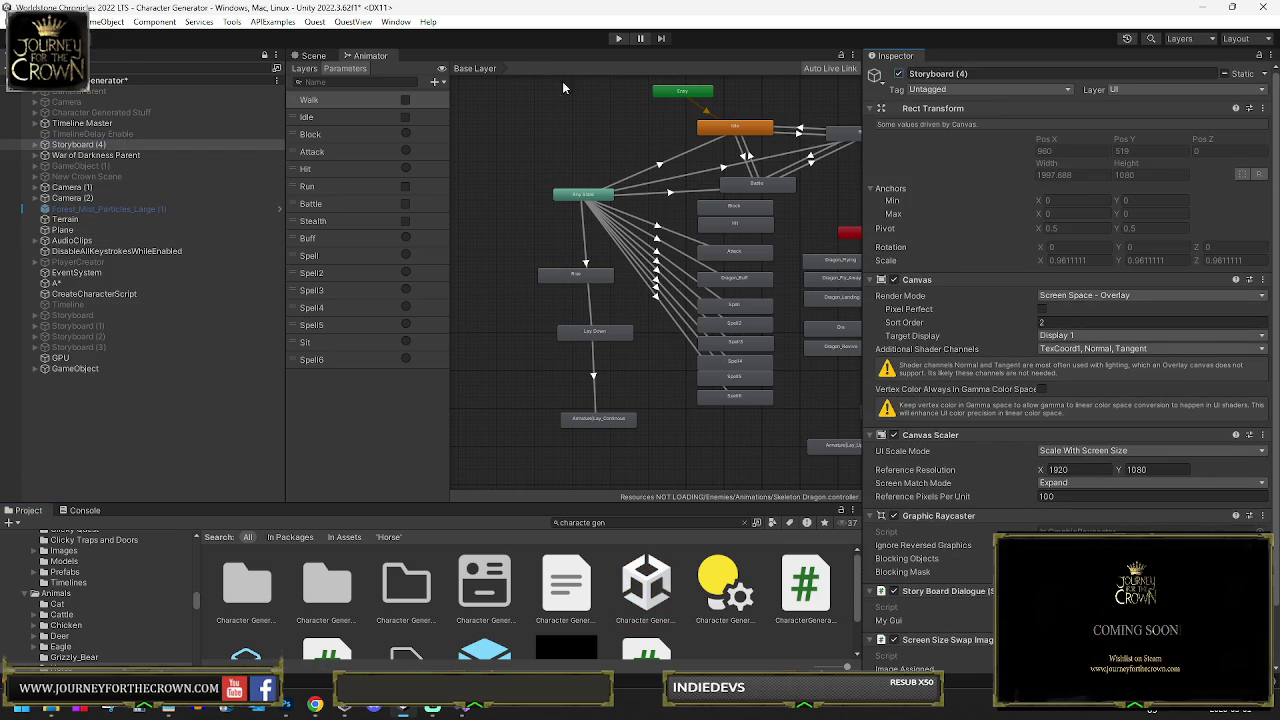
Select the Caravan Ride Timeline and inspect the Walk clip's timing on Animation Track (1)
left_click(34, 144)
left_click(100, 165)
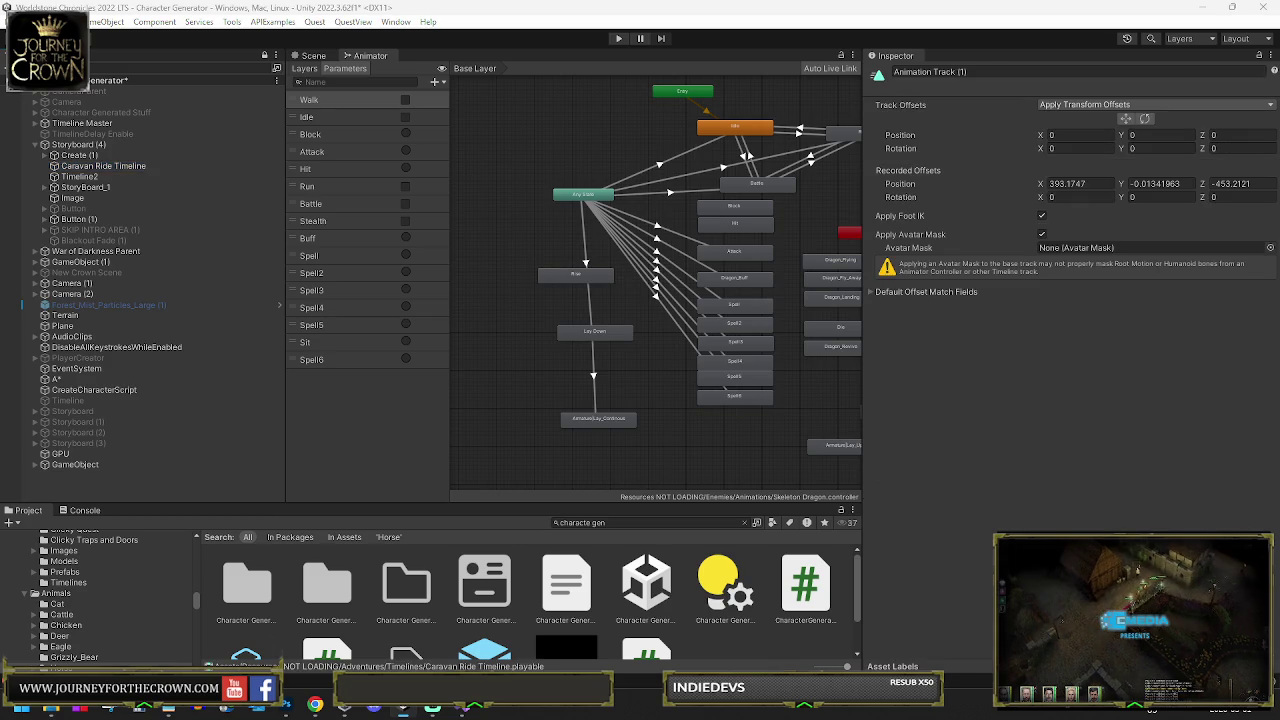
left_click(919, 284)
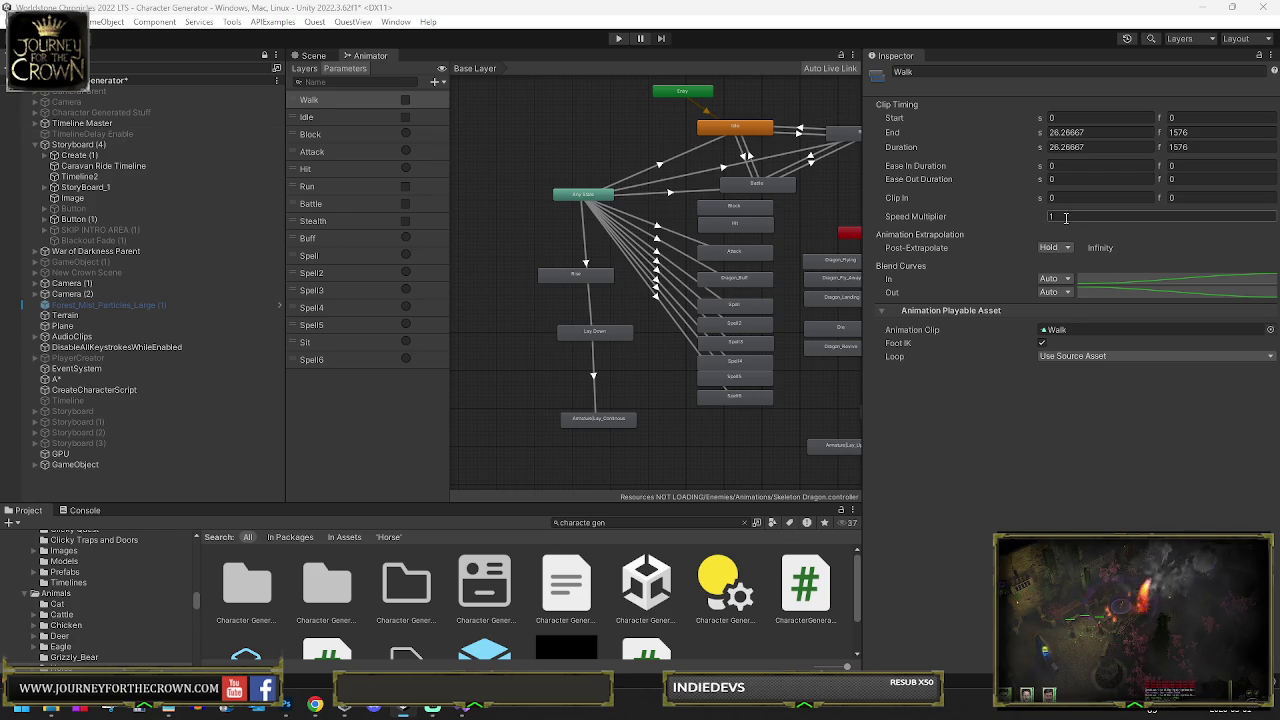
left_click(1056, 329)
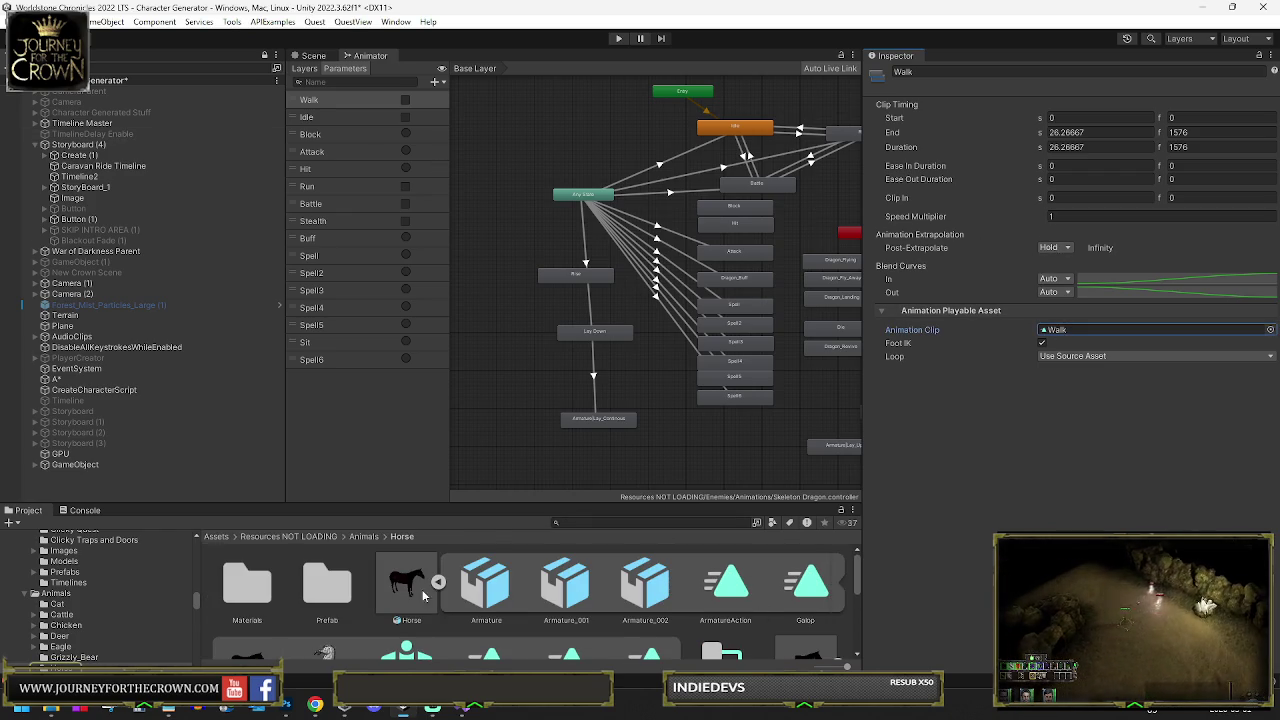
Check the Horse model's imported Walk clip range (frames 20–57), then return to the Scene view
left_click(405, 588)
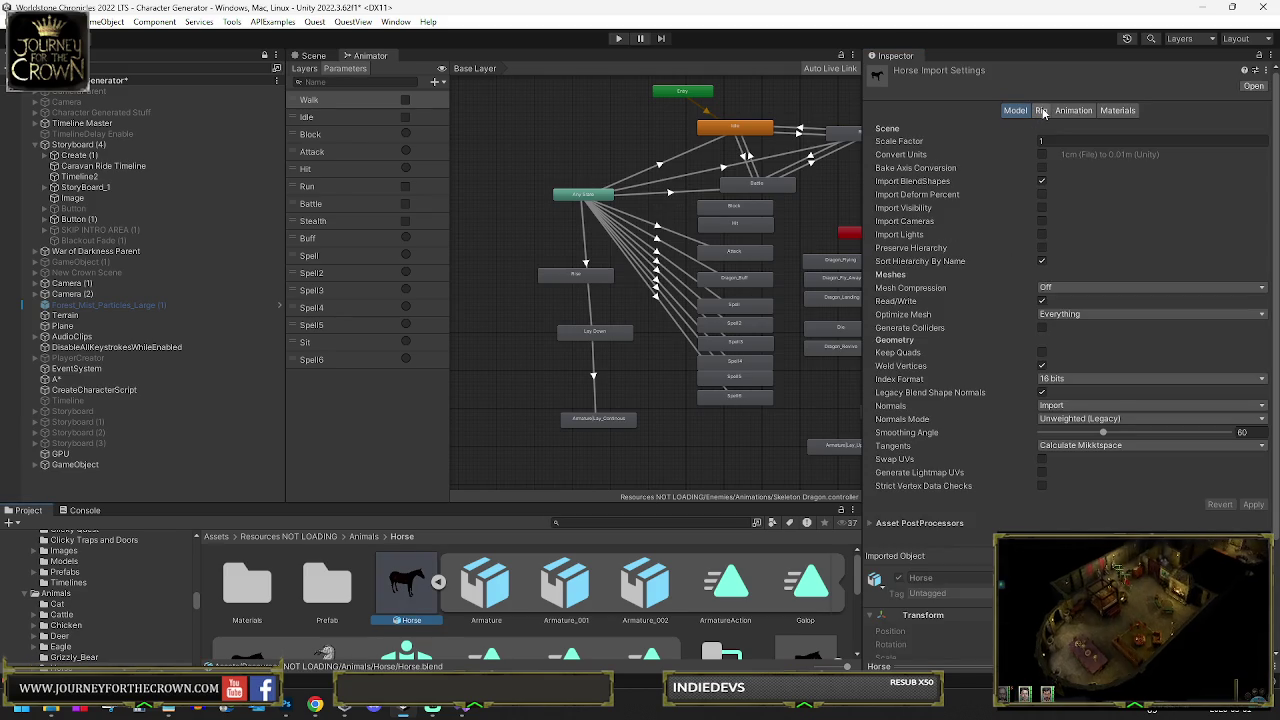
left_click(1073, 110)
scroll(1051, 339, "down", 3)
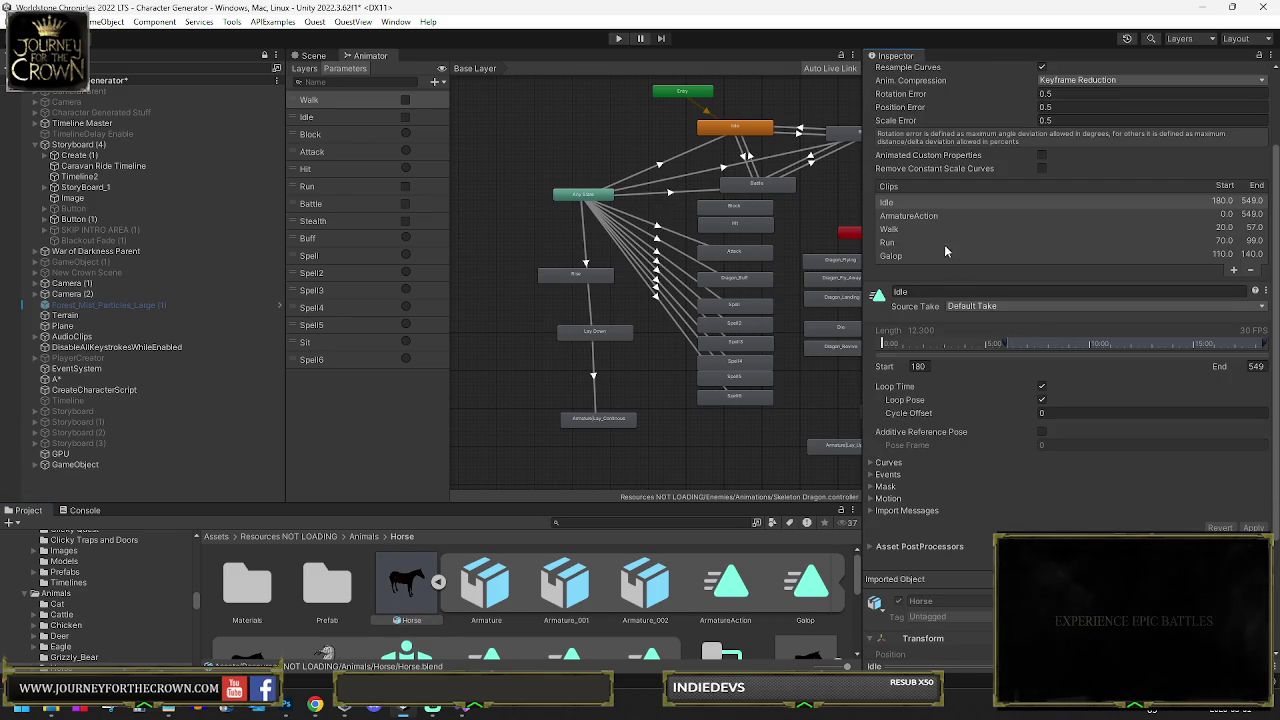
left_click(889, 229)
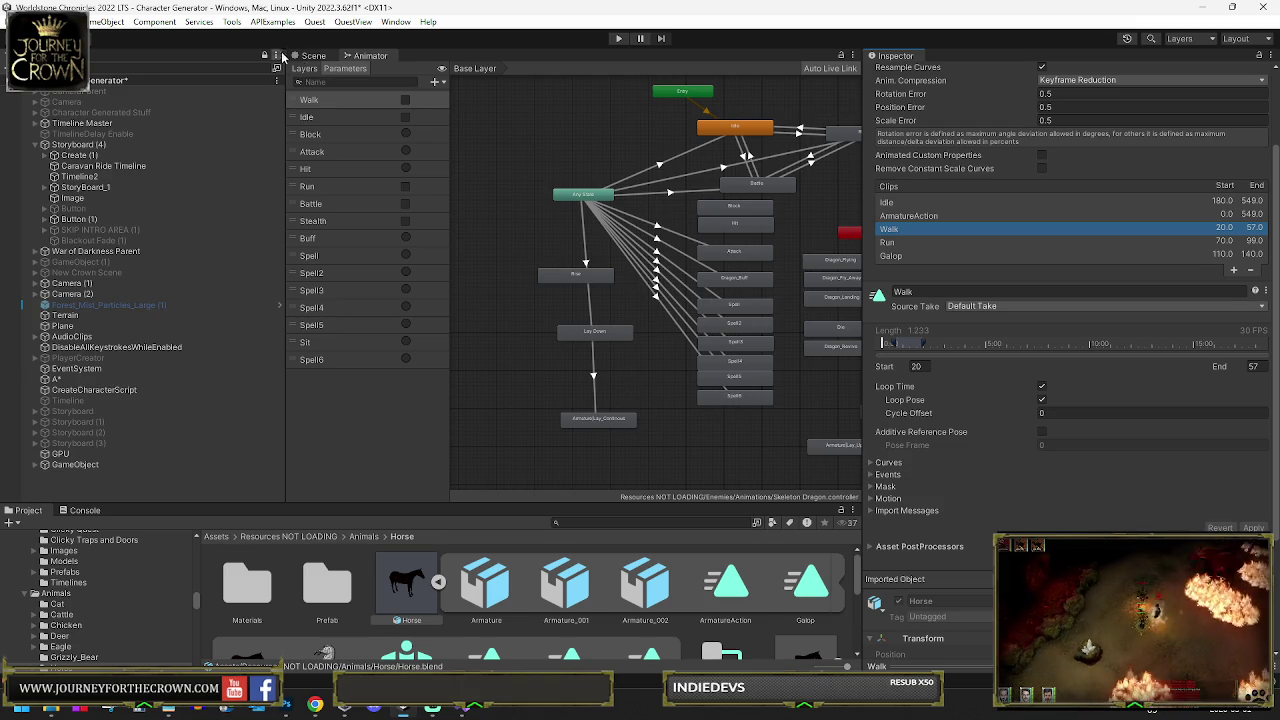
left_click(314, 55)
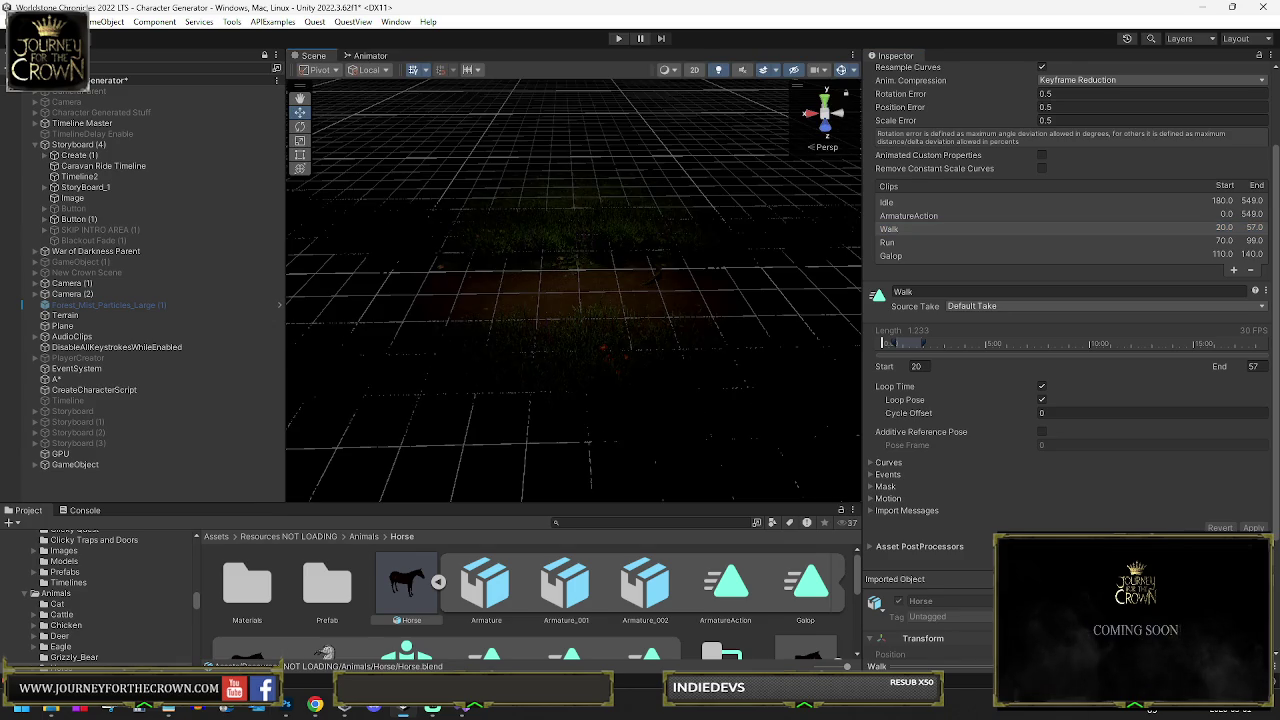
Change the Walk clip's Speed Multiplier to 1 so it ends at frame 1574
left_click(1059, 217)
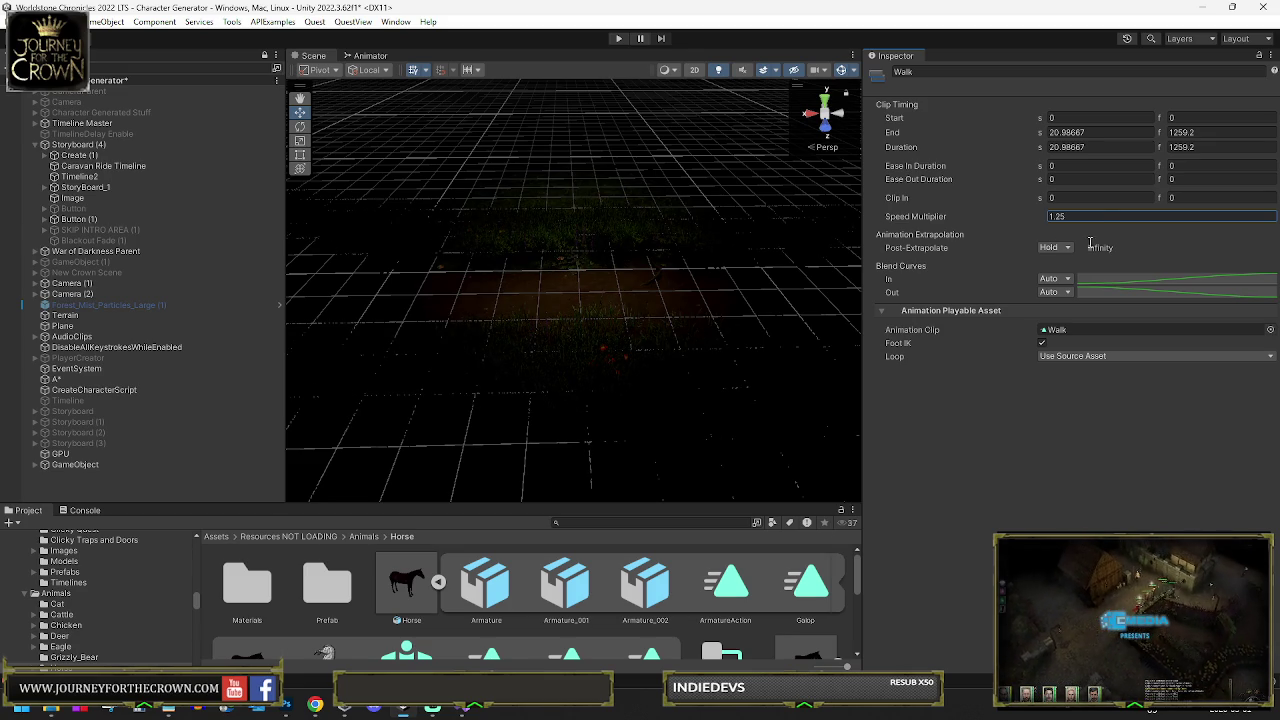
double_click(1057, 216)
type("1")
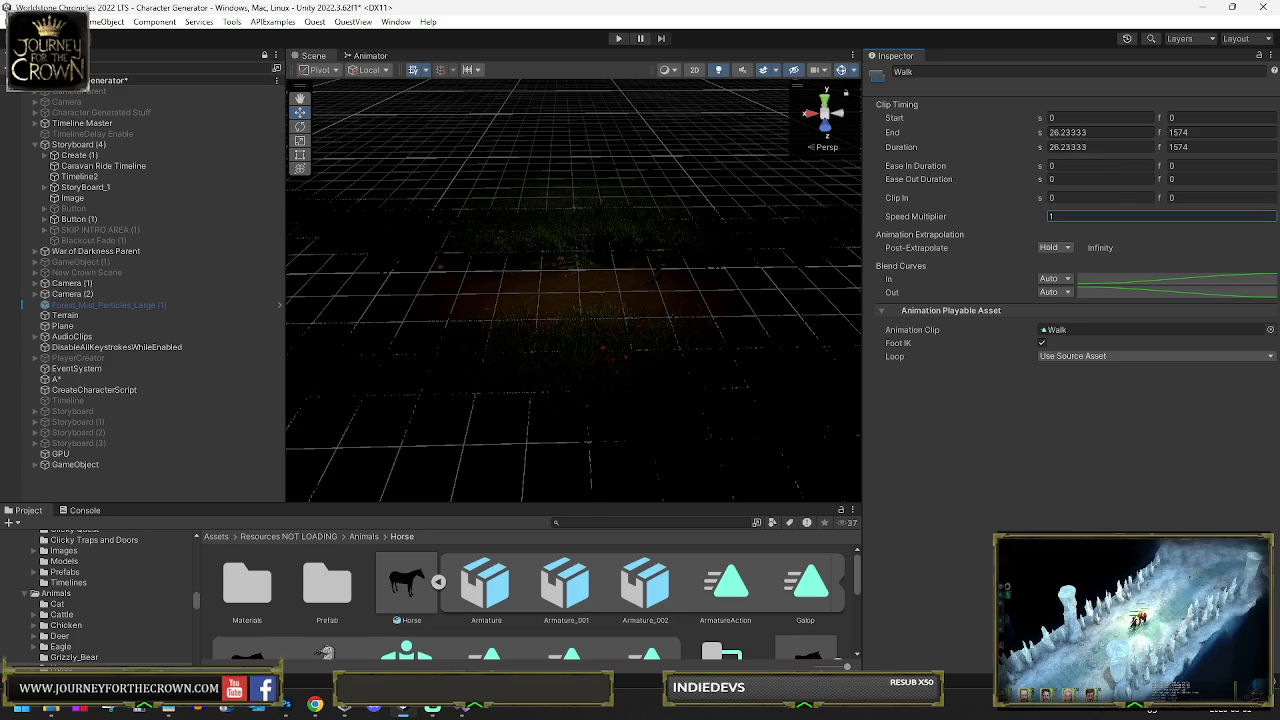
key("Return")
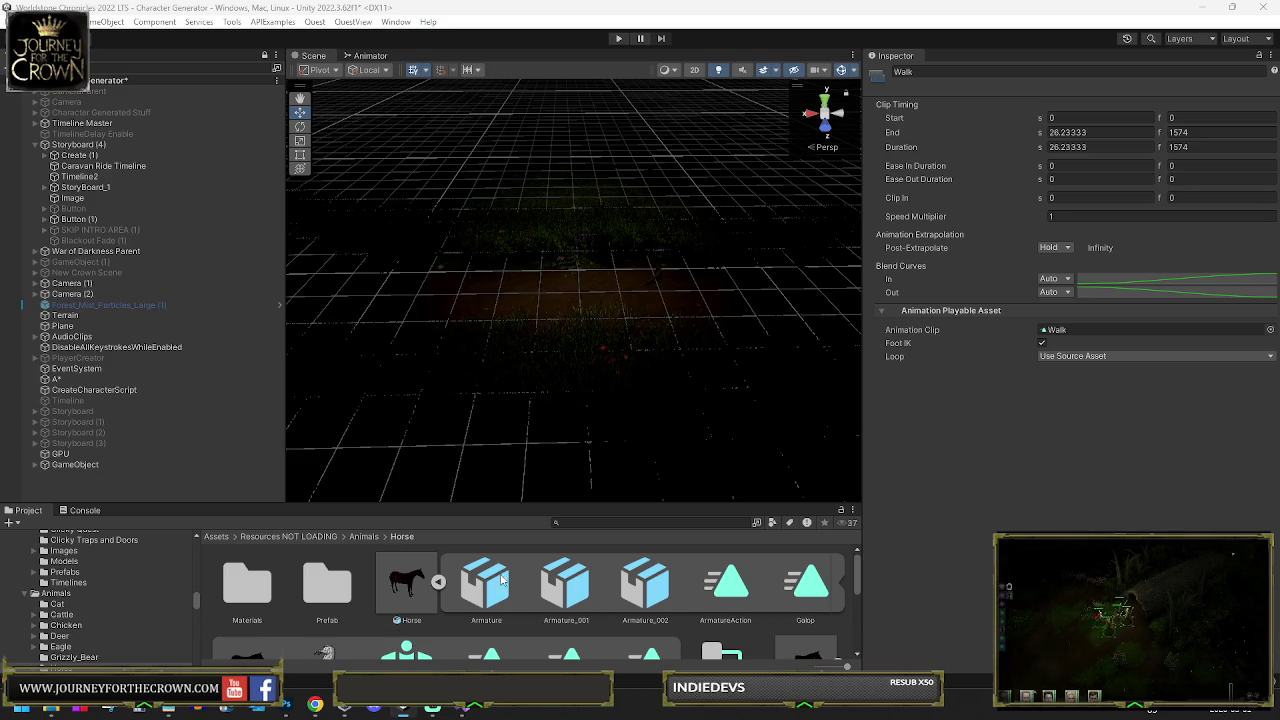
left_click(397, 600)
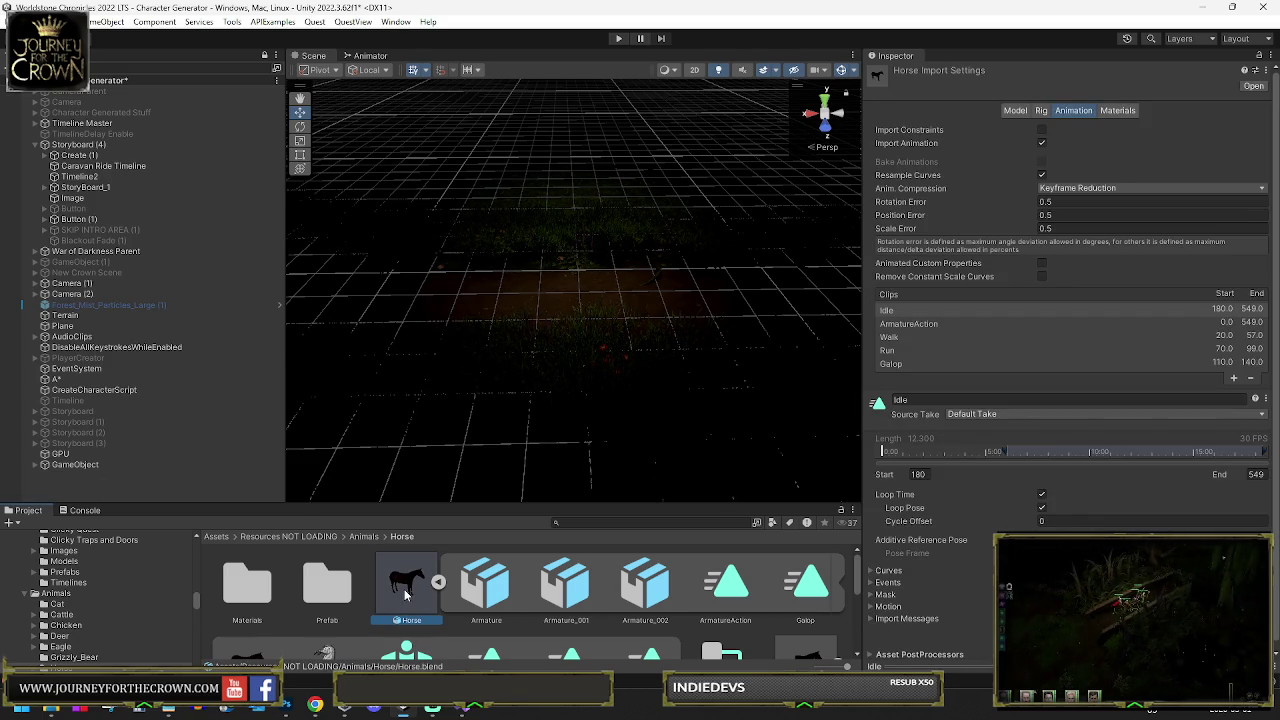
Select the Horse model's Galop clip and play its animated preview
double_click(392, 589)
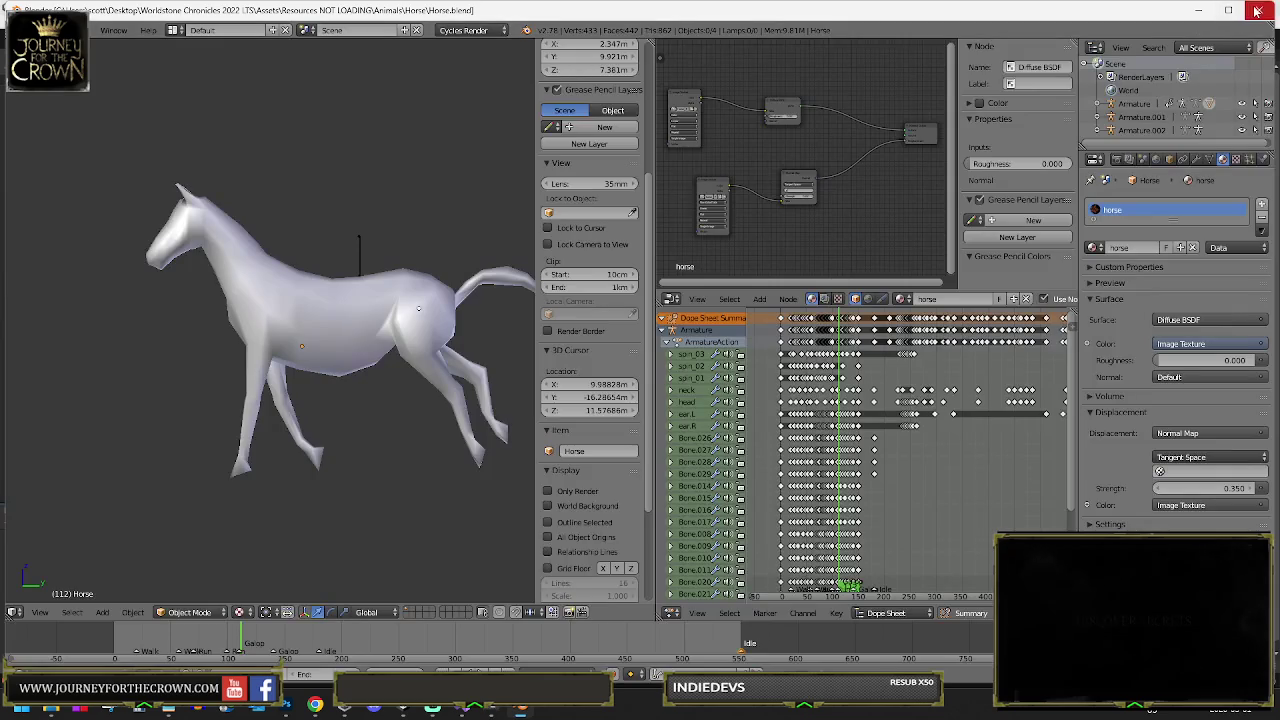
left_click(1259, 10)
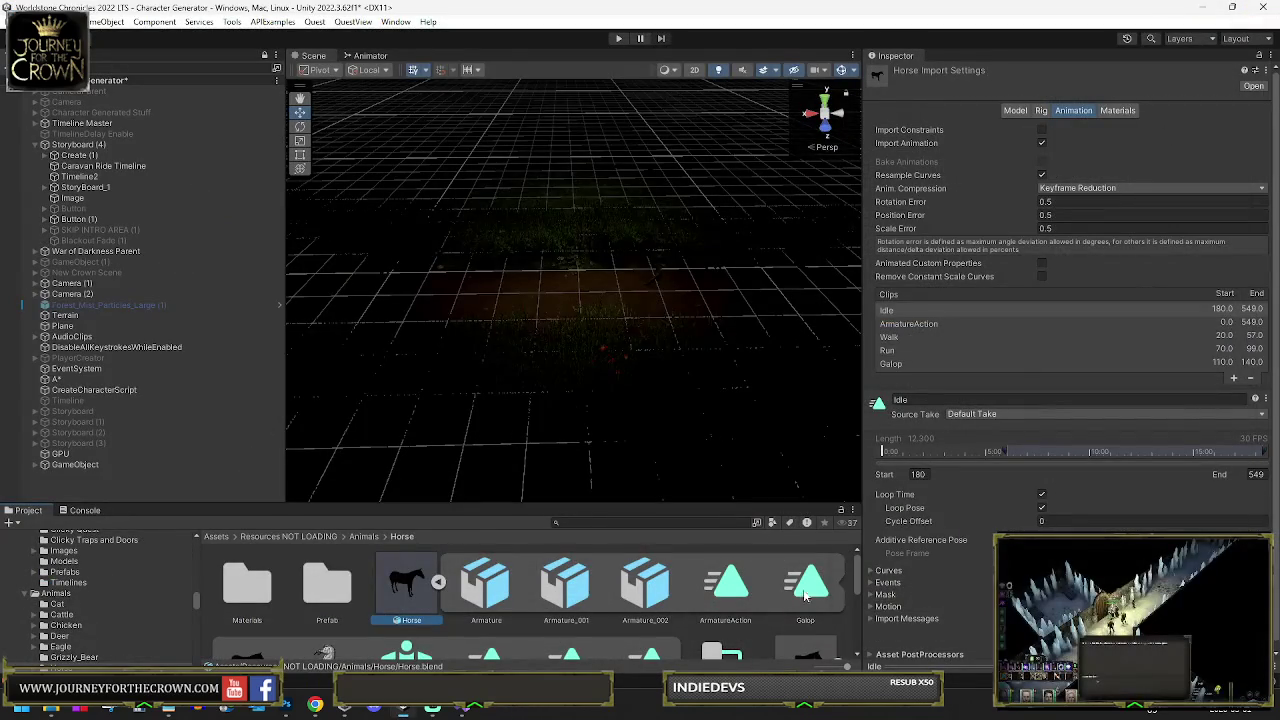
left_click(786, 596)
left_click_drag(914, 665, 921, 190)
left_click(873, 192)
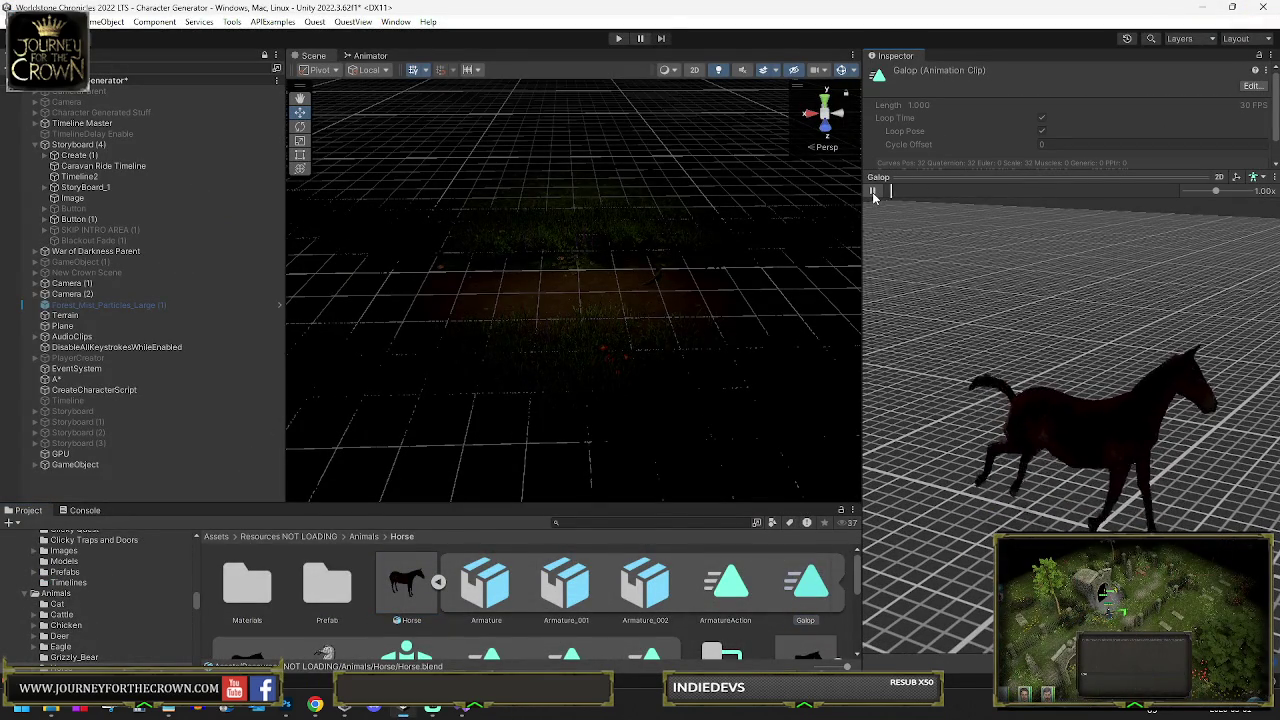
left_click(873, 193)
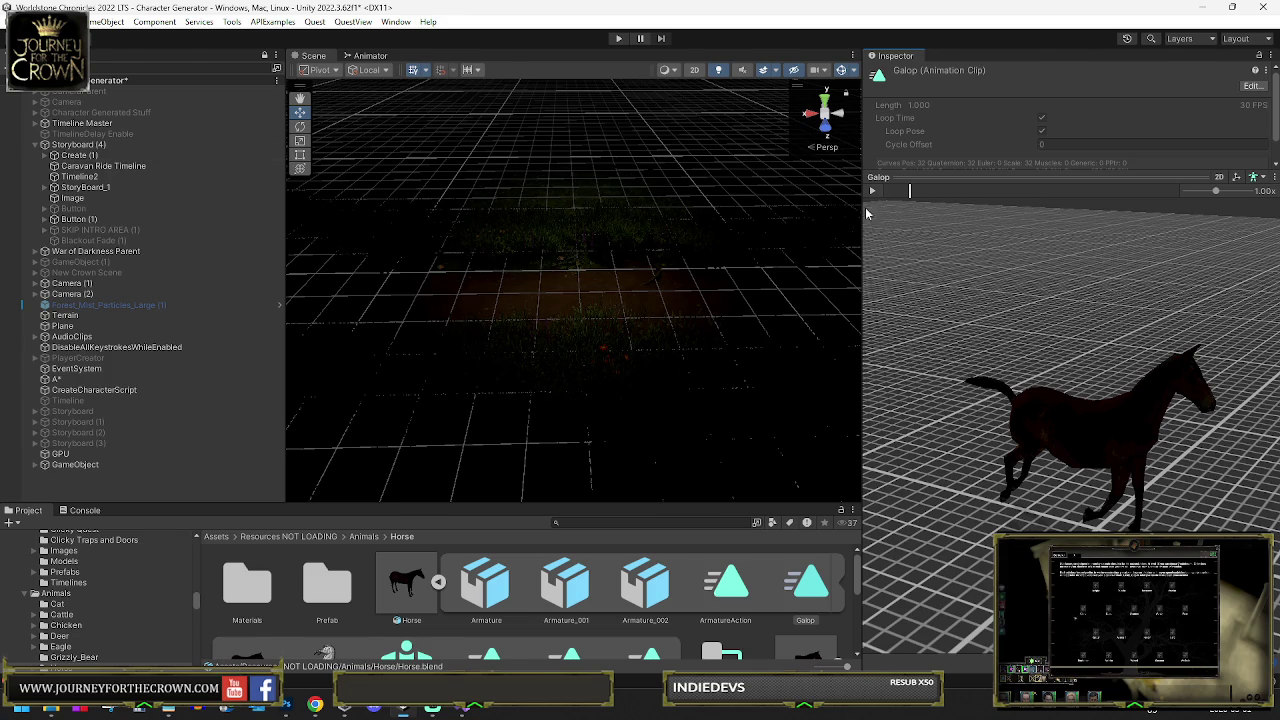
left_click_drag(860, 214, 901, 214)
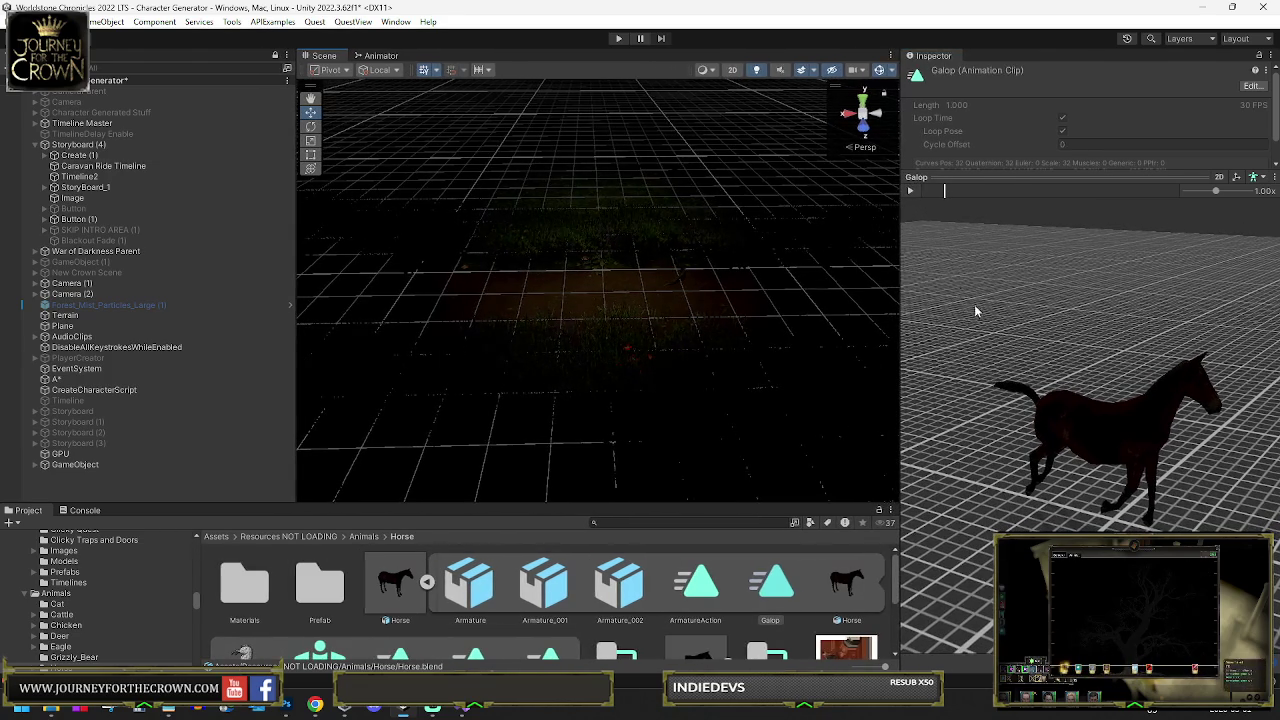
left_click(912, 193)
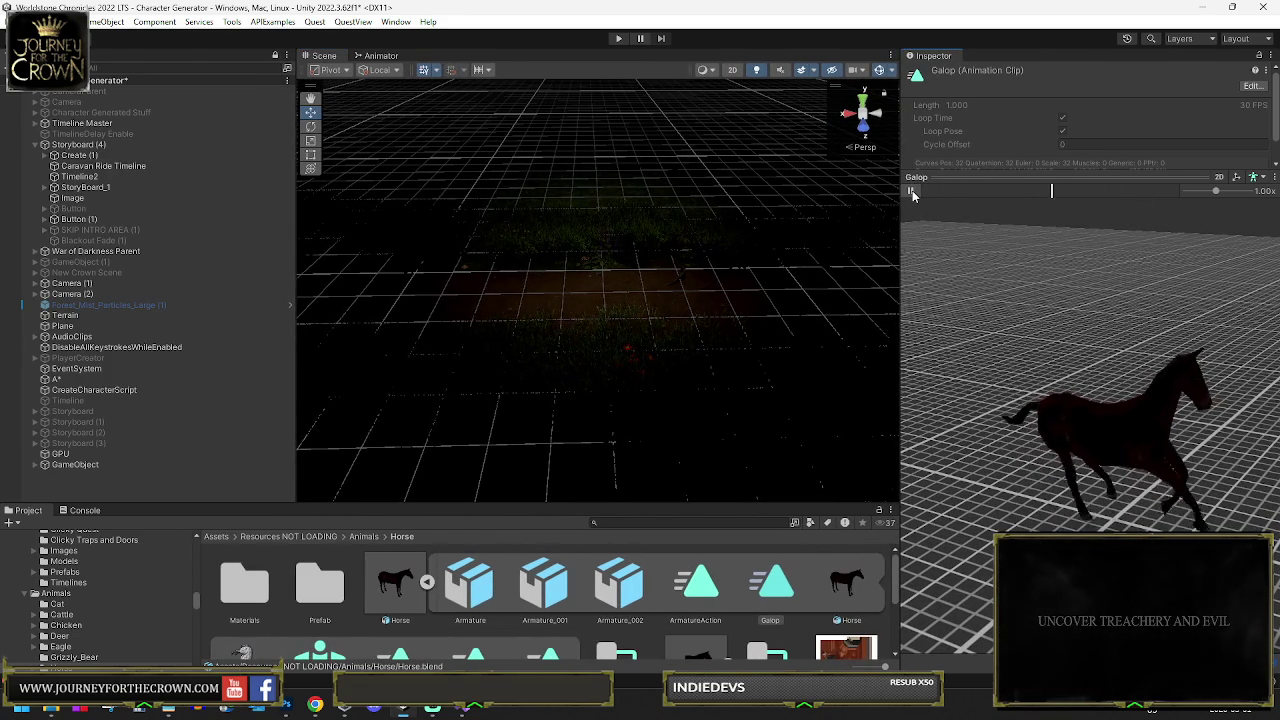
left_click(912, 193)
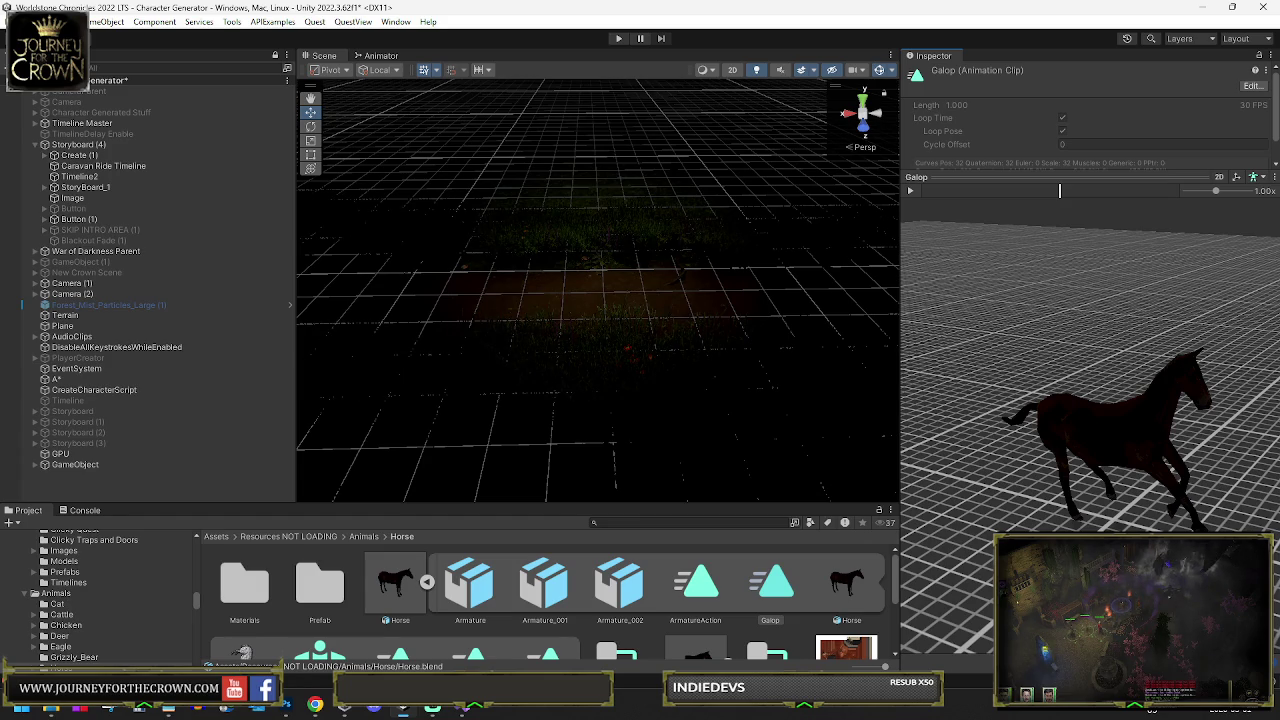
Undo the recent clip selection and timing changes to restore the Galop clip
key("ctrl+z")
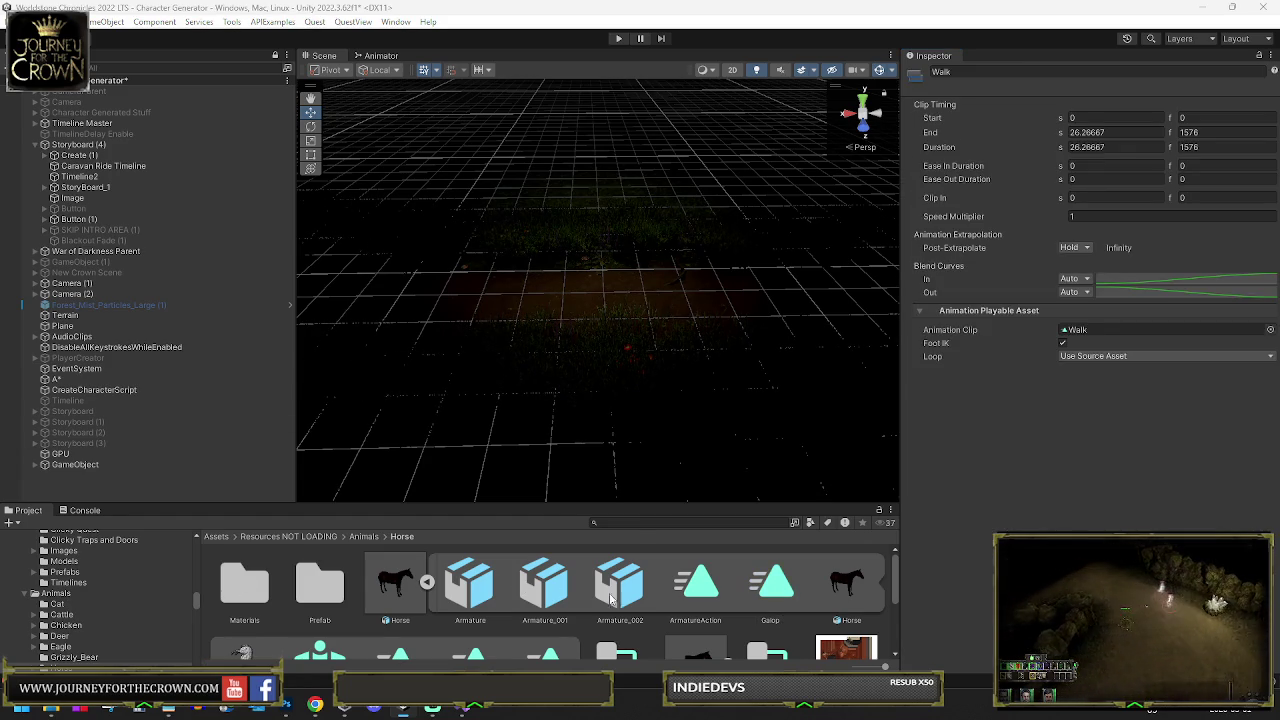
key("ctrl+z")
key("ctrl+z")
key("ctrl+z")
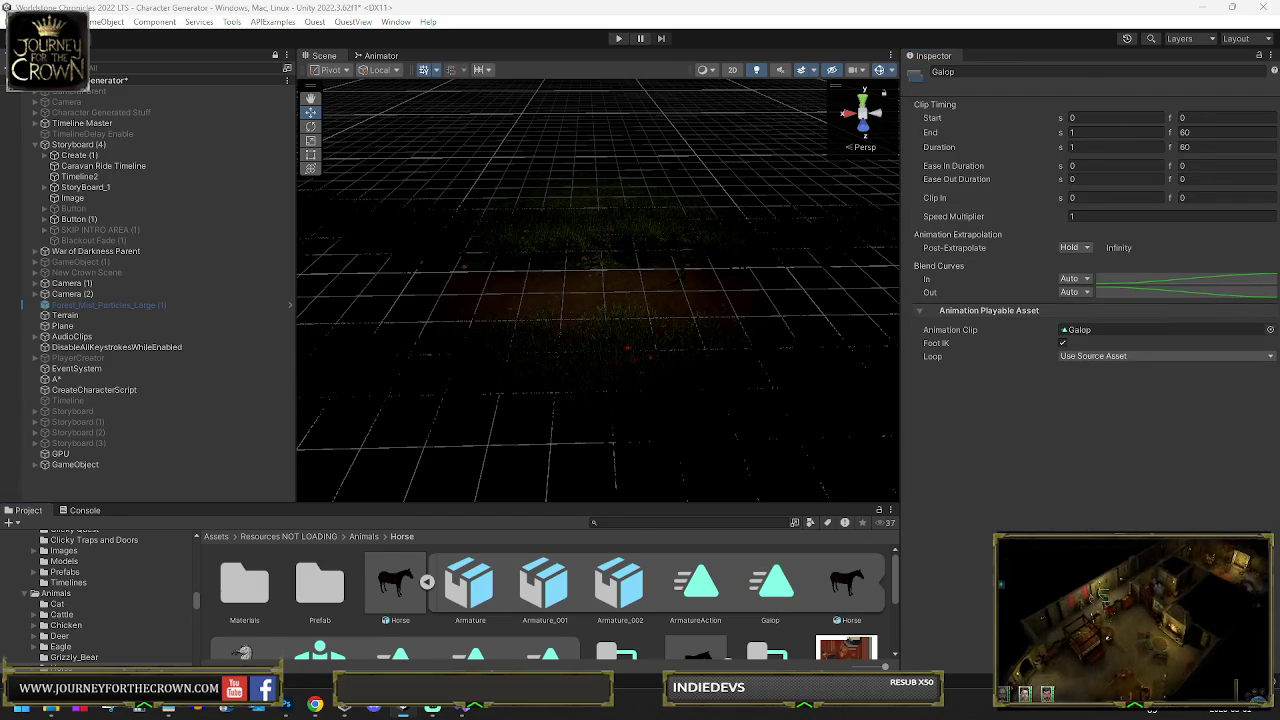
key("ctrl+z")
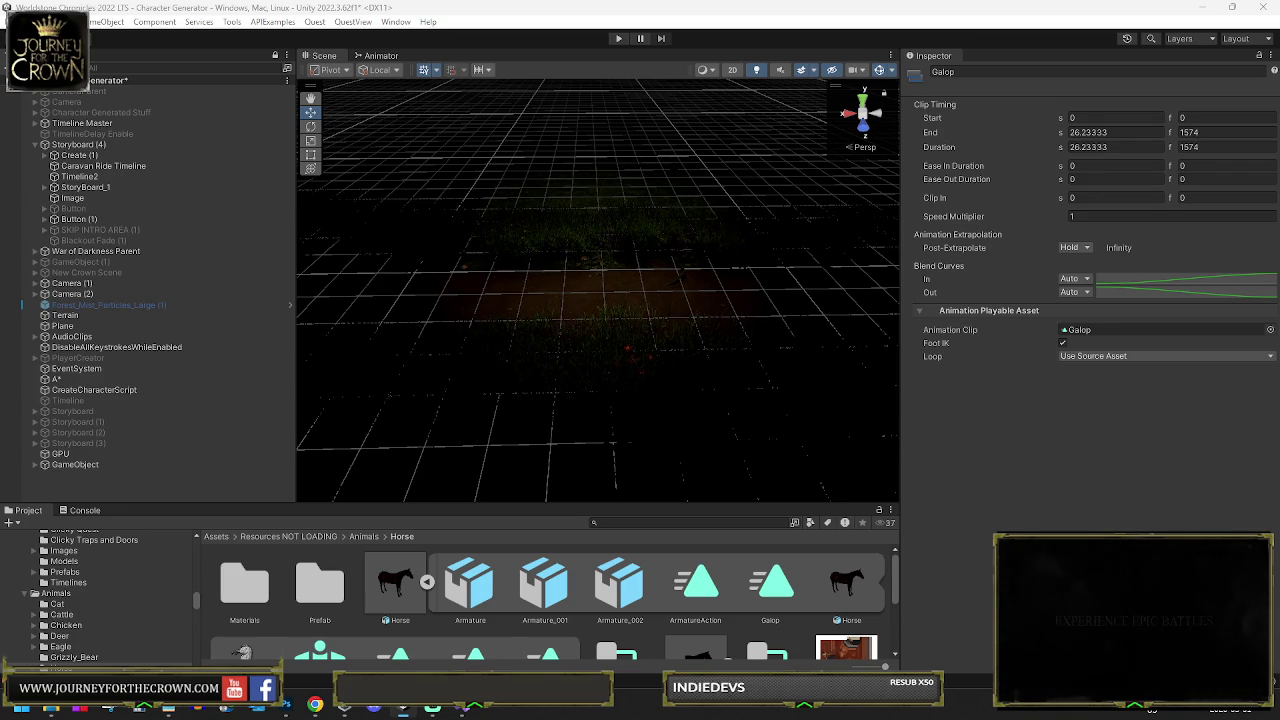
left_click(424, 546)
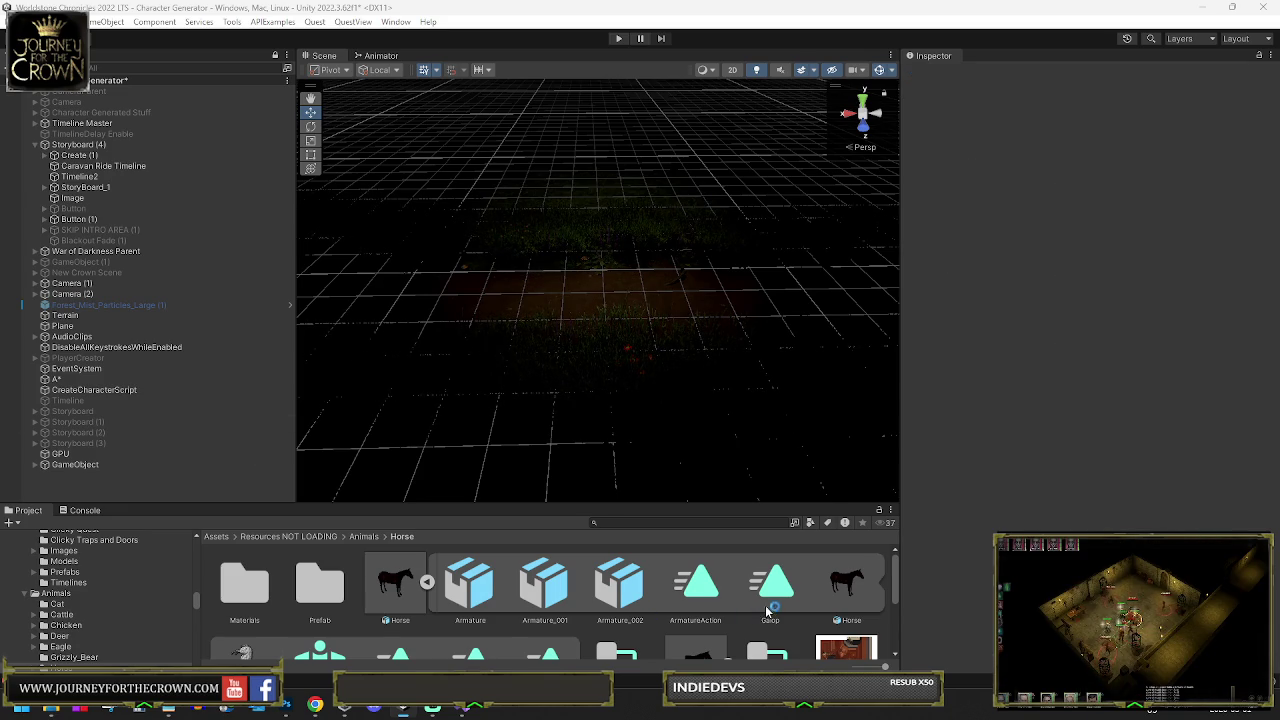
key("ctrl+z")
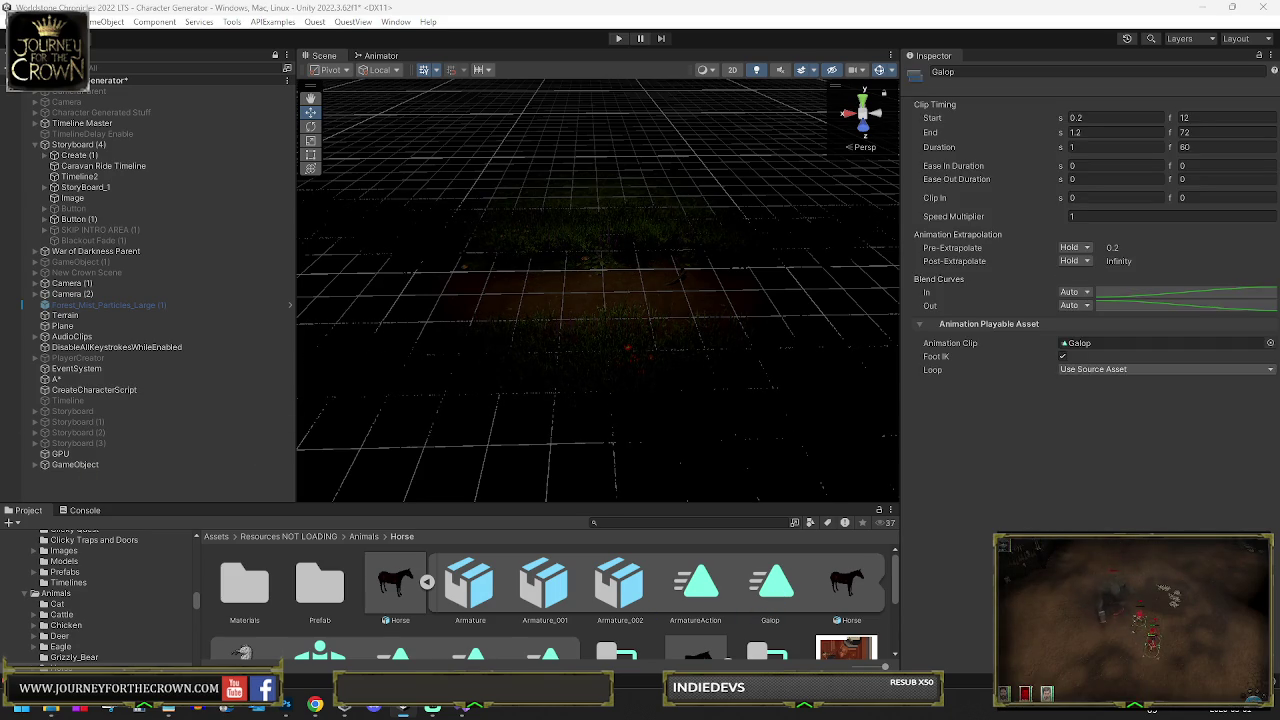
key("ctrl+z")
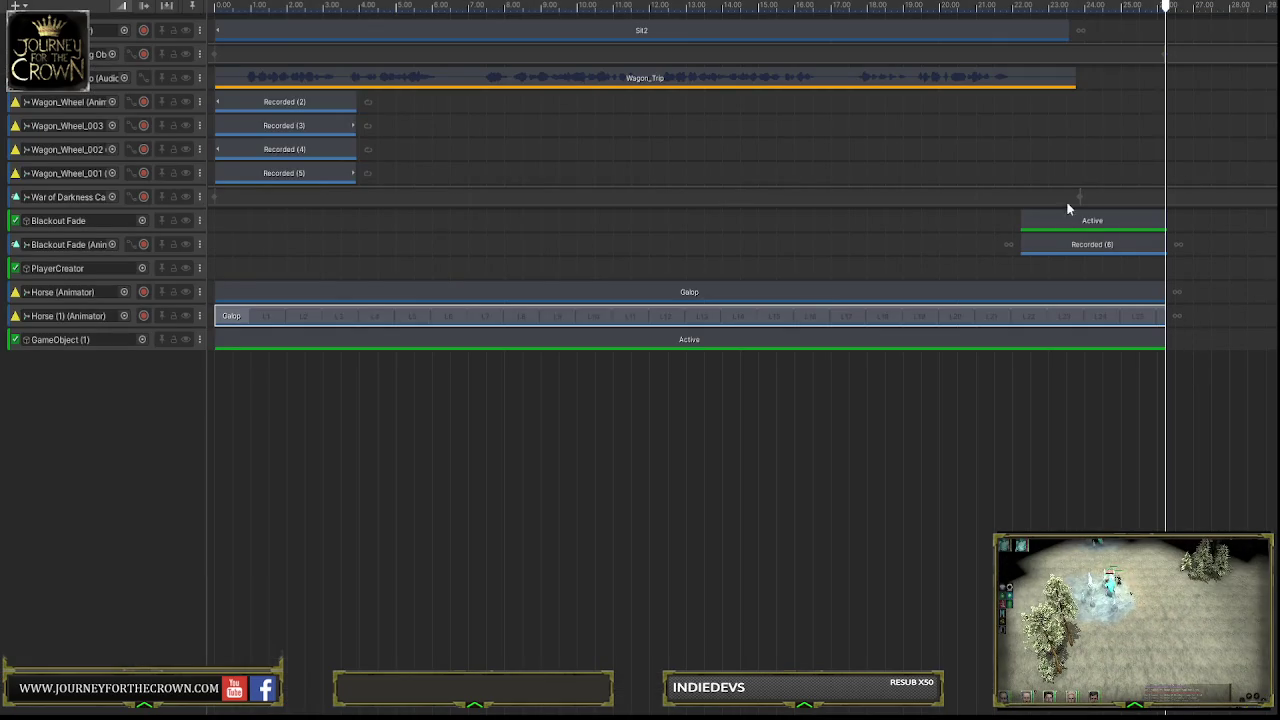
Rewind the Timeline playhead to the start and preview the caravan ride
mouse_move(1165, 6)
left_mouse_down()
mouse_move(530, 41)
mouse_move(334, 26)
mouse_move(379, 17)
mouse_move(205, 18)
left_mouse_up()
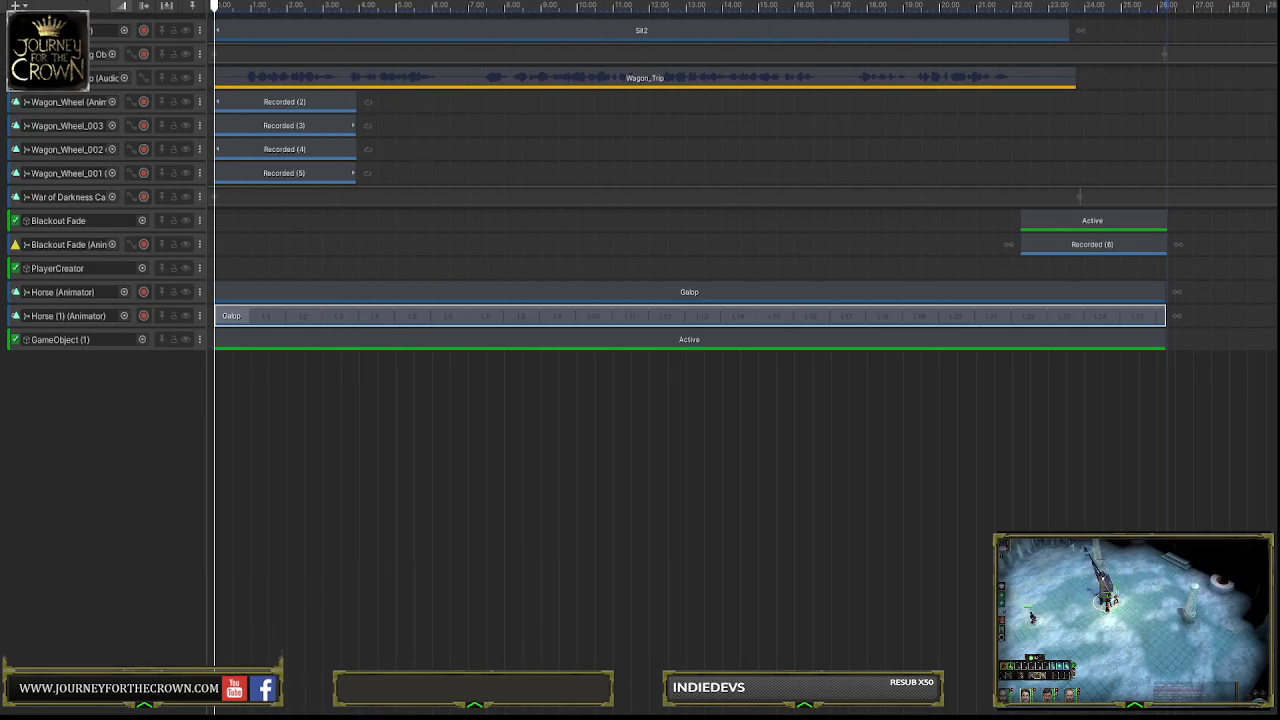
key("space")
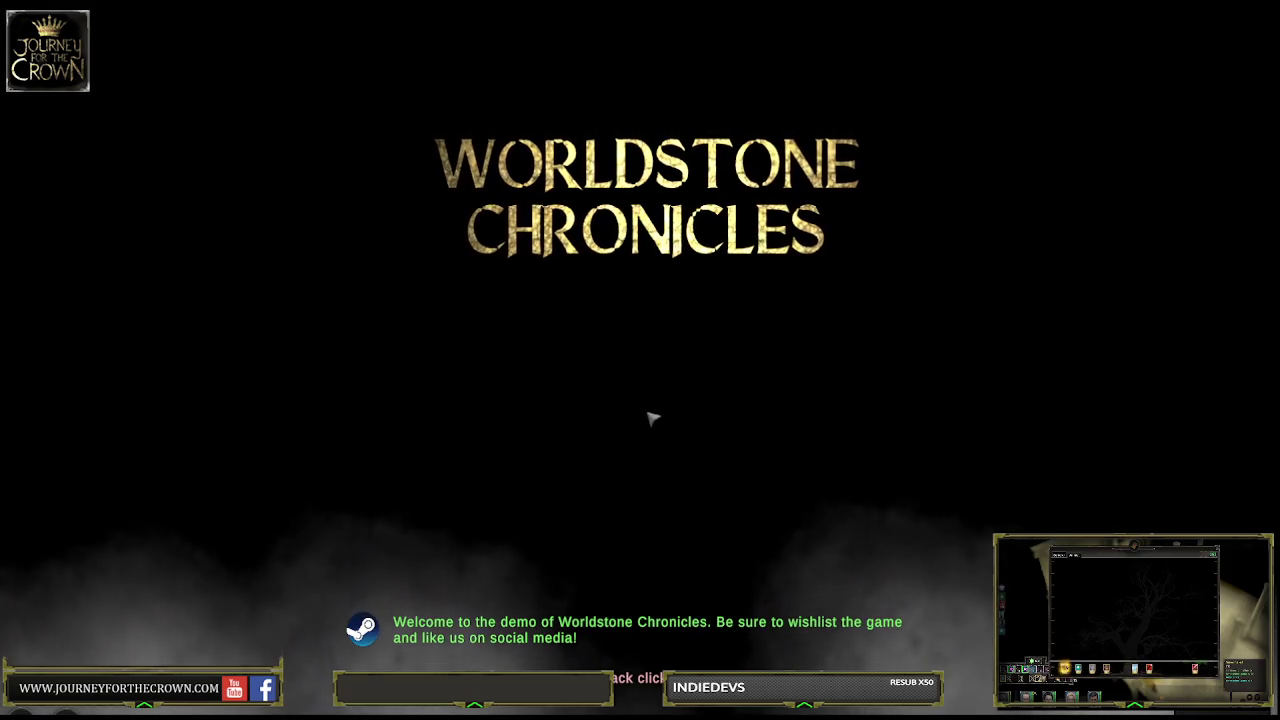
Start a new story, name the character 'Asdasdad' and pick the Rogue class
left_click(646, 446)
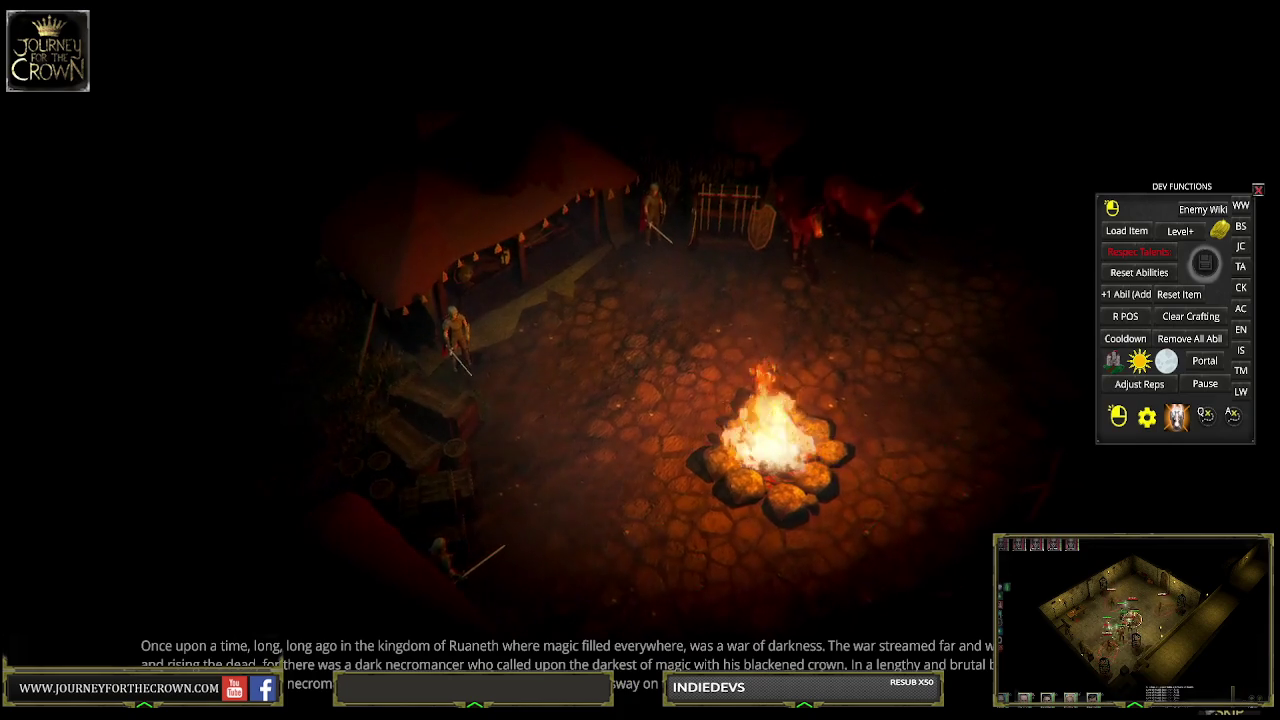
type("Asdasdad")
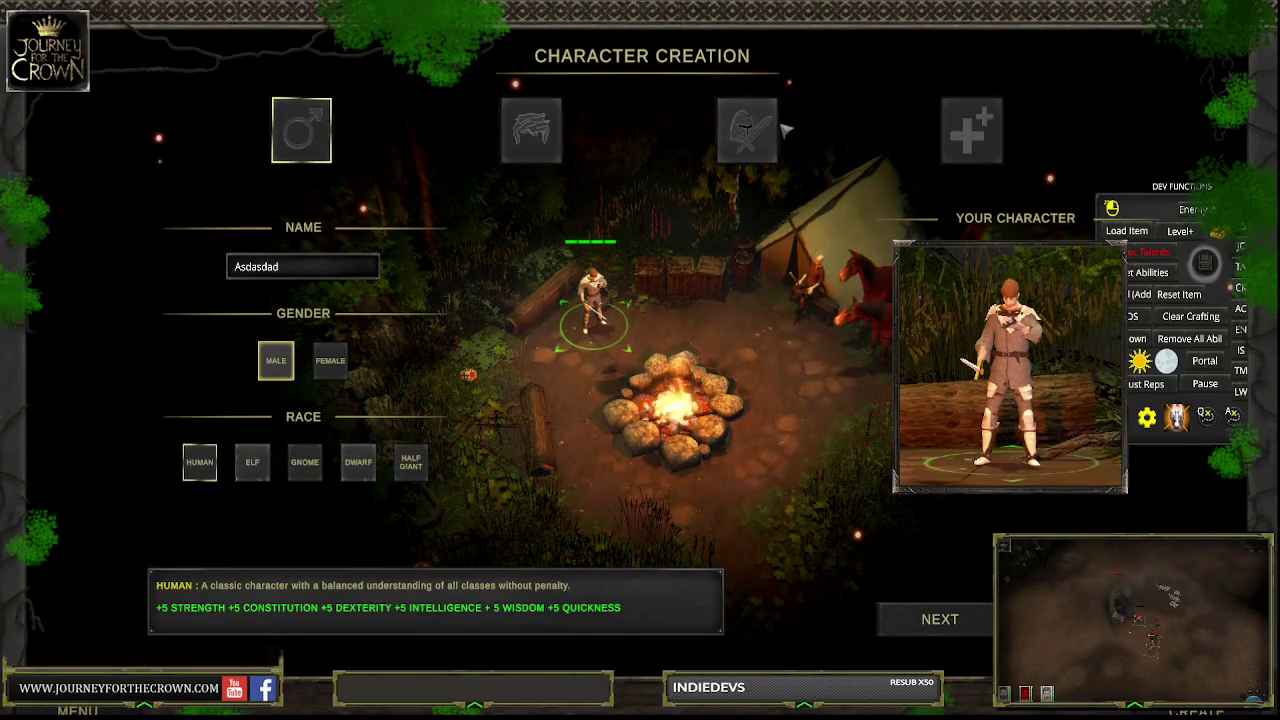
left_click(748, 130)
left_click(438, 263)
left_click(971, 130)
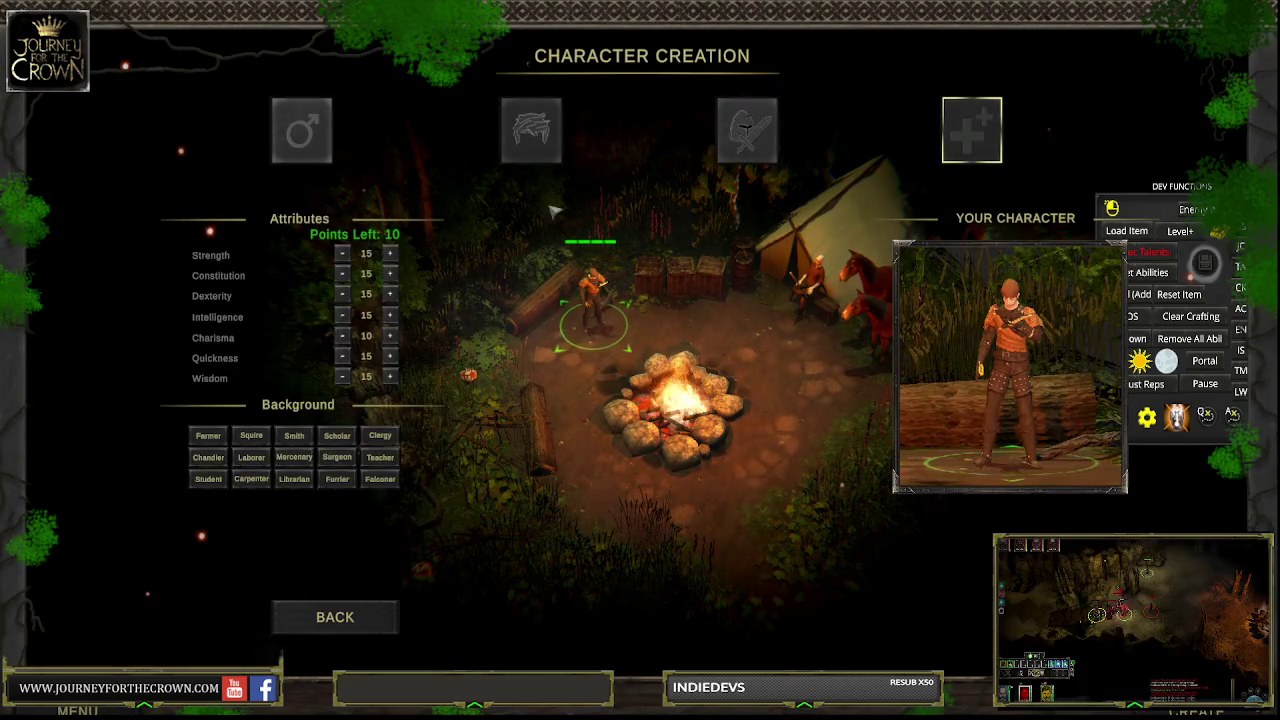
Raise Strength to 25, choose the Clergy background, and begin the story
triple_click(389, 253)
triple_click(389, 253)
triple_click(389, 253)
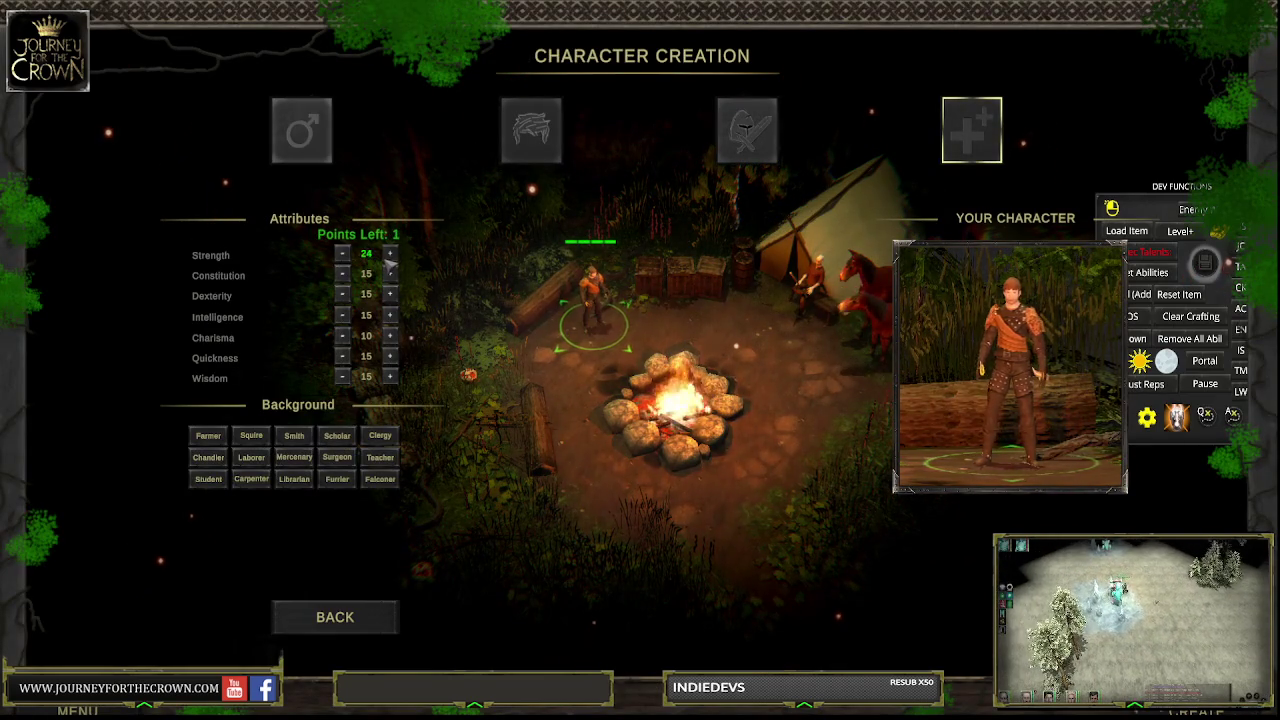
left_click(389, 253)
left_click(380, 435)
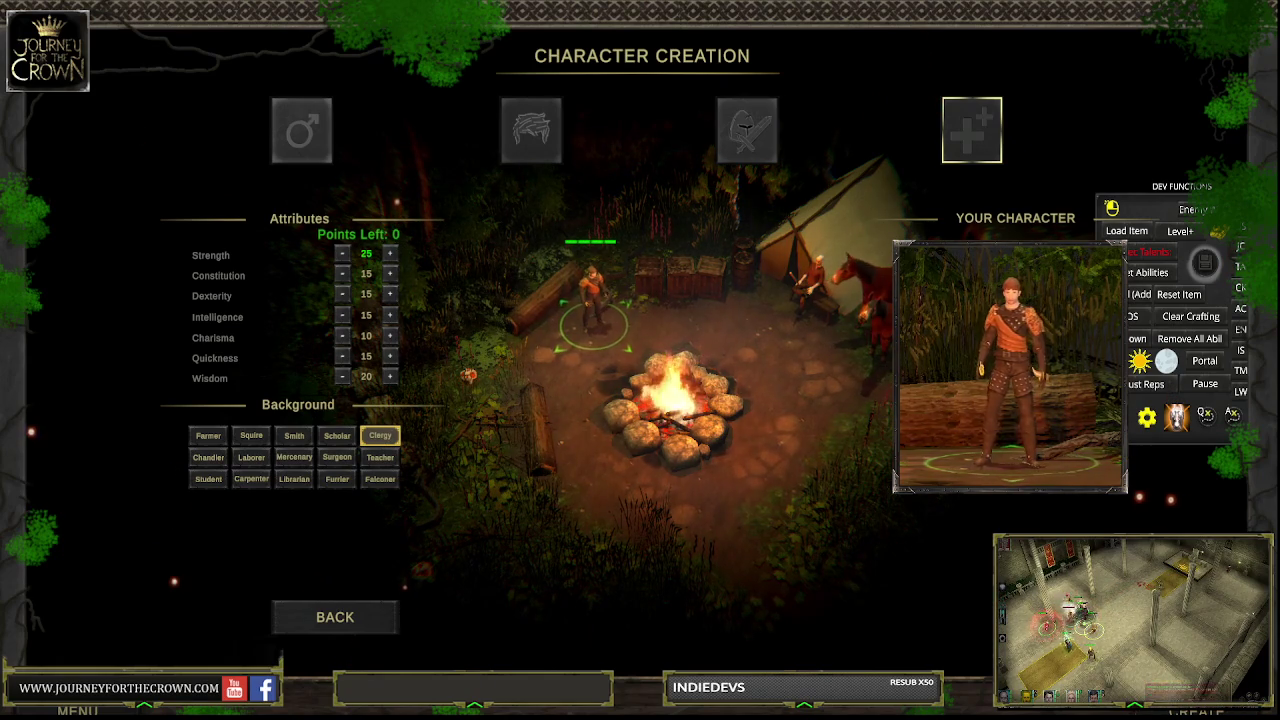
left_click(1200, 712)
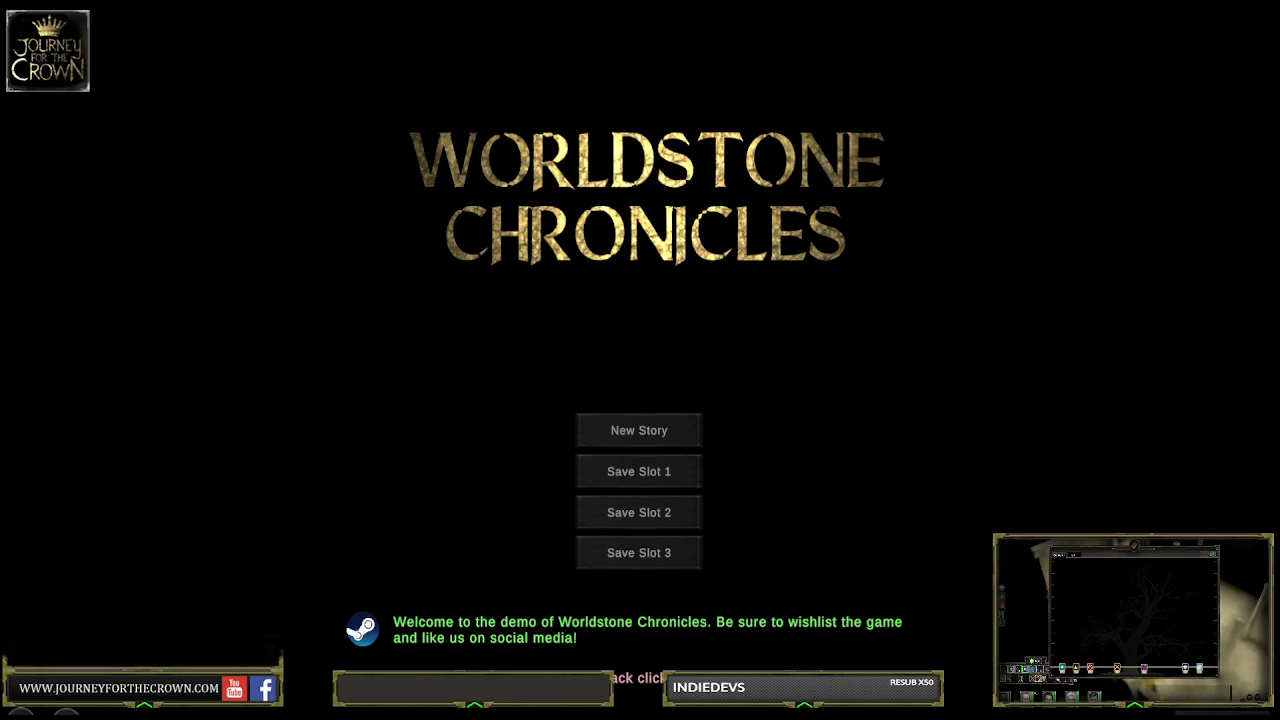
left_click(639, 430)
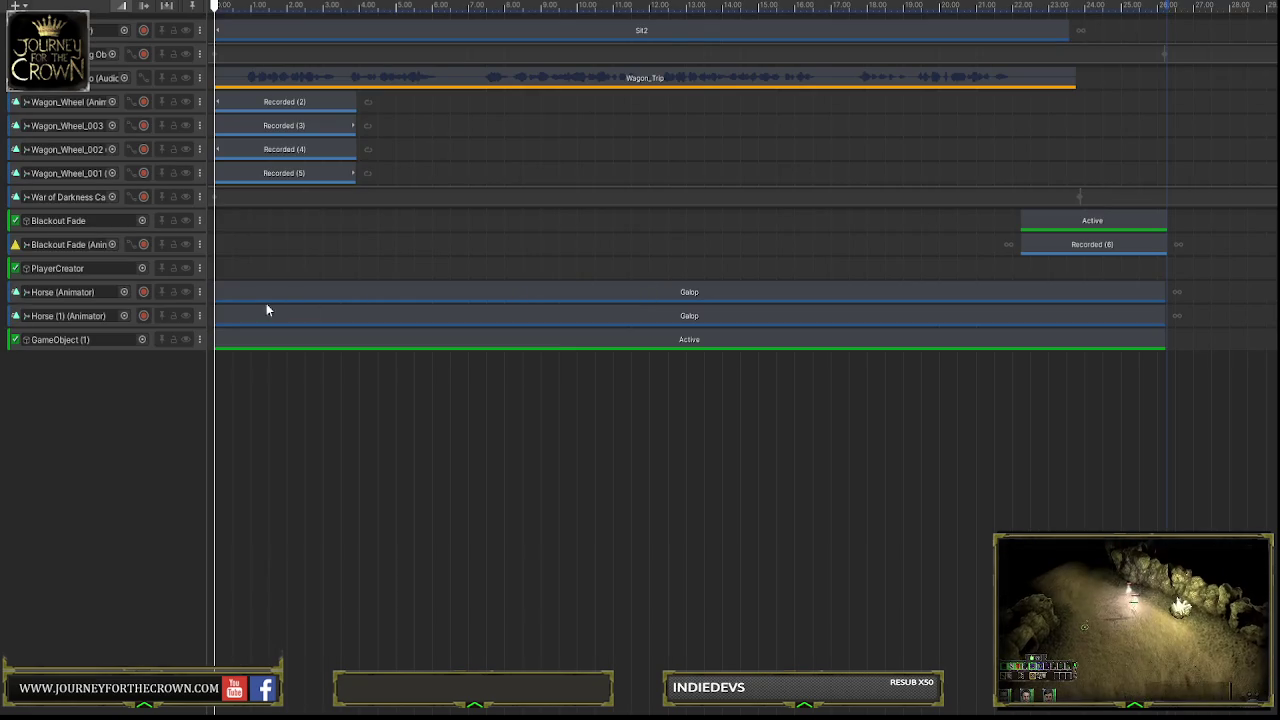
Trim both horses' Galop clips to start mid-timeline and end earlier
left_click_drag(215, 291, 700, 288)
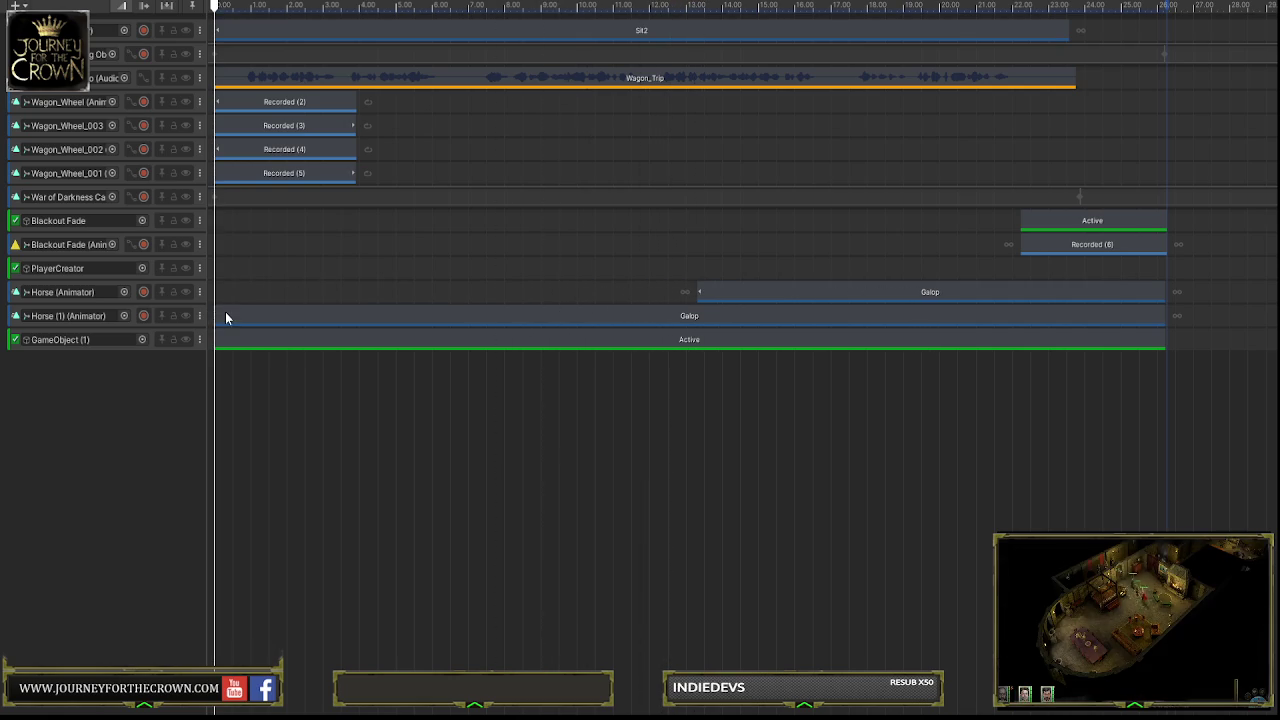
left_click_drag(215, 314, 699, 313)
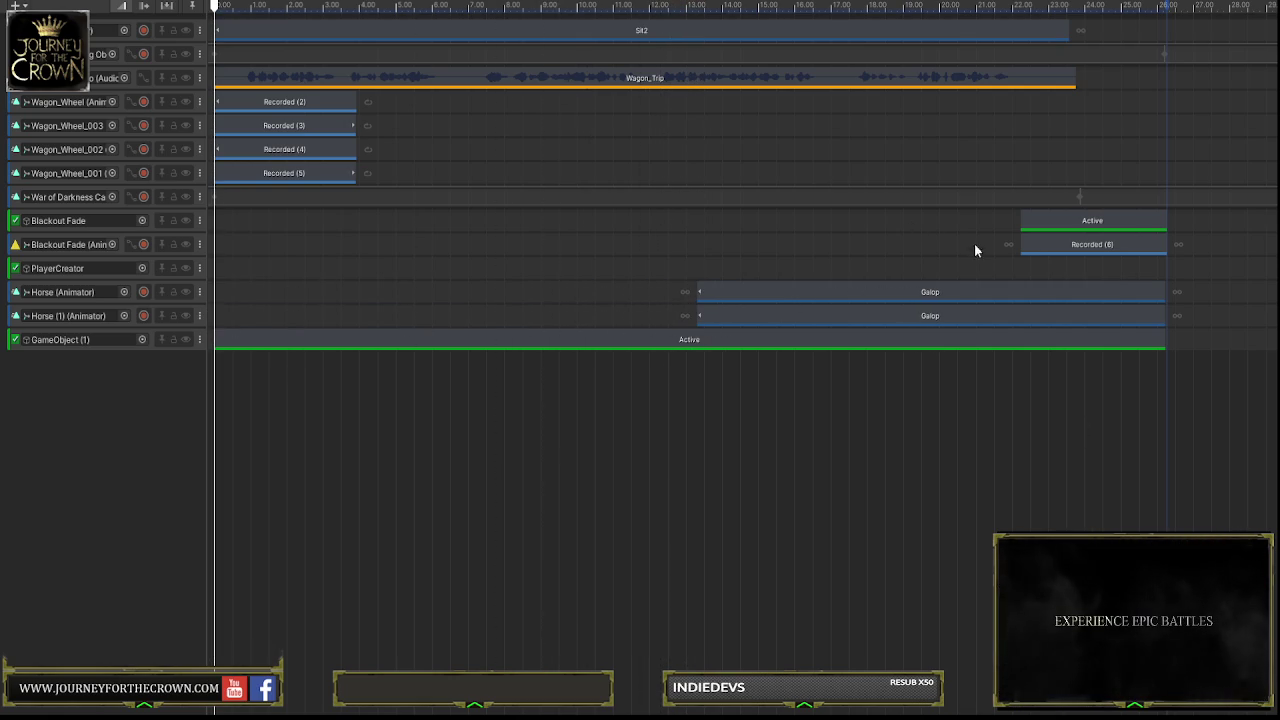
left_click(1158, 291)
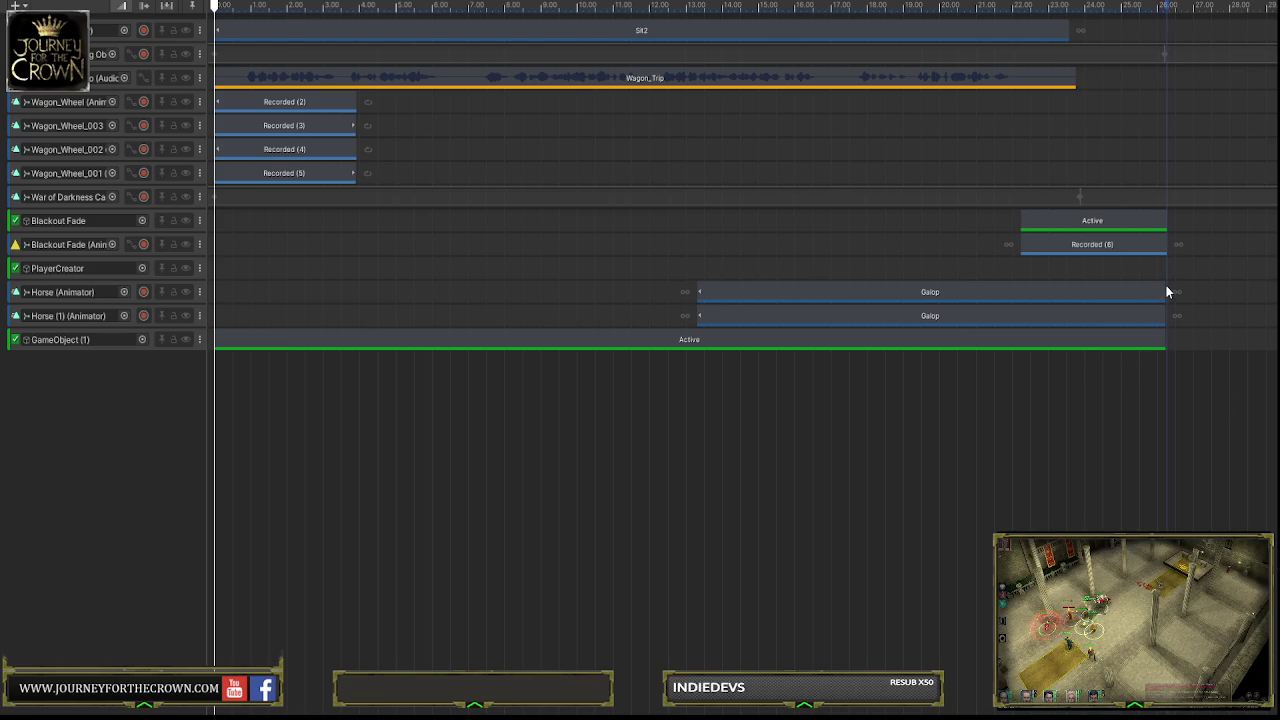
left_click_drag(1162, 291, 1050, 297)
mouse_move(1158, 318)
left_mouse_down()
mouse_move(986, 317)
mouse_move(1029, 297)
mouse_move(988, 297)
left_mouse_up()
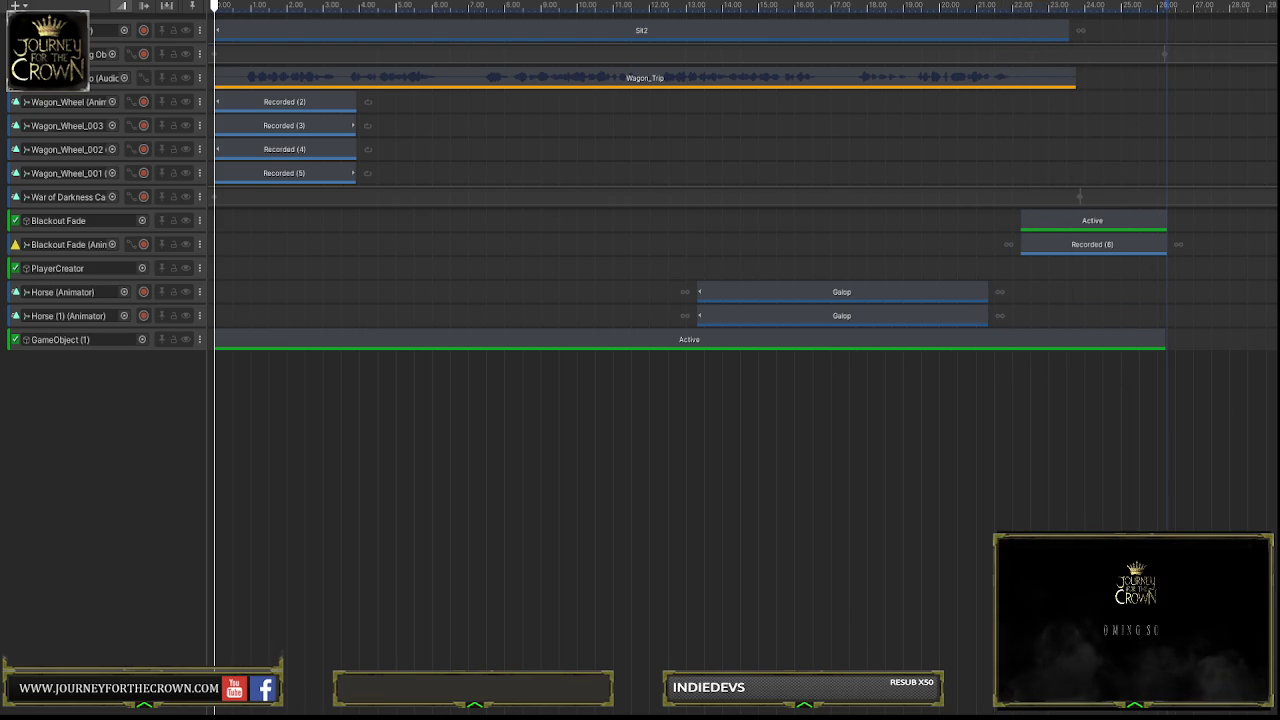
Add Run clips after both gallops and a Walk clip at the first horse's start
left_click_drag(1017, 300, 1166, 291)
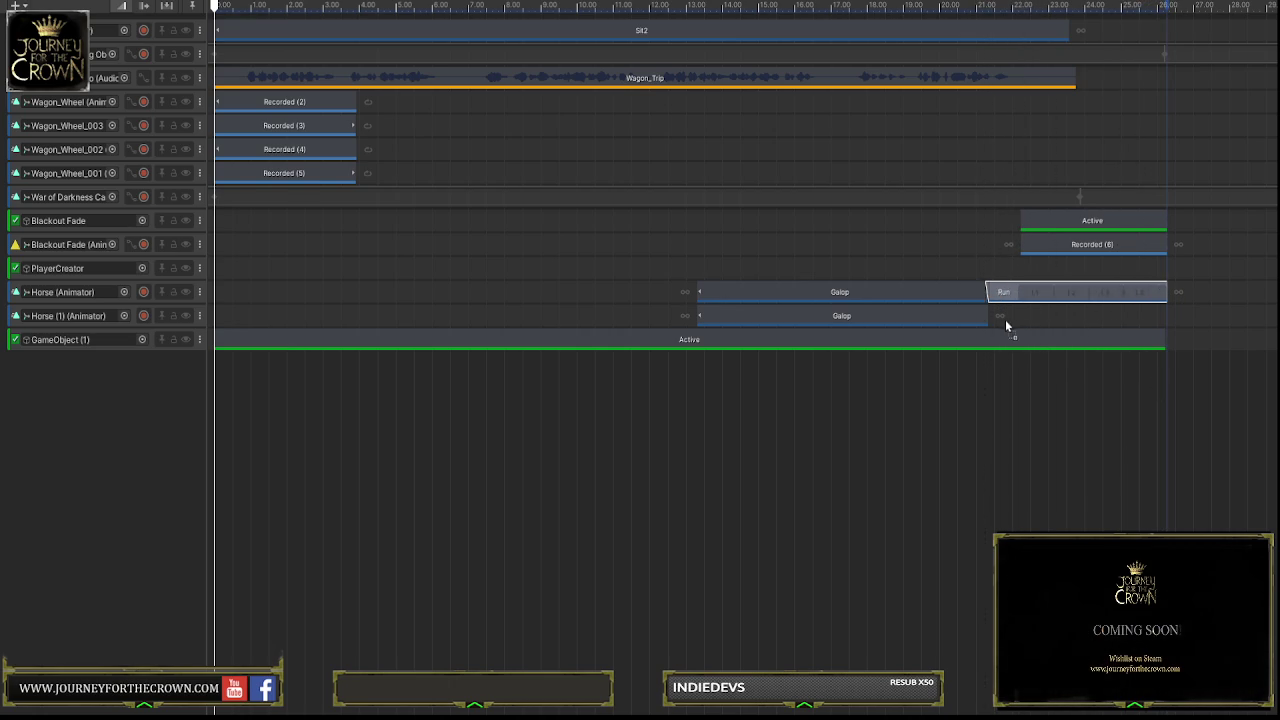
left_click_drag(1006, 317, 1166, 316)
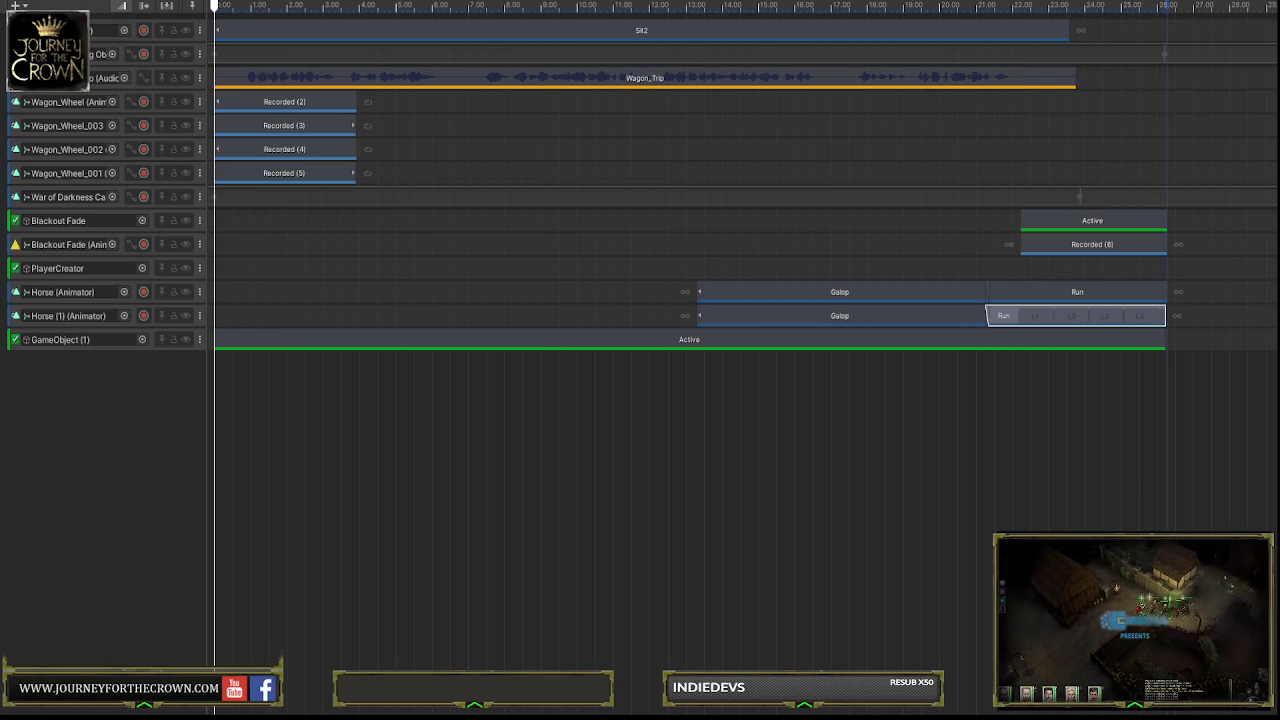
mouse_move(297, 297)
left_mouse_down()
mouse_move(328, 296)
mouse_move(229, 299)
mouse_move(690, 300)
left_mouse_up()
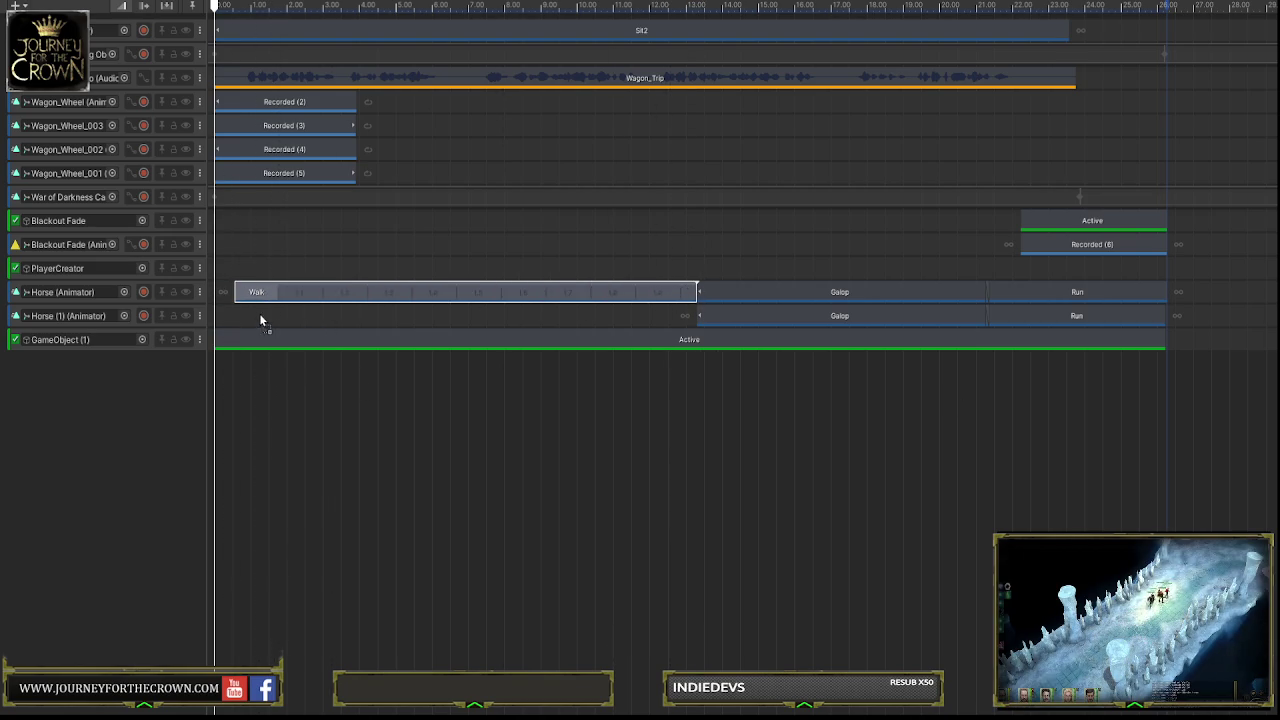
Paste a Walk clip onto Horse (1), stretch it, and blend it into its gallop
key("ctrl+v")
mouse_move(291, 322)
left_mouse_down()
mouse_move(266, 320)
mouse_move(768, 313)
left_mouse_up()
left_click_drag(697, 292, 770, 291)
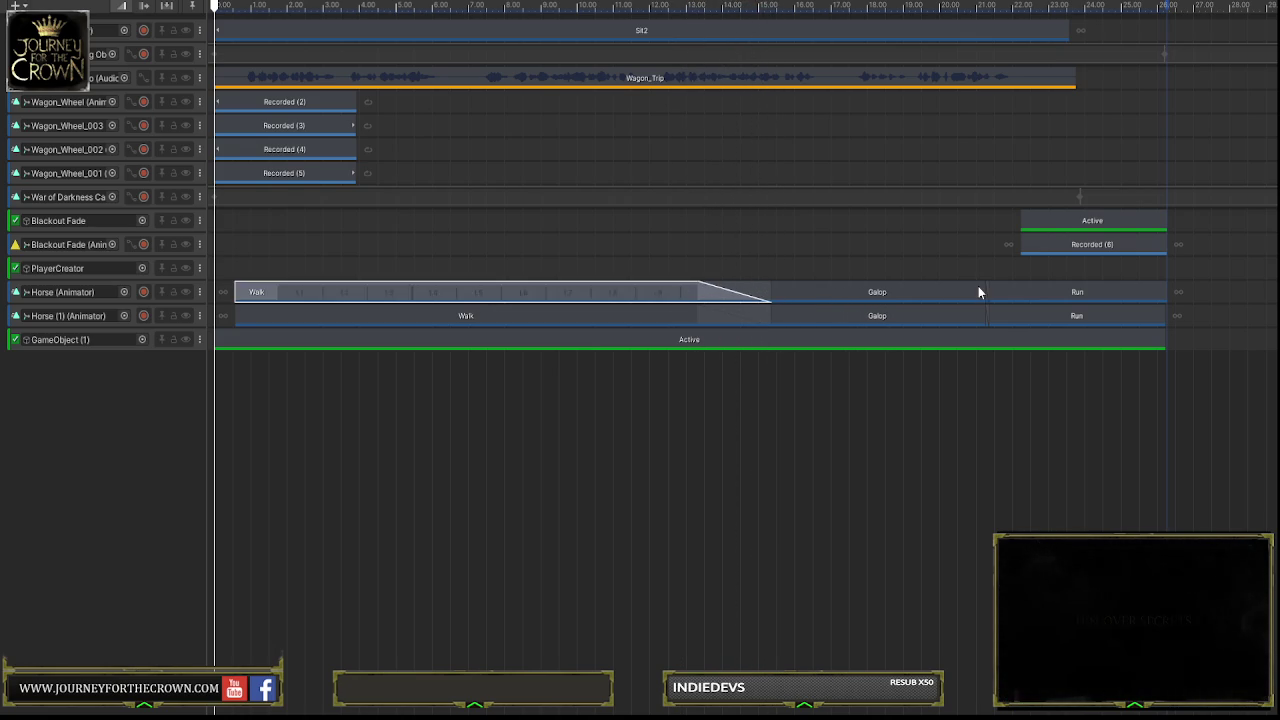
Overlap both tracks' Galop and Run clips into blends, then preview the cutscene
left_click_drag(986, 291, 937, 300)
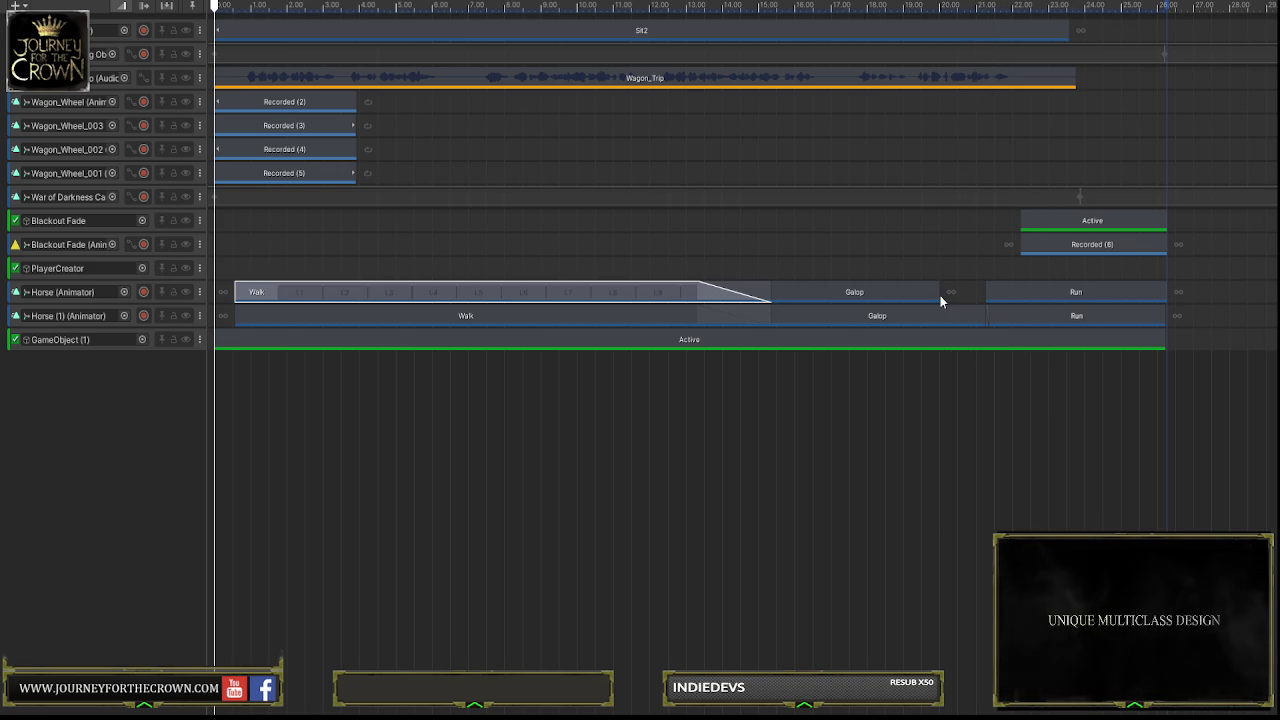
left_click(967, 292)
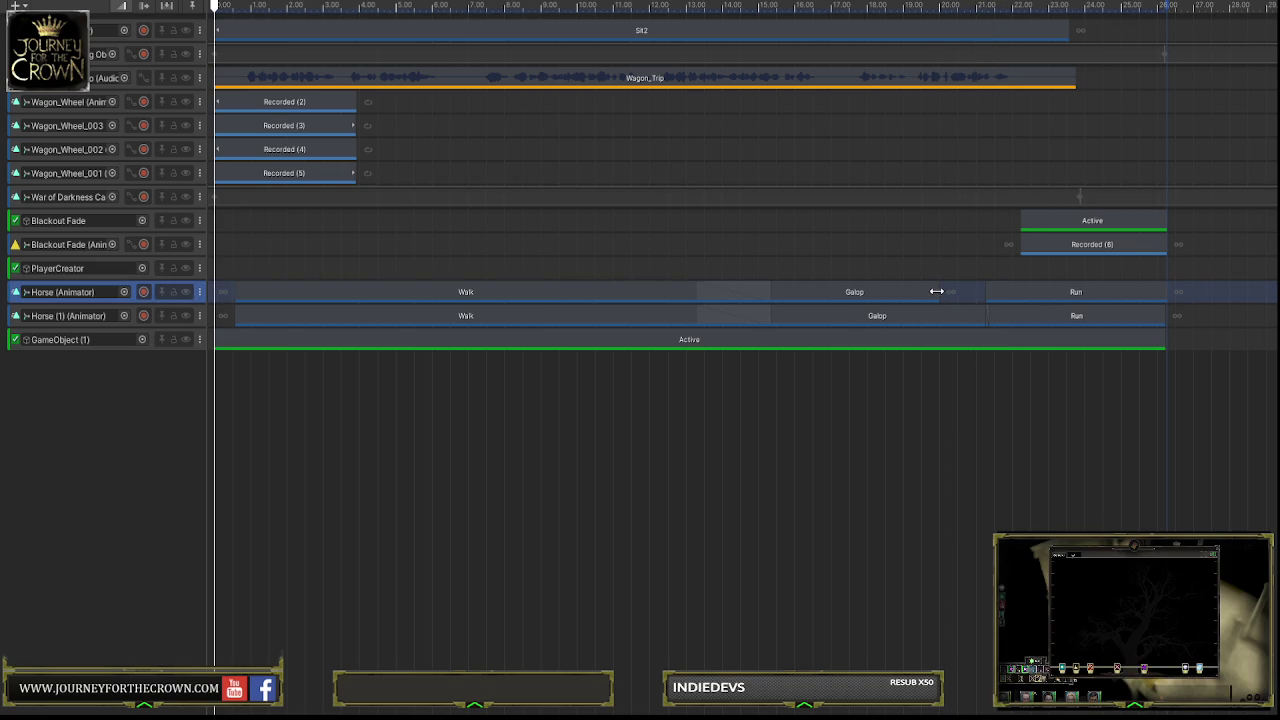
mouse_move(963, 290)
left_mouse_down()
mouse_move(1011, 289)
mouse_move(990, 313)
mouse_move(1008, 313)
mouse_move(988, 313)
mouse_move(1014, 315)
left_mouse_up()
left_click(970, 316)
left_click(1021, 317)
left_click(1013, 380)
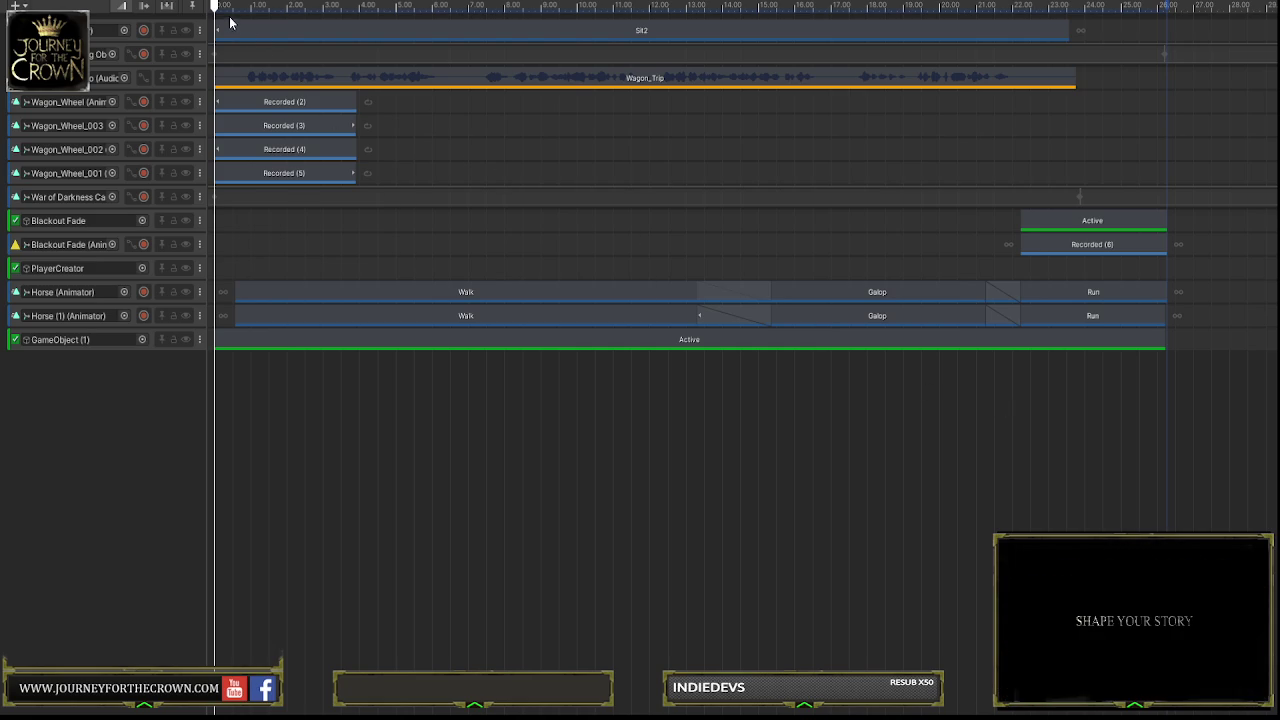
key("space")
left_click(140, 8)
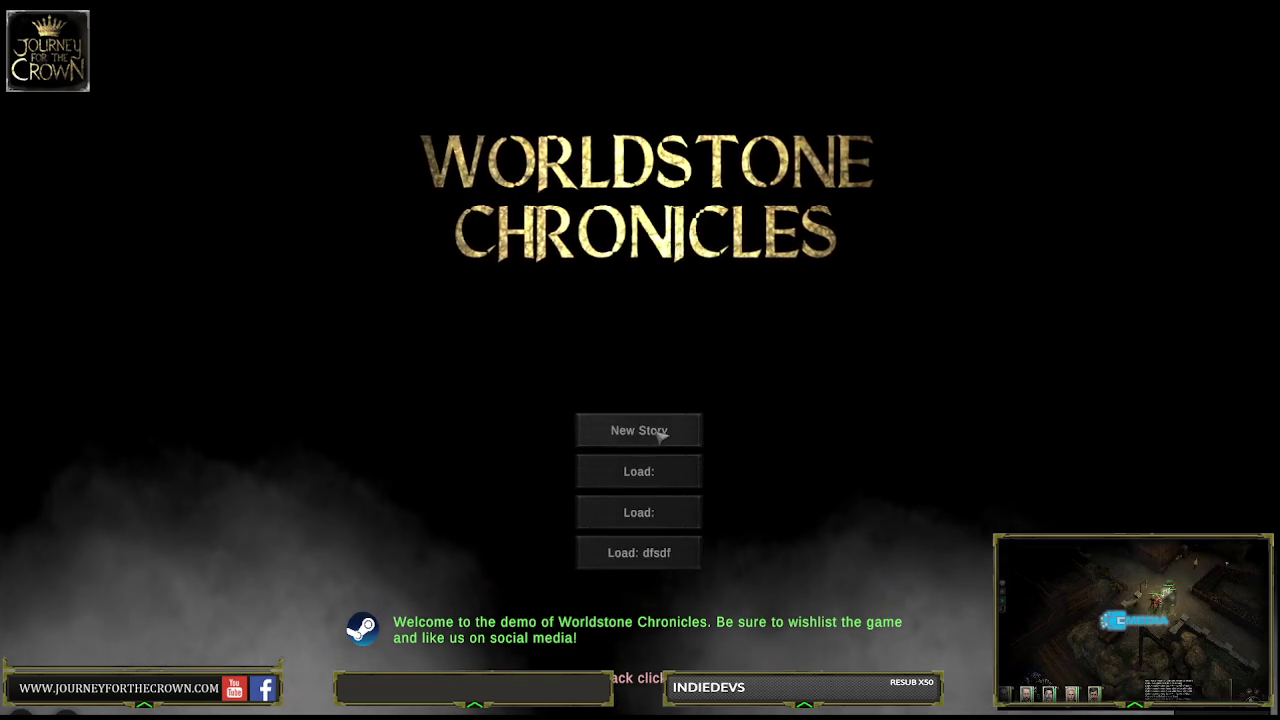
Start a new story from the Worldstone Chronicles main menu
left_click(657, 433)
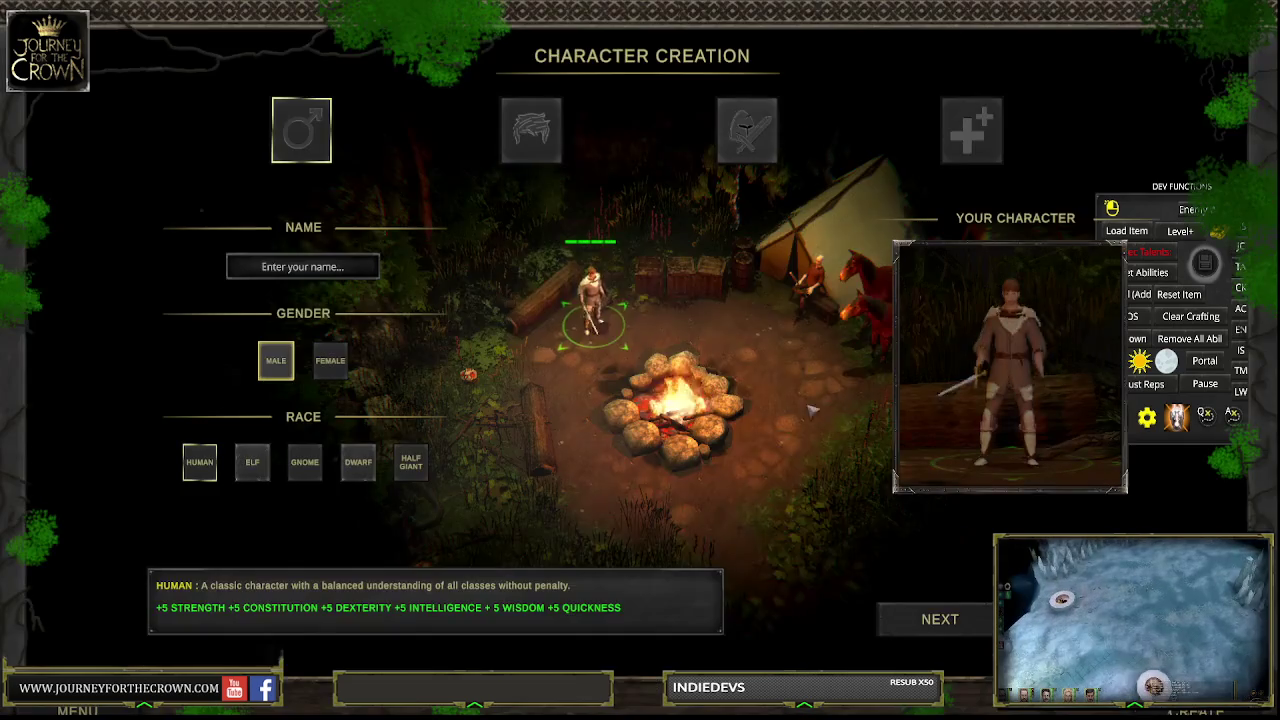
Create character 'Asd' with Strength 25 and a Clergy background, then begin the story
type("Asd")
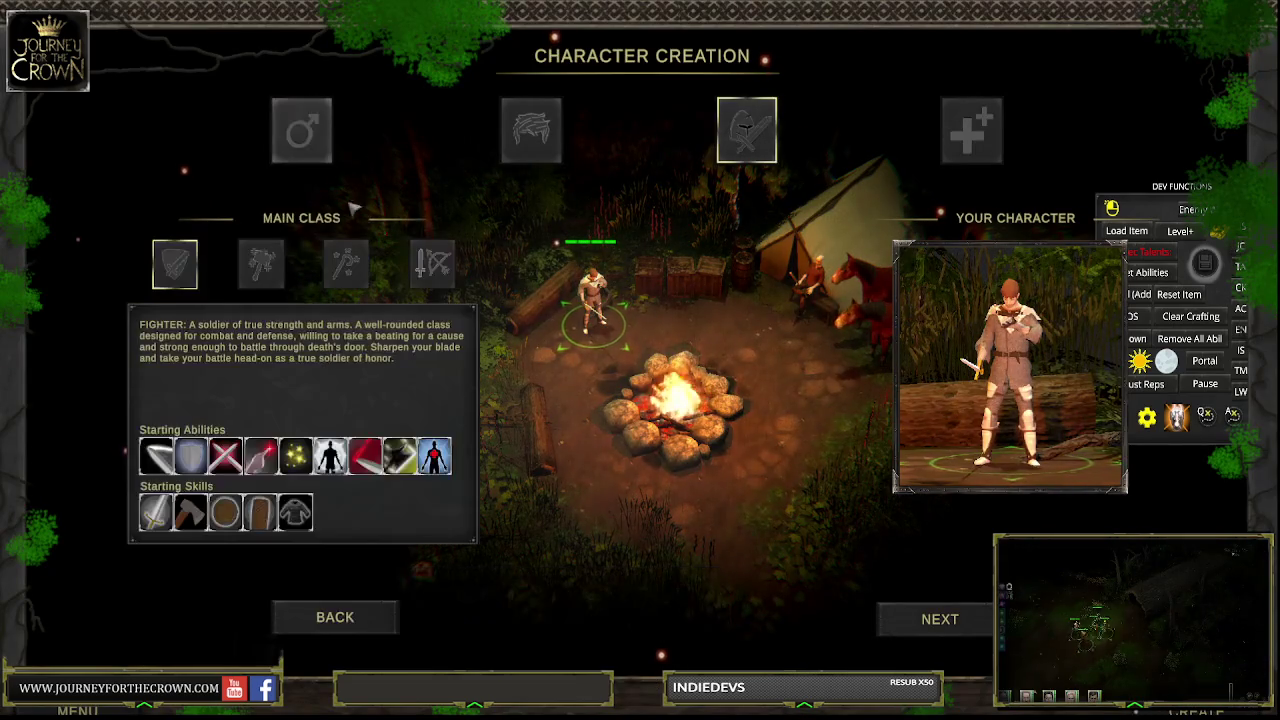
left_click(258, 262)
left_click(390, 254)
left_click(390, 254)
left_click(390, 254)
left_click(390, 254)
left_click(390, 254)
left_click(390, 254)
left_click(390, 254)
left_click(390, 254)
left_click(390, 254)
left_click(390, 254)
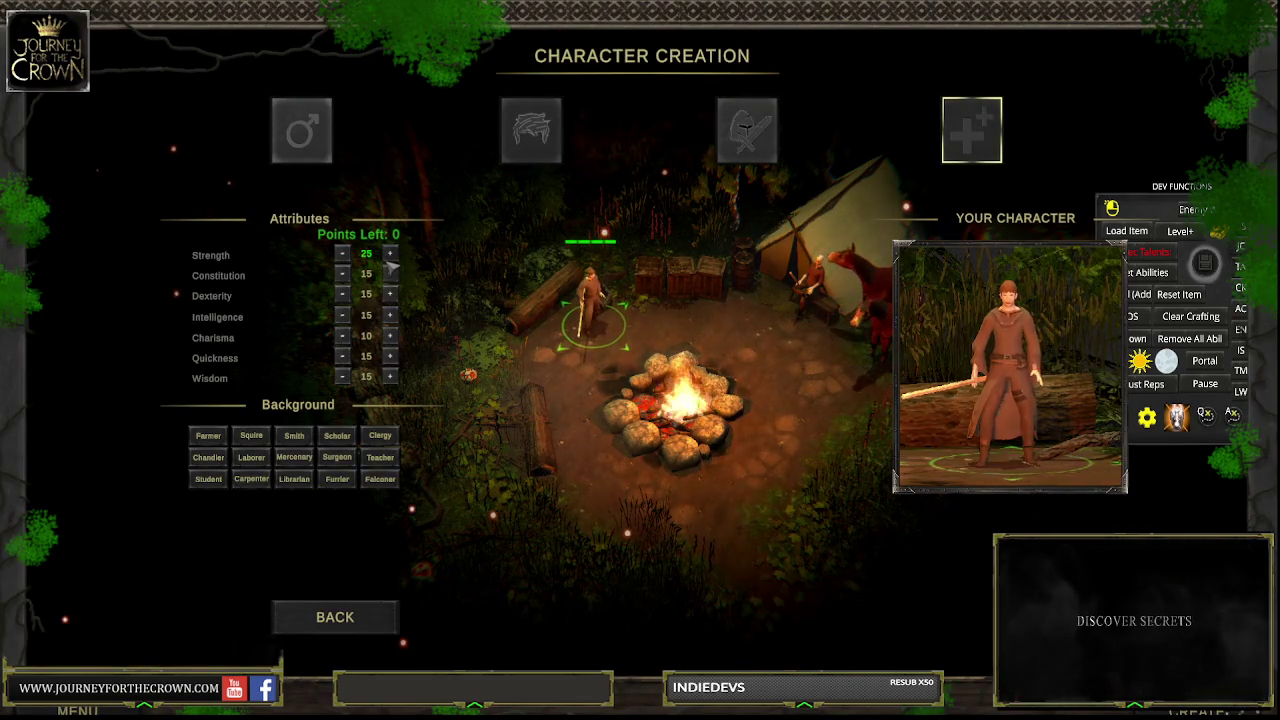
left_click(380, 435)
key("Return")
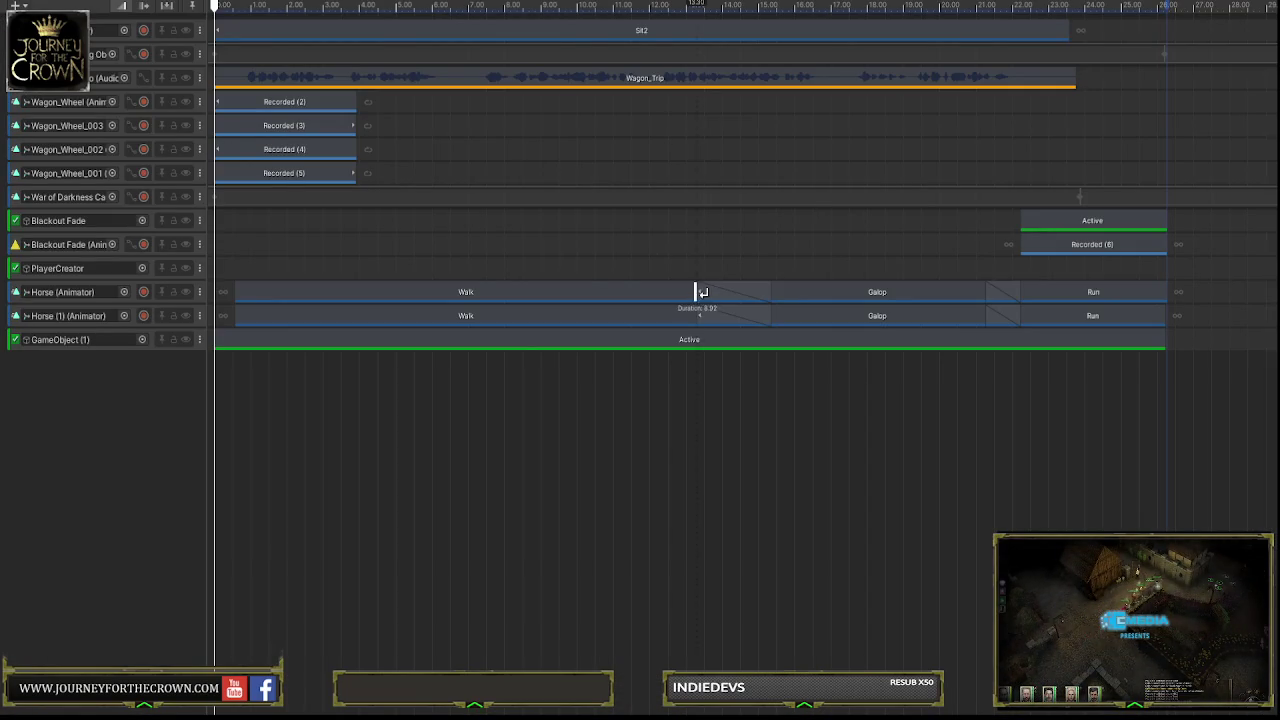
Shorten both Walk clips, remove the Run clip, and extend both Galop clips to the timeline end
mouse_move(700, 292)
left_mouse_down()
mouse_move(469, 292)
mouse_move(487, 292)
left_mouse_up()
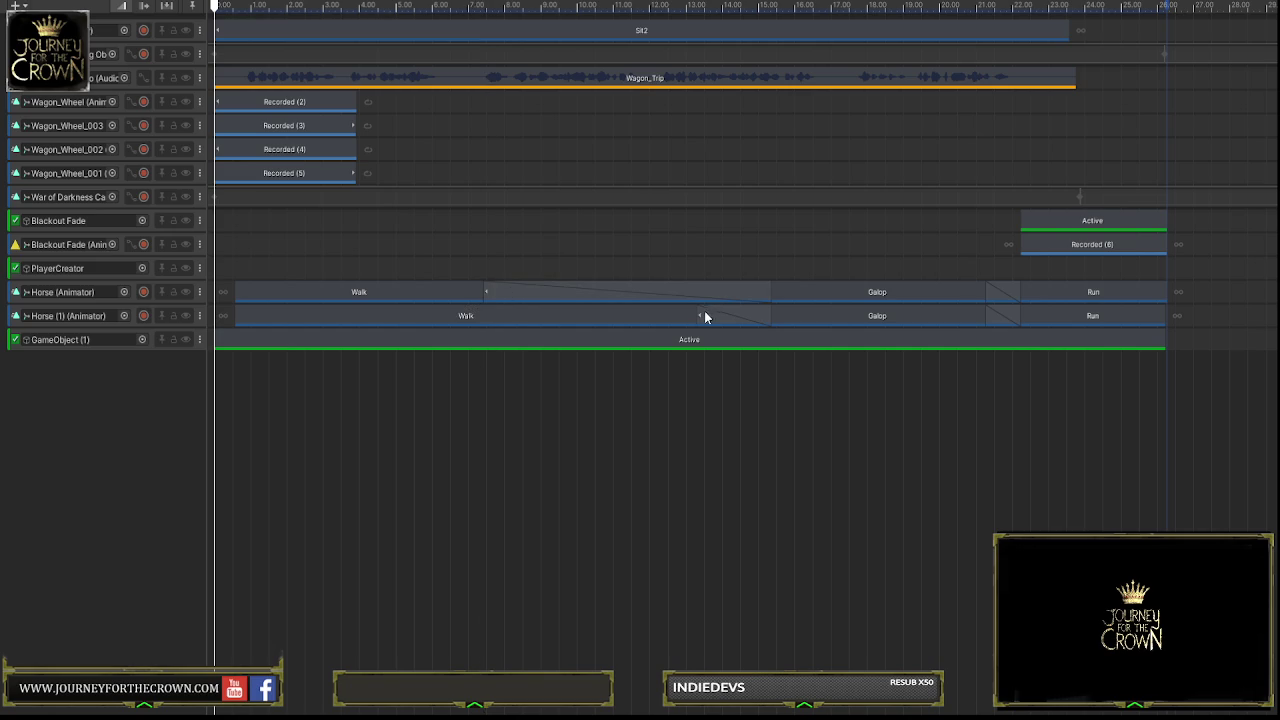
left_click_drag(700, 314, 485, 314)
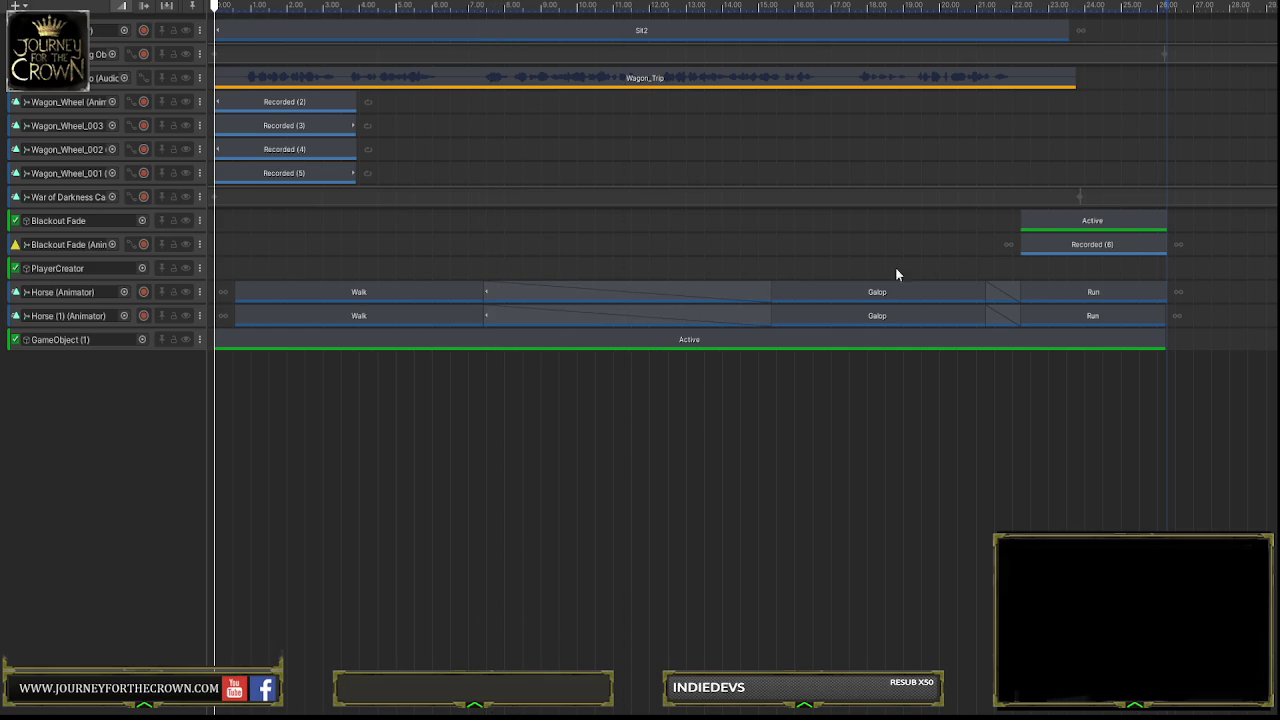
mouse_move(1040, 290)
left_mouse_down()
mouse_move(1057, 288)
mouse_move(1079, 316)
left_mouse_up()
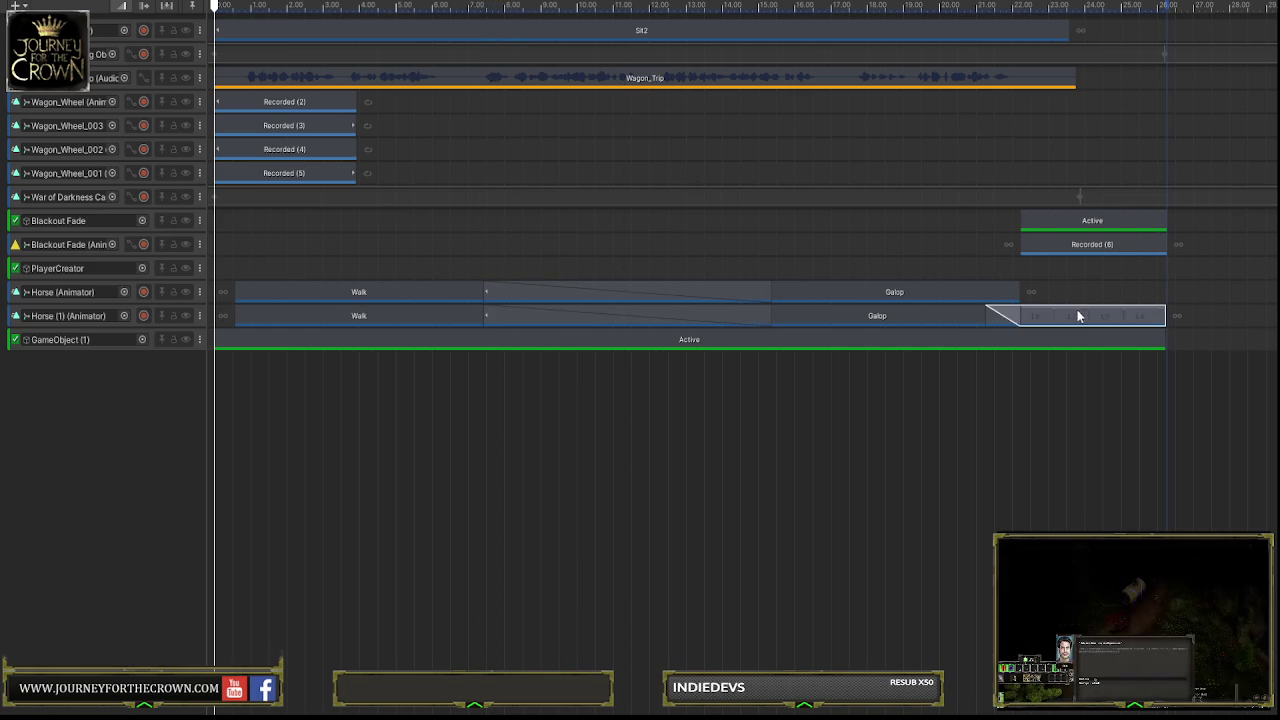
left_click(420, 291)
left_click_drag(1017, 290, 1166, 290)
left_click_drag(1019, 315, 1166, 315)
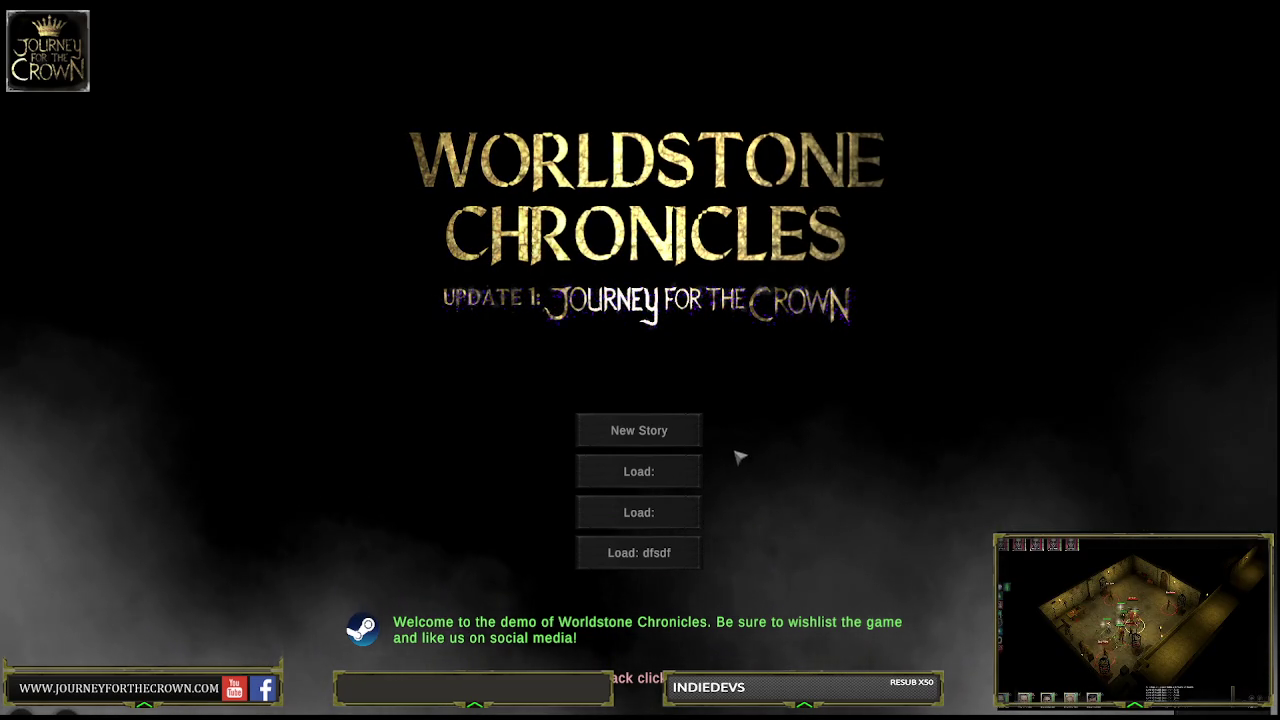
Start a new story with a character having Dexterity 24, one Intelligence point, and Clergy background
left_click(659, 436)
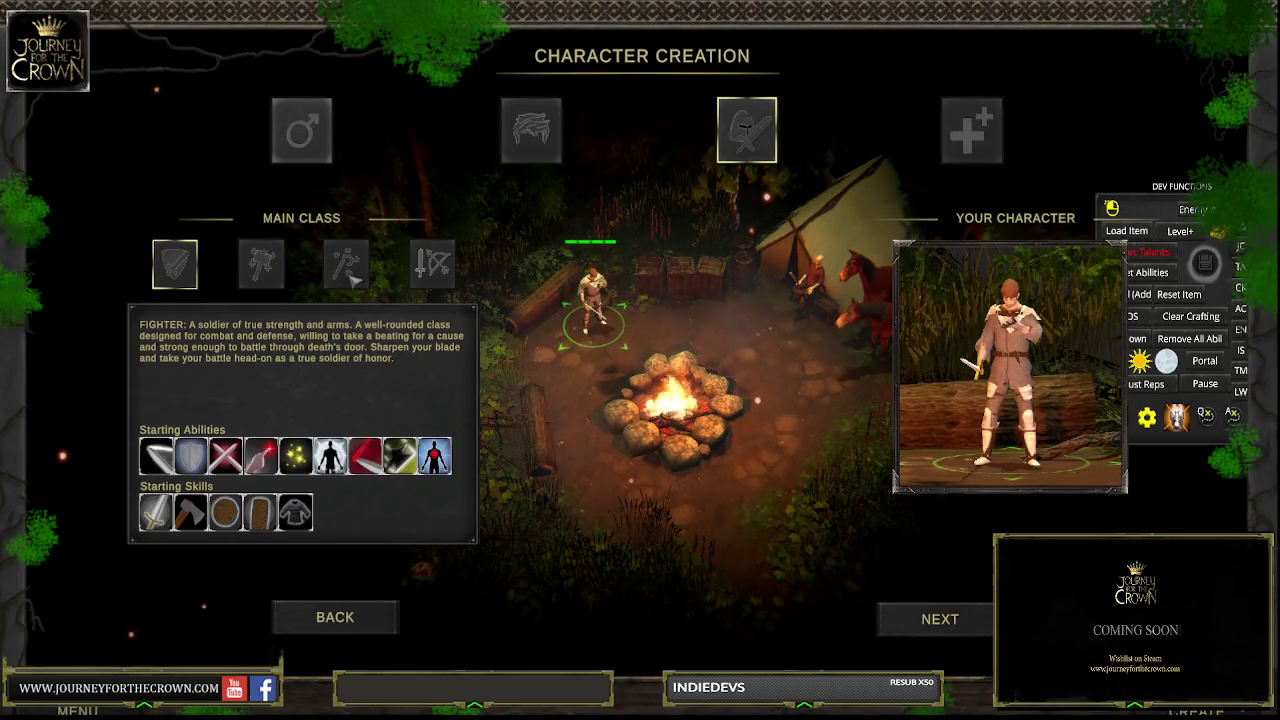
left_click(968, 135)
left_click(391, 314)
triple_click(391, 294)
left_click(391, 294)
triple_click(391, 294)
double_click(391, 294)
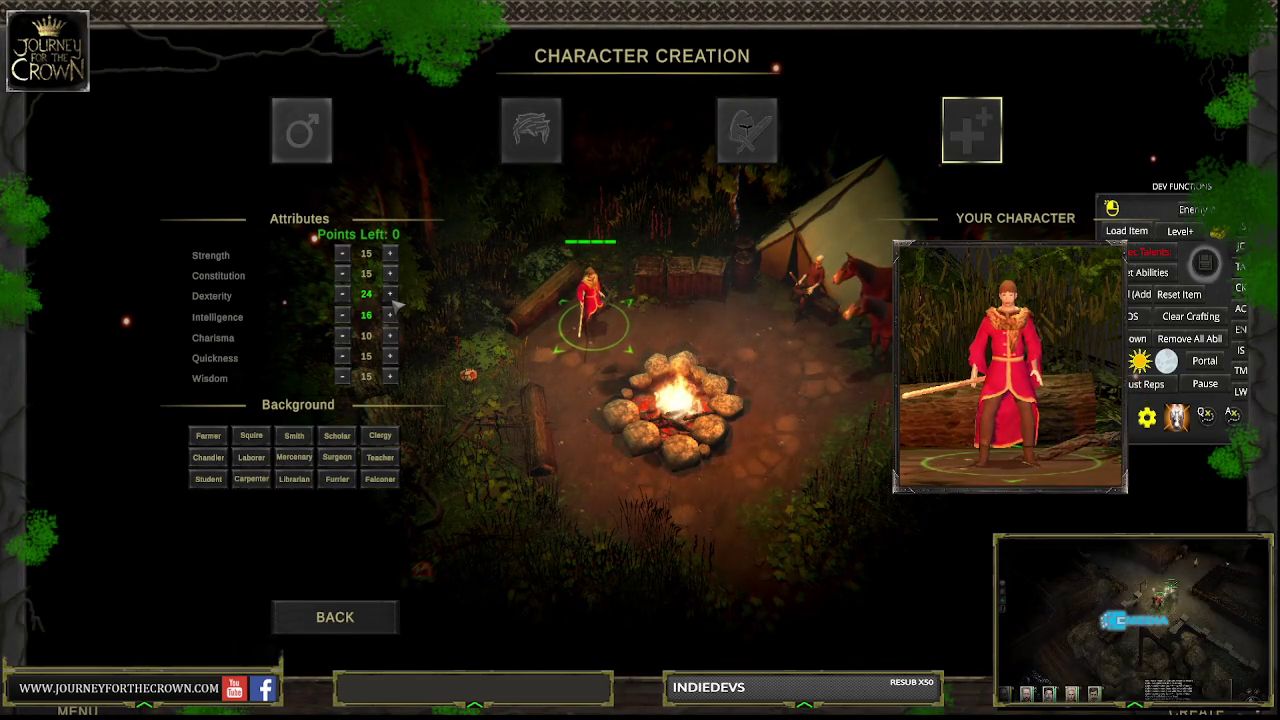
left_click(380, 435)
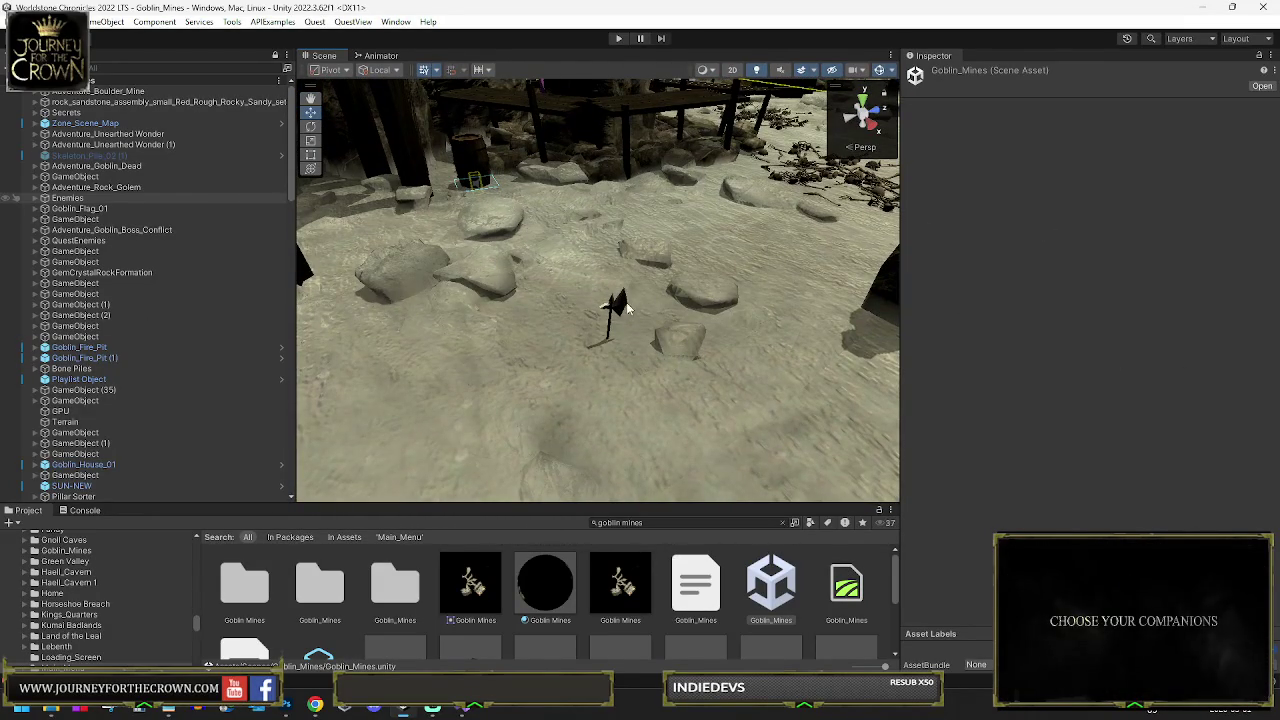
Click through the battle axe and the rocks around the wooden planks in the cave
left_click(618, 305)
left_click(652, 305)
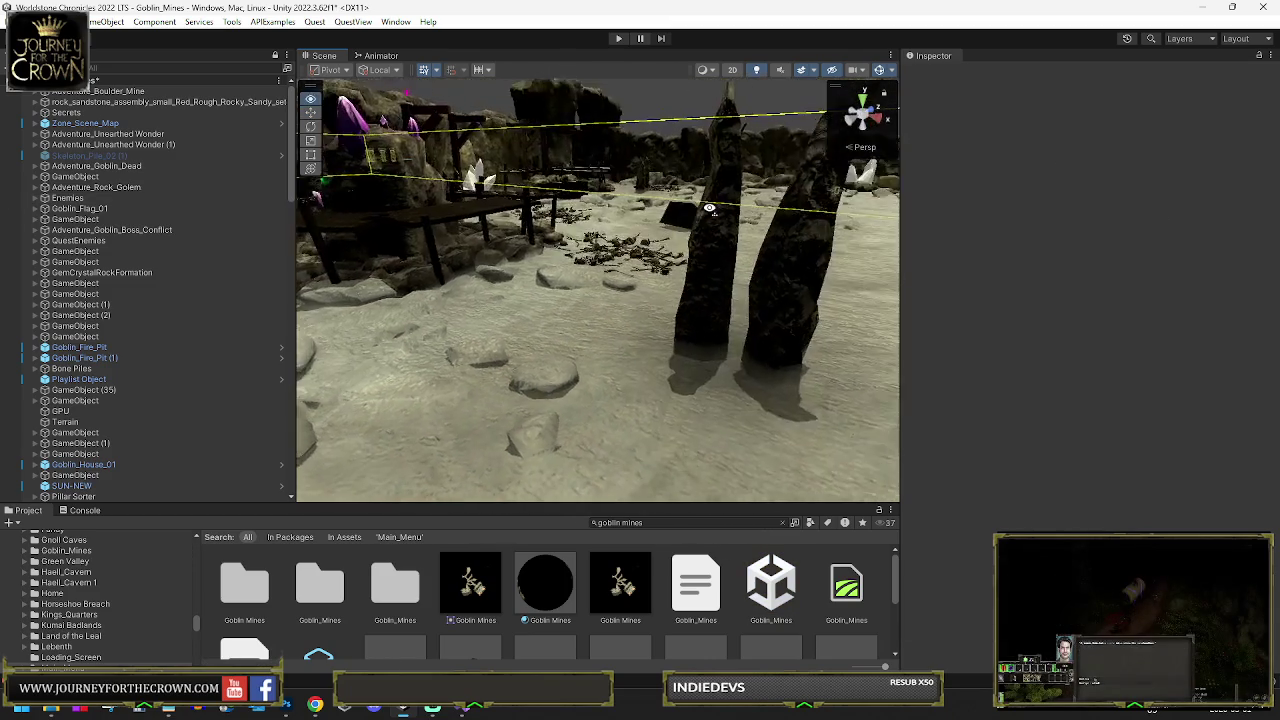
mouse_move(476, 198)
left_mouse_down()
mouse_move(580, 206)
mouse_move(521, 263)
mouse_move(691, 277)
left_mouse_up()
left_click(664, 276)
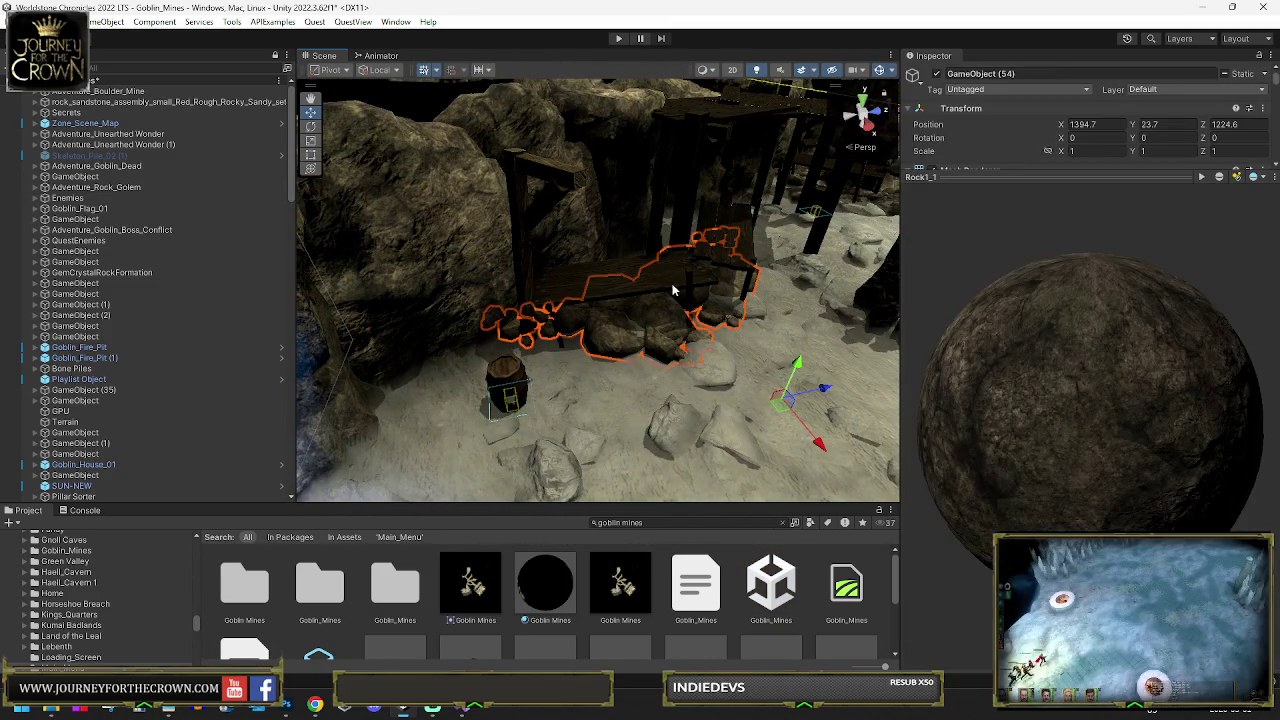
left_click(611, 261)
left_click(611, 268)
mouse_move(611, 268)
left_mouse_down()
mouse_move(793, 248)
mouse_move(823, 224)
mouse_move(679, 205)
mouse_move(702, 201)
mouse_move(758, 246)
left_mouse_up()
Select the plank platform GameObject (52), frame it, and expand its beams in the Hierarchy
left_click(679, 205)
left_click(679, 205)
left_click(758, 246)
left_click(763, 297)
left_click_drag(763, 297, 405, 308)
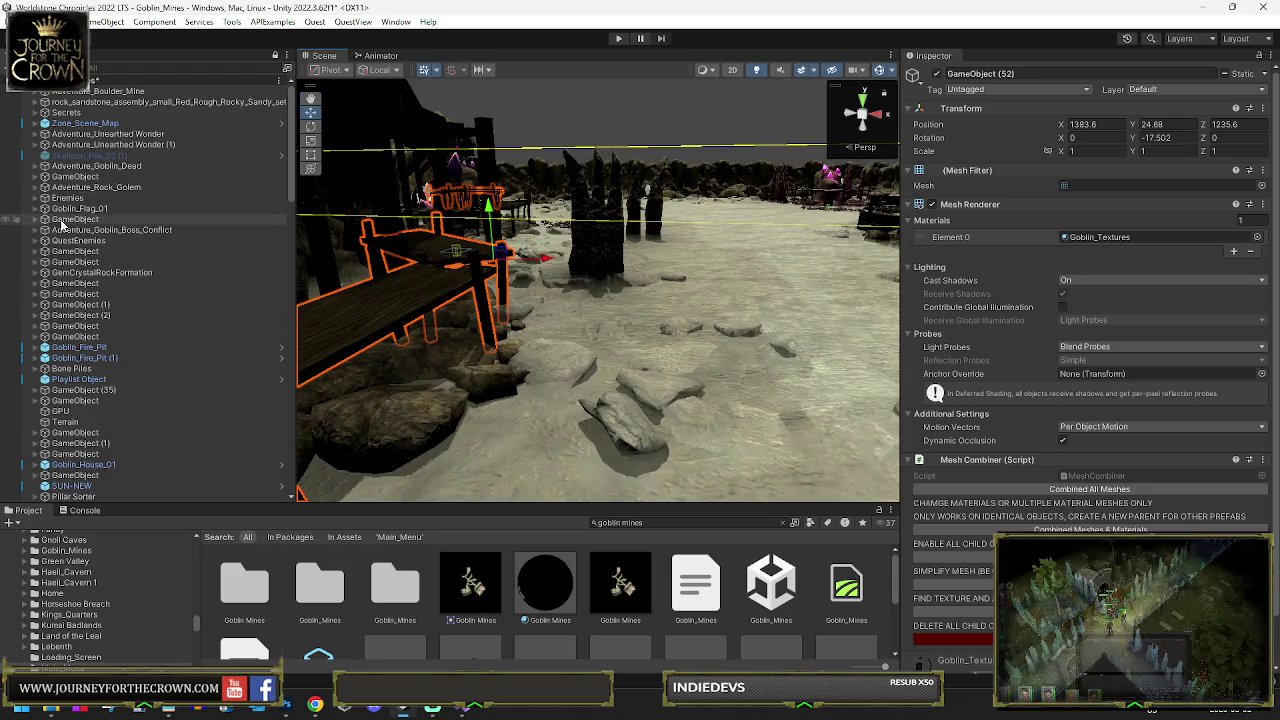
key("f")
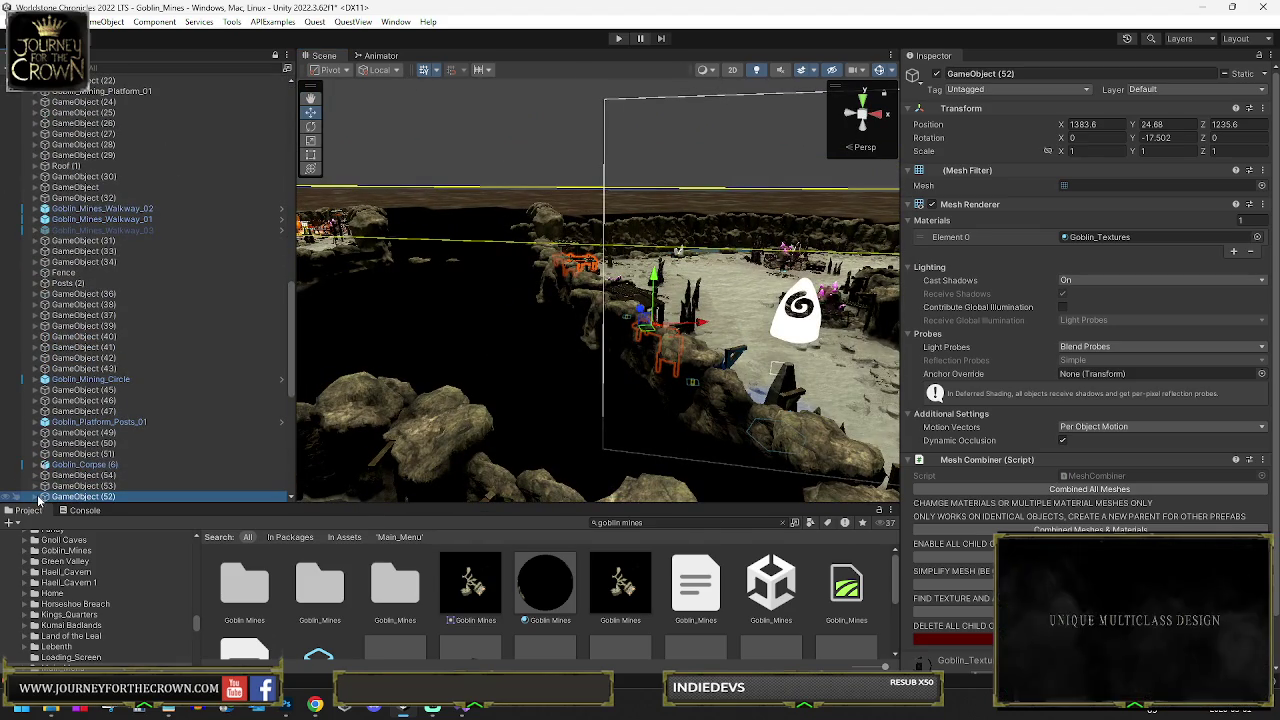
left_click(35, 496)
scroll(70, 420, "down", 5)
Select GameObject (56), frame it, and drag it toward the goblin camp benches
left_click(88, 349)
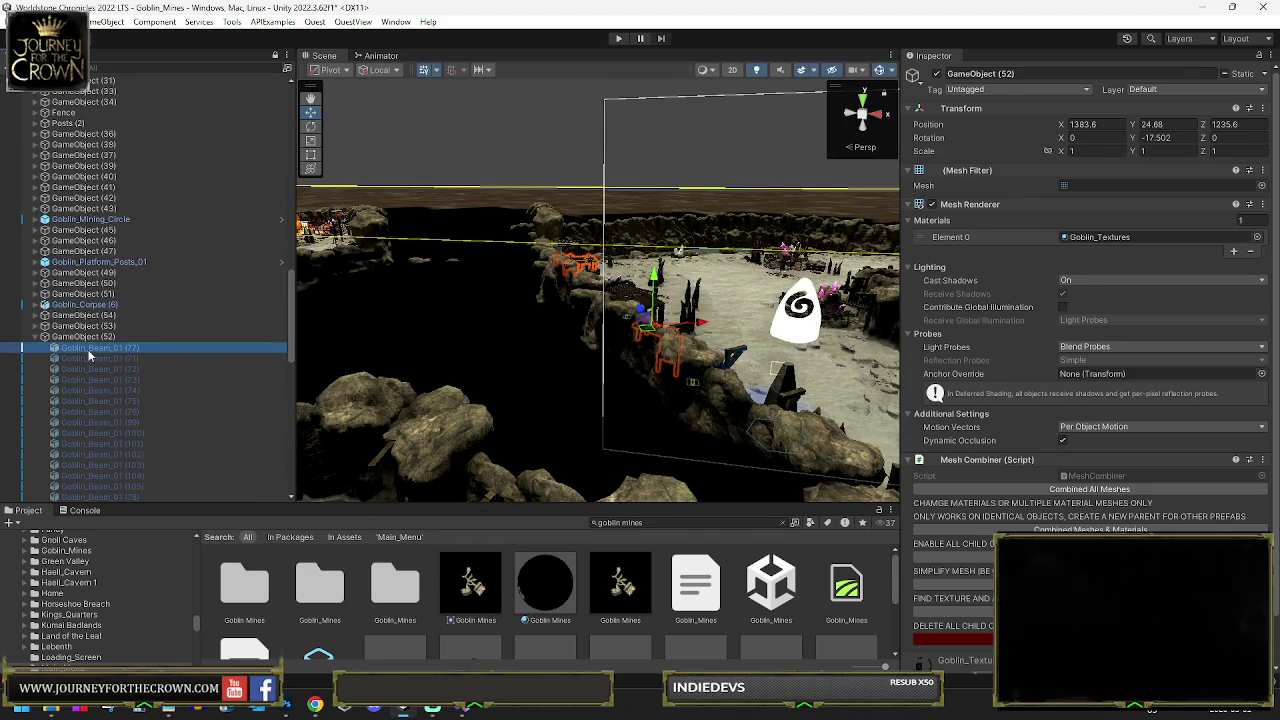
key("f")
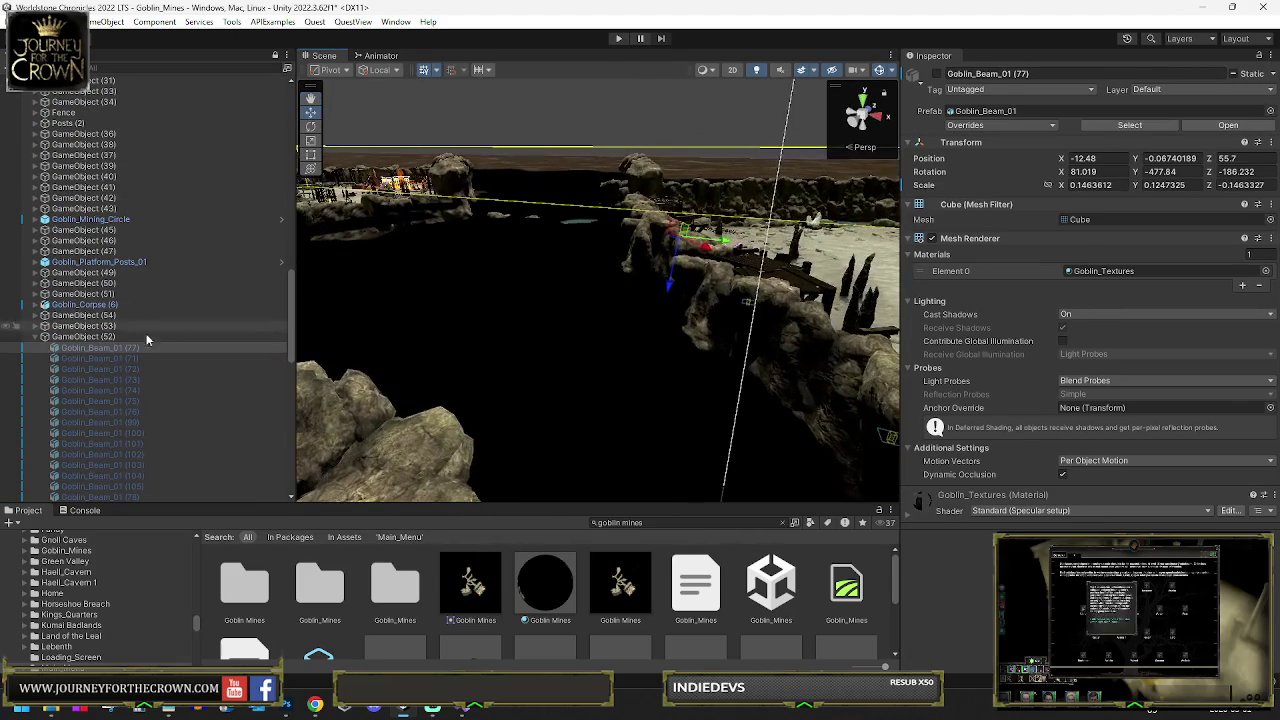
scroll(106, 358, "down", 5)
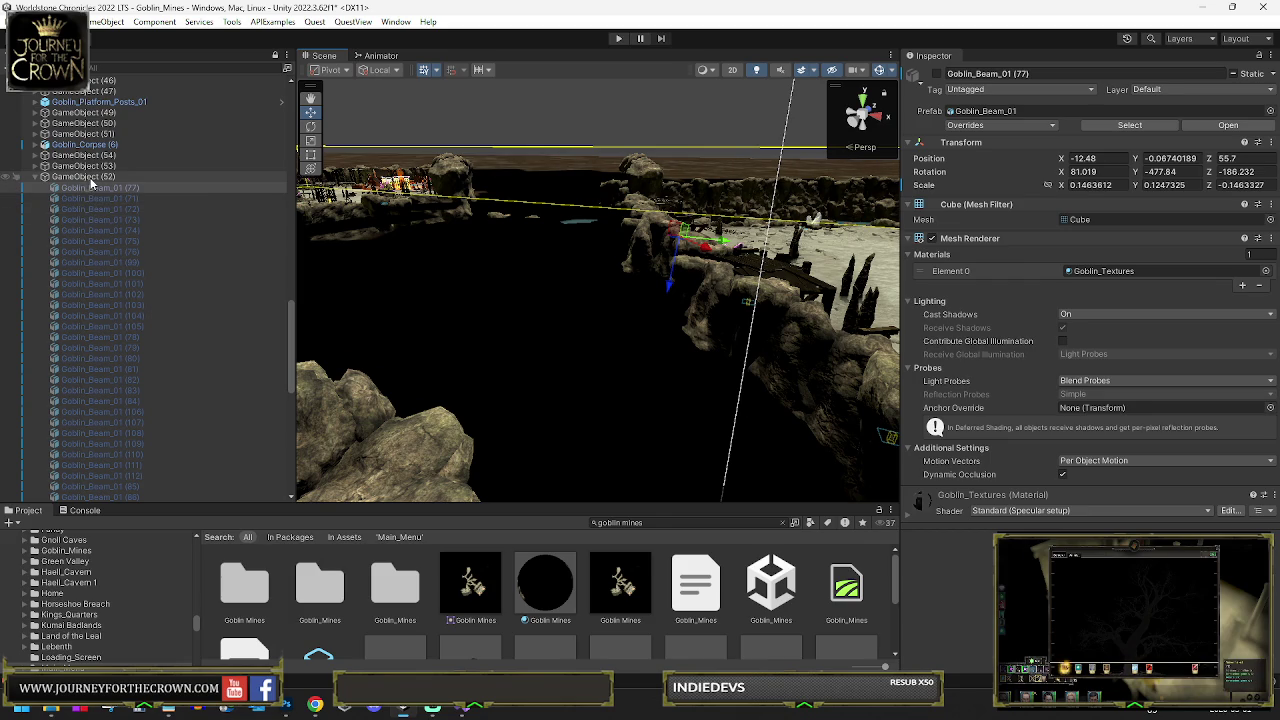
left_click(92, 177)
scroll(100, 181, "down", 4)
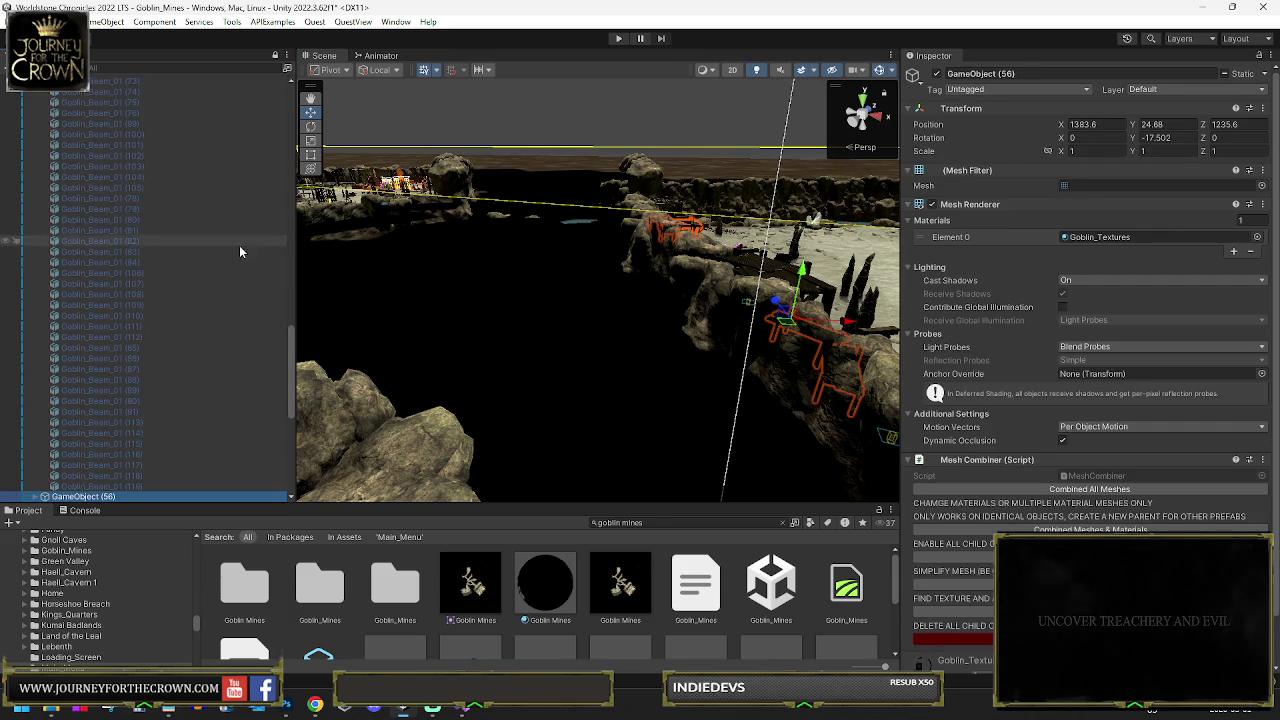
key("f")
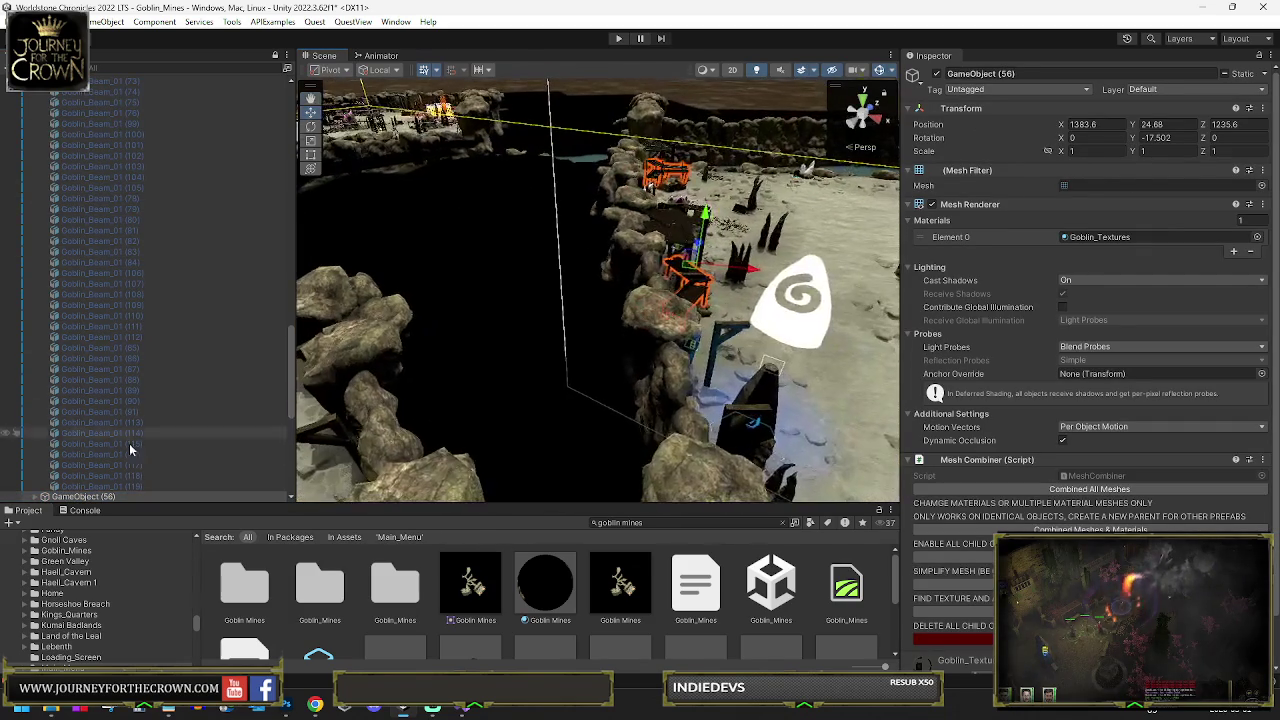
mouse_move(678, 270)
left_mouse_down()
mouse_move(800, 262)
mouse_move(860, 228)
left_mouse_up()
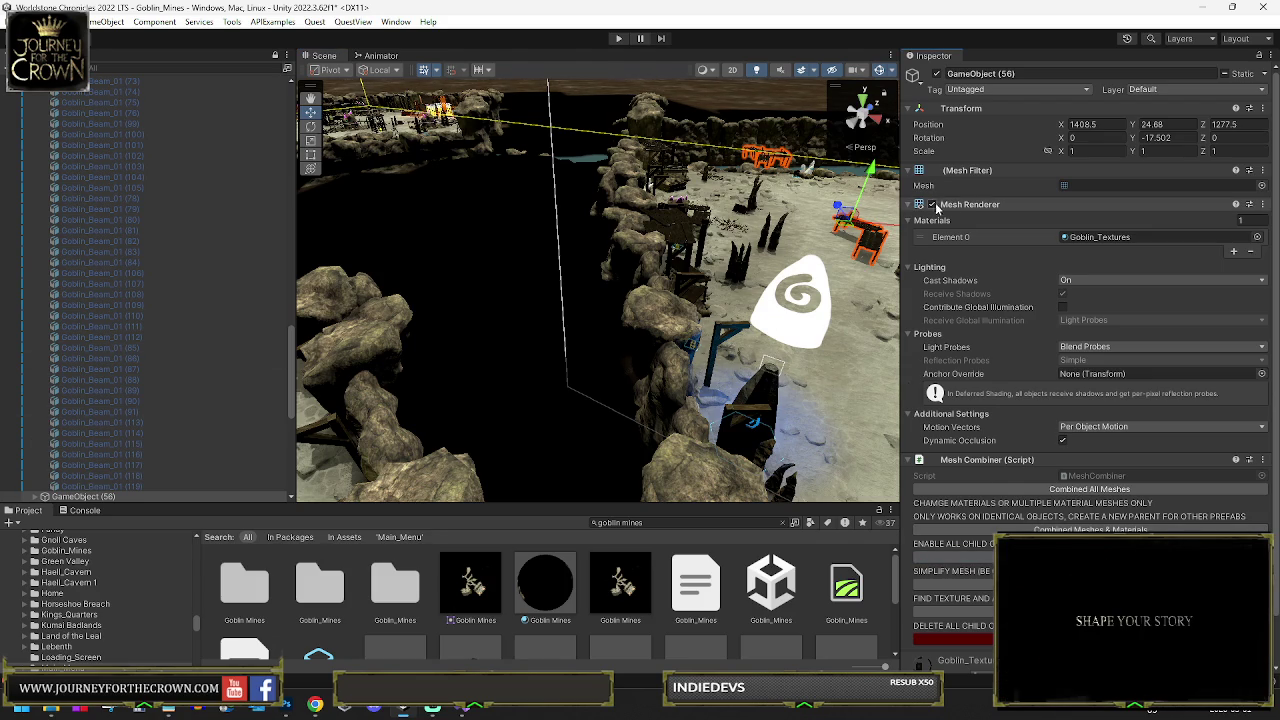
Inspect the bench planks, picking Goblin_Beam_01 (80) and then Goblin_Beam_01 (77)
left_click_drag(525, 197, 636, 231)
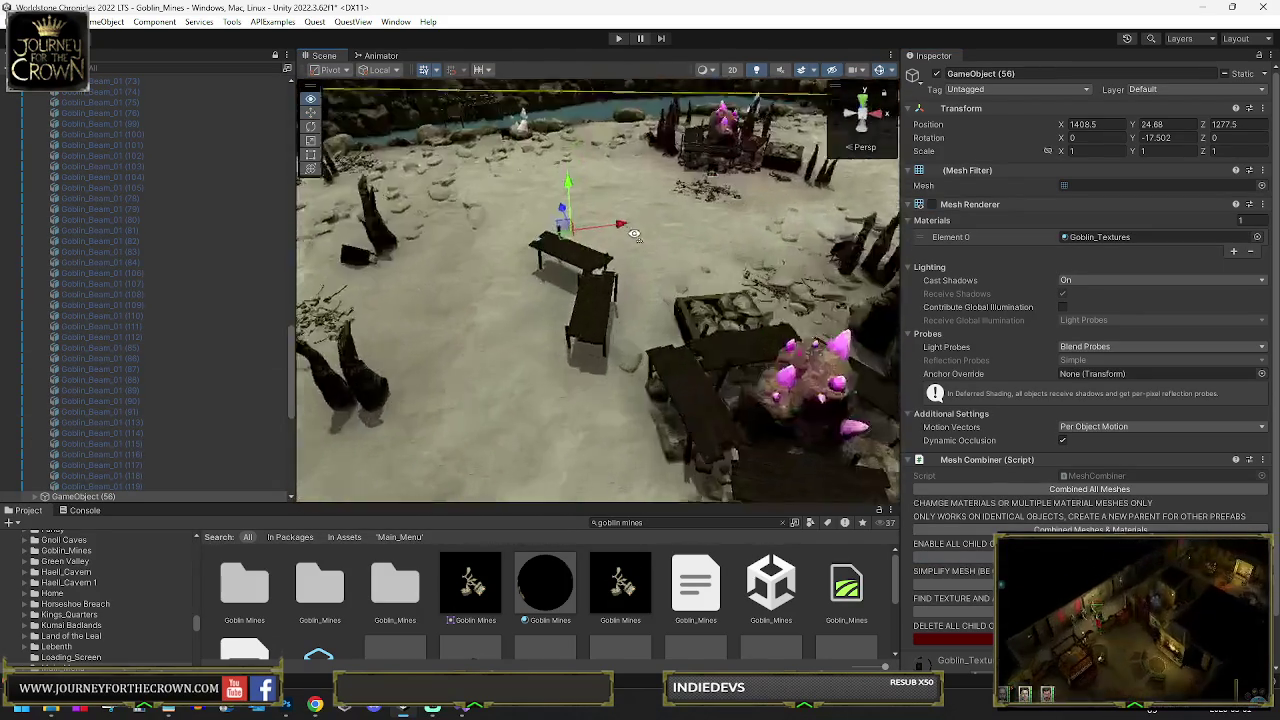
key("f")
left_click(614, 311)
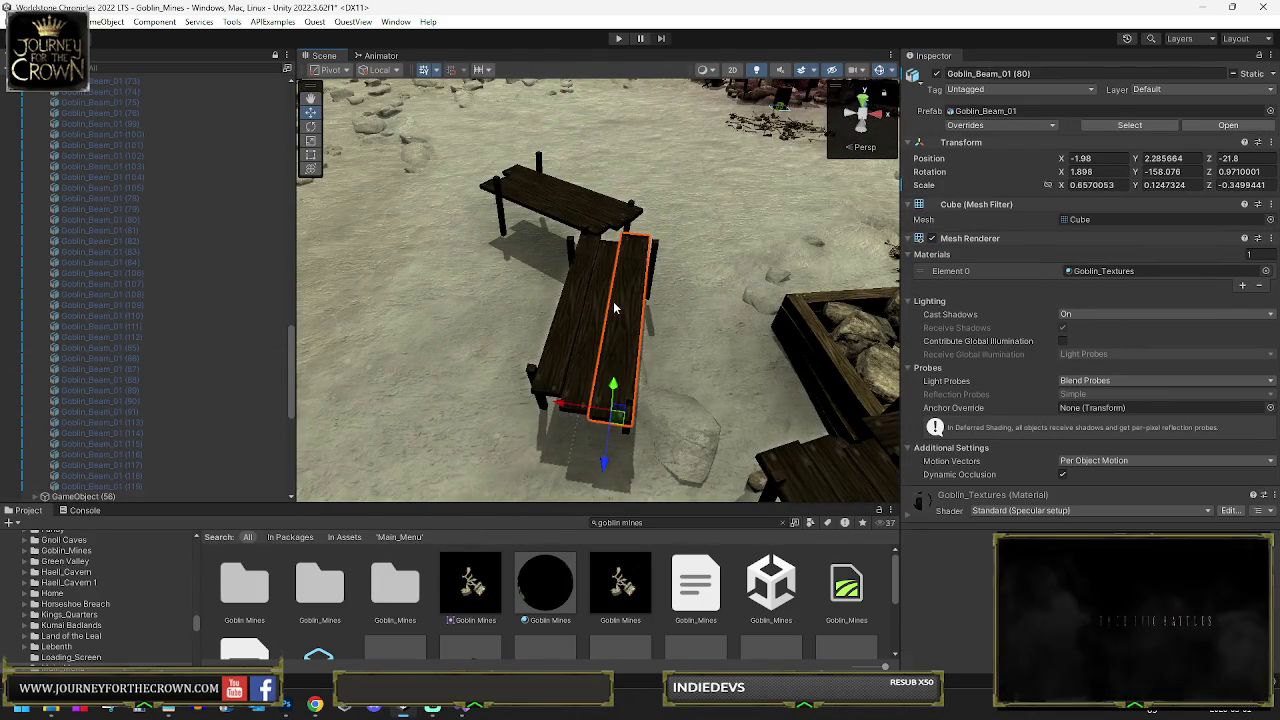
key("f")
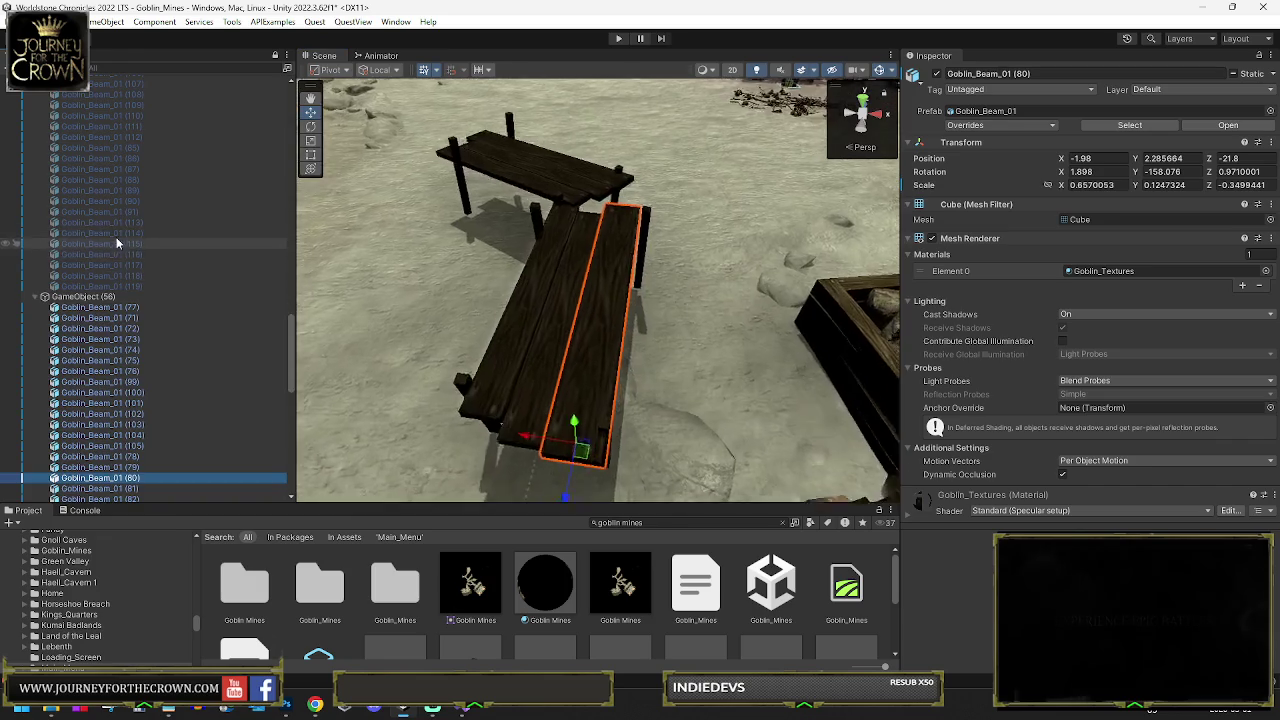
scroll(133, 283, "up", 2)
left_click(106, 189)
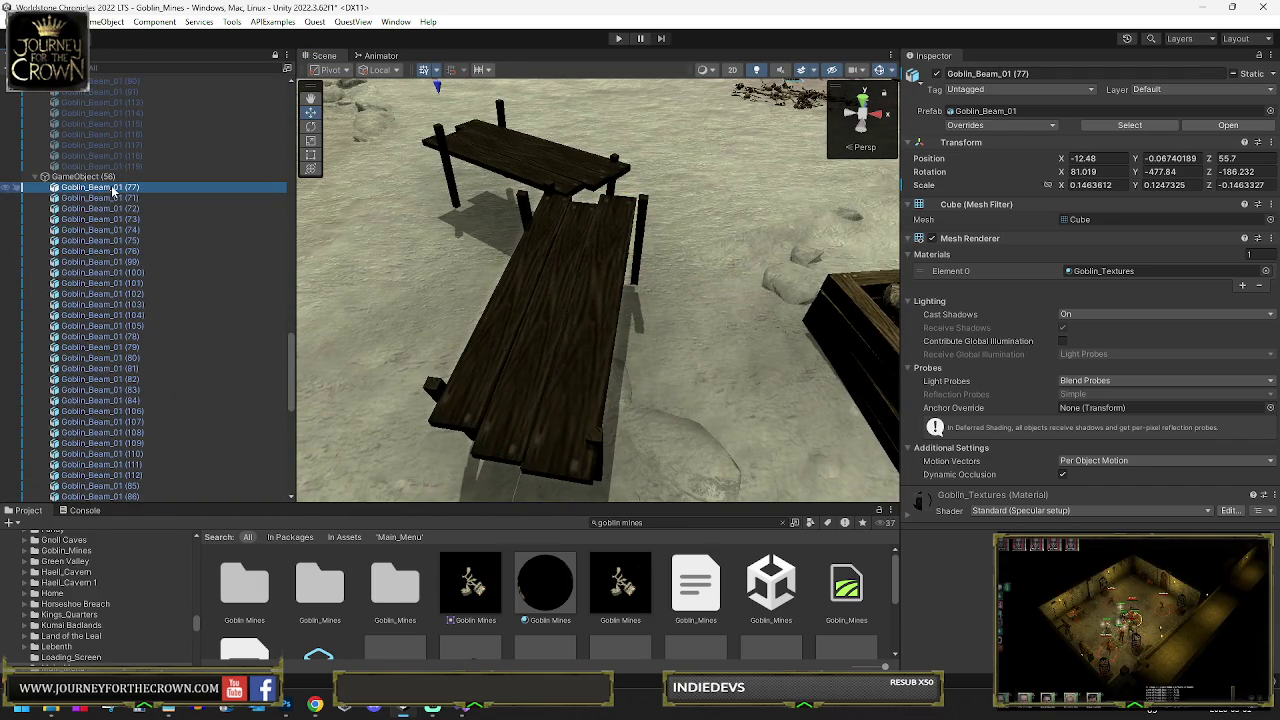
Delete Goblin_Beam_01 (77) and the stray beams (71)–(100) from GameObject (56)
key("Delete")
left_click(100, 261)
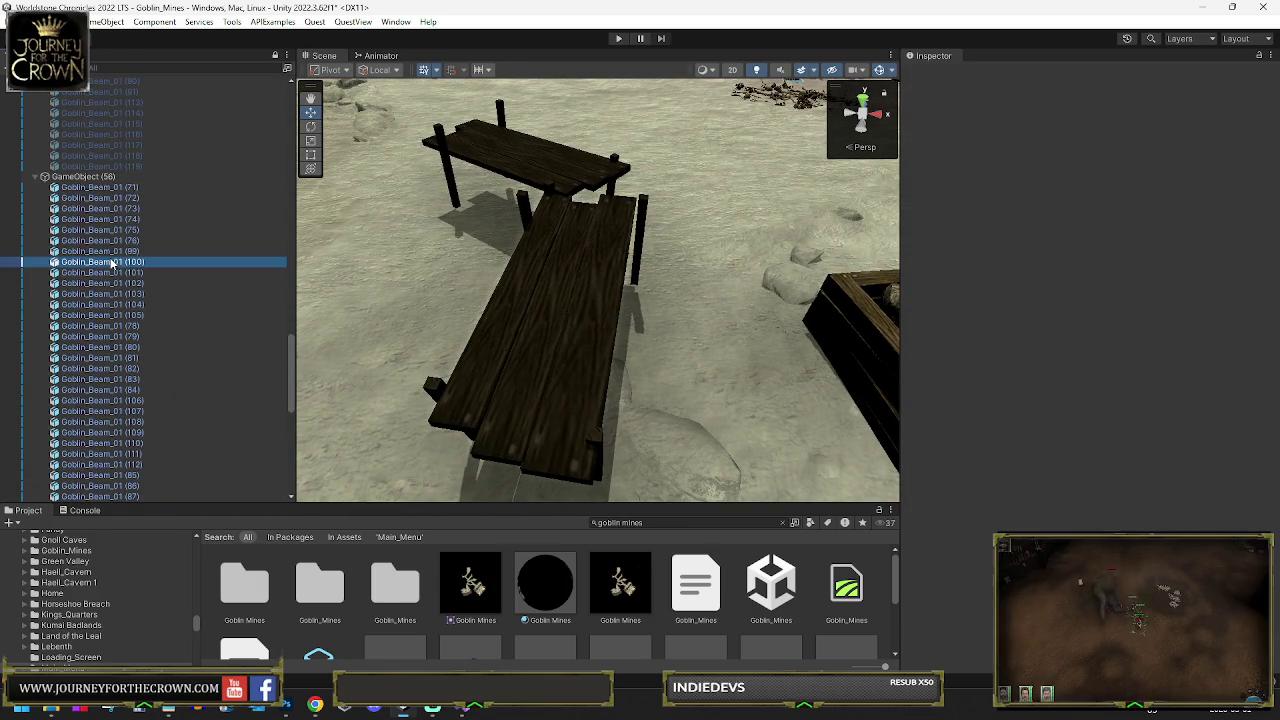
left_click(100, 187, "shift")
key("Delete")
Delete Goblin_Beam_01 (101), (102), (103), (104) and (105) one by one
left_click(100, 187)
left_click(108, 284, "shift")
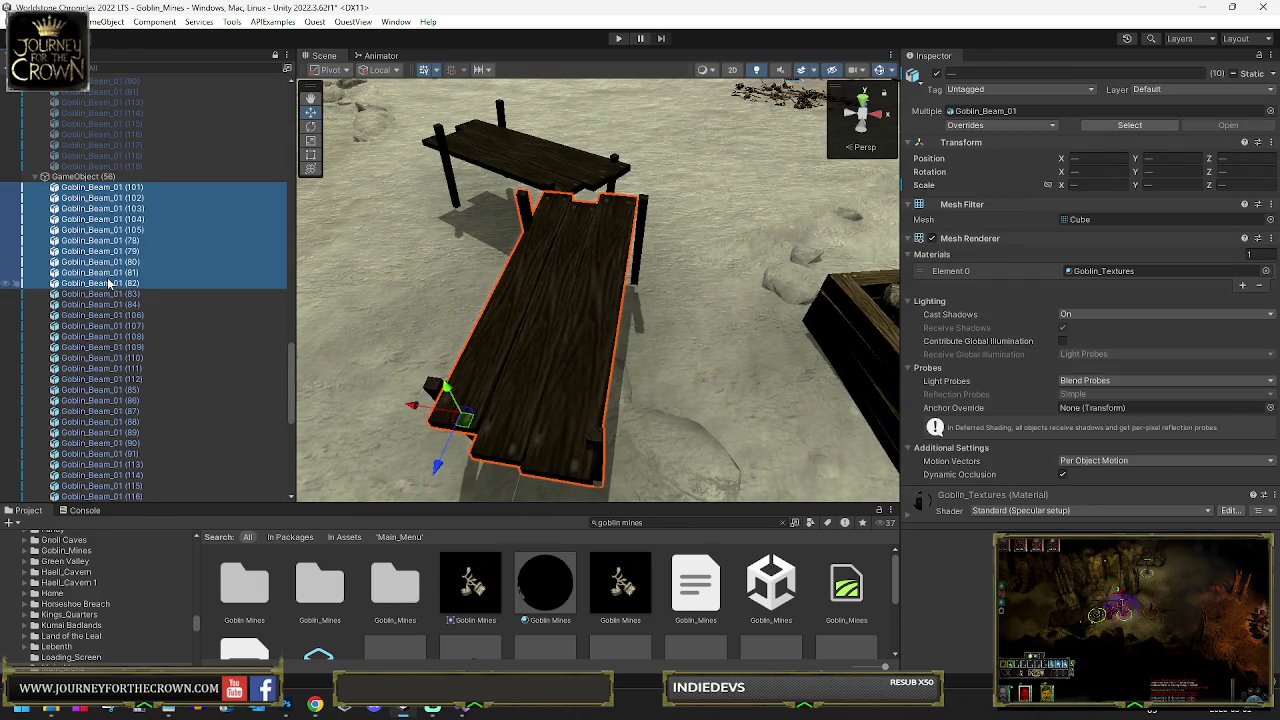
mouse_move(440, 297)
left_mouse_down()
mouse_move(469, 236)
mouse_move(410, 258)
left_mouse_up()
left_click(120, 187)
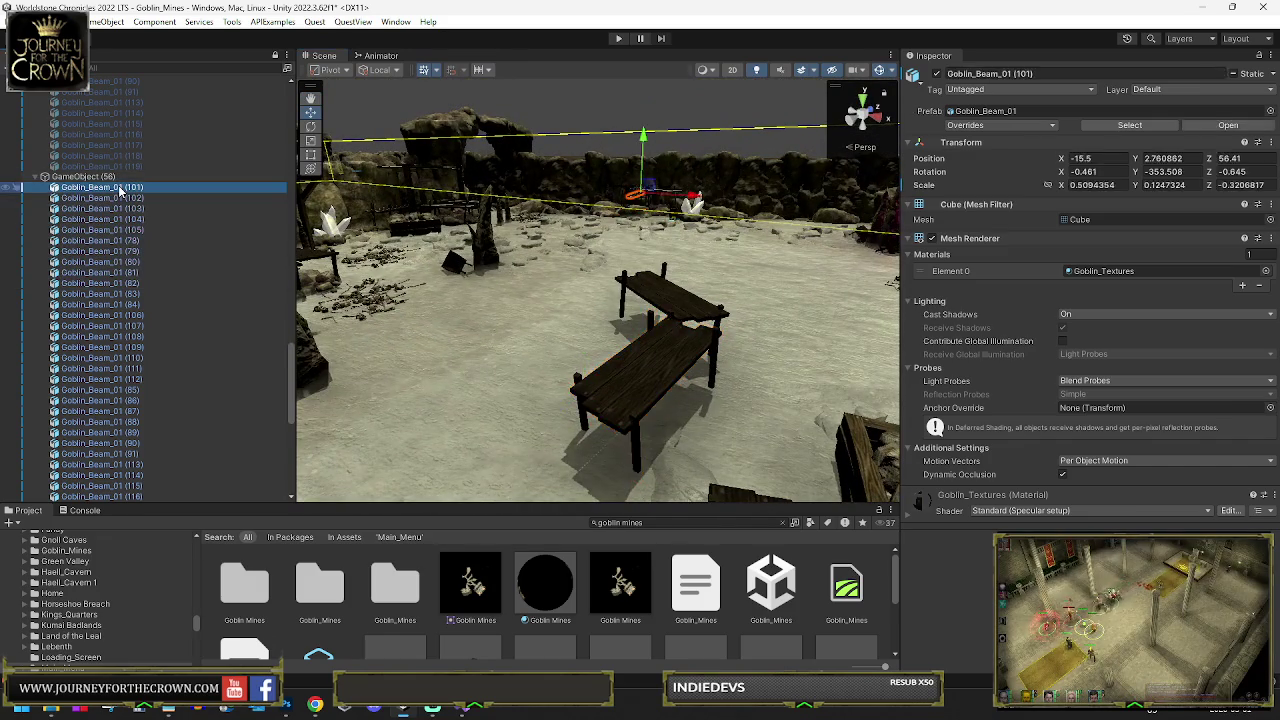
key("Delete")
left_click(120, 187)
key("Delete")
left_click(120, 187)
key("Delete")
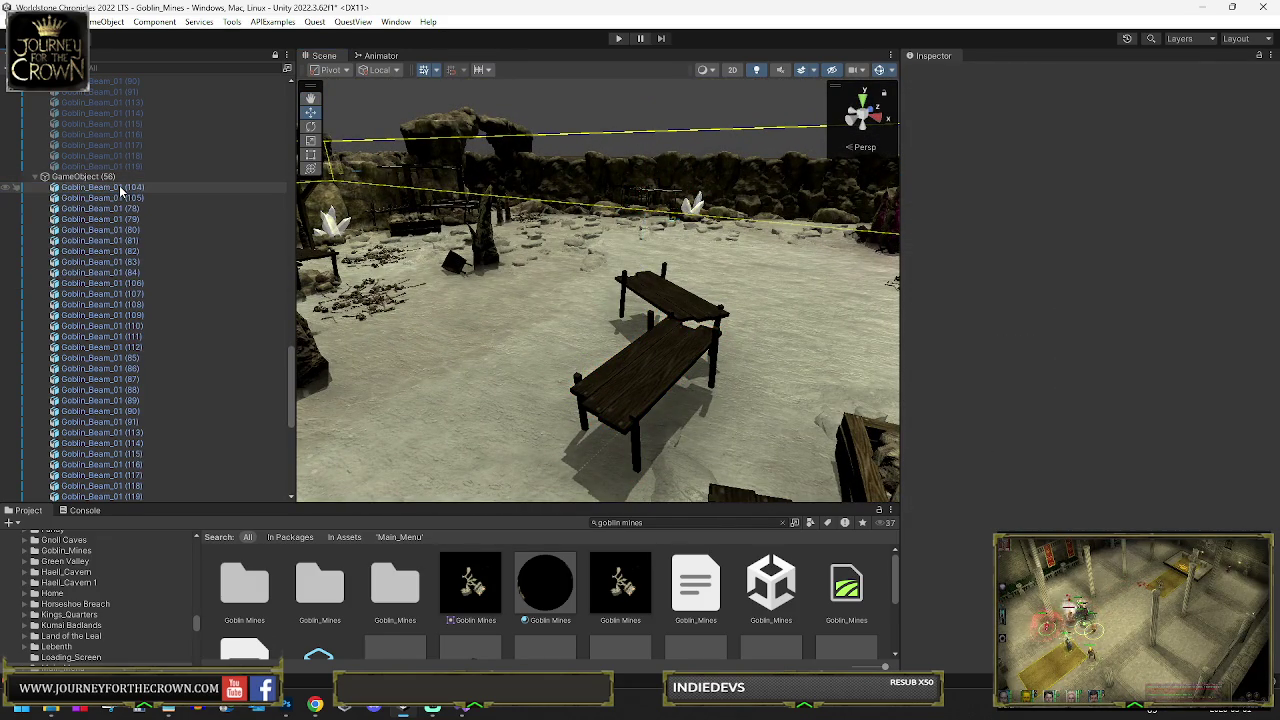
left_click(120, 187)
key("Delete")
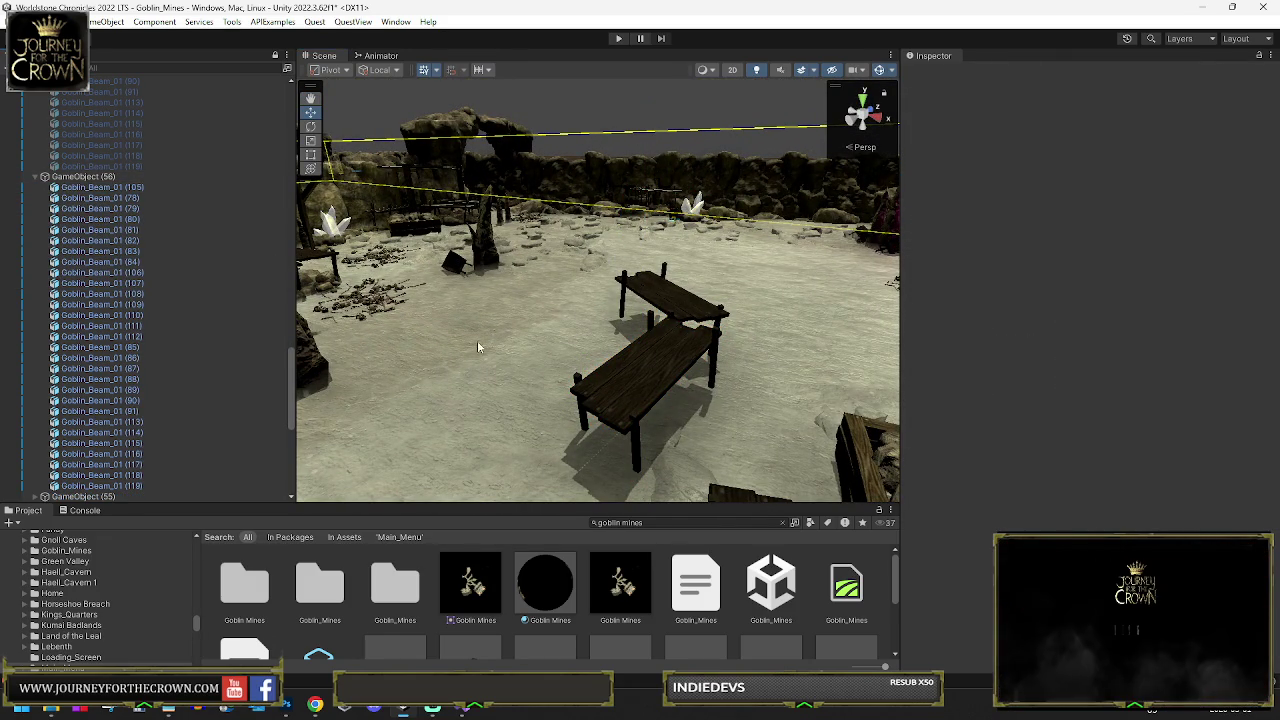
left_click(126, 188)
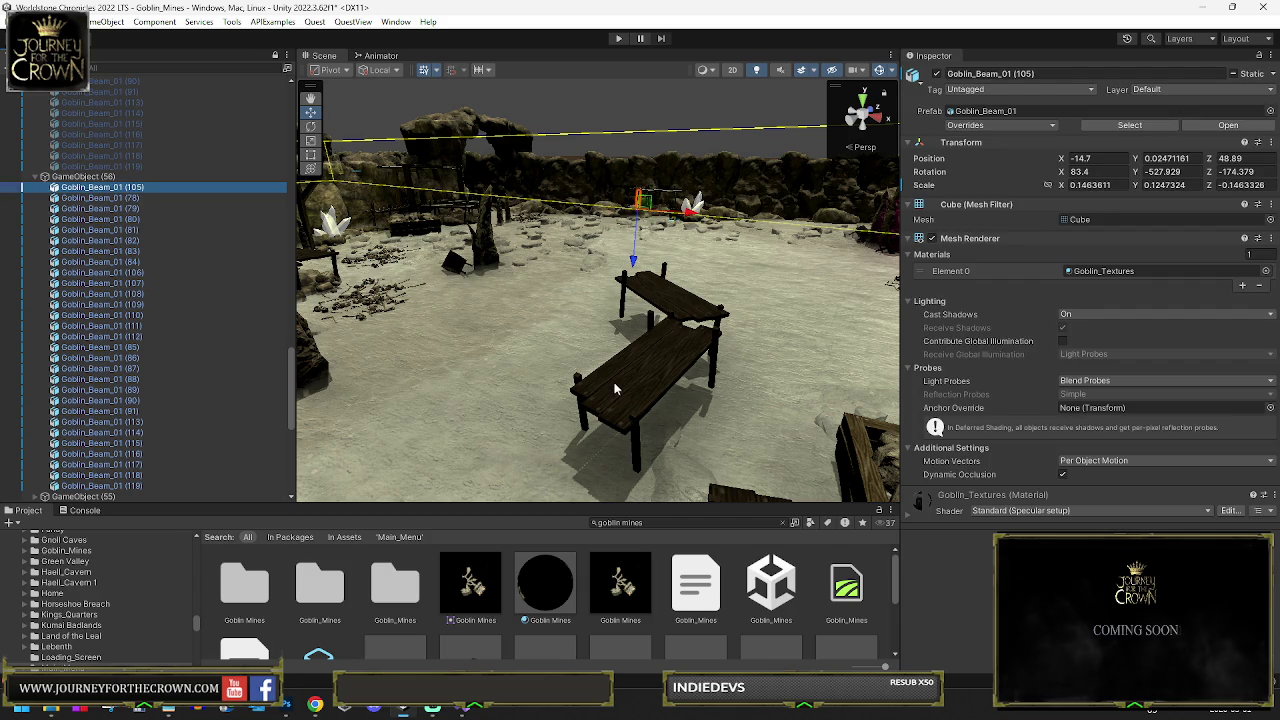
scroll(585, 297, "up", 5)
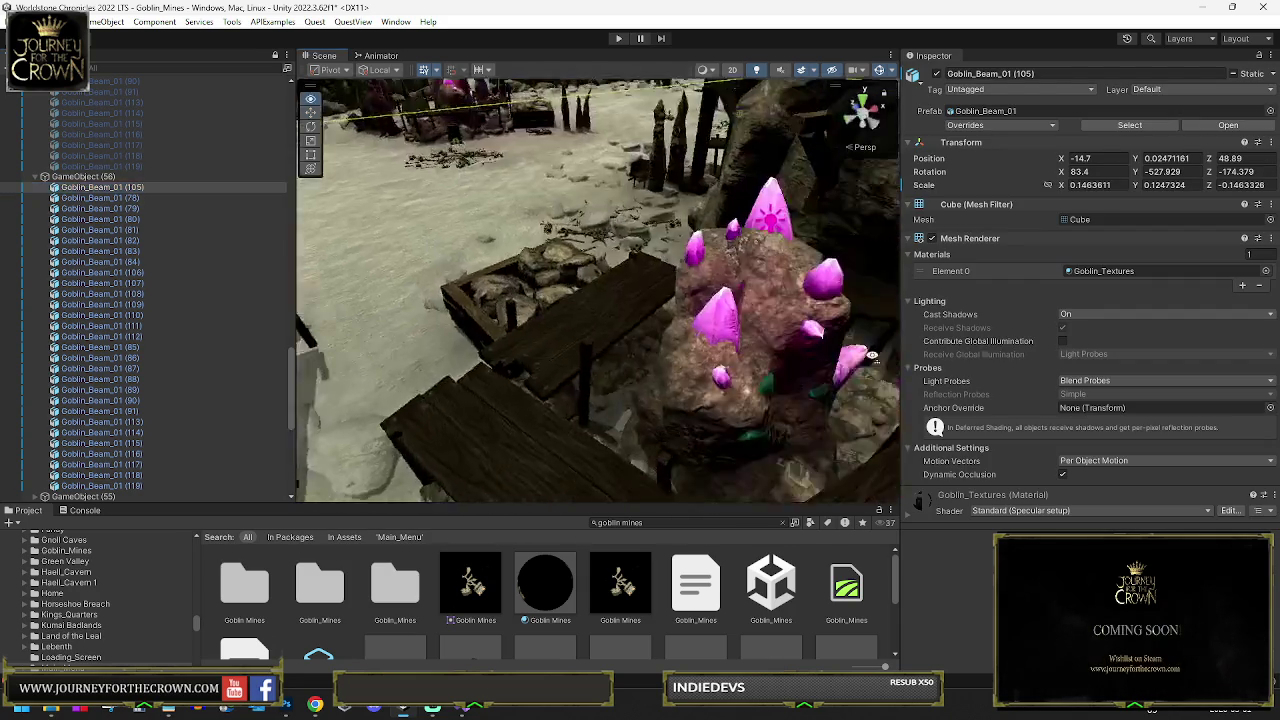
scroll(420, 328, "down", 8)
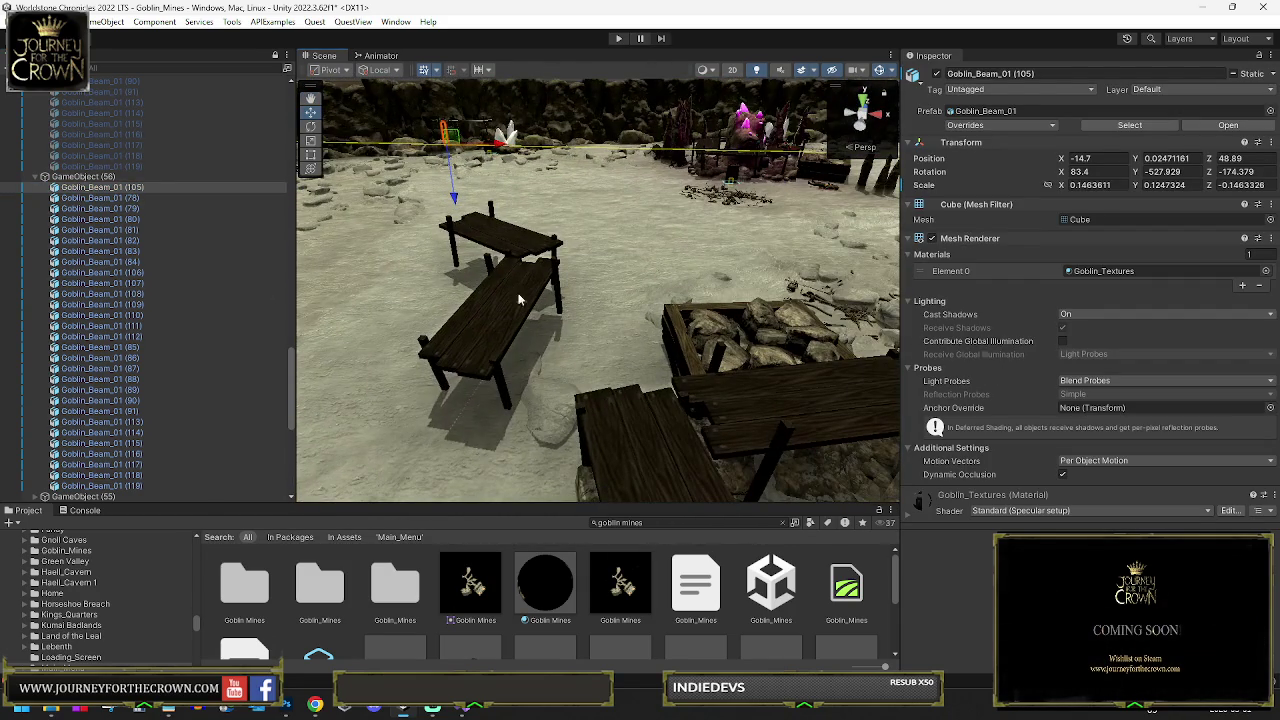
left_click(103, 189)
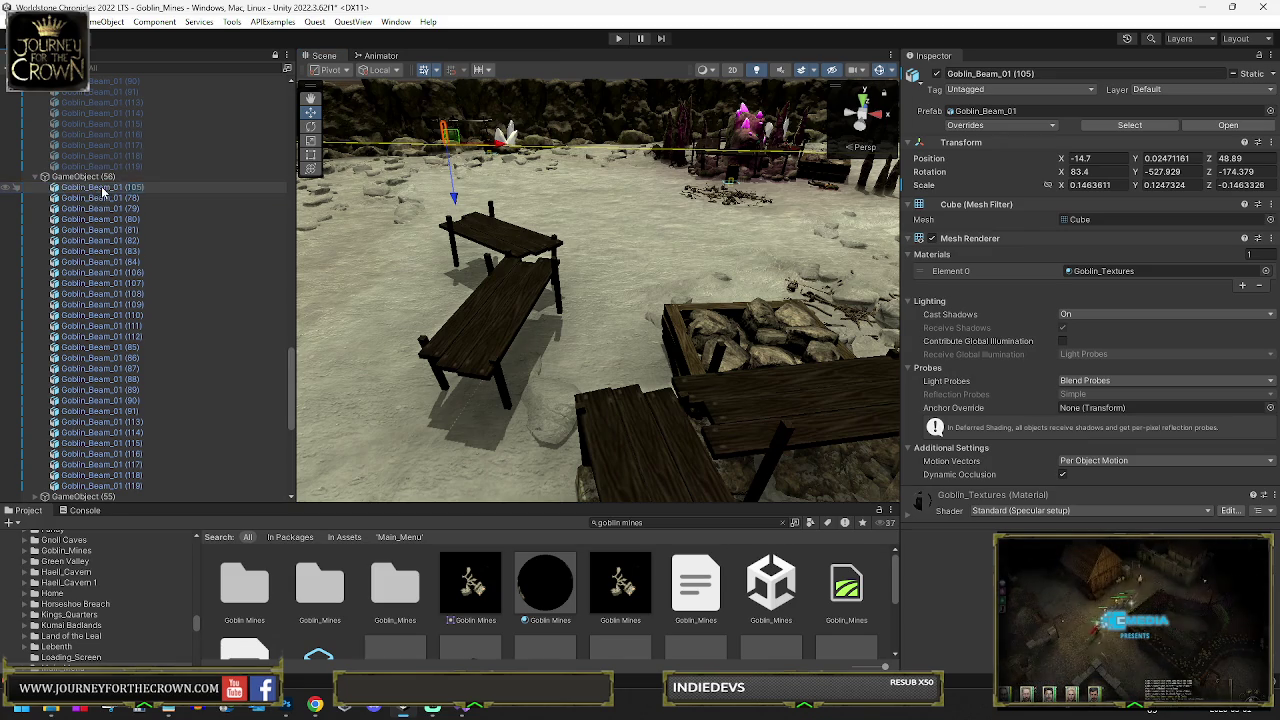
key("Delete")
Frame beams (78)–(119), then delete Goblin_Beam_01 (119) and beams (115)–(118)
left_click(125, 188)
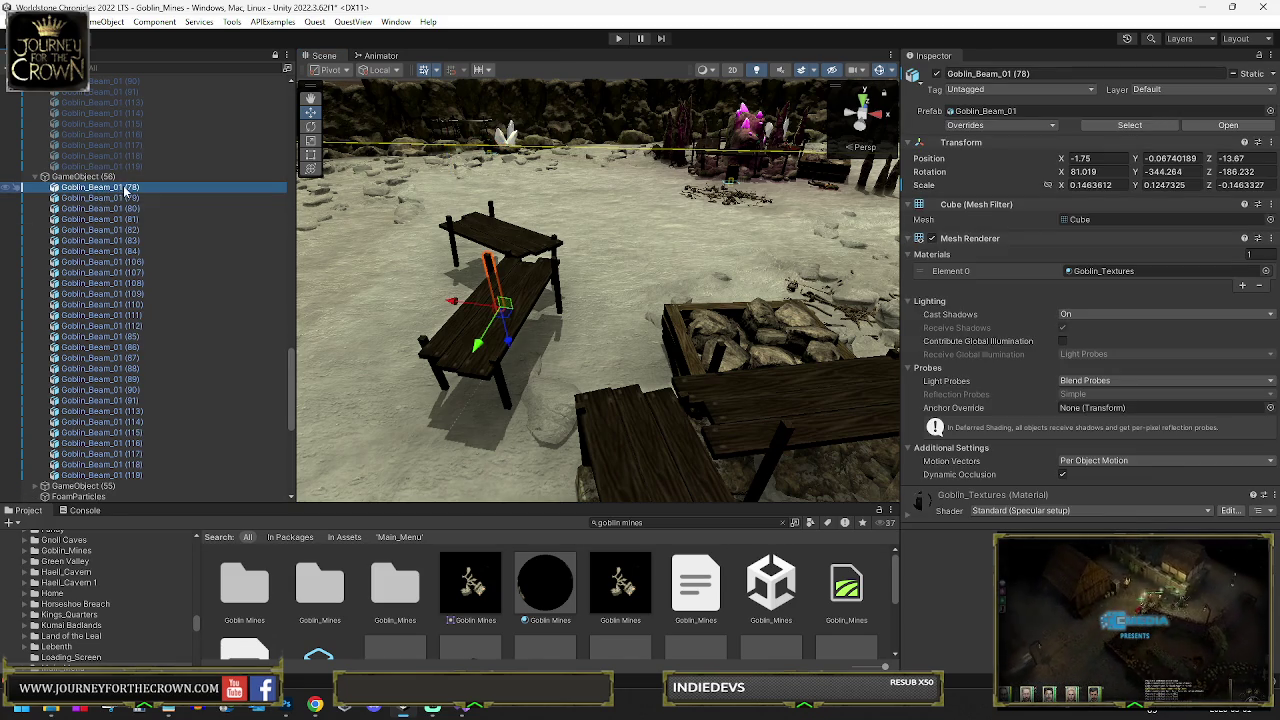
left_click(120, 475, "shift")
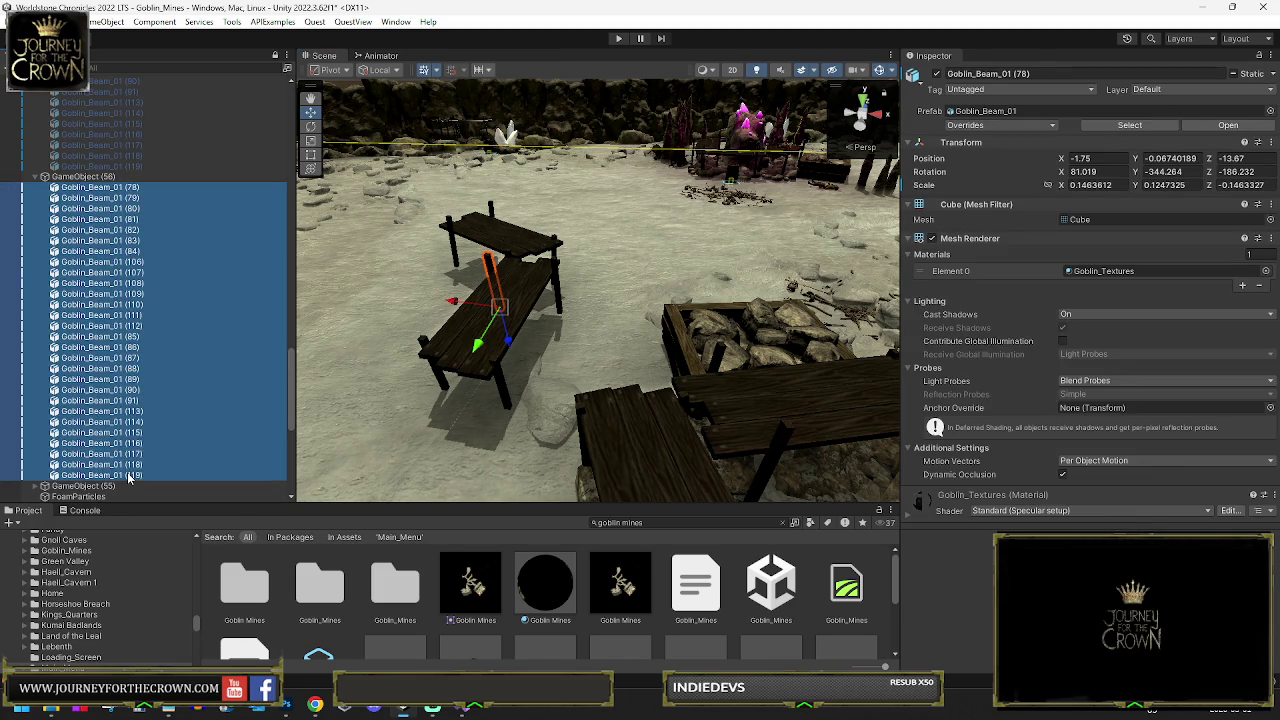
key("f")
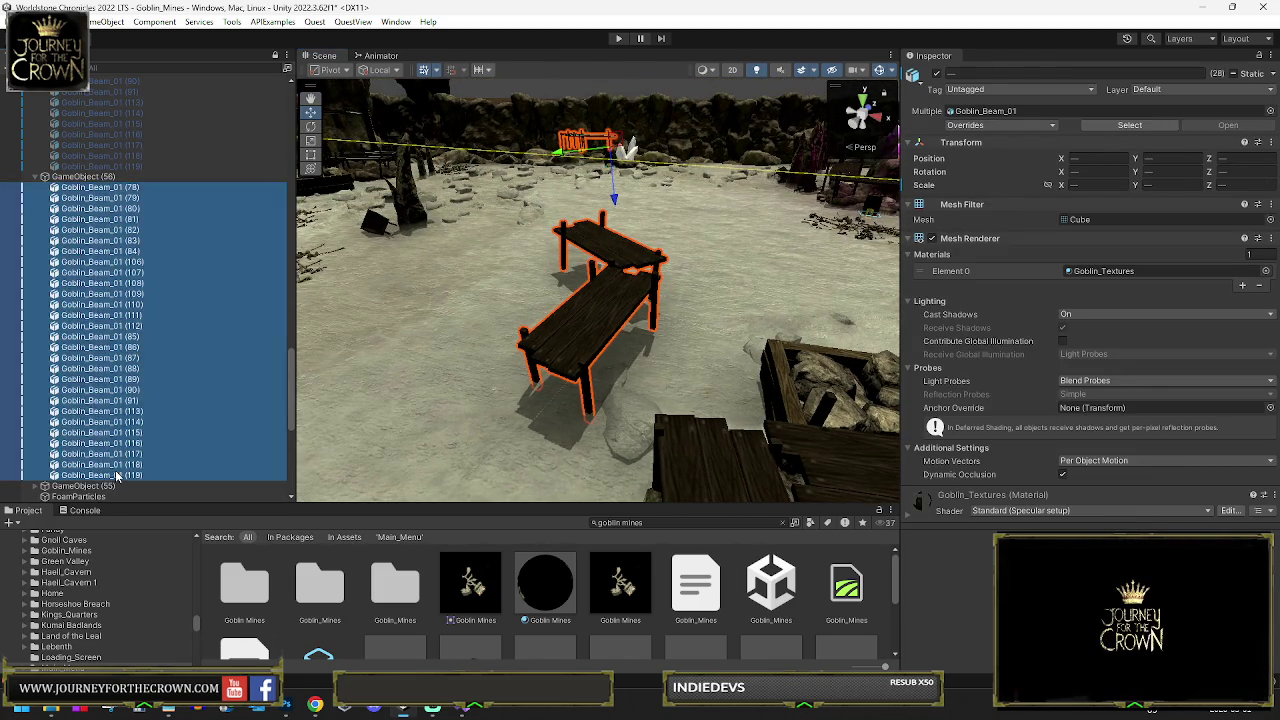
left_click(120, 476)
key("Delete")
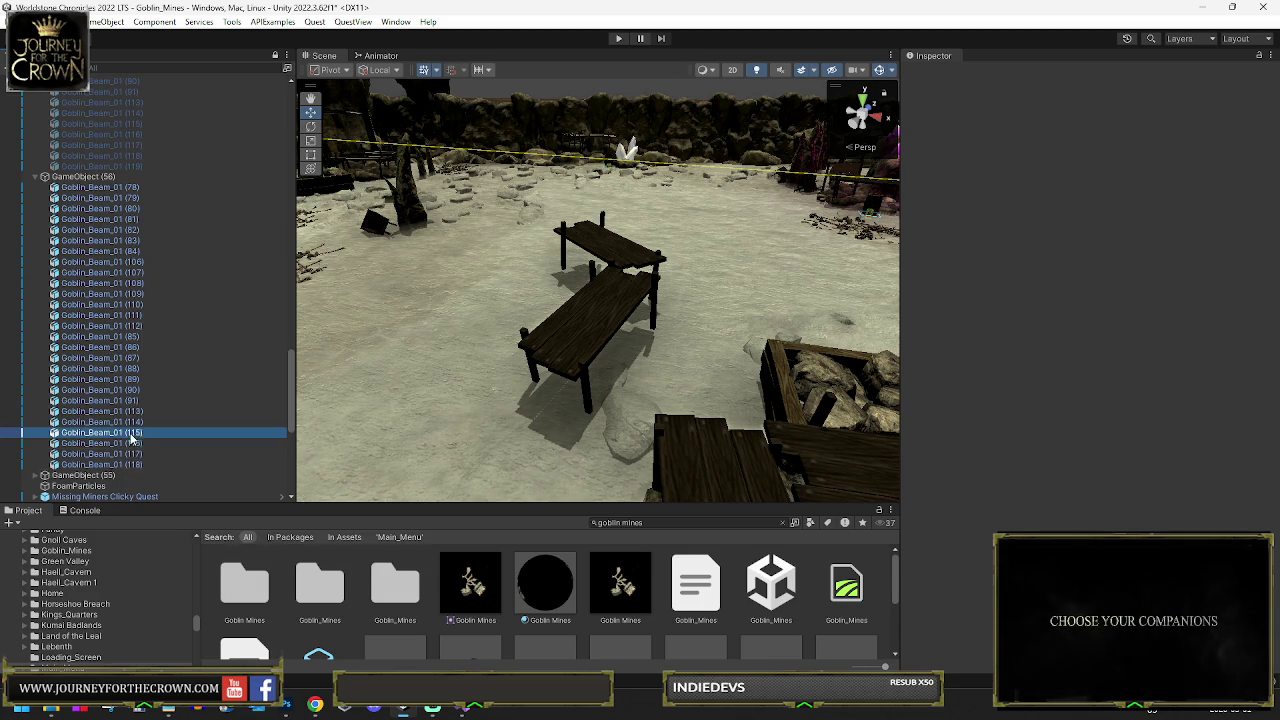
left_click(130, 432)
left_click(125, 465, "shift")
key("Delete")
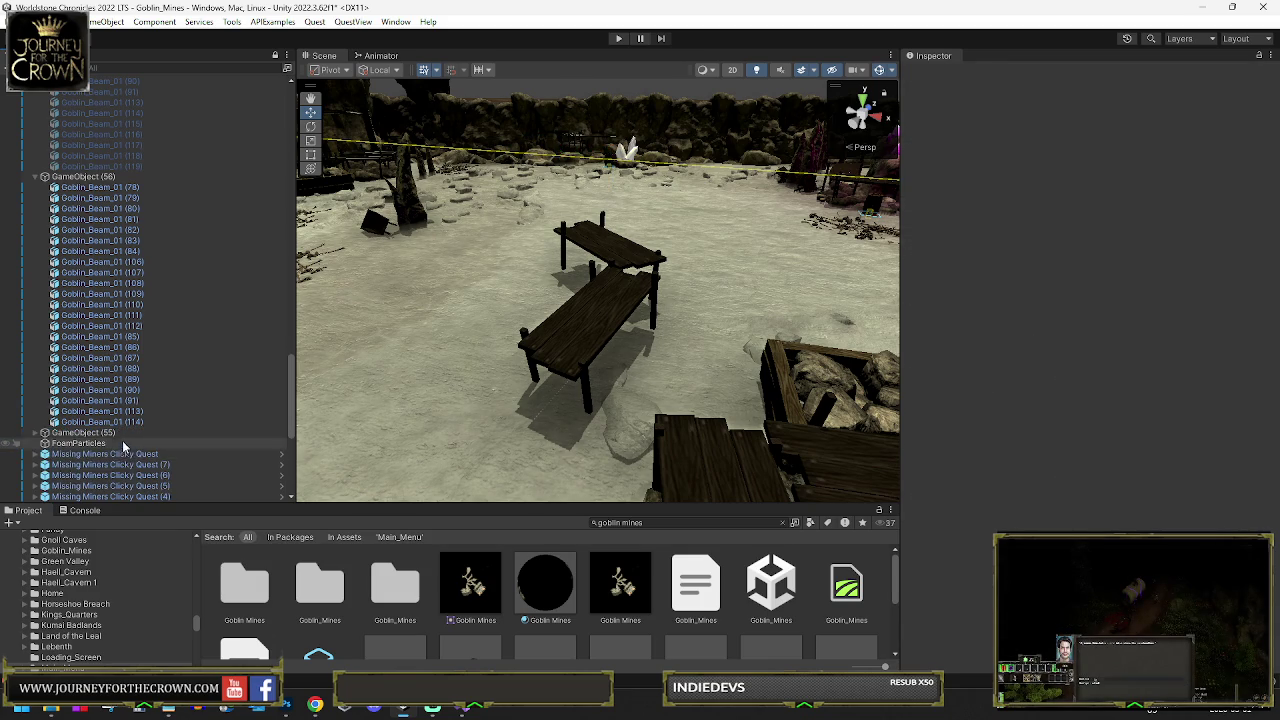
Delete the stray beams from (114) up to (91), then beams (90) down to (86)
left_click(120, 421)
left_click(120, 401, "shift")
key("Delete")
left_click(121, 391)
key("Delete")
left_click(126, 381)
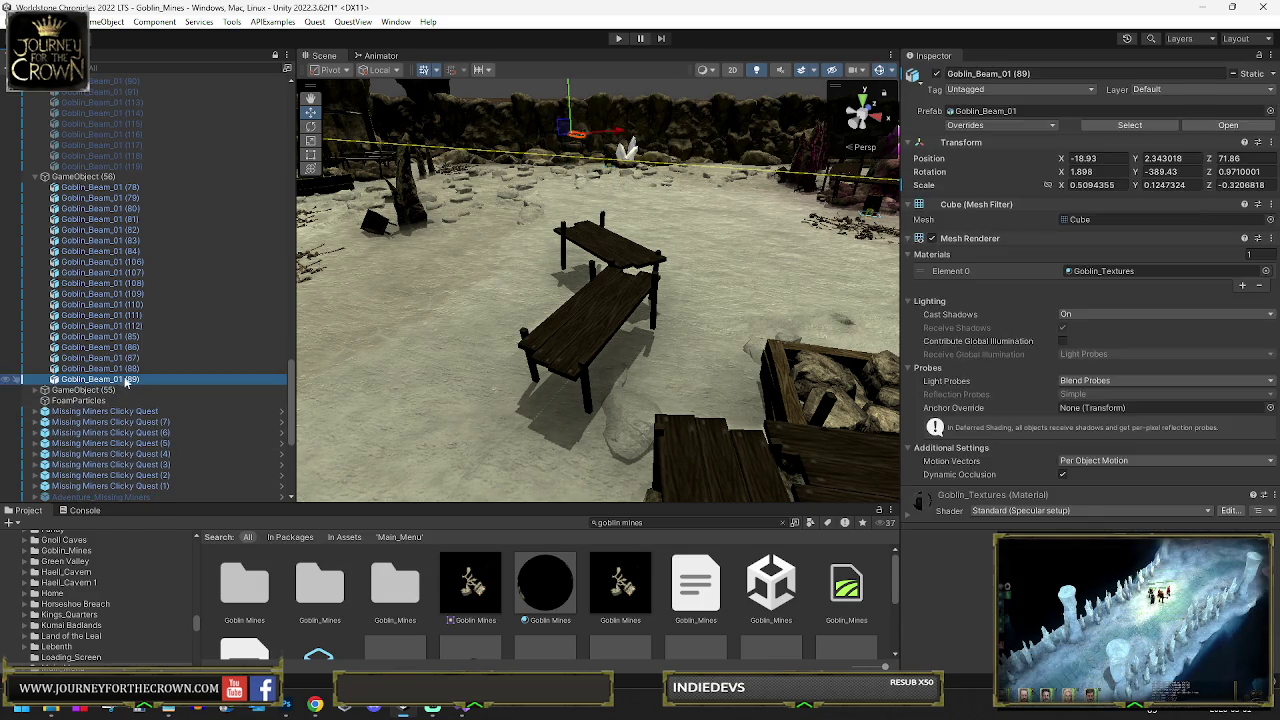
key("Delete")
left_click(126, 368)
key("Delete")
left_click(126, 359)
key("Delete")
key("Delete")
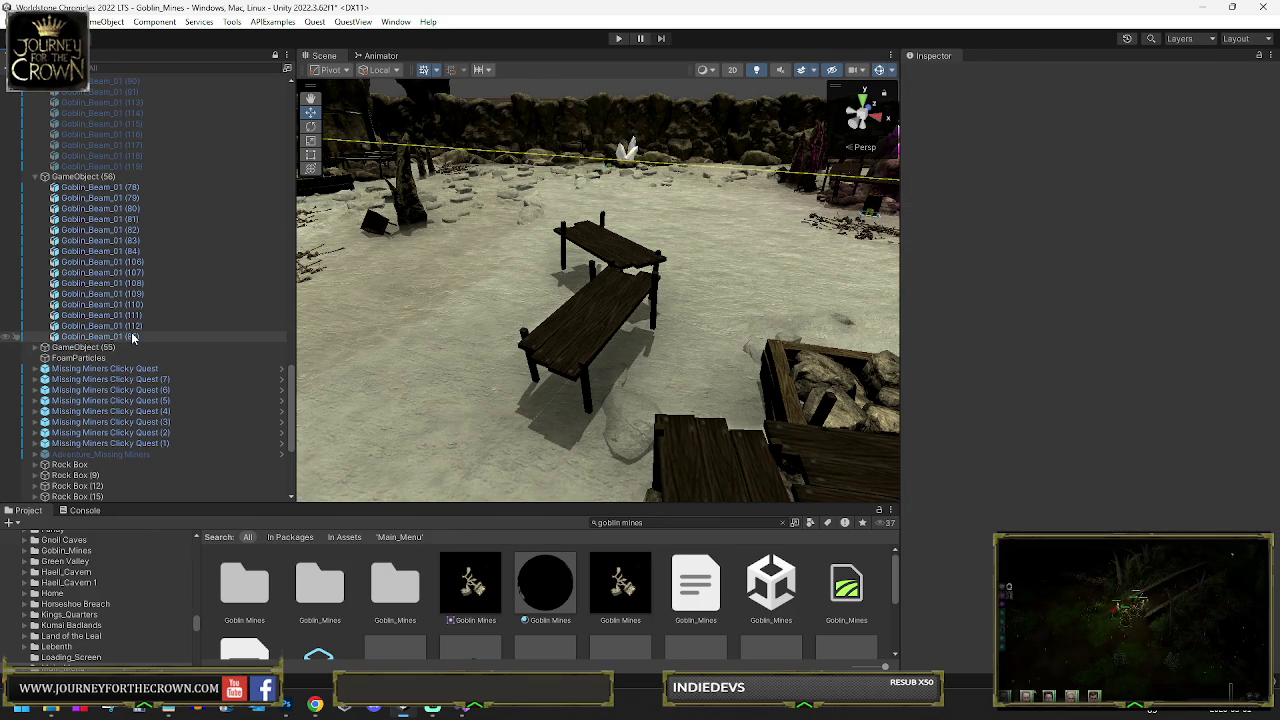
key("Delete")
Select the 14 remaining bench beams (78)–(112) and then the GameObject (56) parent
left_click(129, 326)
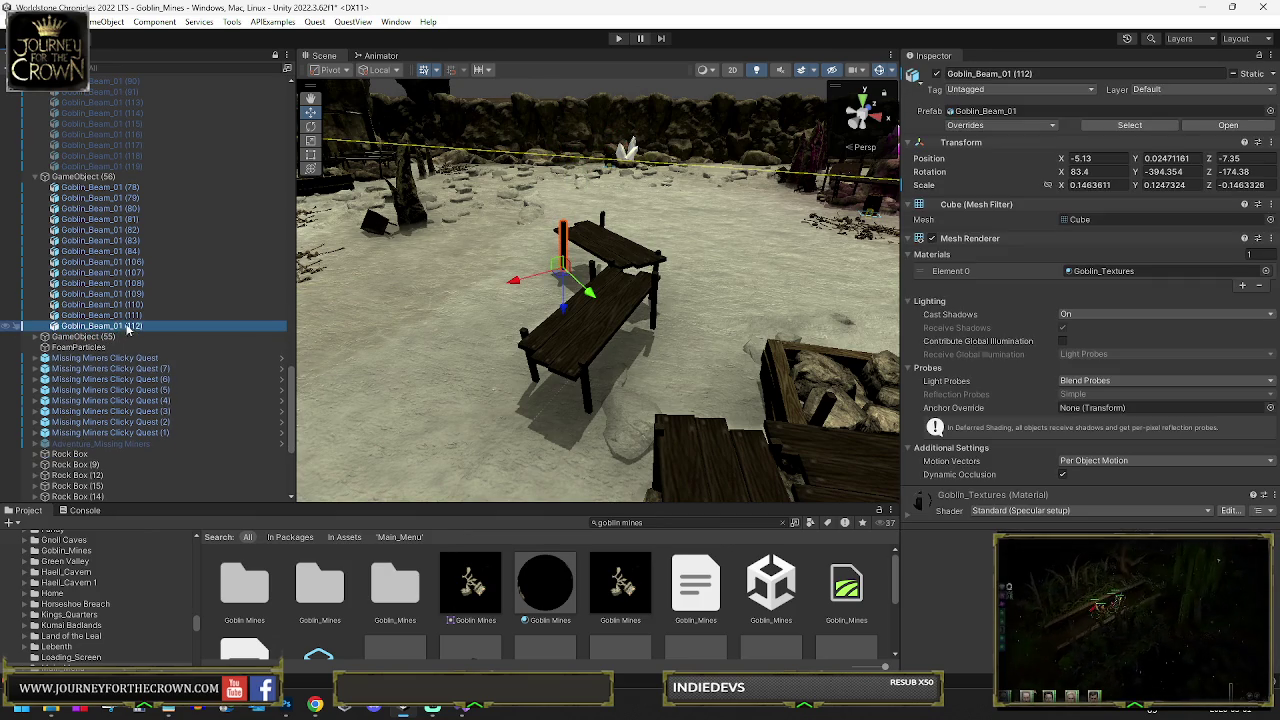
left_click(120, 188, "shift")
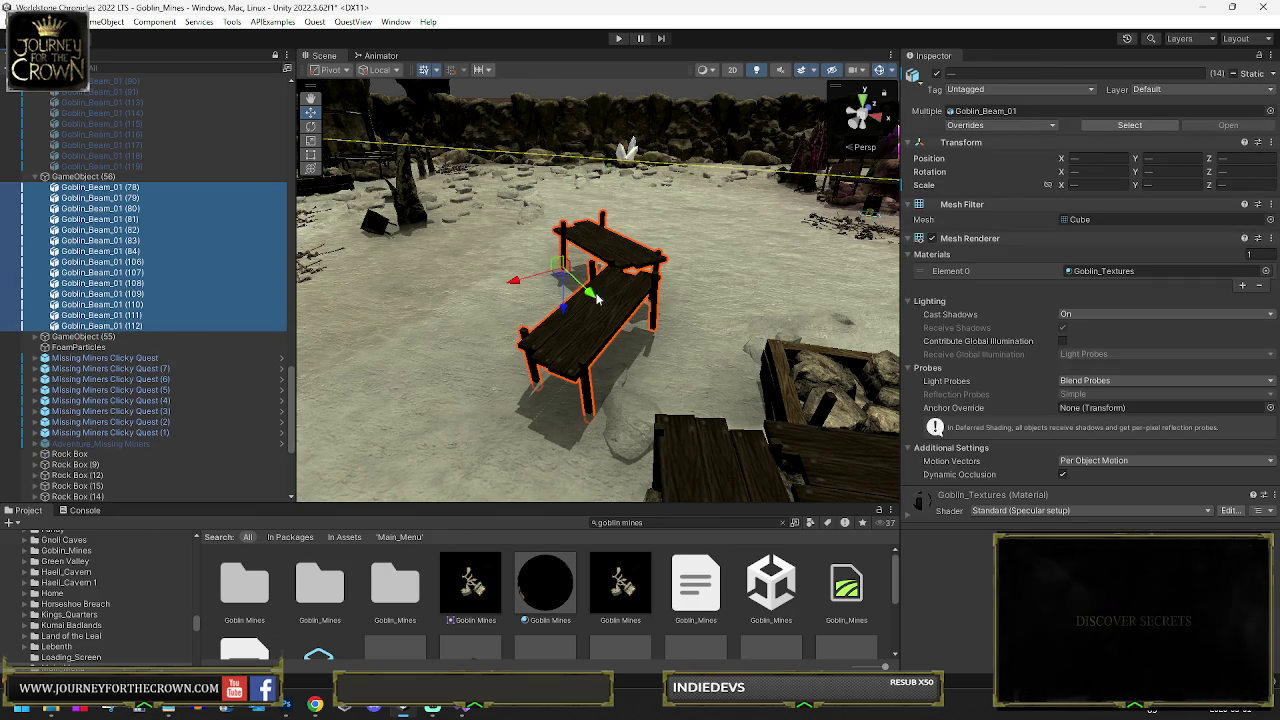
left_click(84, 177)
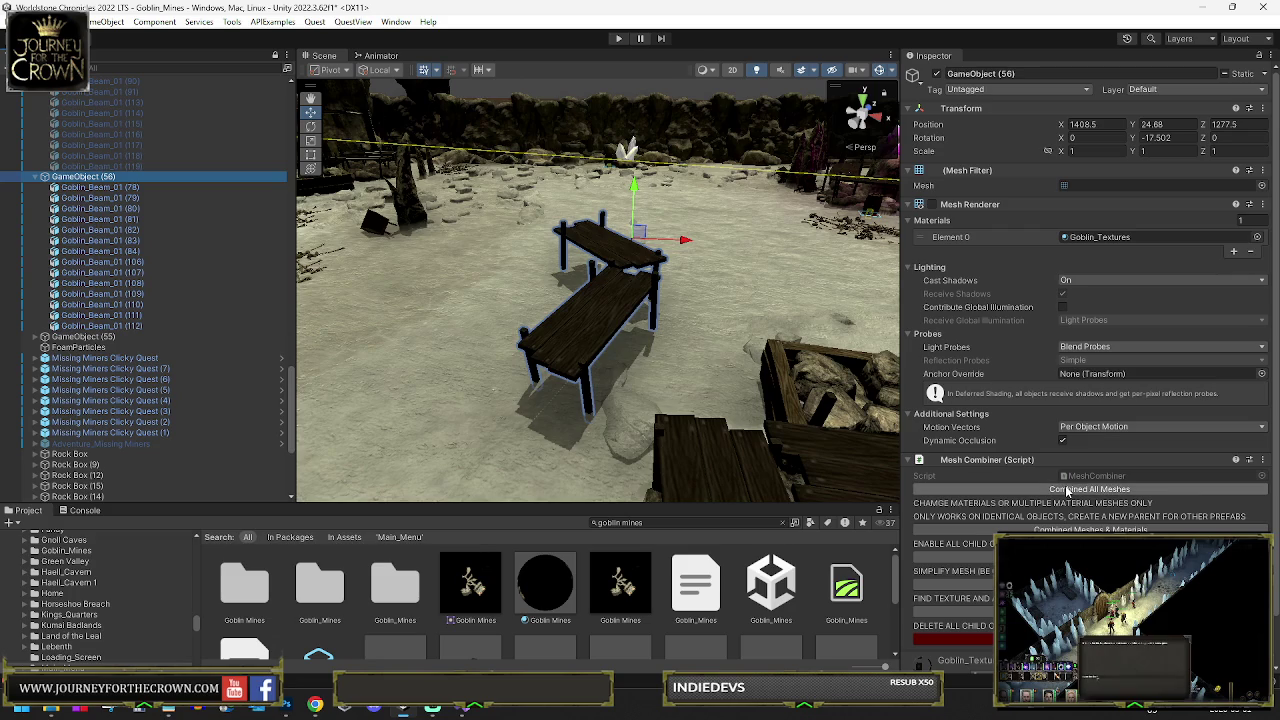
Combine the bench beams into one mesh and rename the object Goblin_Rock_Platform_01
left_click(1068, 490)
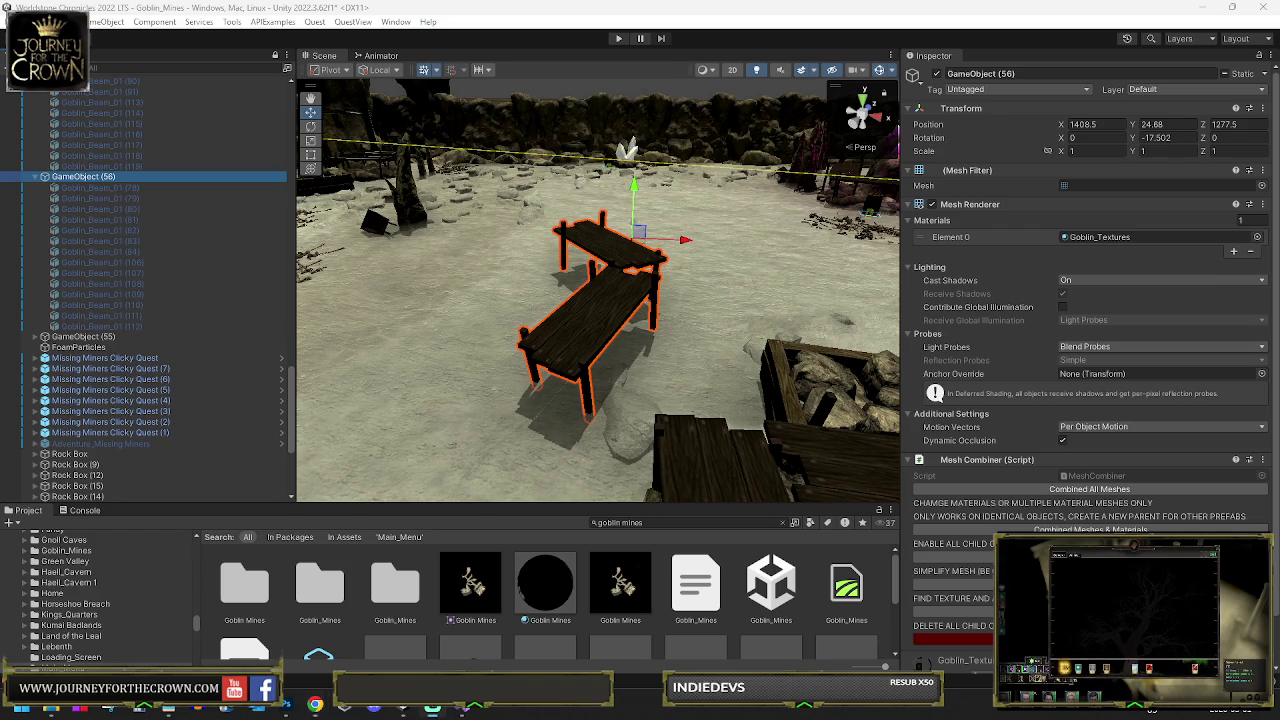
left_click(980, 73)
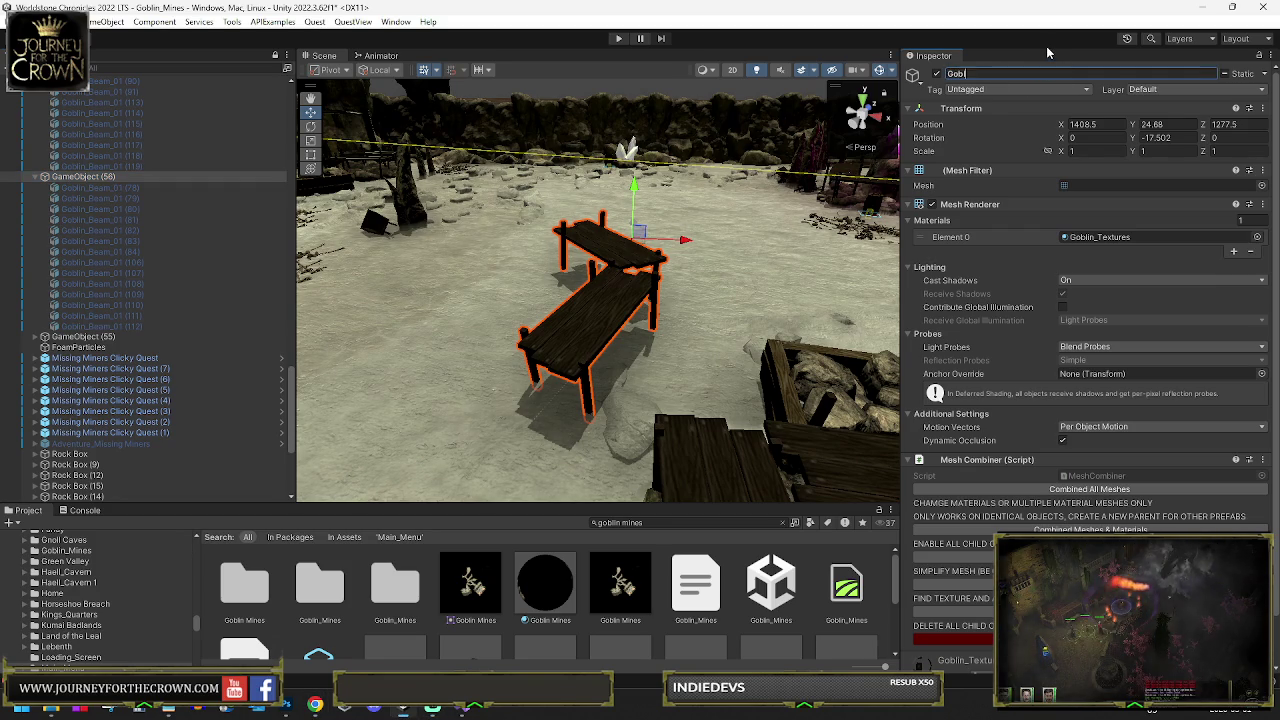
type("Goblin_")
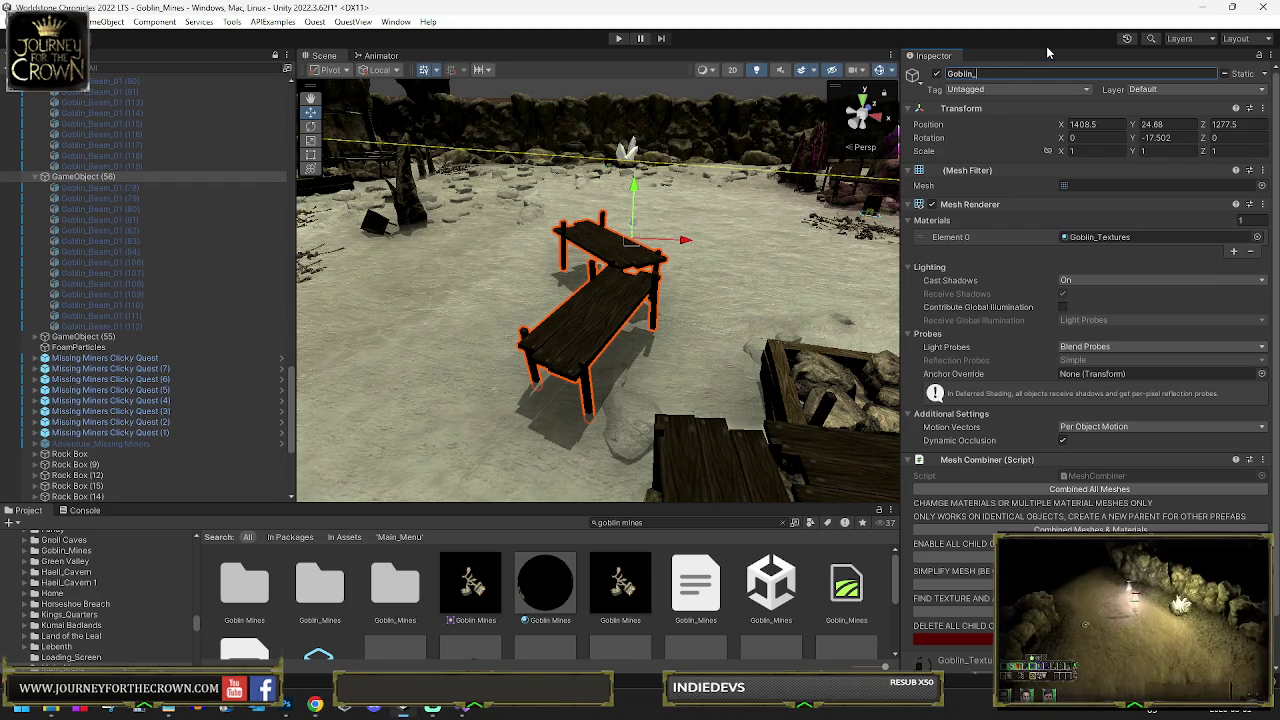
type("Roof")
type("_Plat")
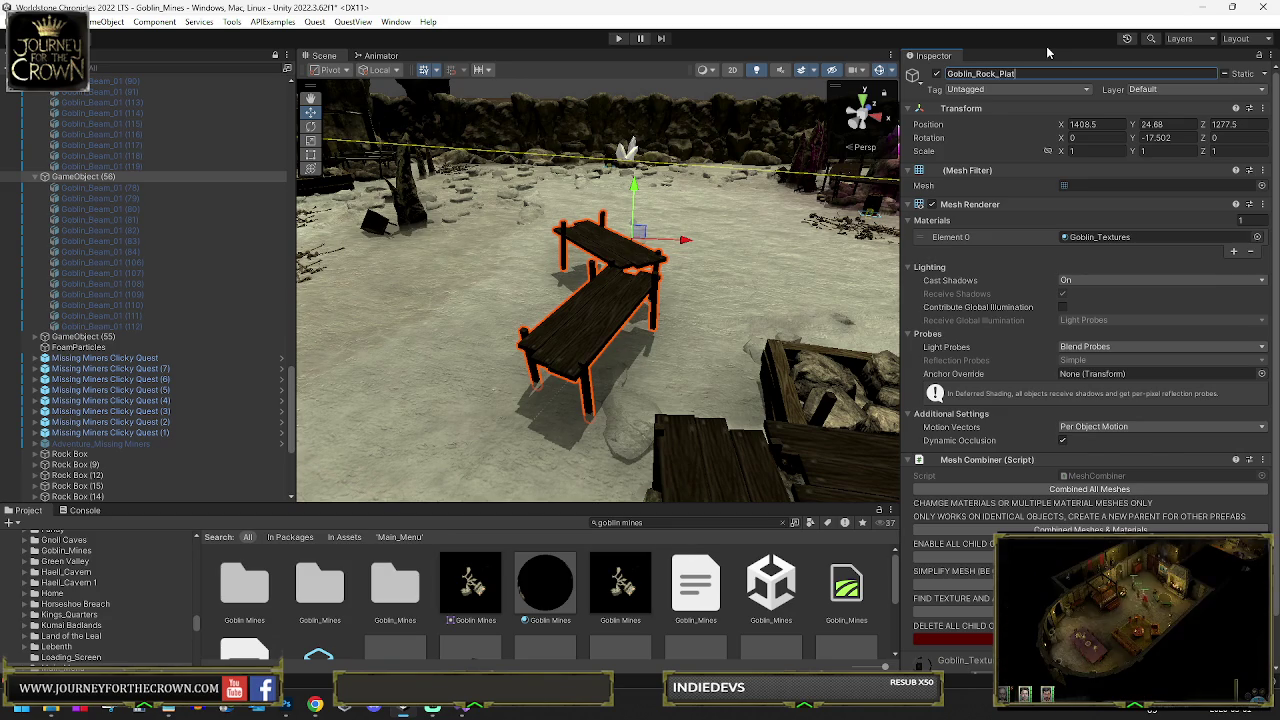
type("01")
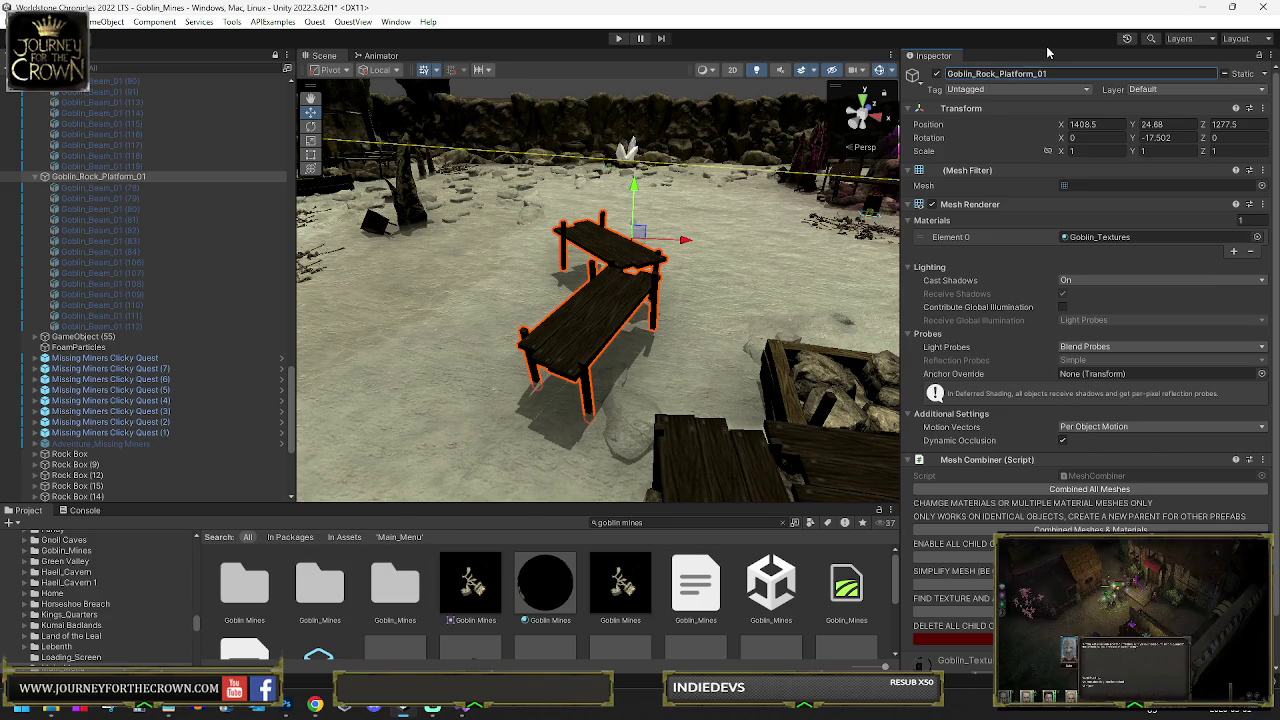
Save the combined mesh via Save Mesh... as the asset Goblin_Rock_Platform_01
left_click(1263, 171)
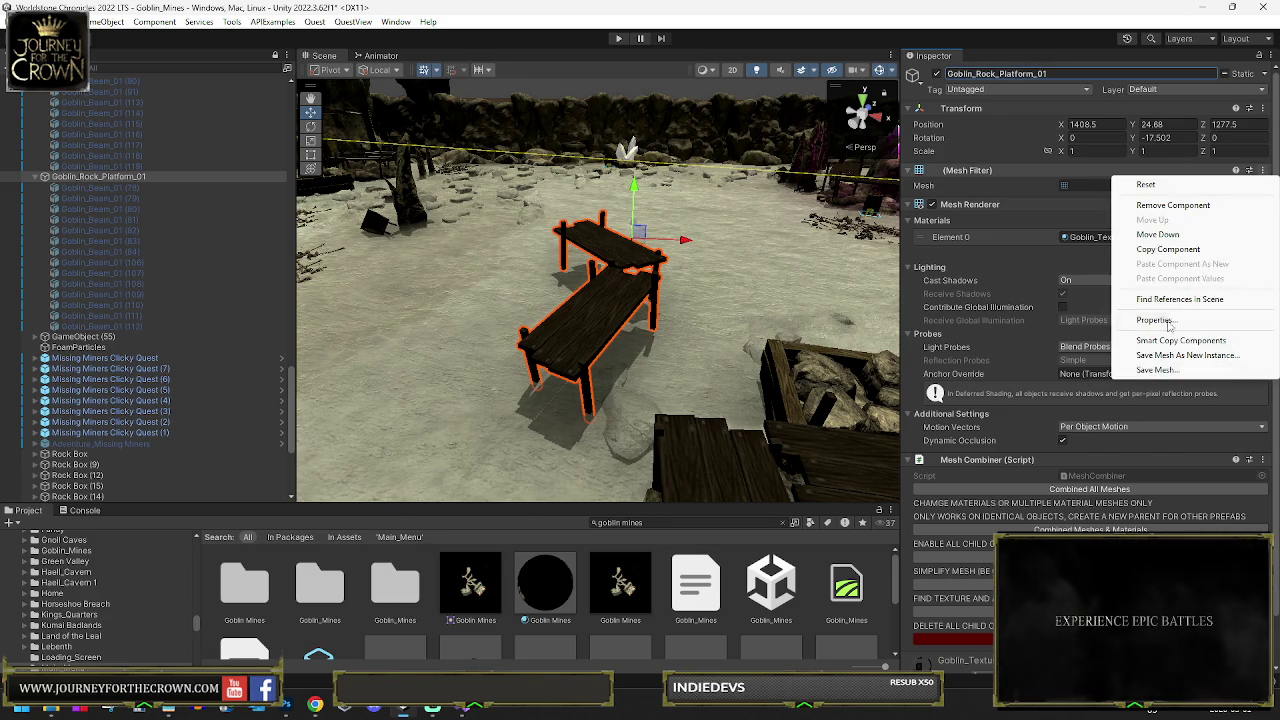
left_click(1150, 371)
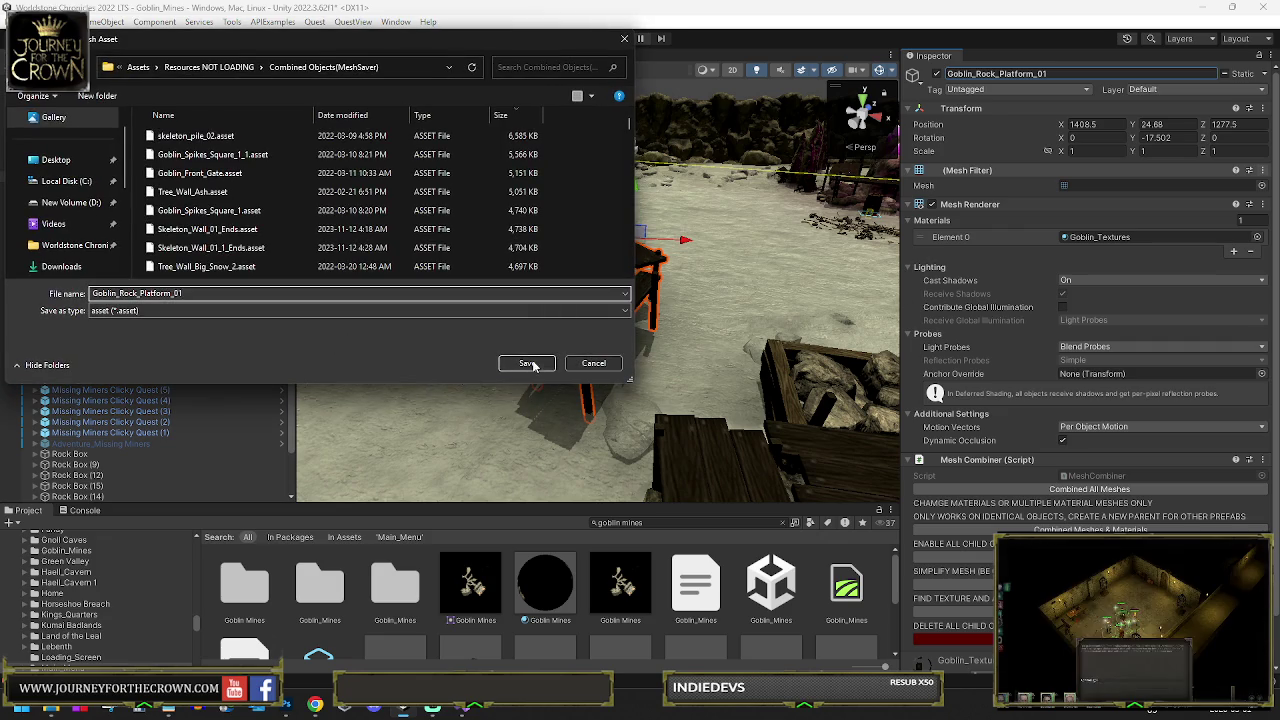
left_click(515, 360)
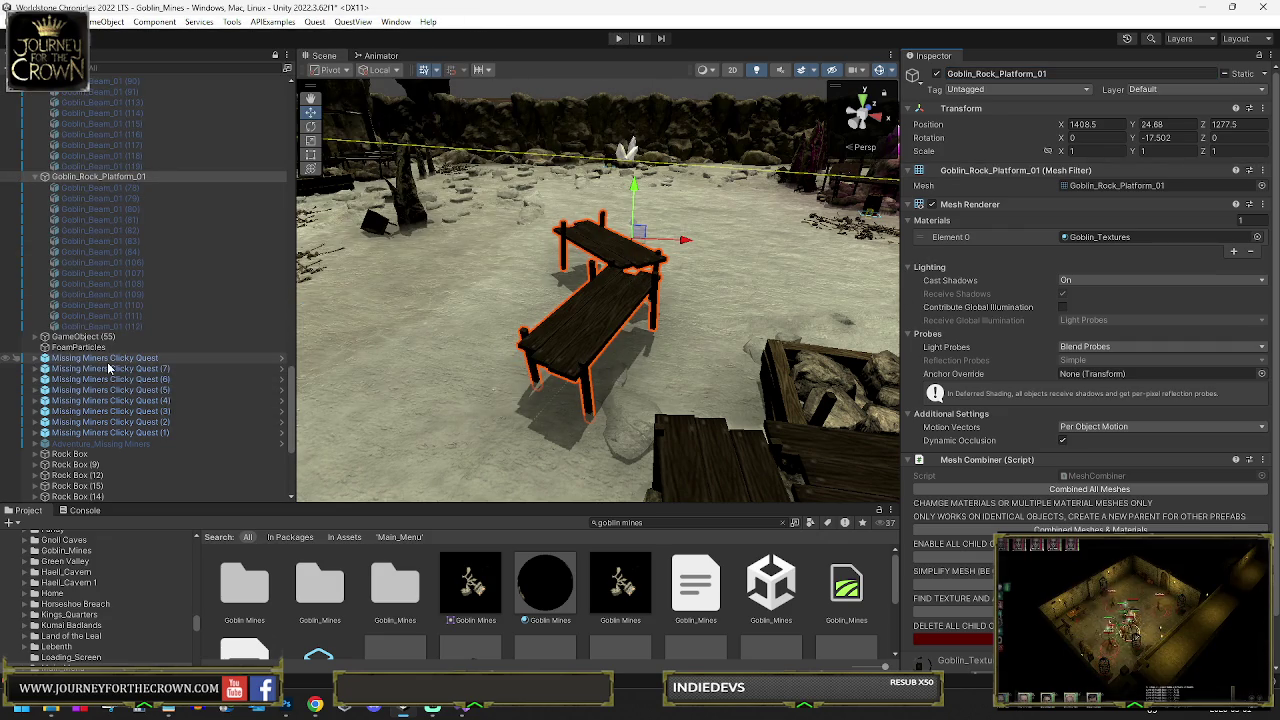
Locate the Goblin_Mining_Circle prefab and drag it into the Mines Sets folder
scroll(115, 368, "up", 10)
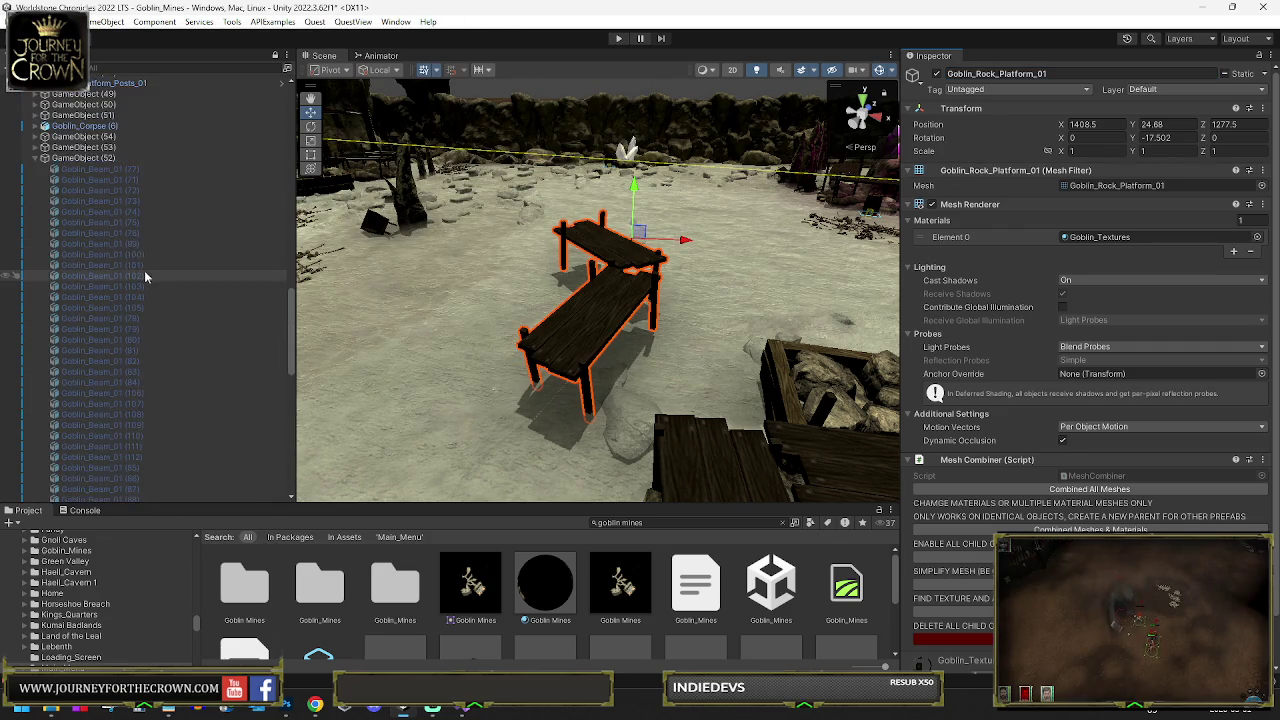
left_click(90, 120)
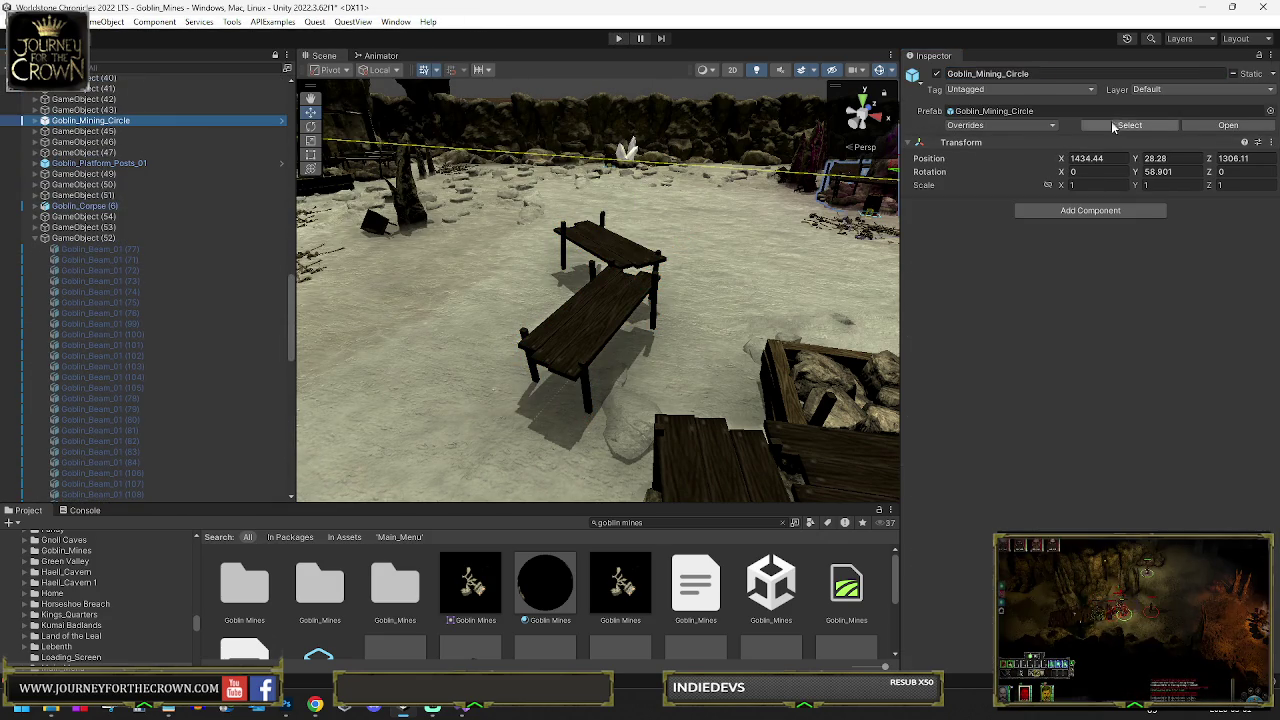
left_click(1100, 141)
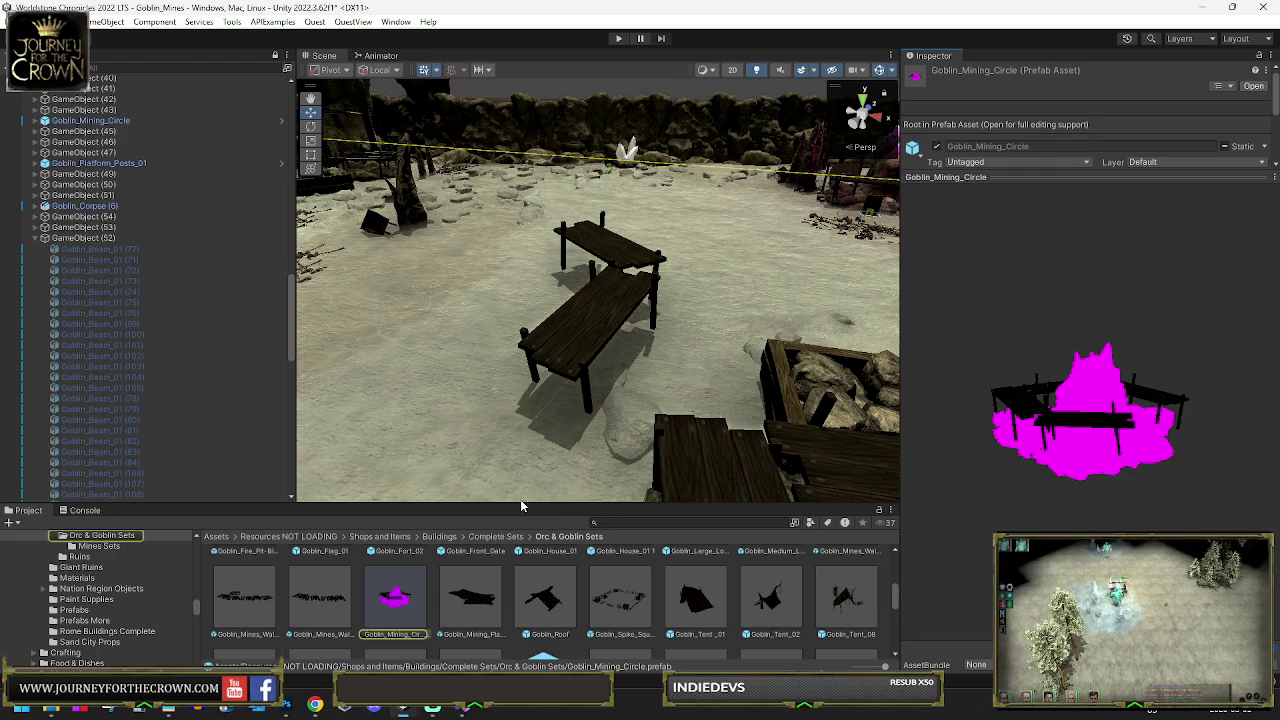
left_click_drag(521, 502, 510, 287)
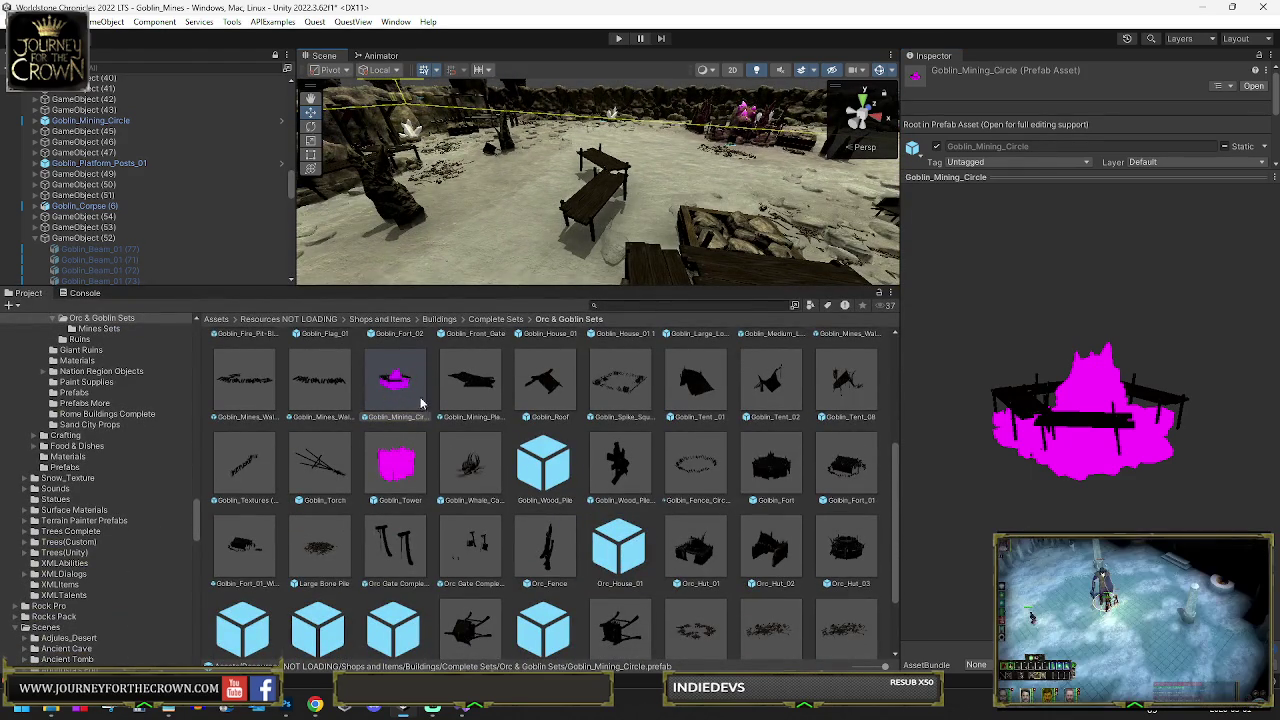
scroll(423, 409, "up", 1)
mouse_move(680, 190)
left_mouse_down()
mouse_move(711, 184)
mouse_move(603, 233)
left_mouse_up()
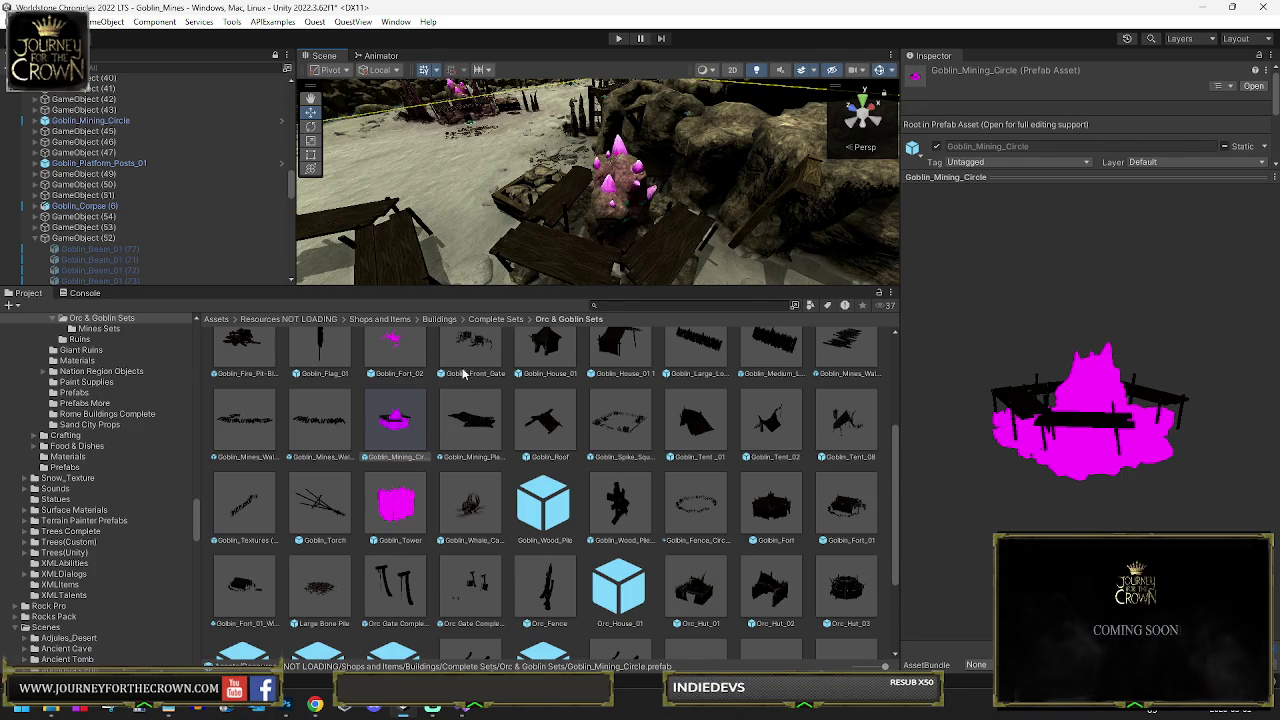
scroll(440, 390, "up", 3)
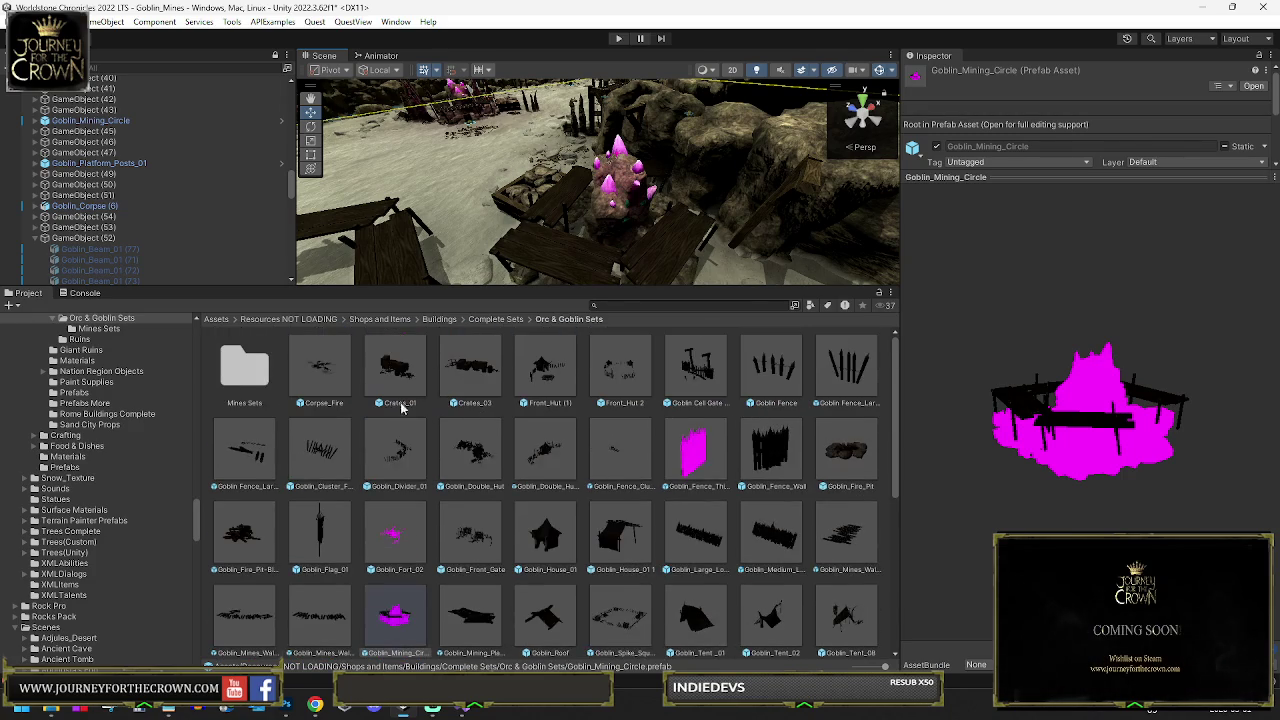
scroll(419, 567, "down", 1)
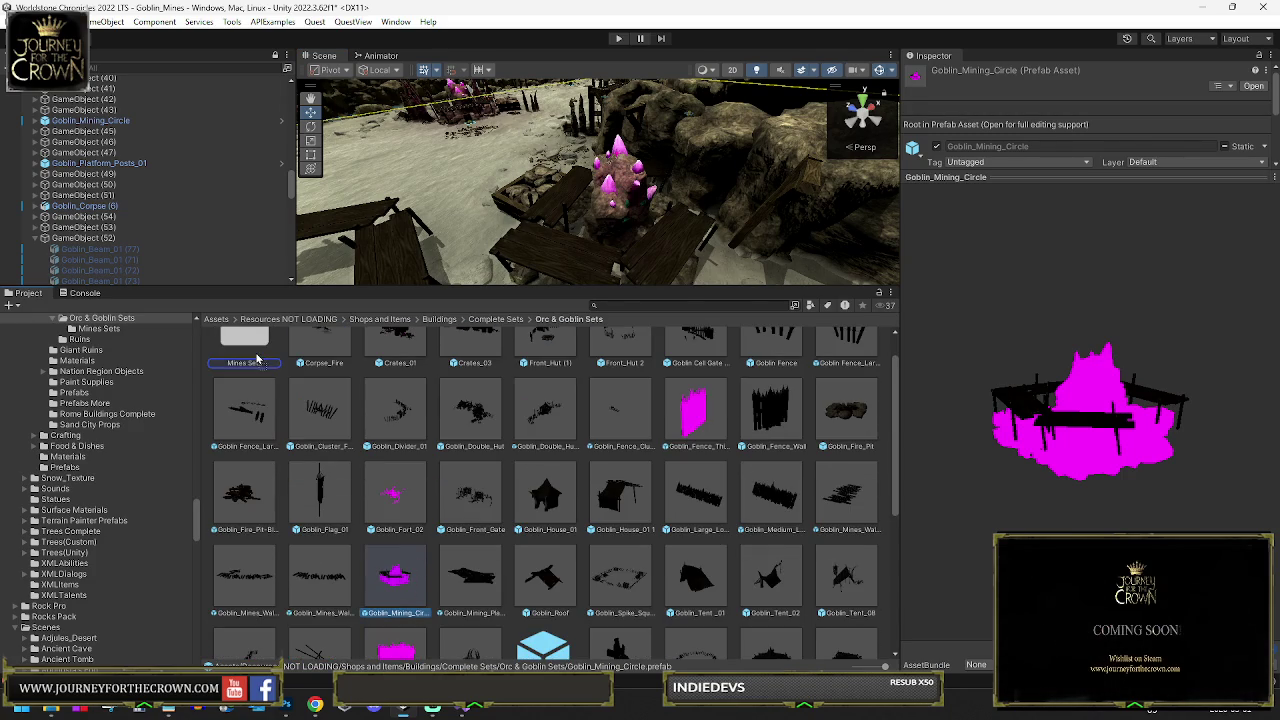
left_click_drag(252, 352, 252, 352)
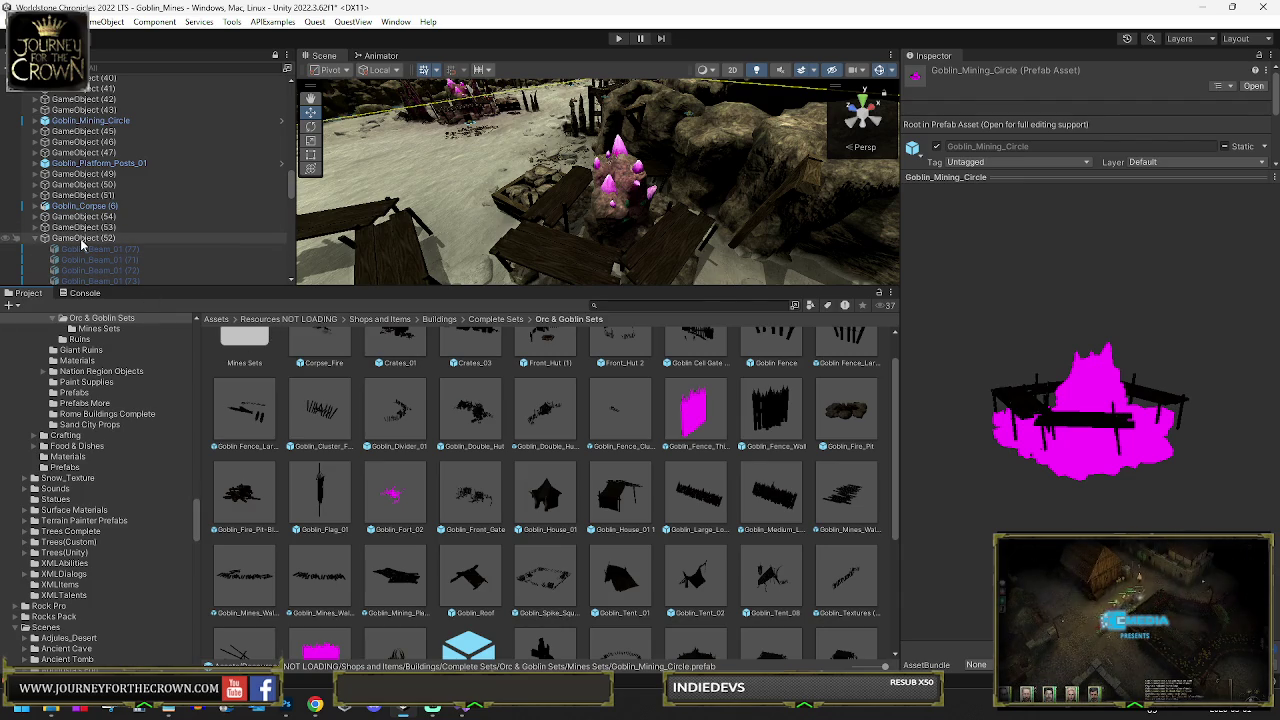
Select the combined rock platform in the scene and open the Mines Sets folder
left_click(100, 238)
left_click(335, 242)
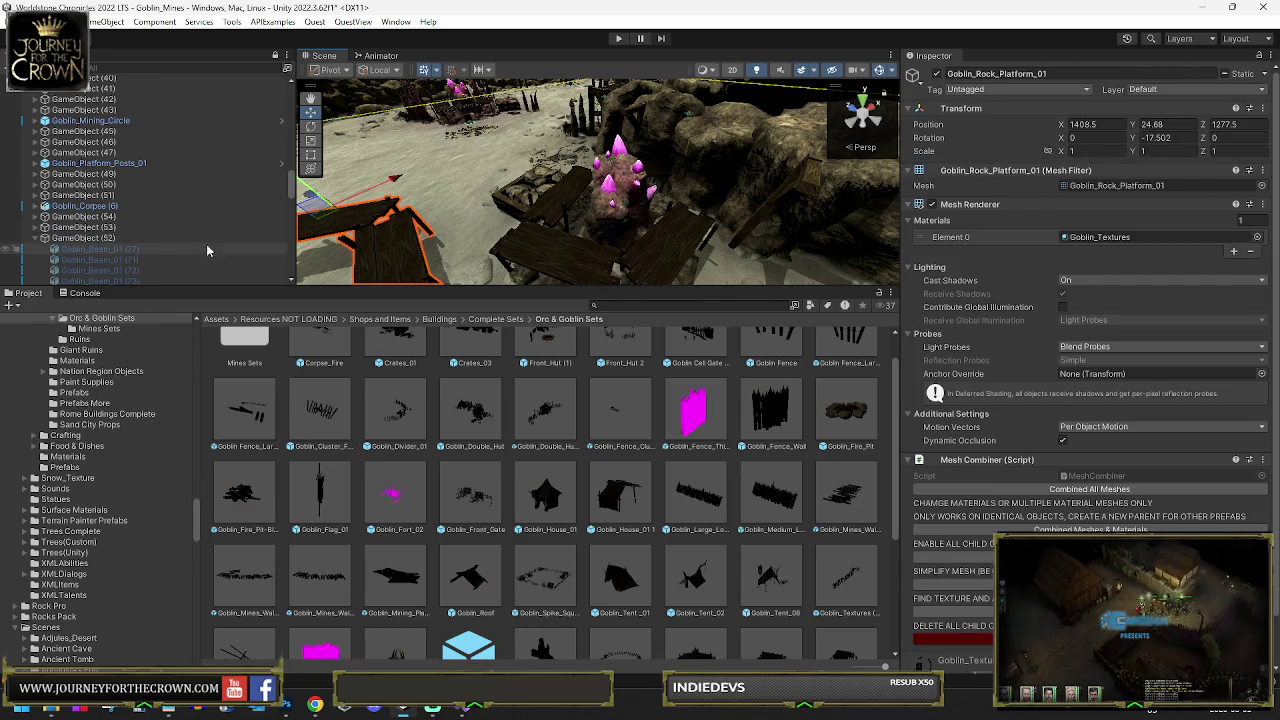
scroll(105, 271, "down", 3)
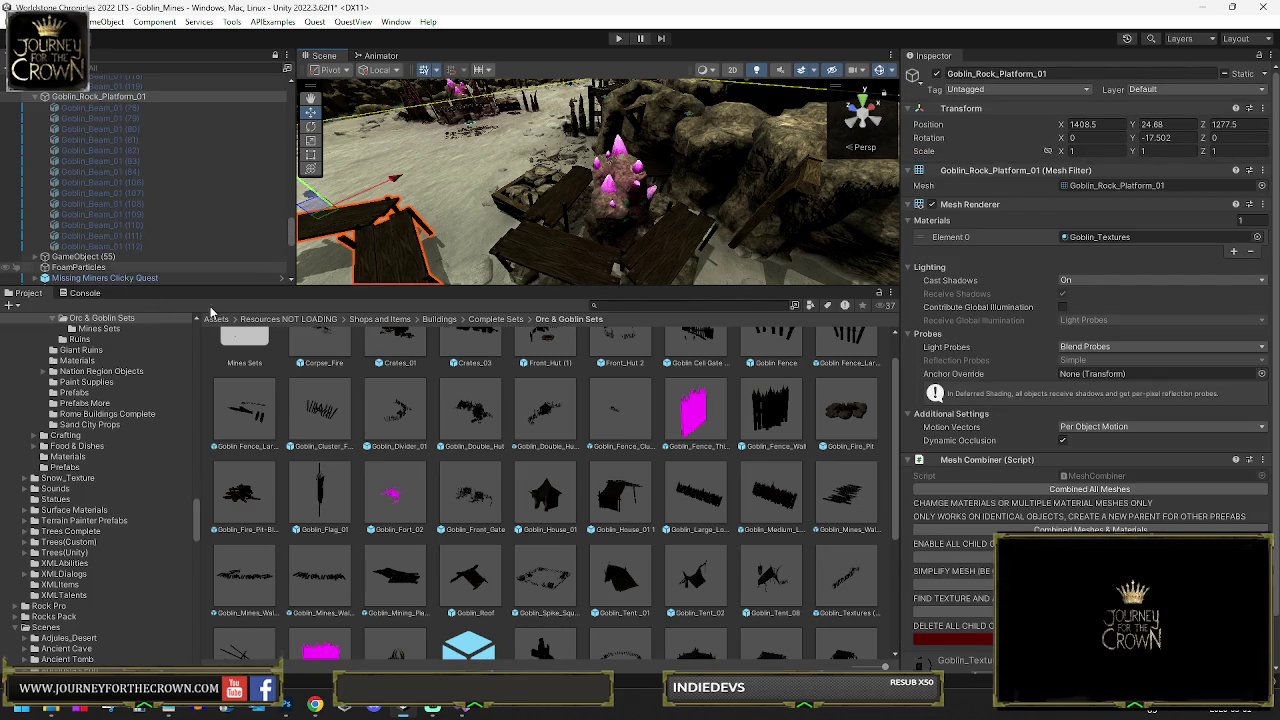
double_click(243, 345)
Select and frame the wooden platform, then drag Goblin_Rock_Platform_01 into Mines Sets as a prefab
scroll(122, 249, "down", 4)
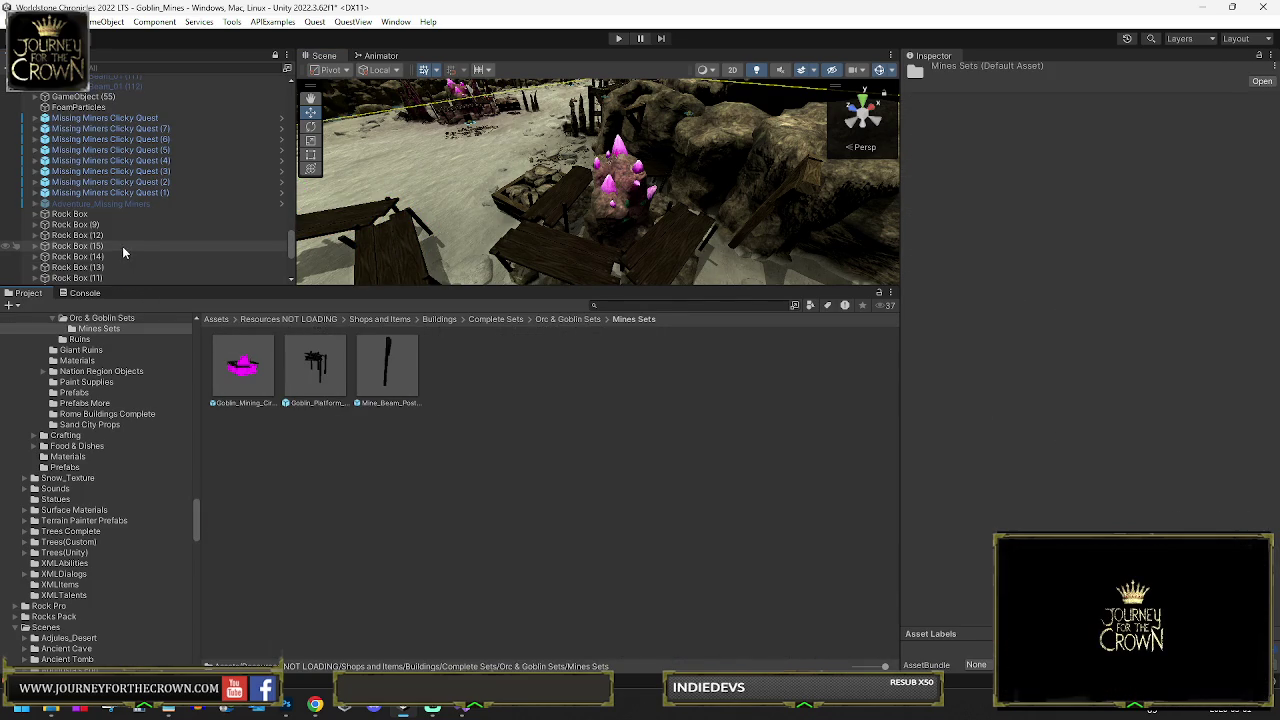
scroll(118, 175, "down", 5)
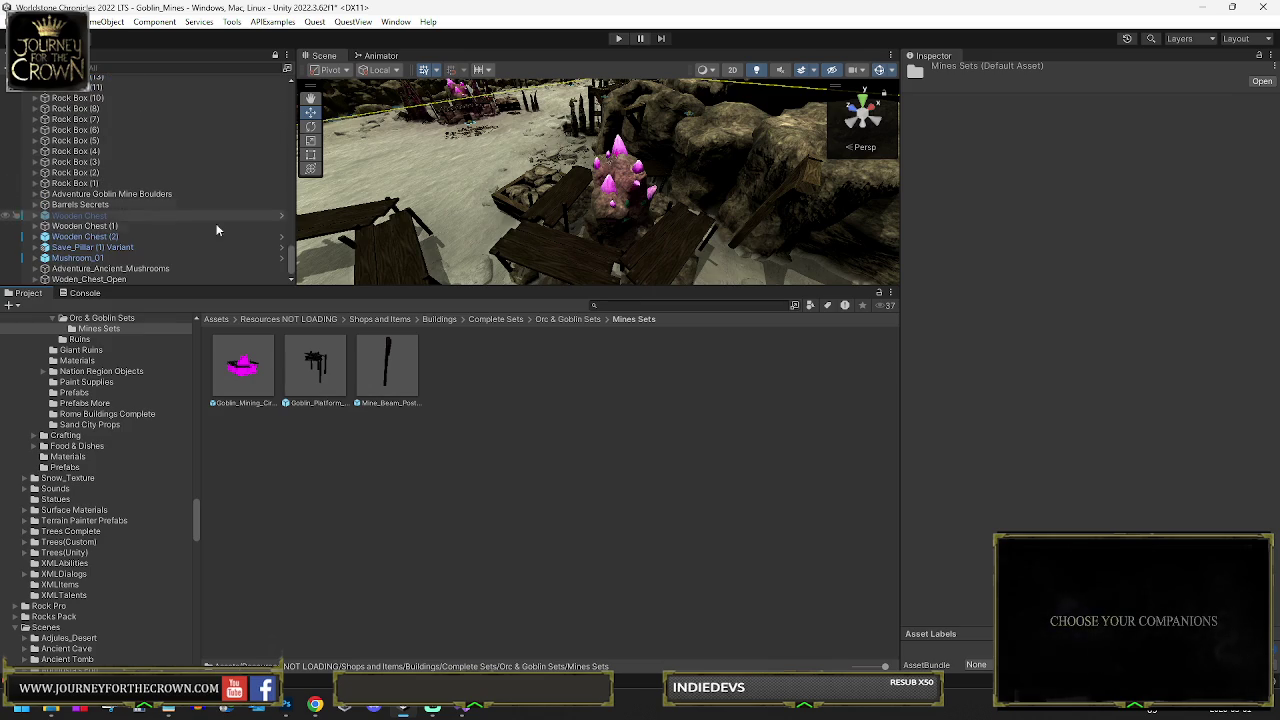
left_click(374, 231)
key("f")
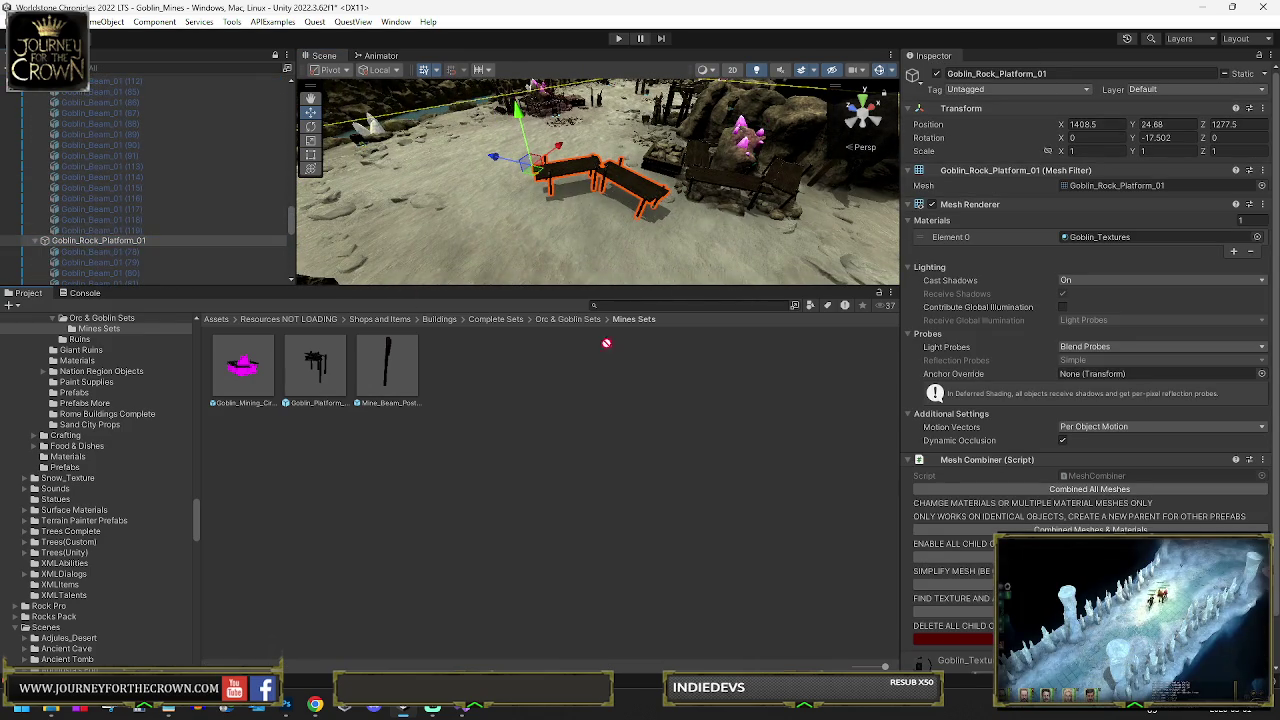
left_click_drag(542, 368, 543, 363)
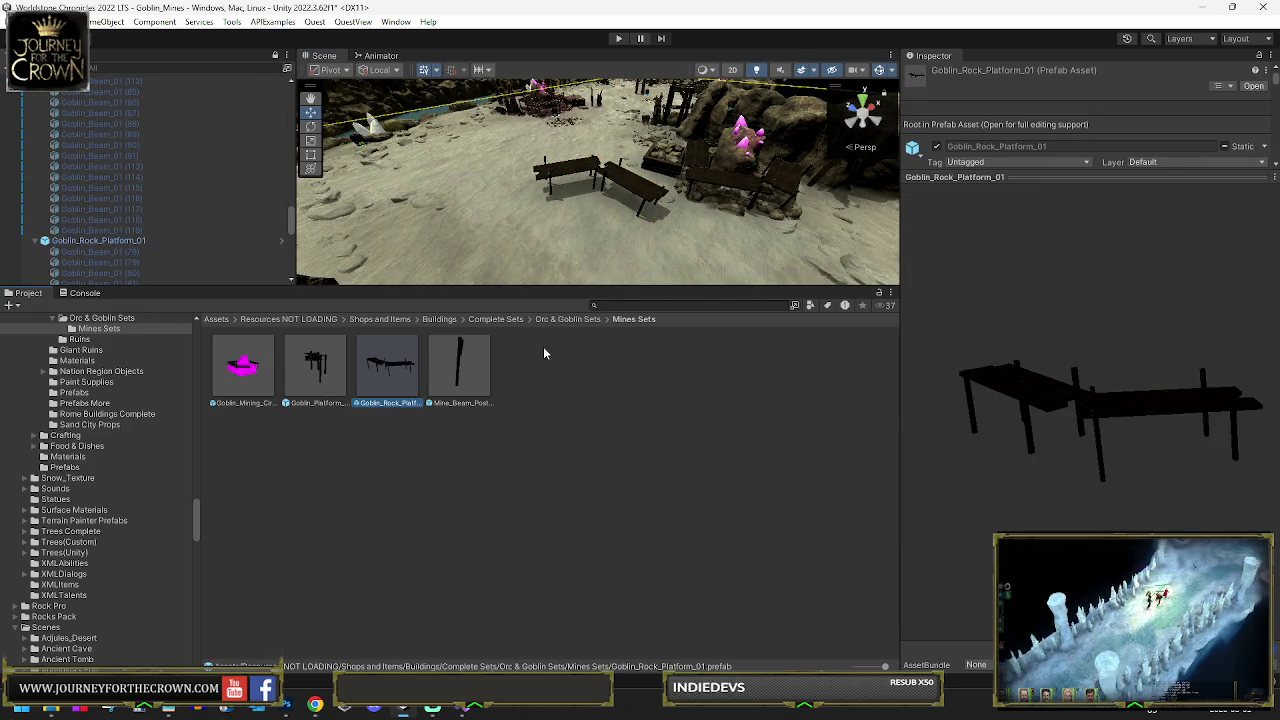
mouse_move(530, 260)
left_mouse_down()
mouse_move(648, 219)
mouse_move(641, 245)
mouse_move(613, 245)
left_mouse_up()
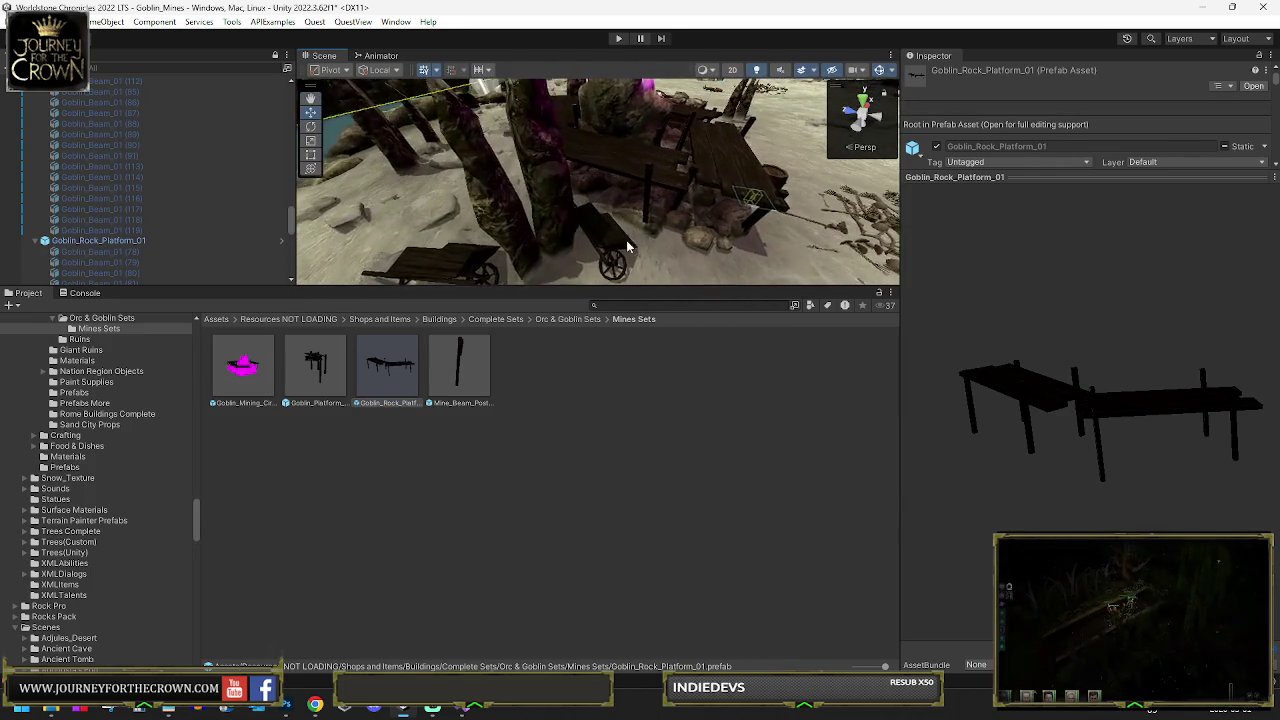
left_click(613, 245)
left_click(615, 252)
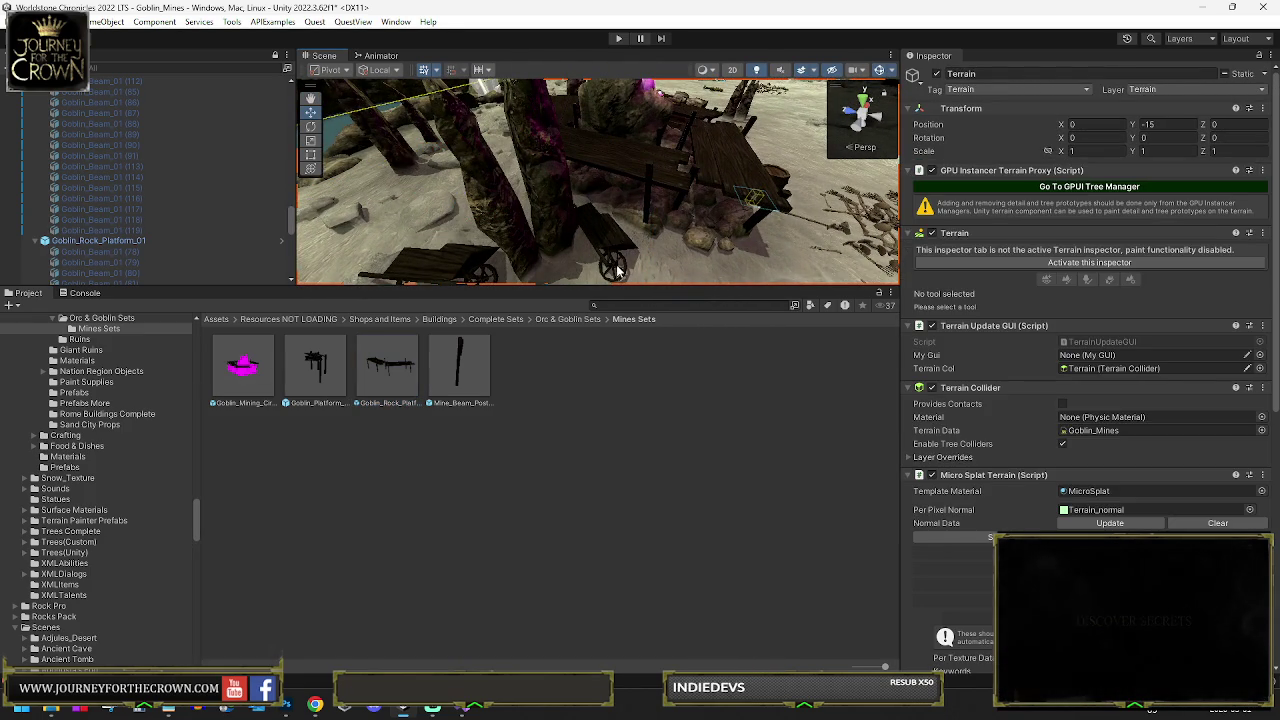
left_click_drag(620, 268, 476, 183)
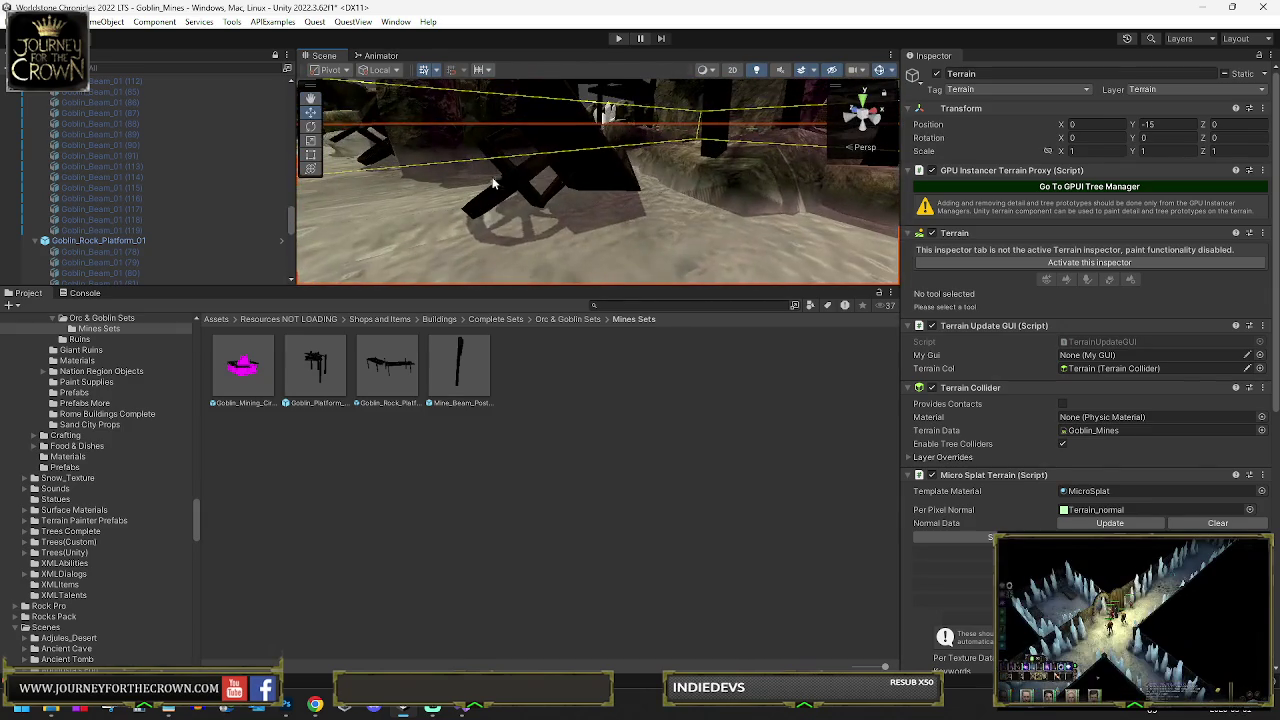
left_click(507, 193)
left_click(507, 193)
left_click(507, 193)
left_click(507, 193)
left_click(507, 193)
key("f")
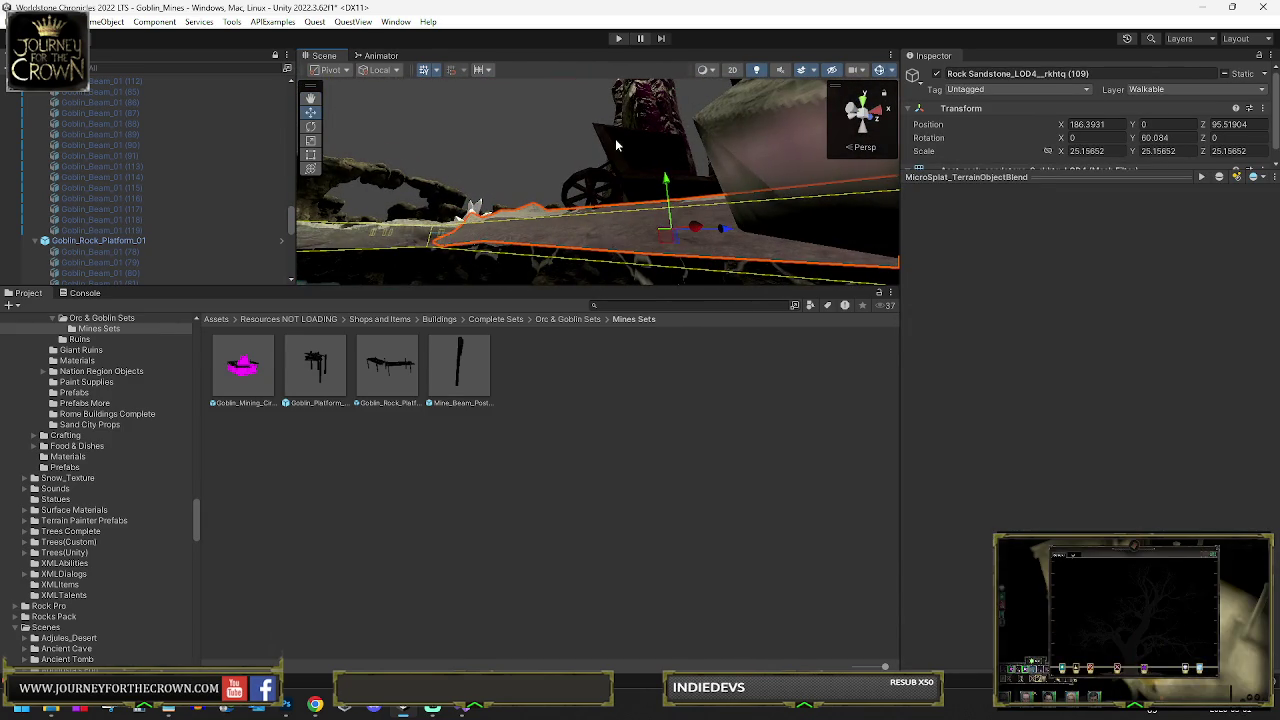
left_click(615, 146)
left_click(609, 145)
key("f")
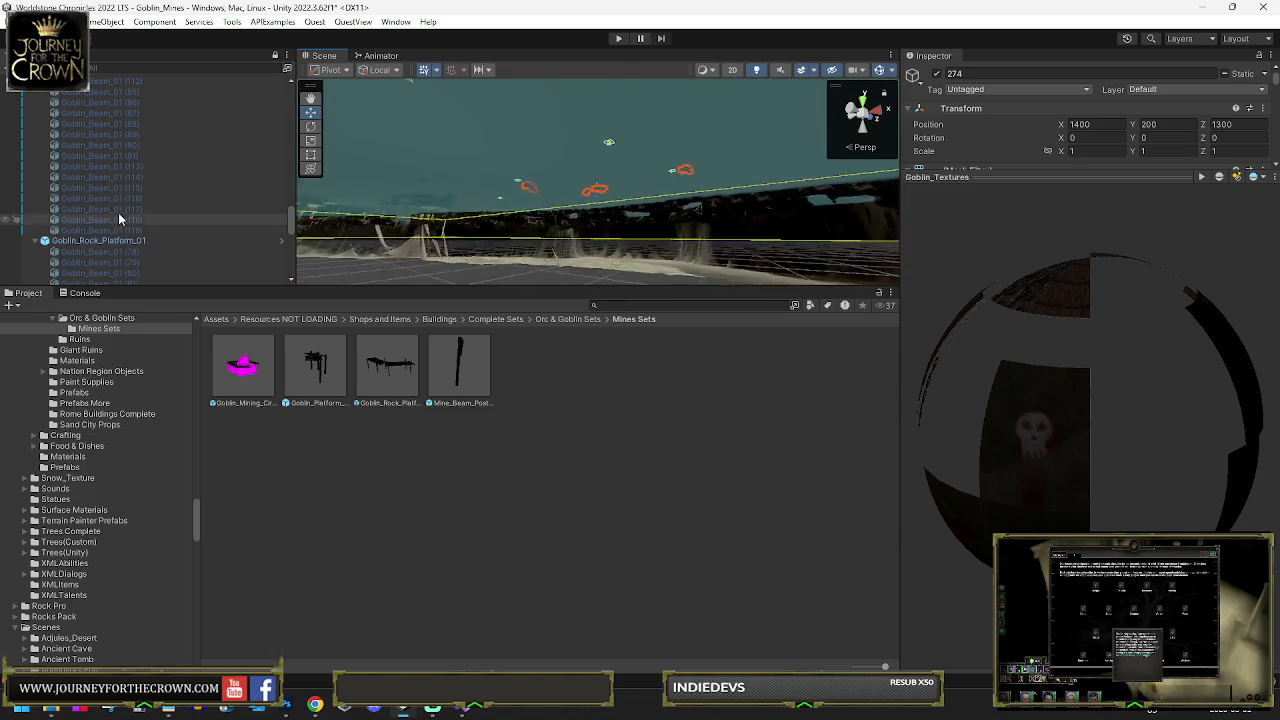
scroll(118, 214, "down", 5)
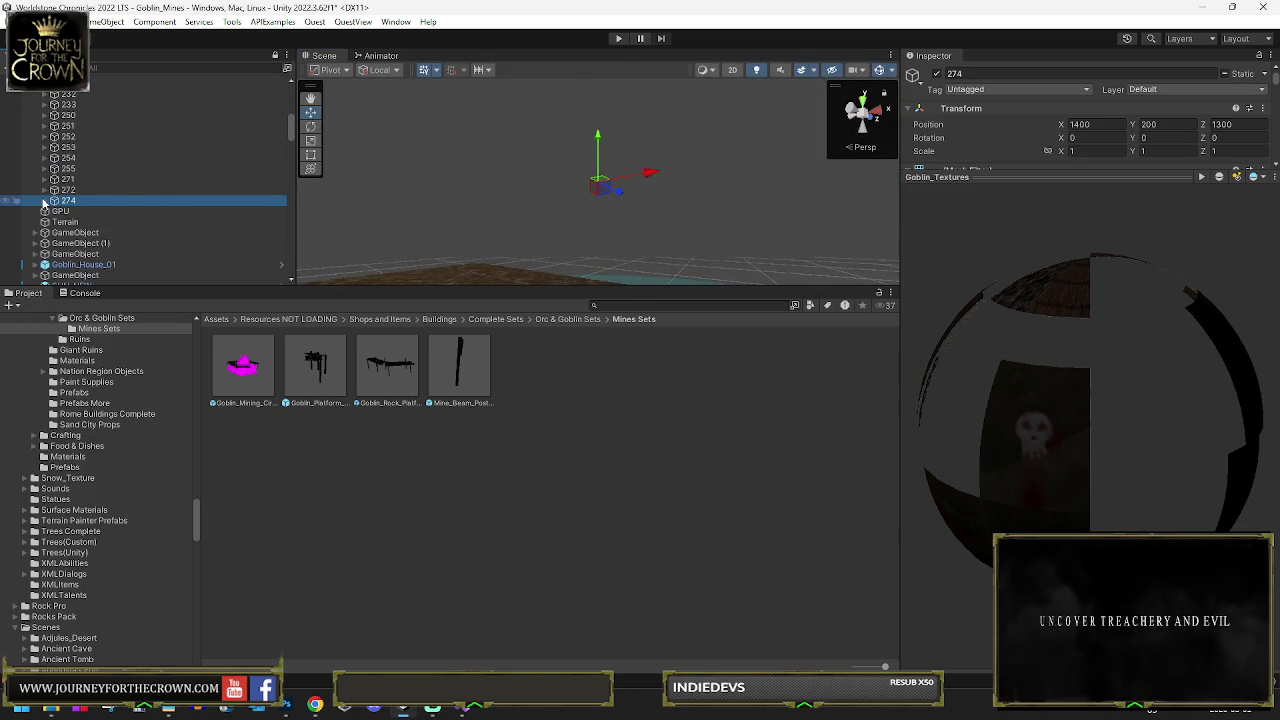
left_click(160, 211)
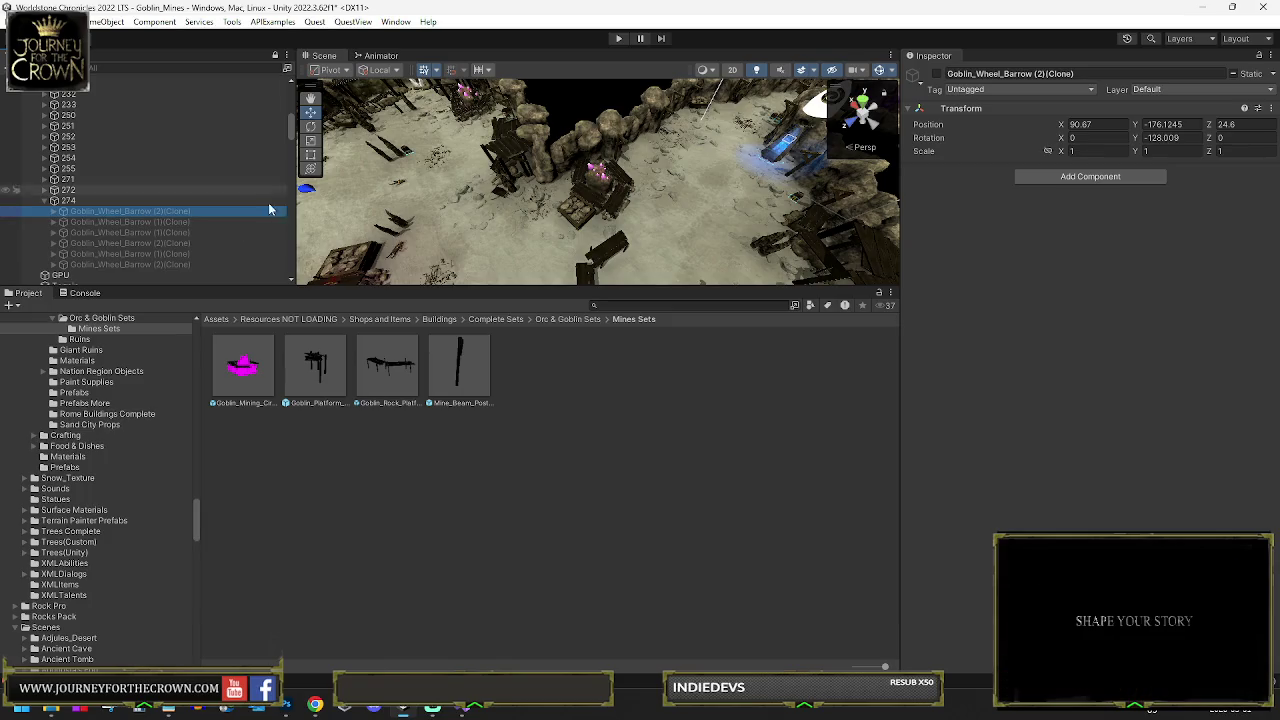
mouse_move(860, 160)
left_mouse_down()
mouse_move(702, 172)
mouse_move(521, 153)
mouse_move(719, 158)
mouse_move(707, 213)
mouse_move(907, 156)
mouse_move(1150, 174)
left_mouse_up()
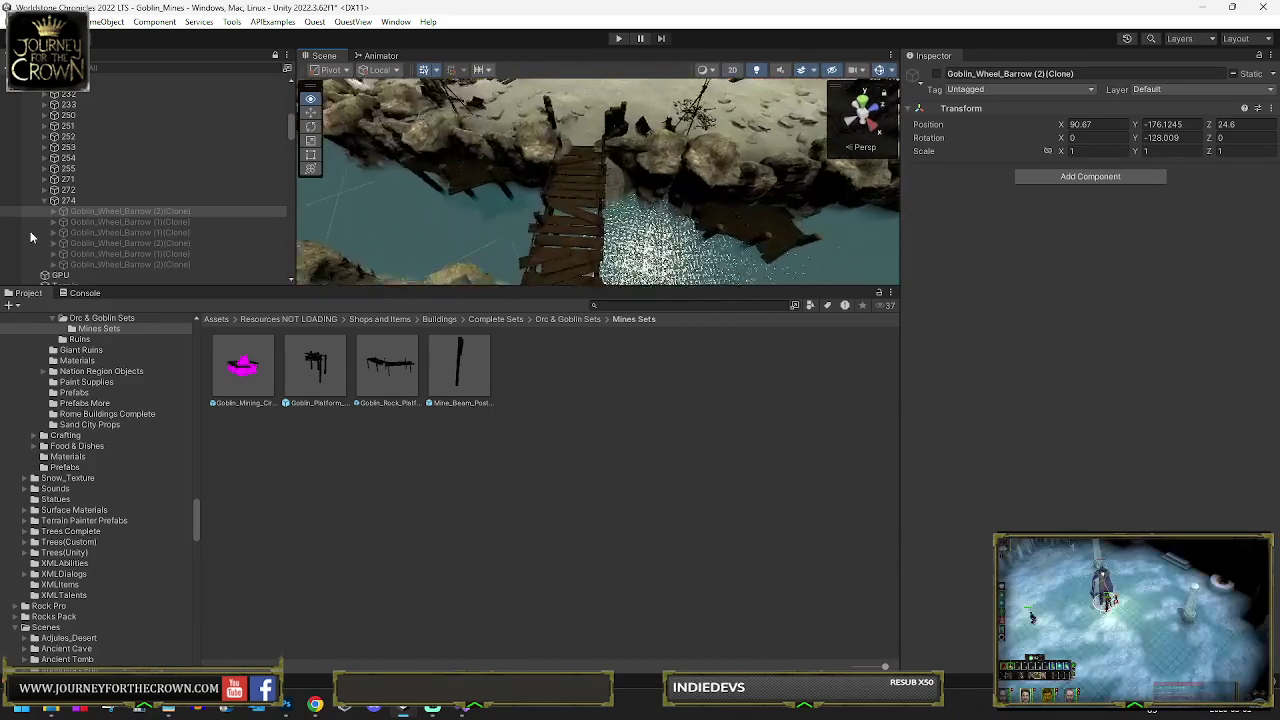
mouse_move(636, 90)
left_mouse_down()
mouse_move(520, 161)
mouse_move(866, 167)
mouse_move(591, 188)
left_mouse_up()
left_click(595, 201)
key("f")
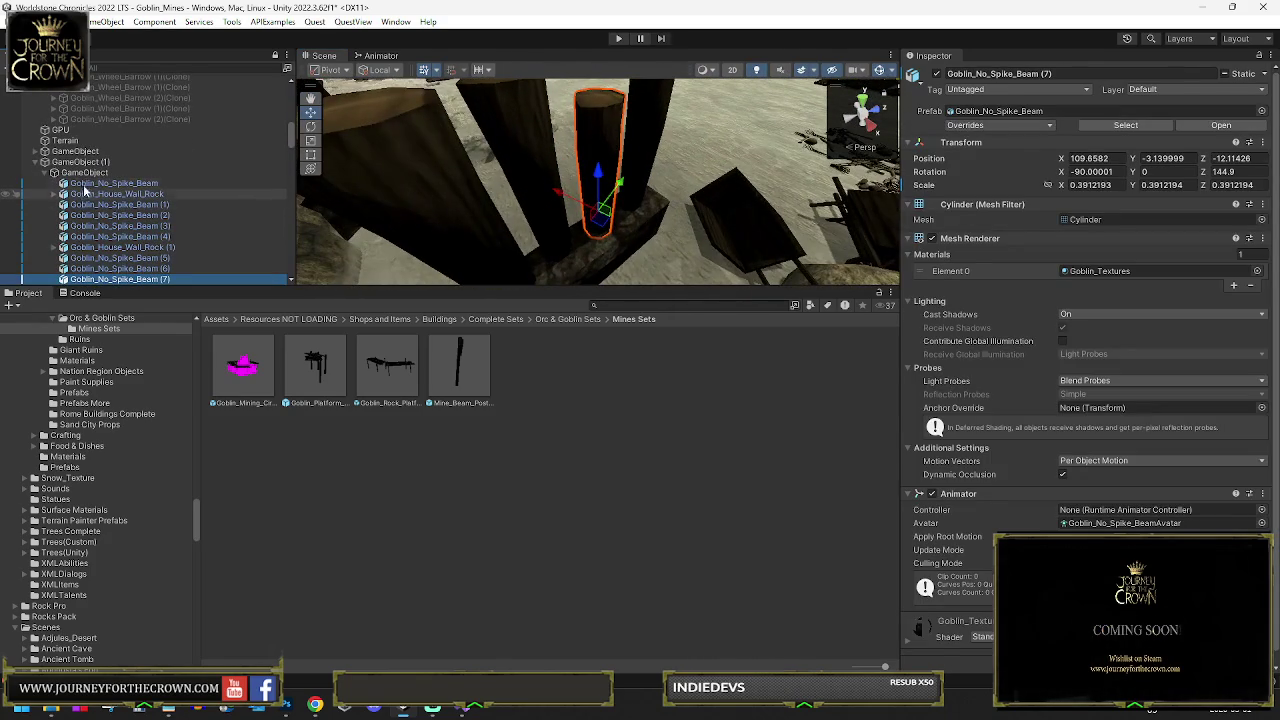
Select GameObject (1), the group holding the wooden posts, and frame it in view
left_click(93, 172)
left_click(80, 161)
key("f")
mouse_move(557, 214)
left_mouse_down()
mouse_move(551, 157)
mouse_move(698, 225)
left_mouse_up()
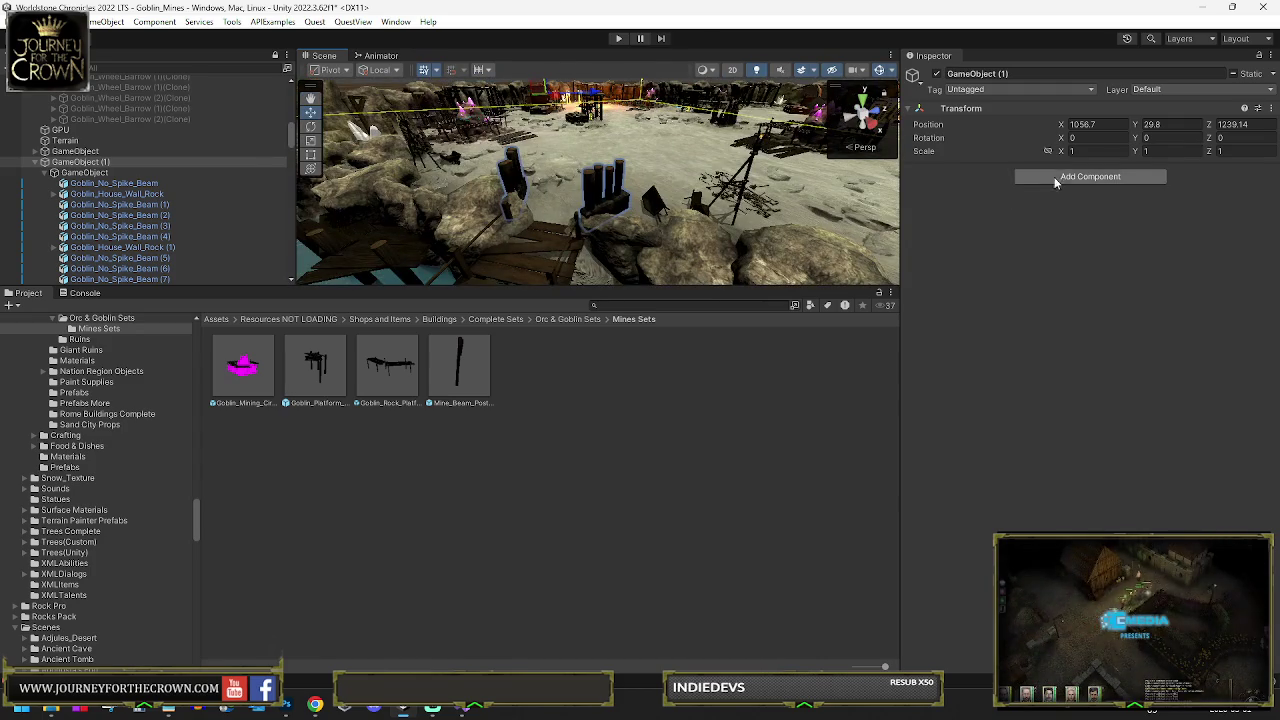
Add a Mesh Combiner to GameObject (1), combine its posts, and open the Mesh Filter options
left_click(1056, 178)
left_click(1060, 249)
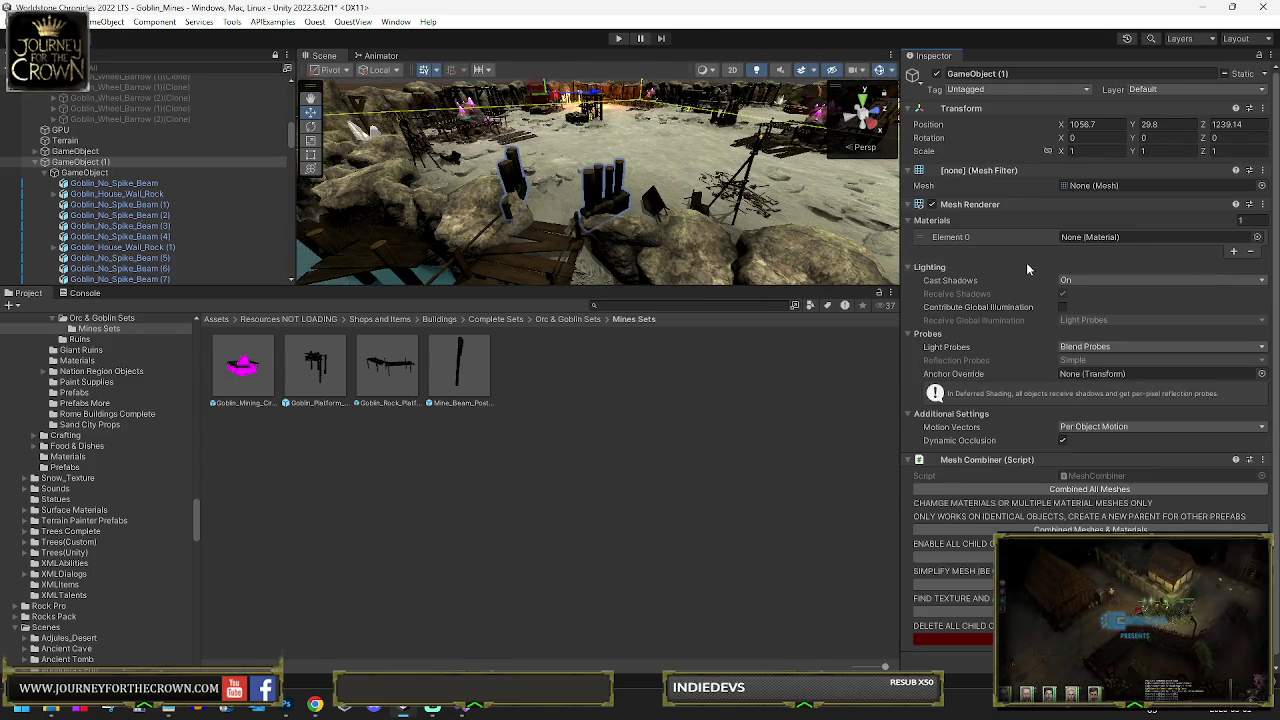
left_click(1075, 489)
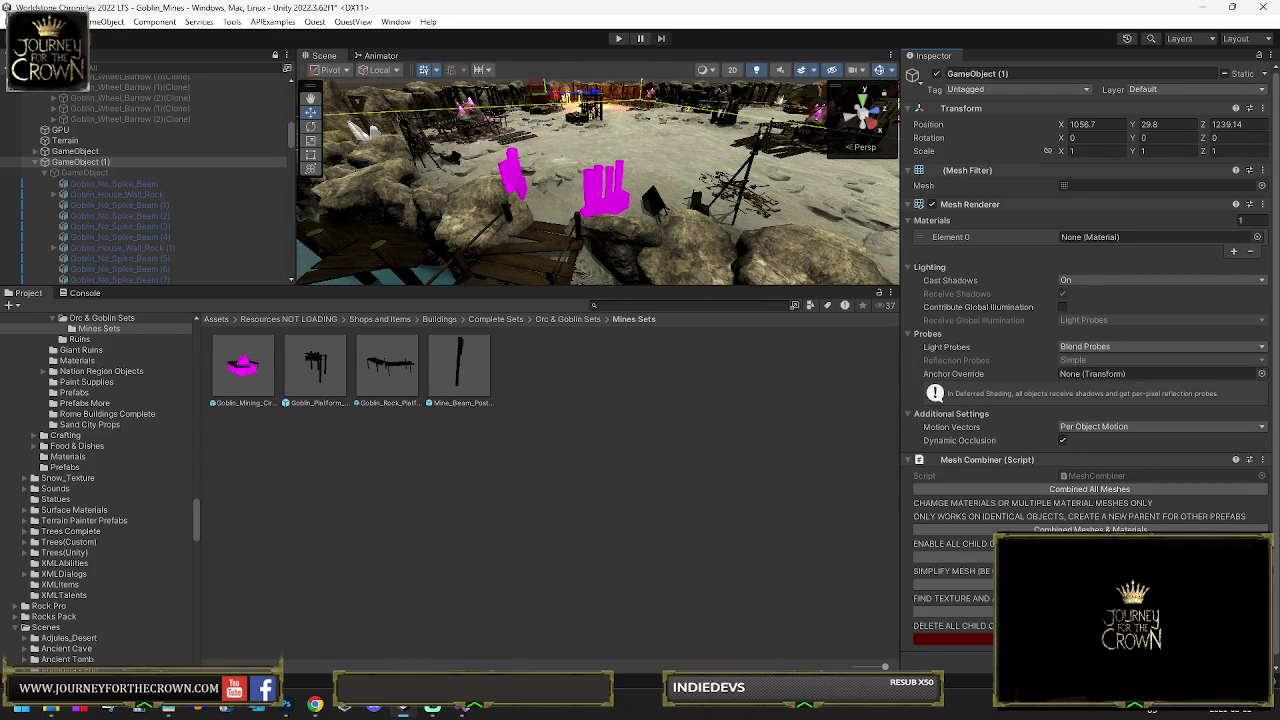
scroll(687, 275, "up", 5)
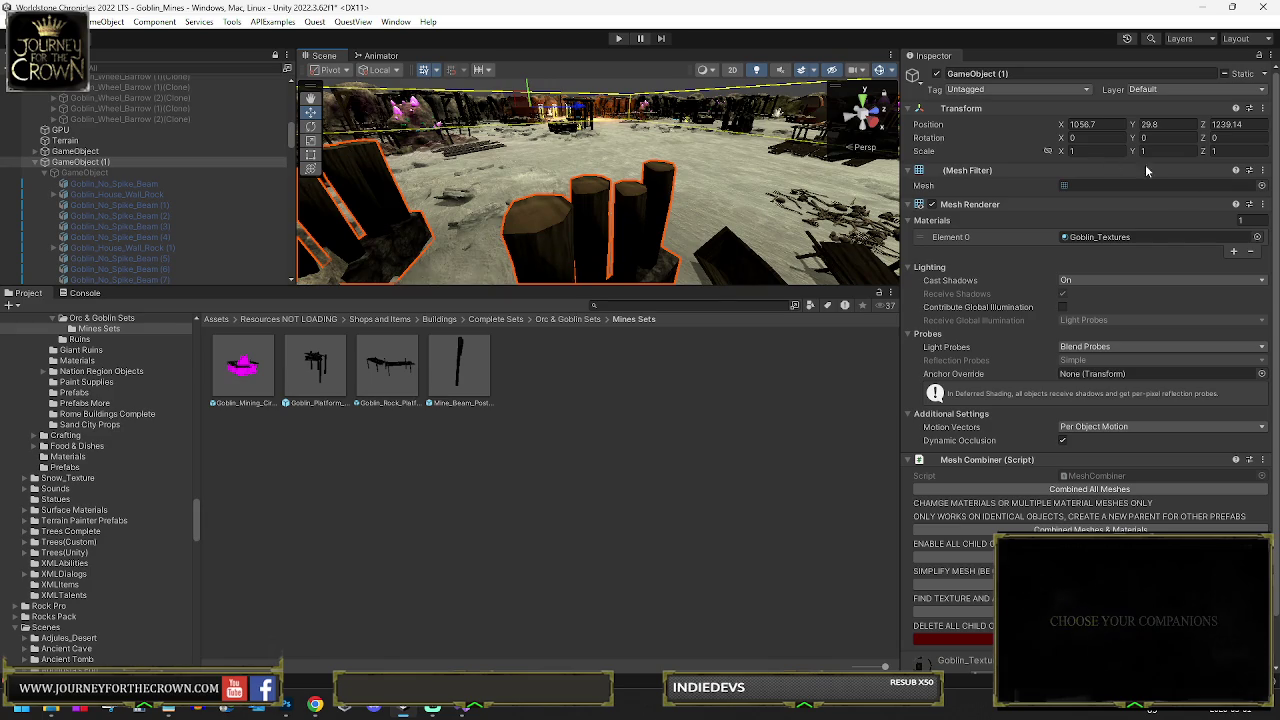
left_click(1261, 172)
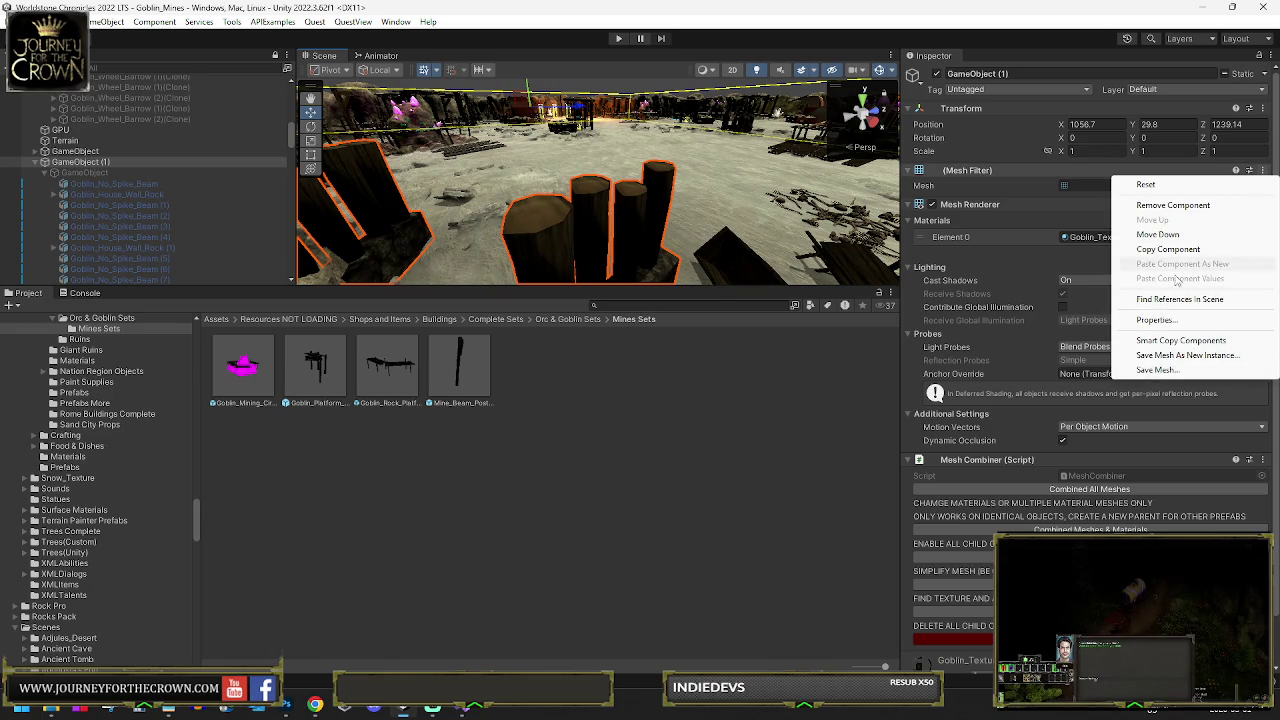
Use Save Mesh... to store the merged pillar mesh as Goblin_Pillar_Entrance_Design_01
left_click(1085, 366)
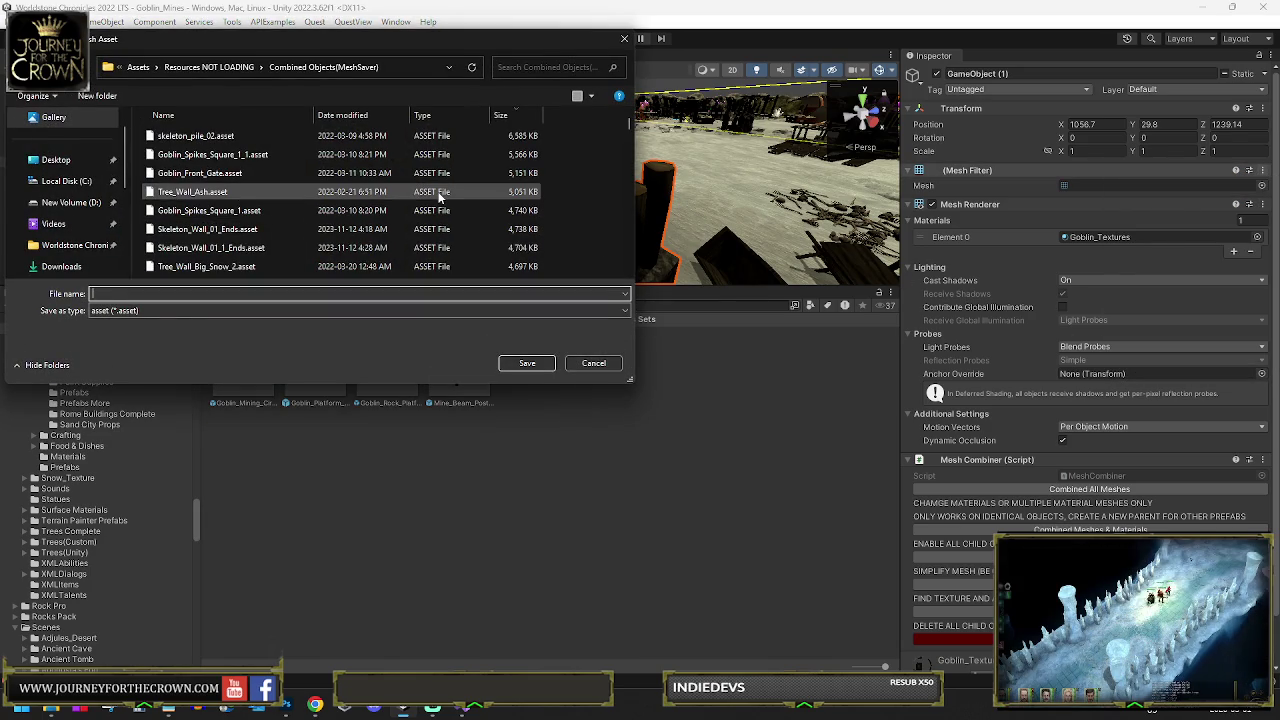
type("Goblin_")
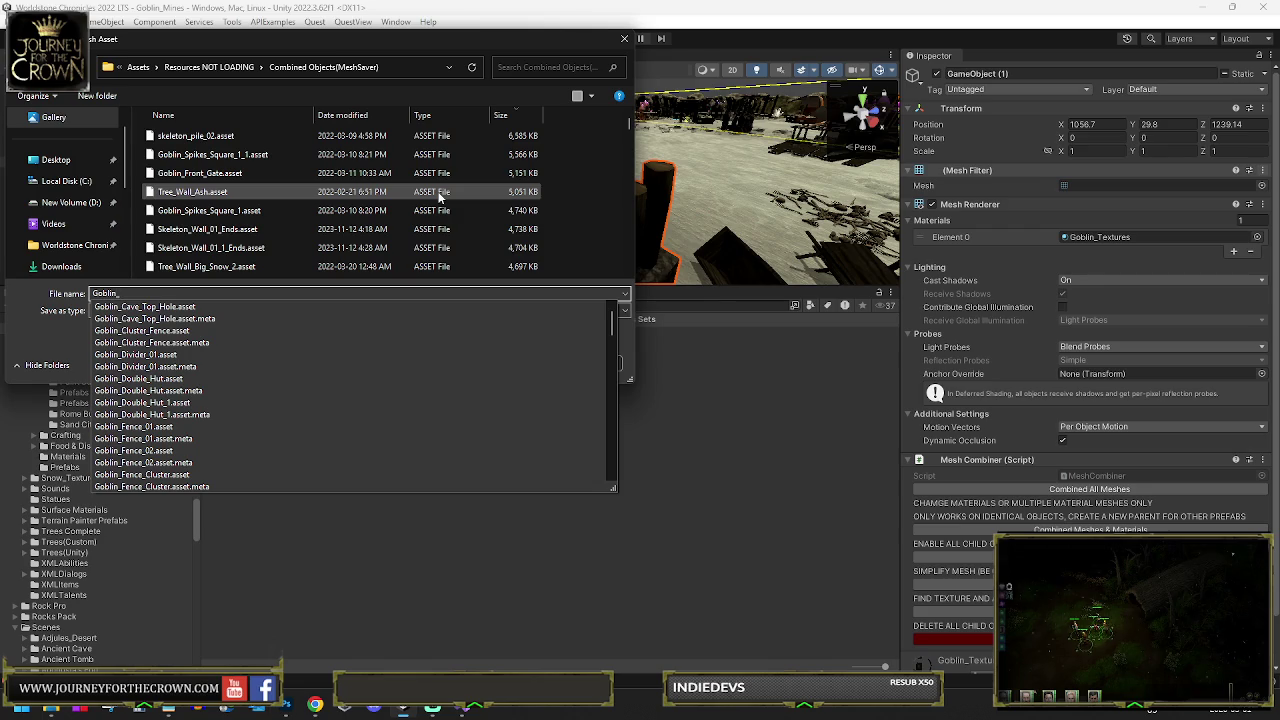
type("Pill")
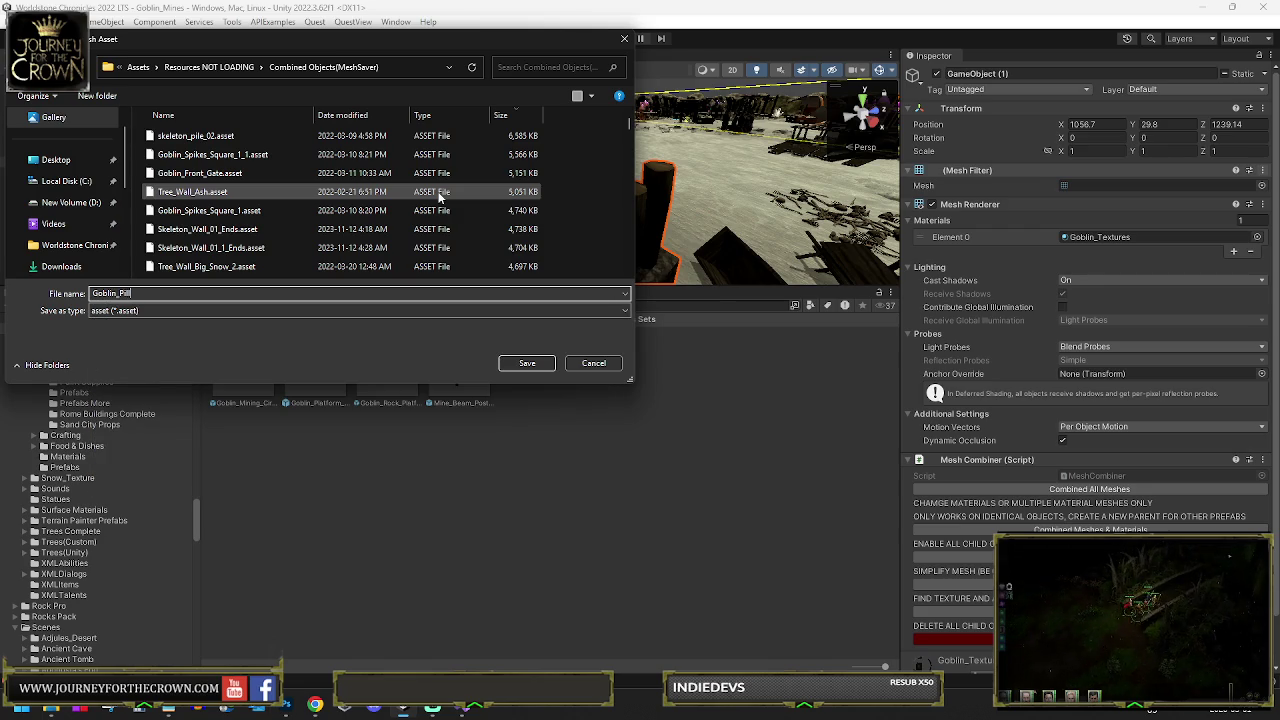
type("ar_Entra")
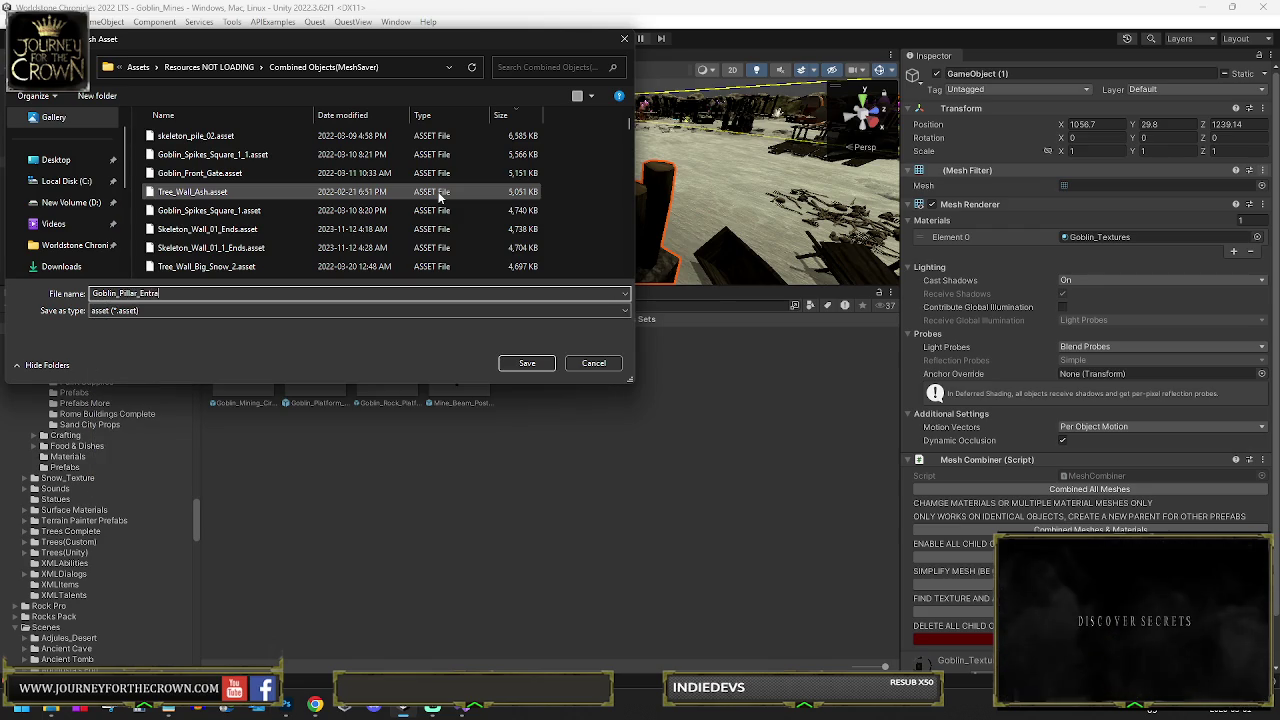
type("nce_Design_01")
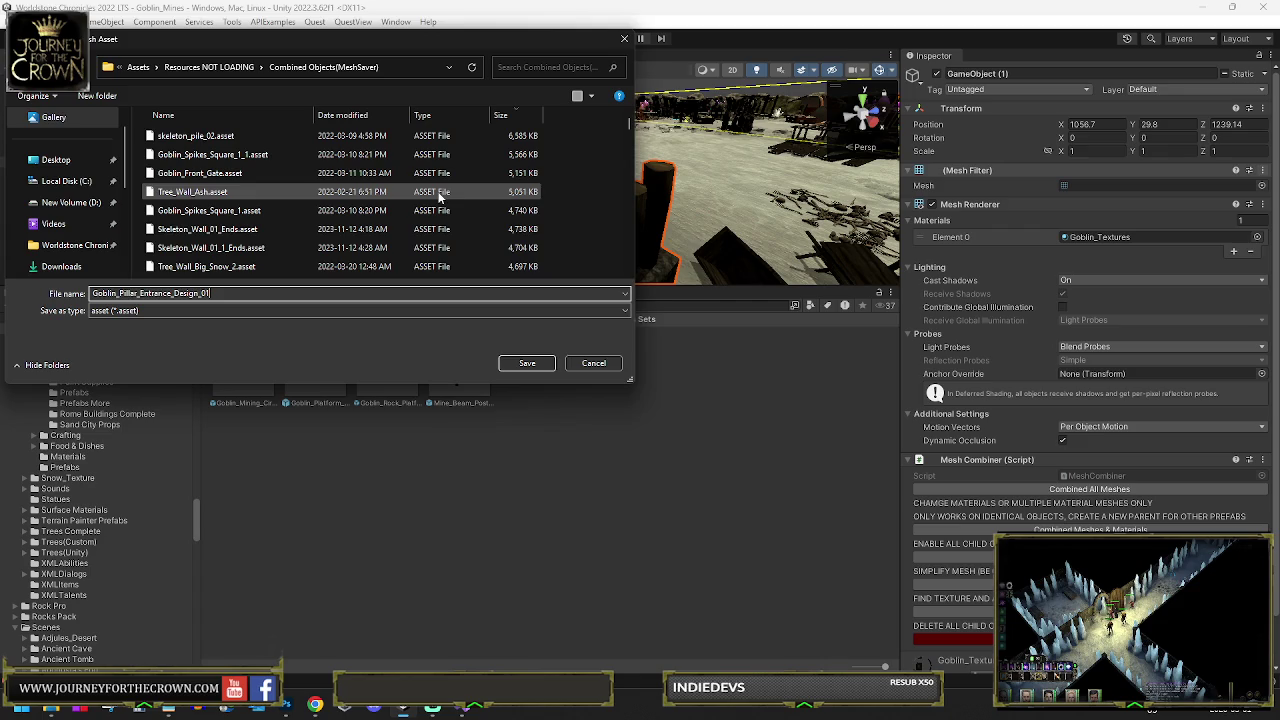
key("Return")
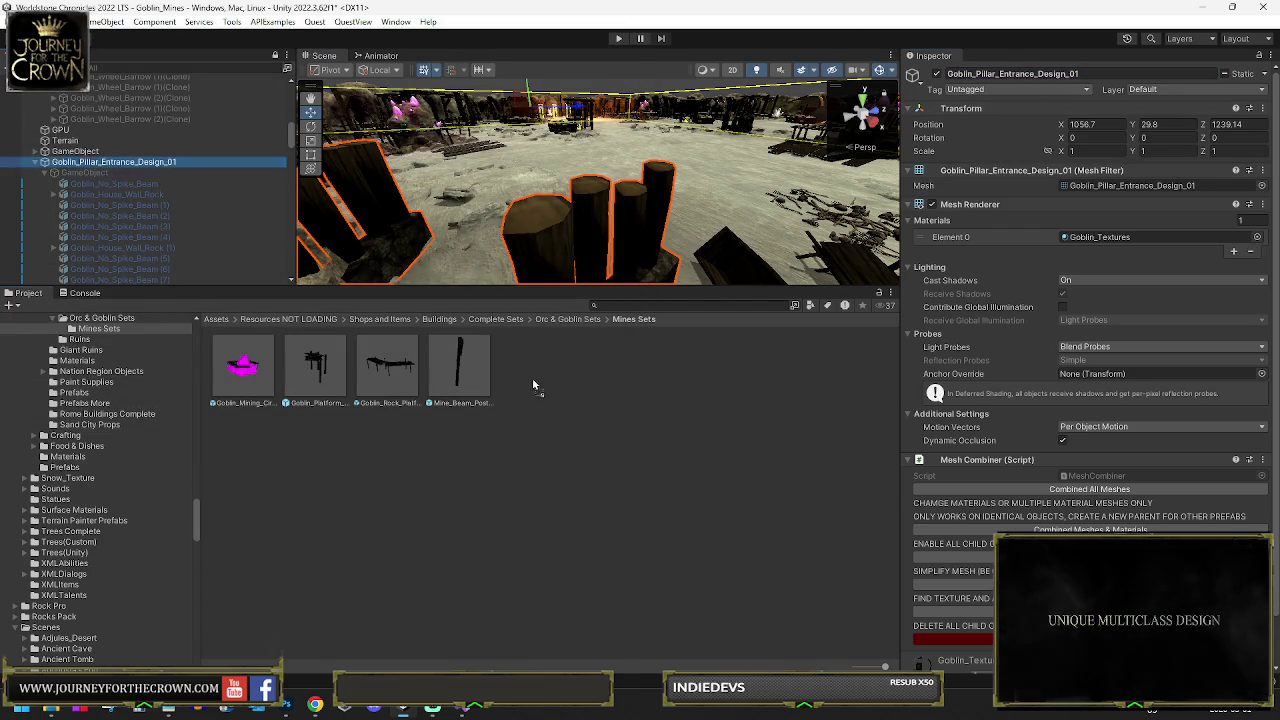
Drag the pillar entrance into Mines Sets as a prefab, then select and frame its child object
left_click_drag(545, 395, 545, 395)
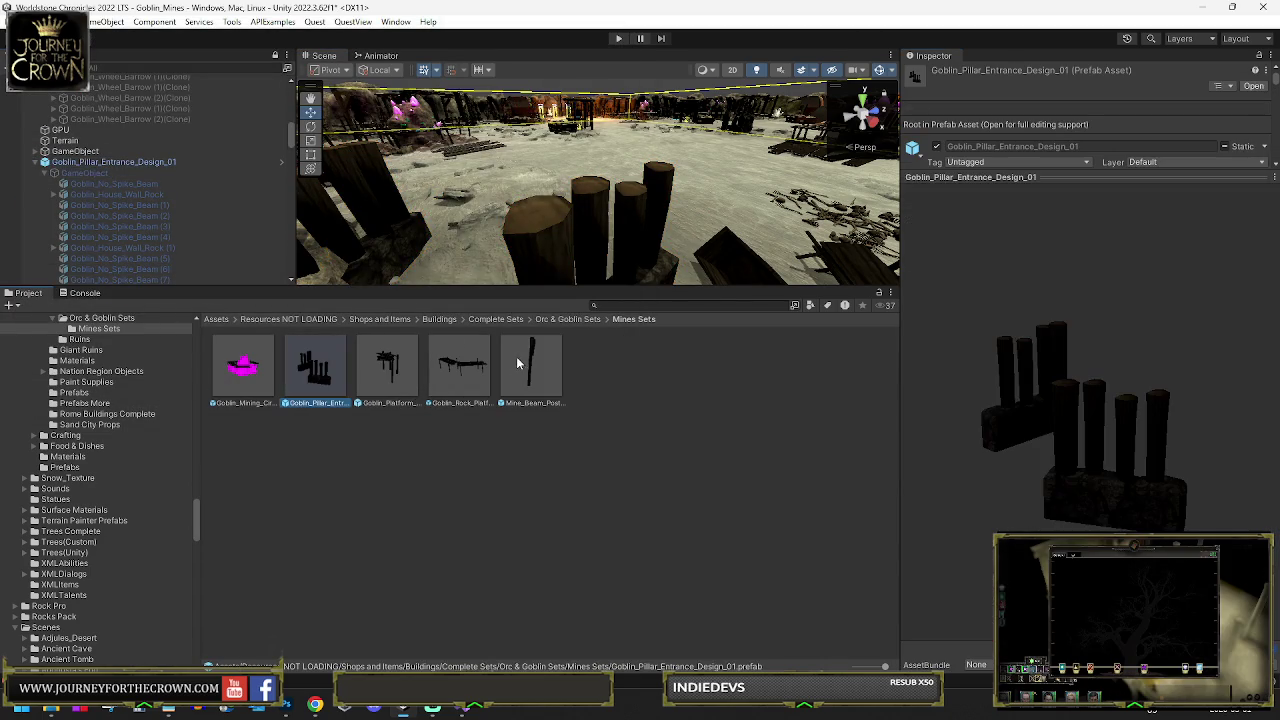
scroll(105, 175, "down", 4)
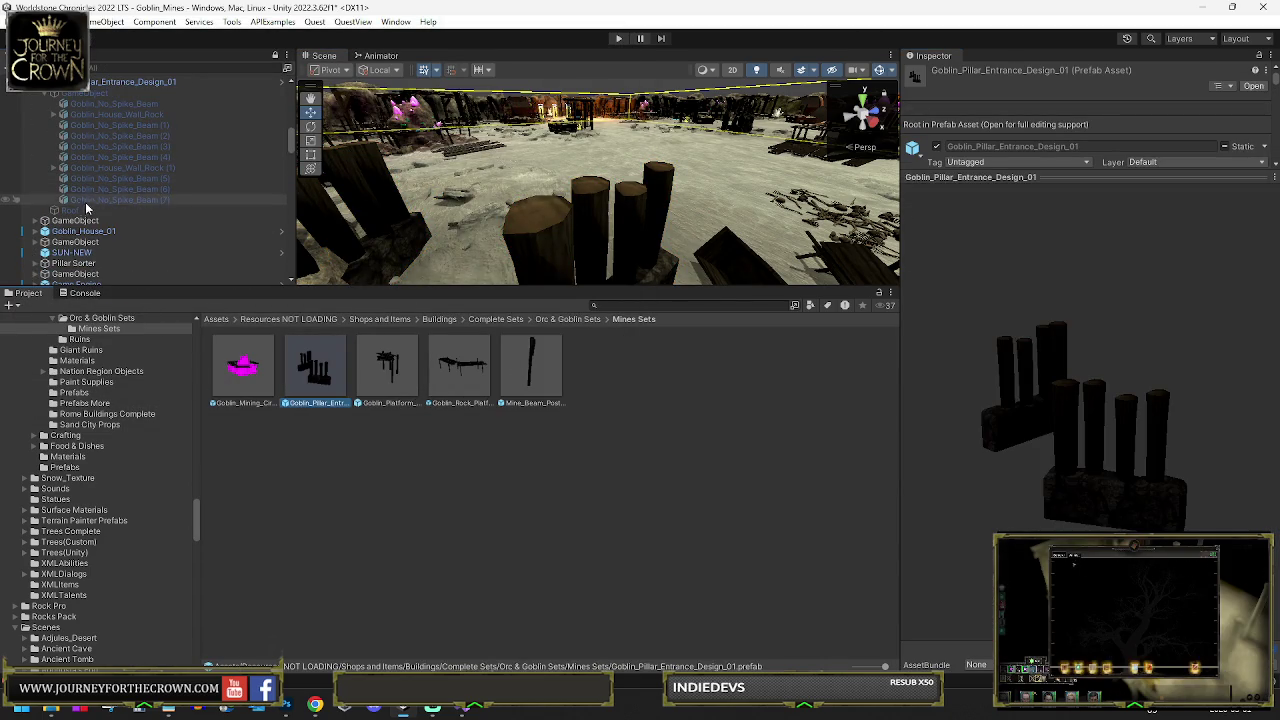
left_click(115, 94)
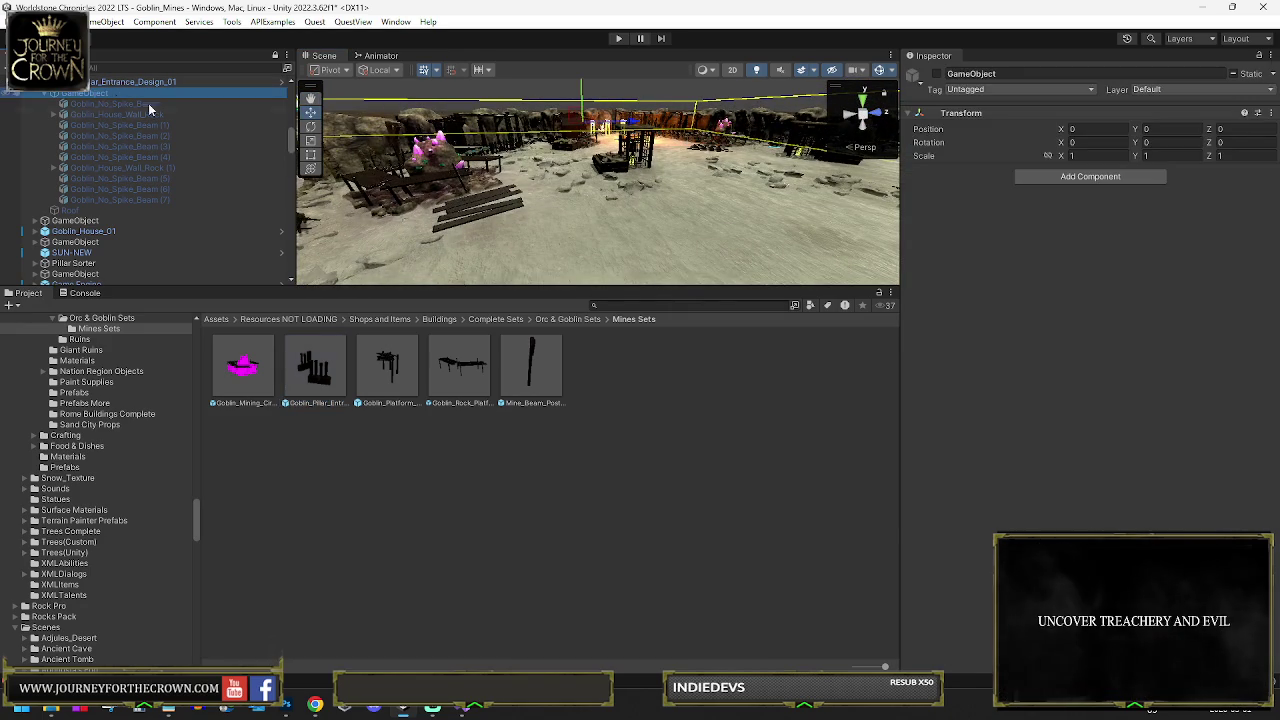
mouse_move(625, 217)
left_mouse_down()
mouse_move(669, 211)
mouse_move(300, 228)
left_mouse_up()
double_click(98, 244)
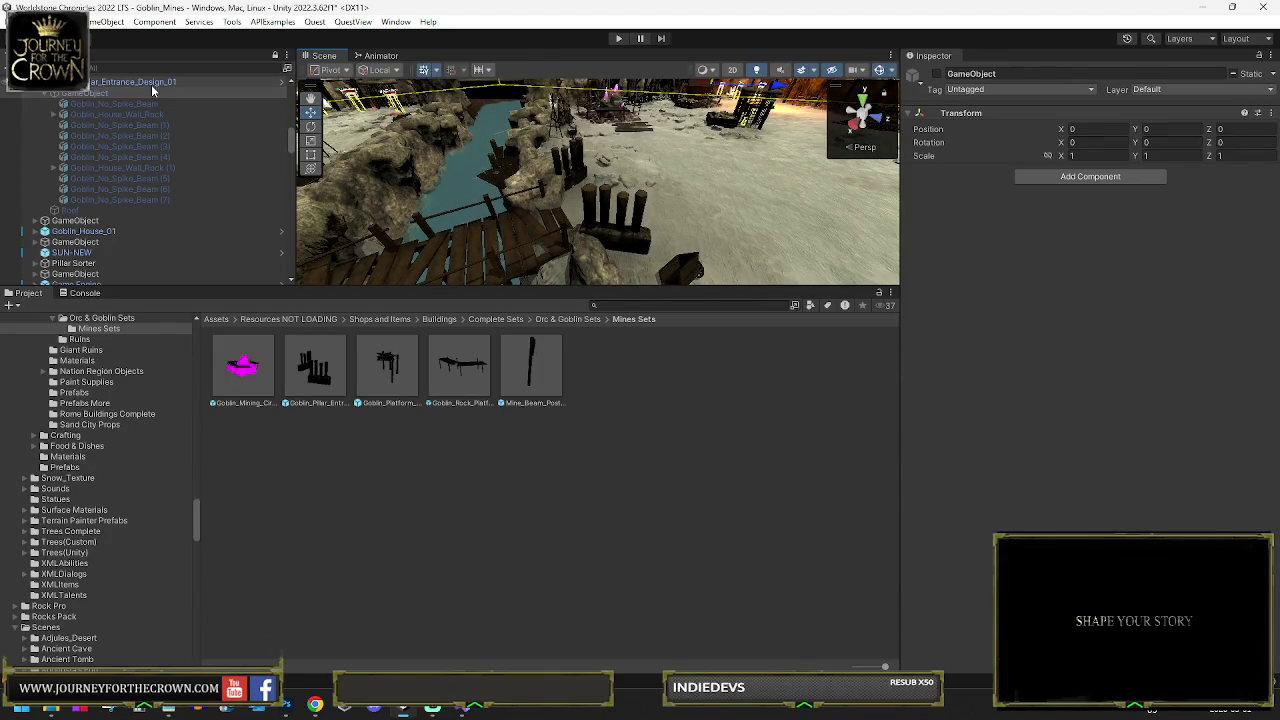
Select the pillar entrance and move the view over to the rock-filled crate
left_click(151, 84)
mouse_move(572, 199)
left_mouse_down()
mouse_move(594, 184)
mouse_move(400, 232)
left_mouse_up()
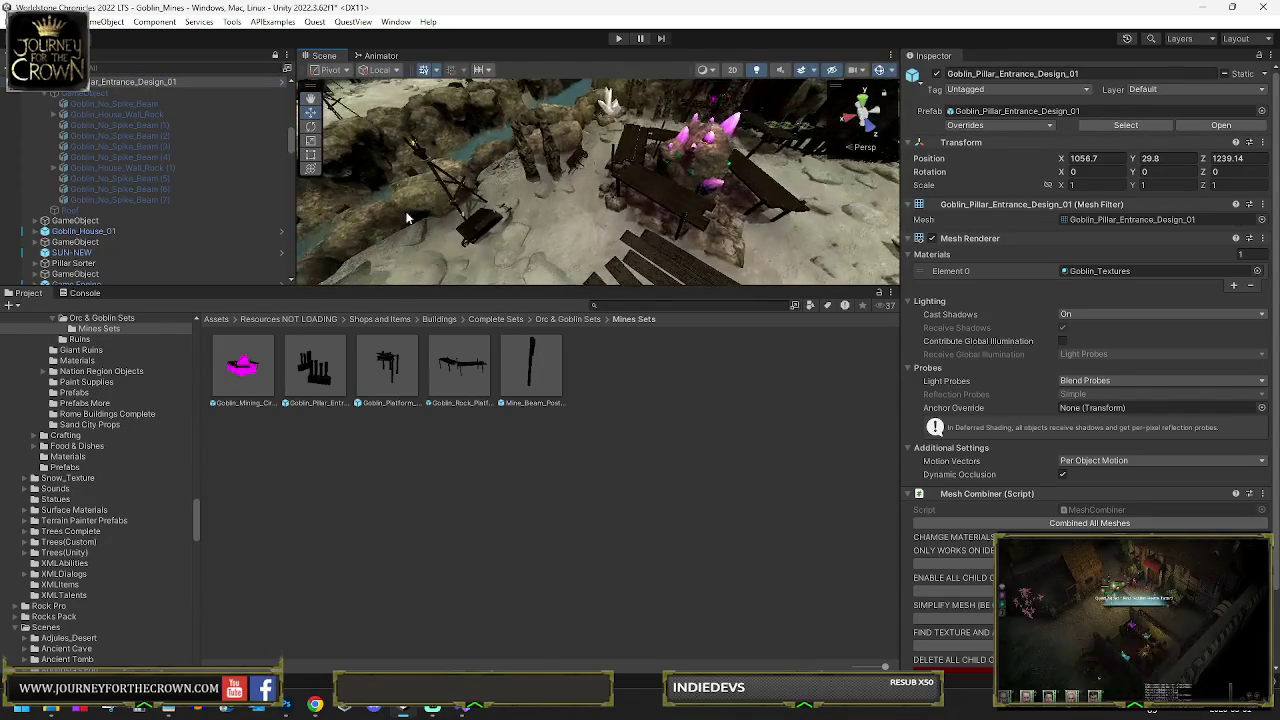
mouse_move(518, 237)
left_mouse_down()
mouse_move(737, 187)
mouse_move(585, 218)
left_mouse_up()
Select the crate's parent Rock Box (1) and search the project for existing Rock Box assets
left_click(585, 218)
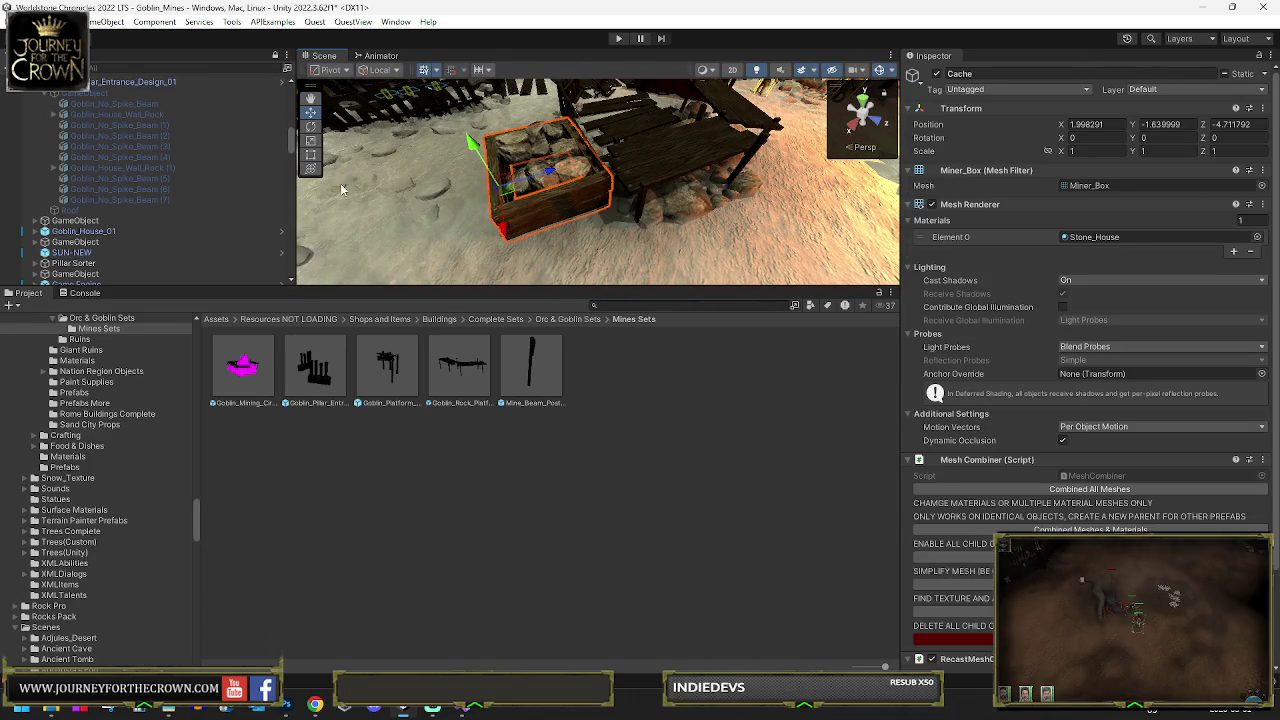
key("f")
scroll(153, 208, "down", 2)
left_click(190, 189)
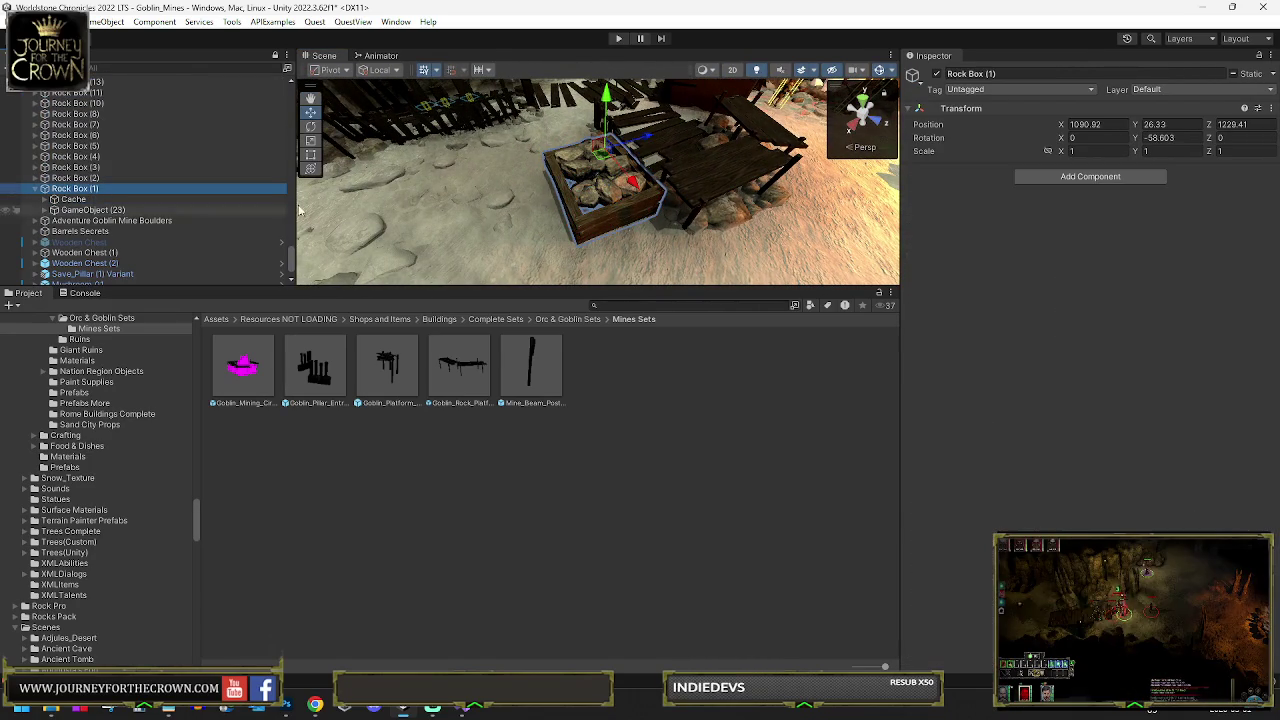
left_click_drag(985, 74, 878, 95)
key("ctrl+c")
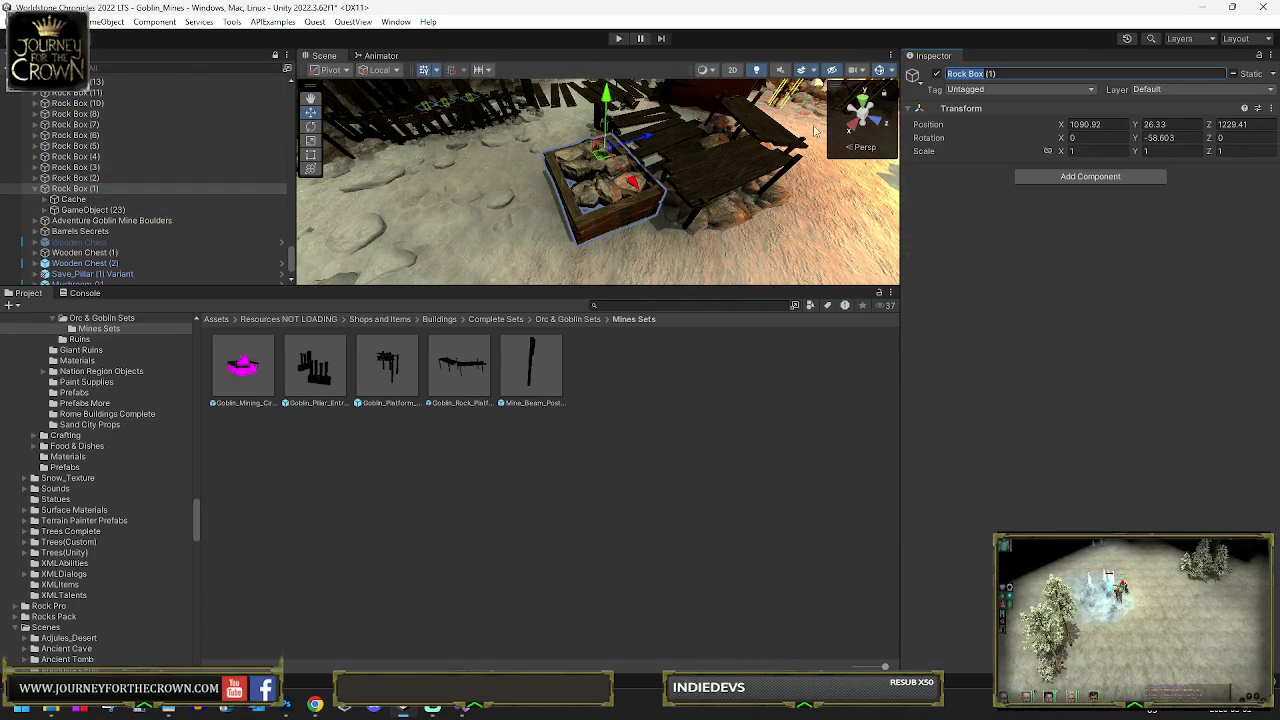
left_click(645, 305)
key("ctrl+v")
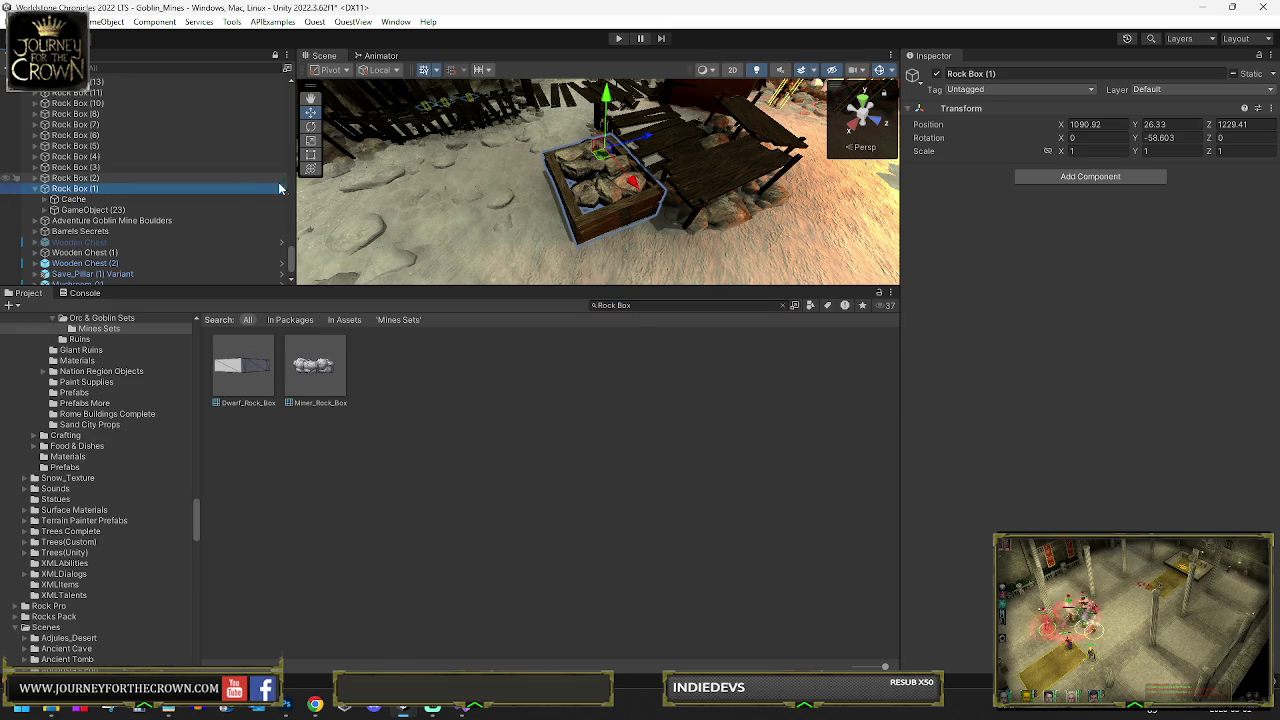
mouse_move(360, 200)
left_mouse_down()
mouse_move(300, 170)
mouse_move(142, 138)
left_mouse_up()
left_click(587, 263)
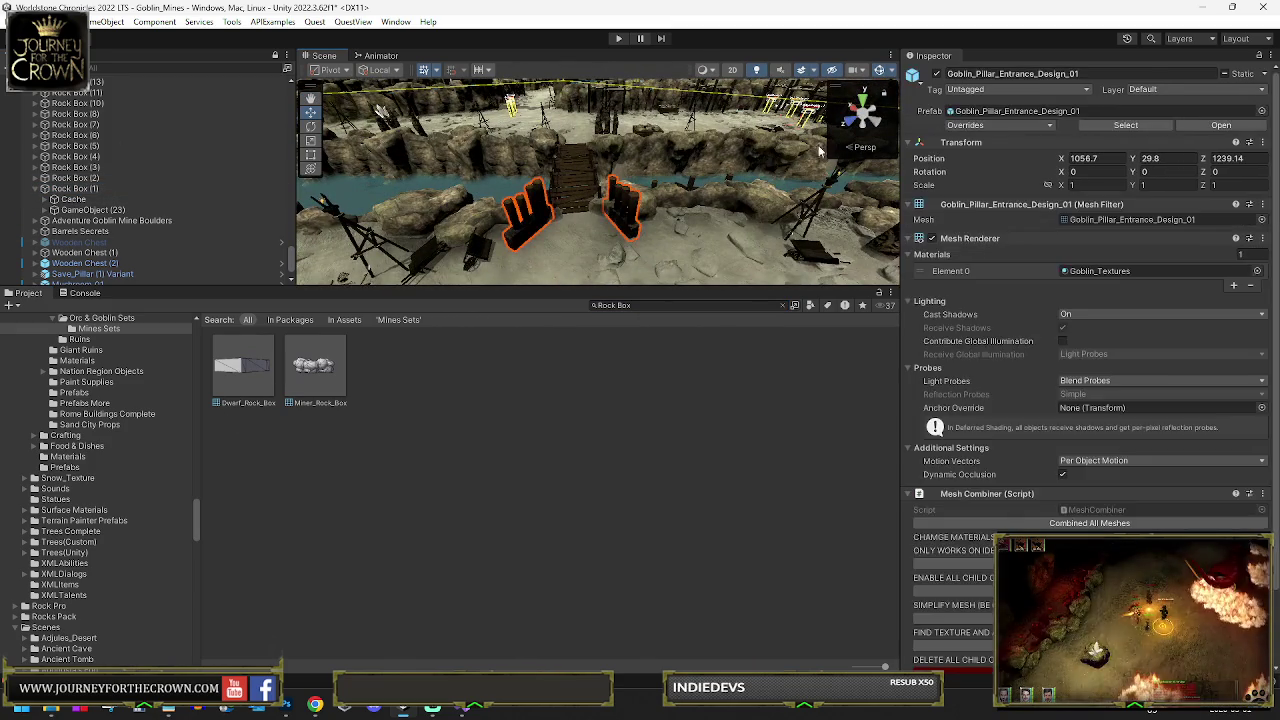
Rename Rock Box (1) to Goblin Rock Box and drag it into Mines Sets as a prefab
mouse_move(565, 216)
left_mouse_down()
mouse_move(1036, 199)
mouse_move(608, 202)
left_mouse_up()
left_click(608, 202)
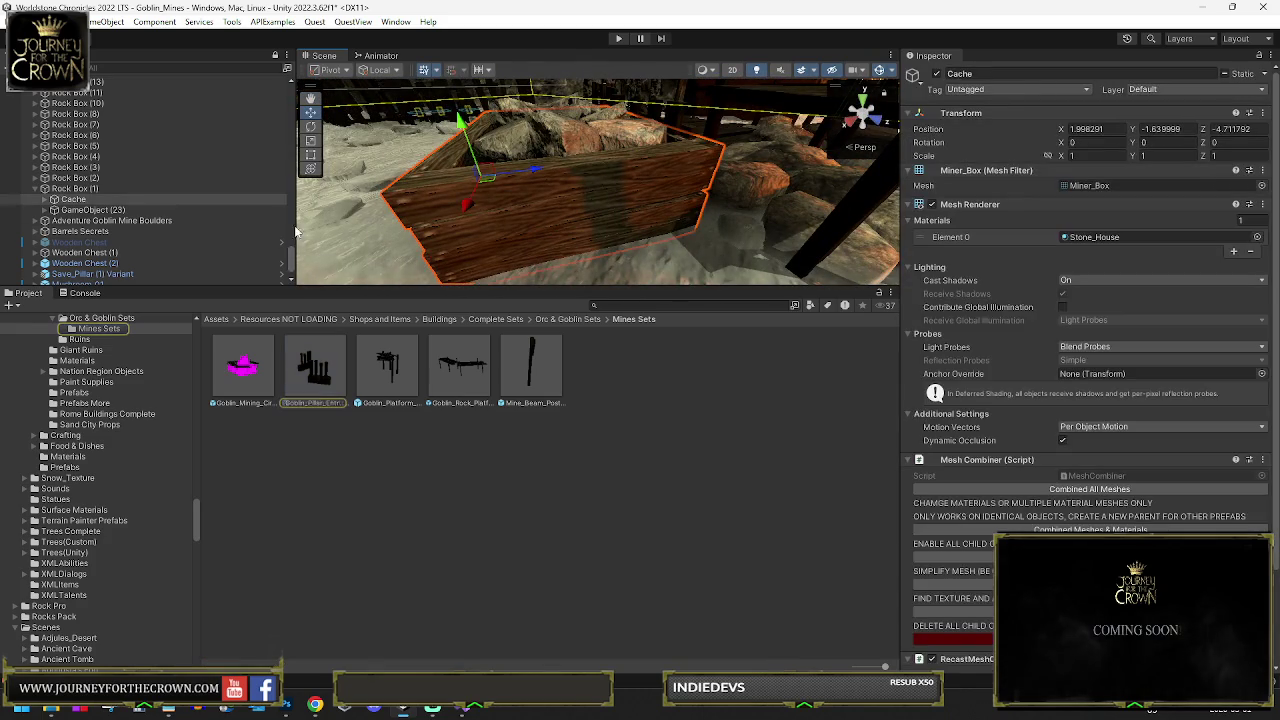
left_click(62, 189)
key("f")
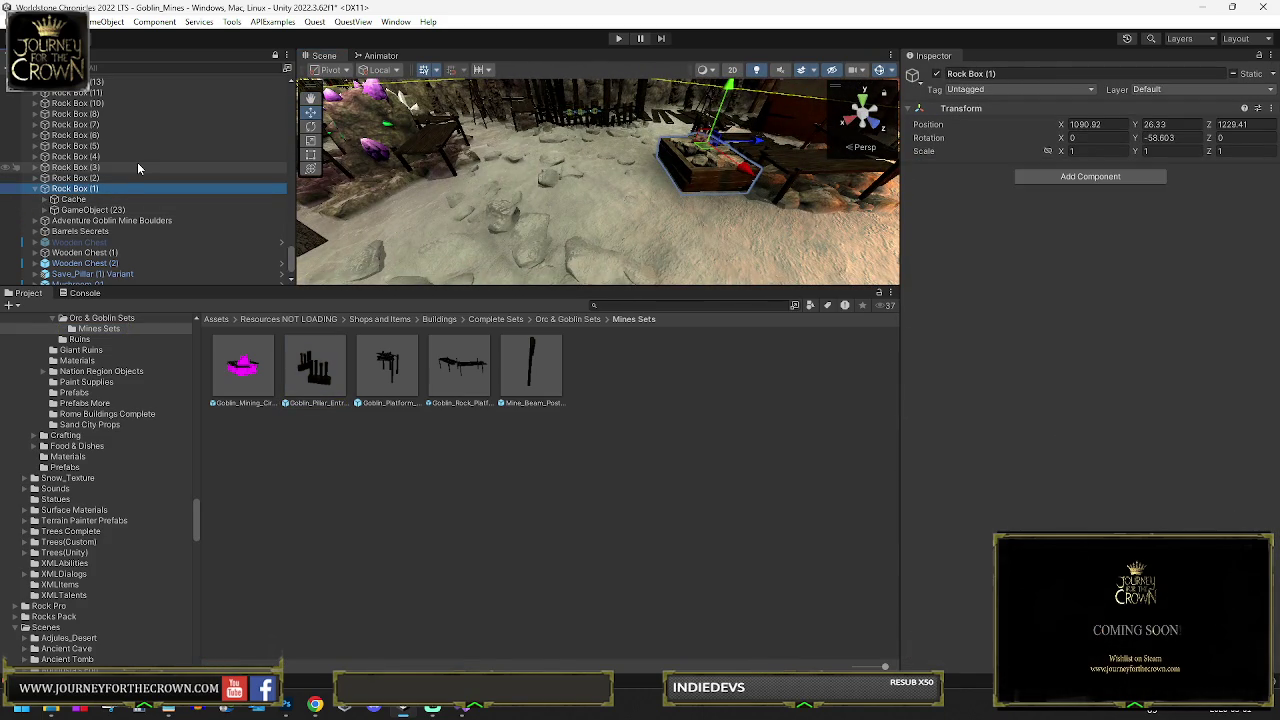
left_click(1005, 74)
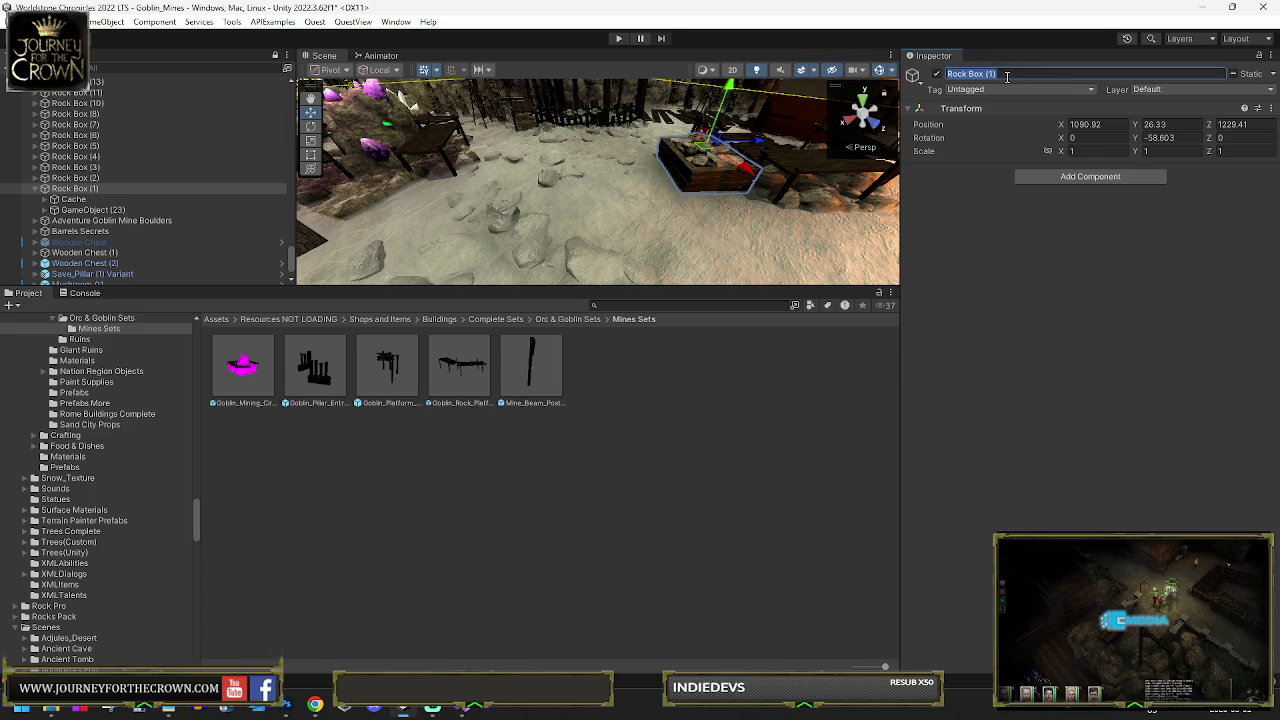
type("Goblin")
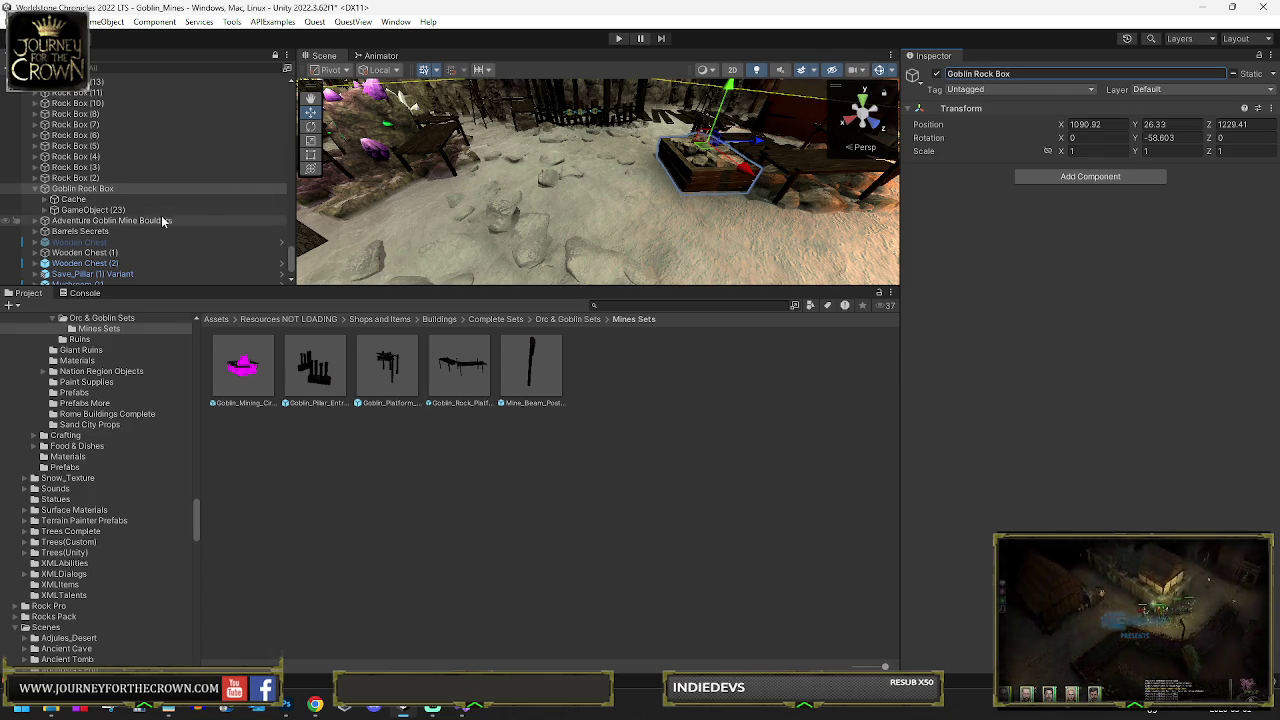
left_click_drag(607, 287, 450, 420)
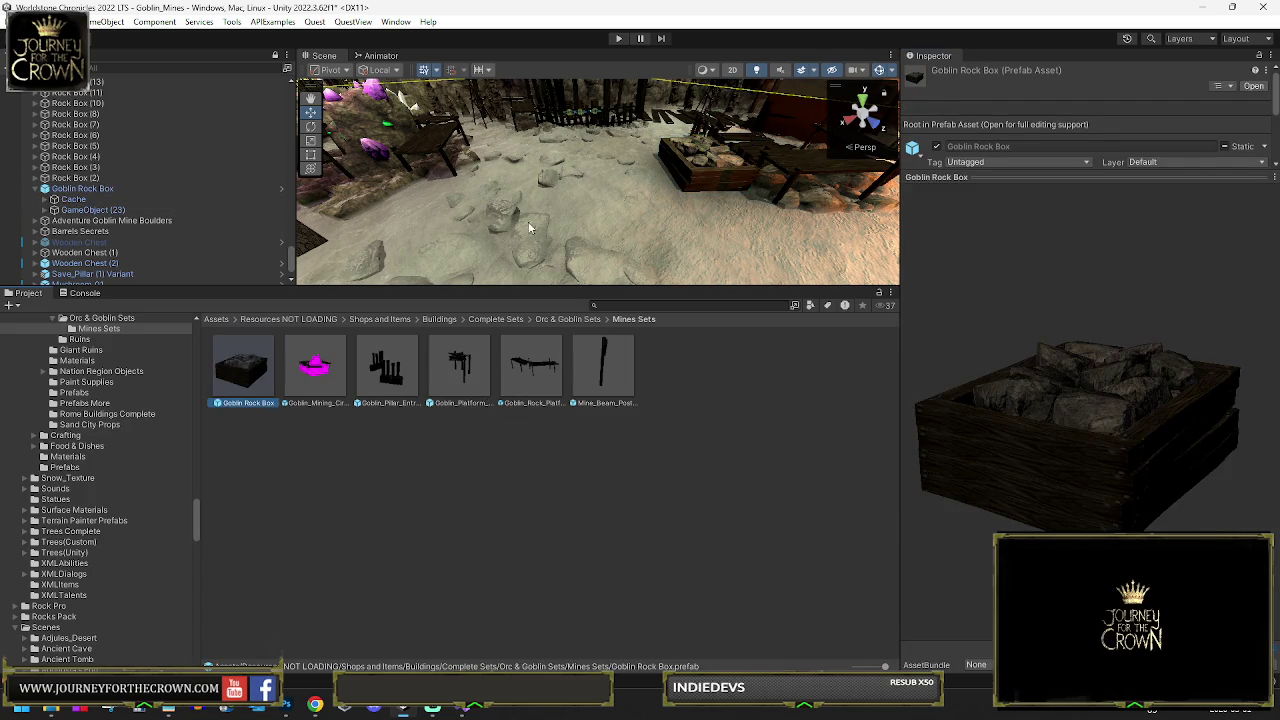
Orbit over the mine camp, selecting Goblin_House_01 and turning toward the crystal rock camp
mouse_move(826, 147)
left_mouse_down()
mouse_move(629, 192)
mouse_move(500, 137)
mouse_move(584, 163)
left_mouse_up()
left_click(676, 204)
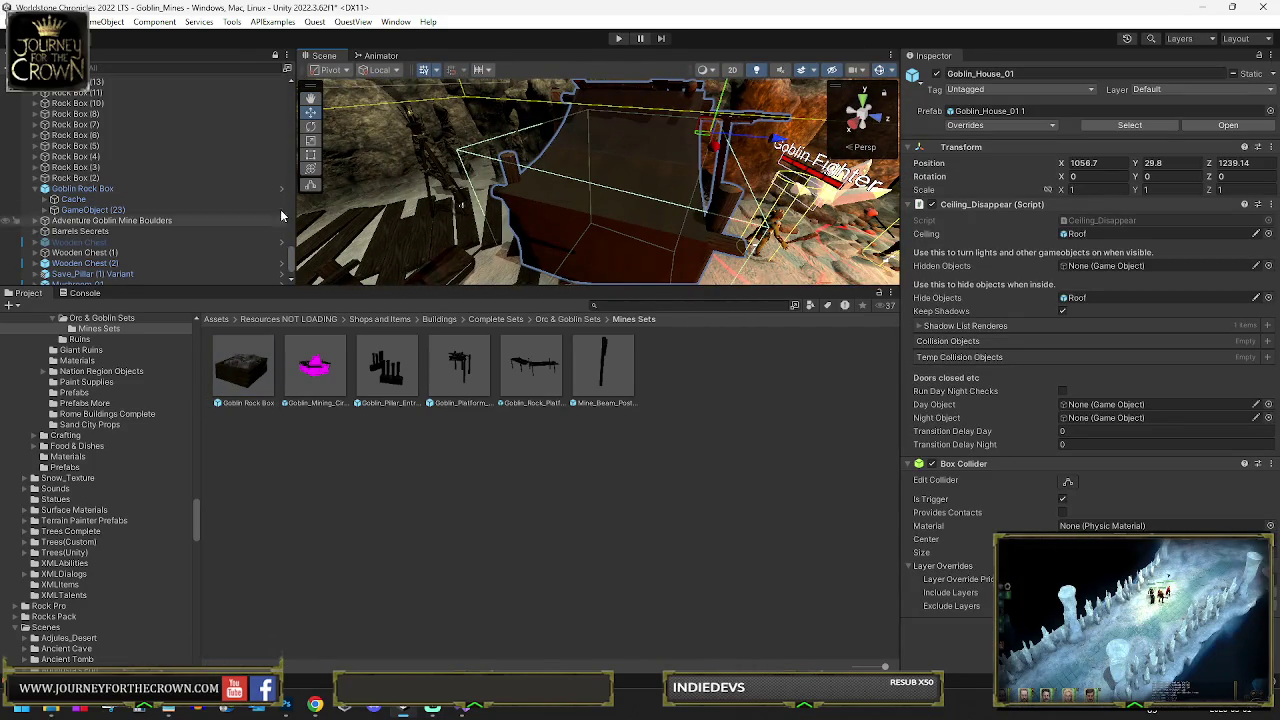
mouse_move(900, 168)
left_mouse_down()
mouse_move(1171, 180)
mouse_move(908, 218)
mouse_move(939, 219)
mouse_move(582, 214)
left_mouse_up()
mouse_move(500, 200)
left_mouse_down()
mouse_move(1111, 175)
mouse_move(620, 210)
left_mouse_up()
type("cave 0")
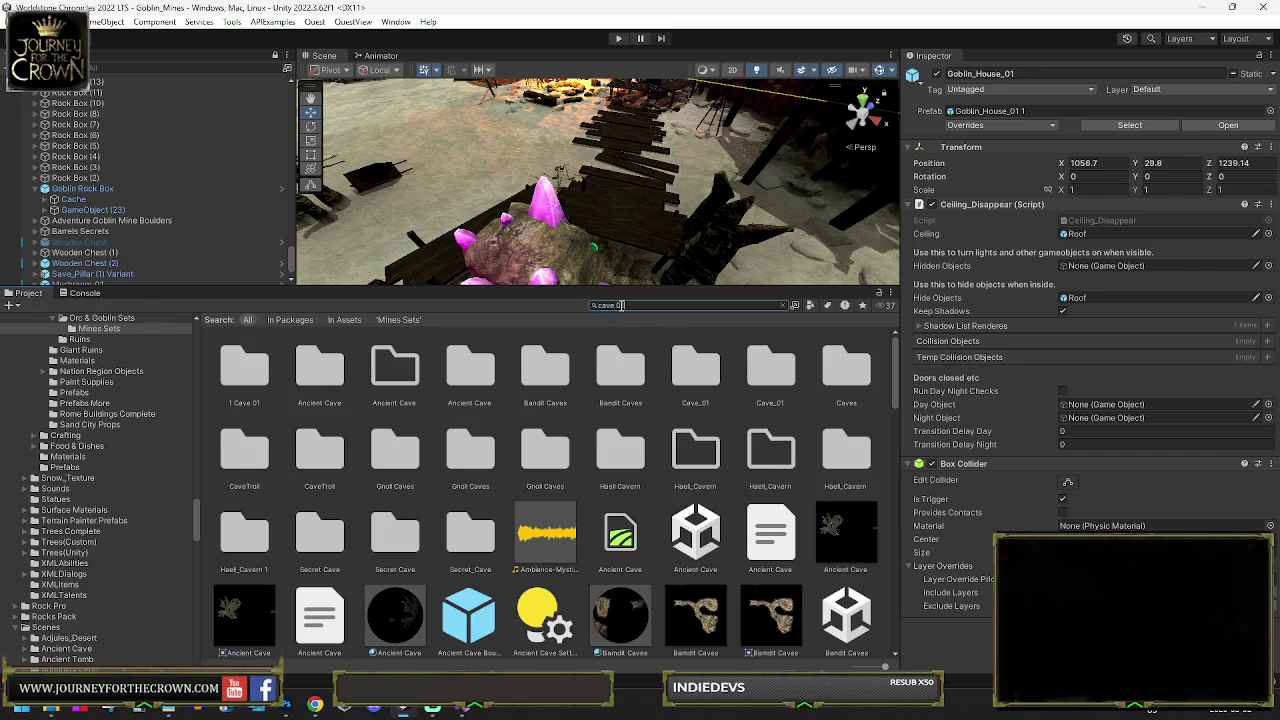
Refine the project search to 'cave 01' and select the Cave_01 scene asset
type("1")
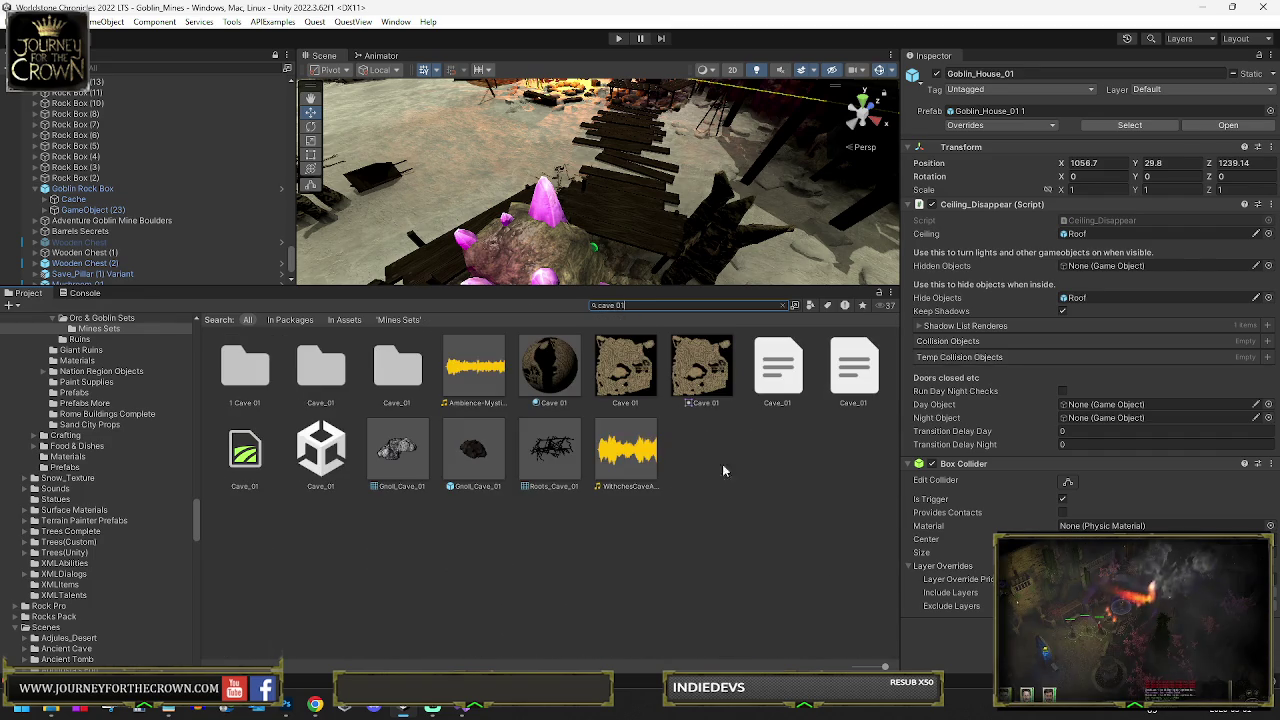
left_click(344, 453)
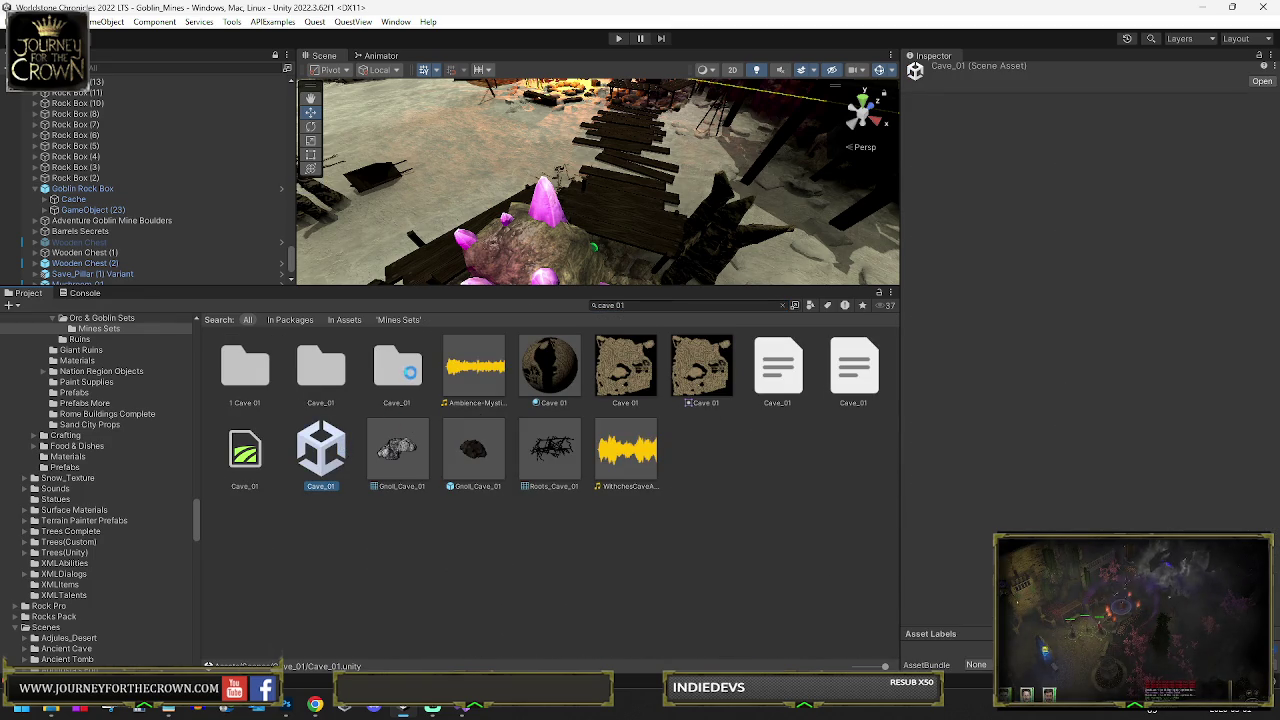
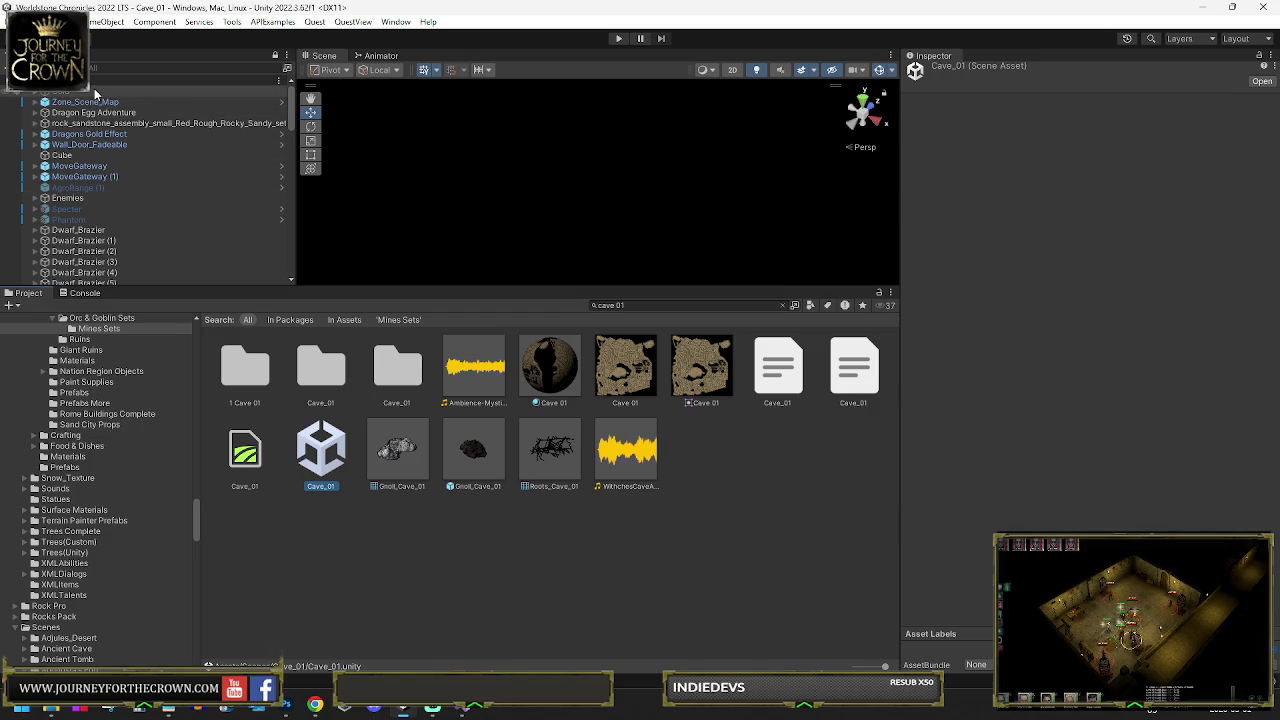
Leave the Gold treasure pile hidden by turning its active checkbox off
double_click(95, 92)
left_click_drag(575, 128, 540, 200)
left_click(34, 95)
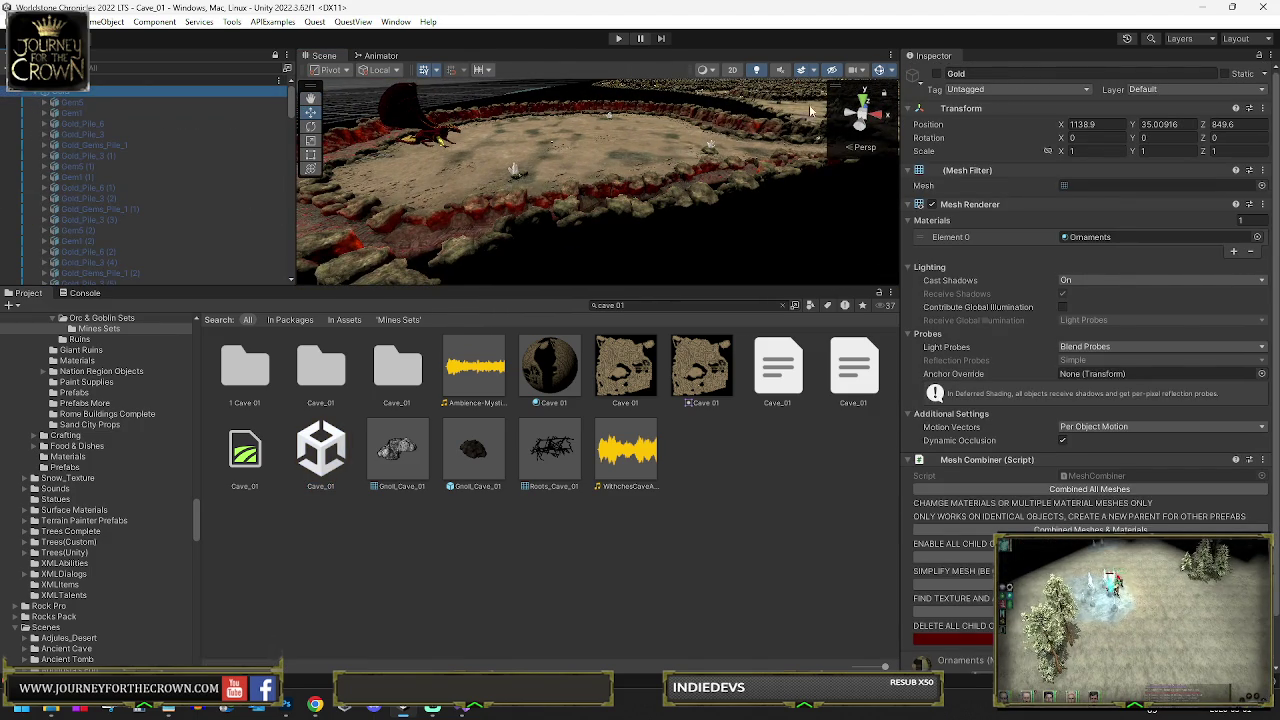
left_click(937, 74)
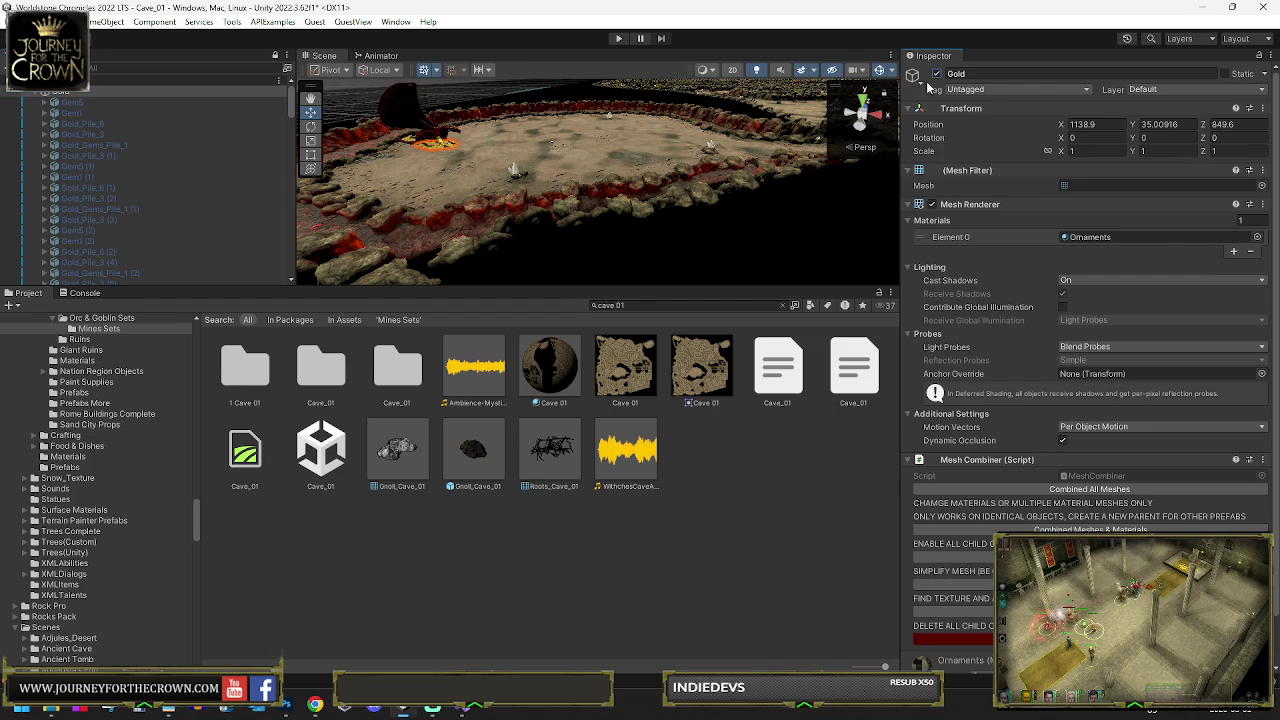
mouse_move(716, 125)
left_mouse_down()
mouse_move(580, 168)
mouse_move(658, 141)
mouse_move(518, 112)
left_mouse_up()
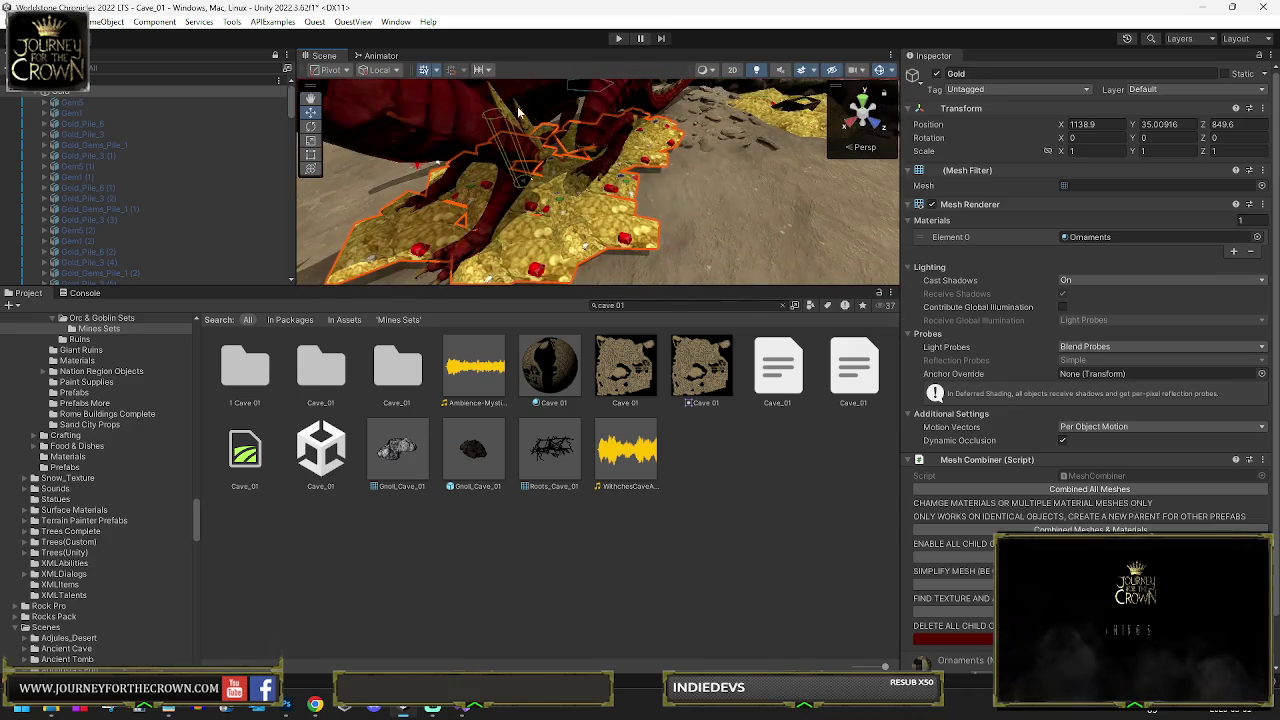
left_click(937, 75)
left_click(937, 75)
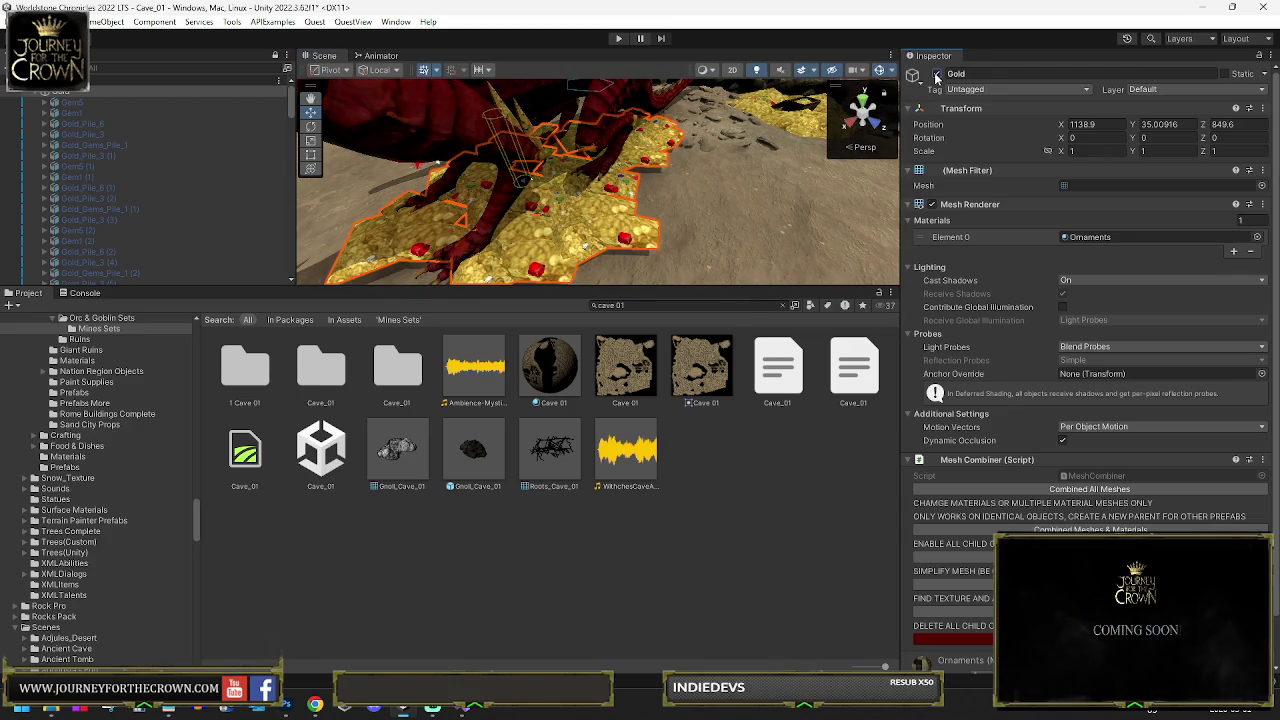
left_click(937, 75)
Delete the stray placeholder cube from the cave scene
double_click(143, 91)
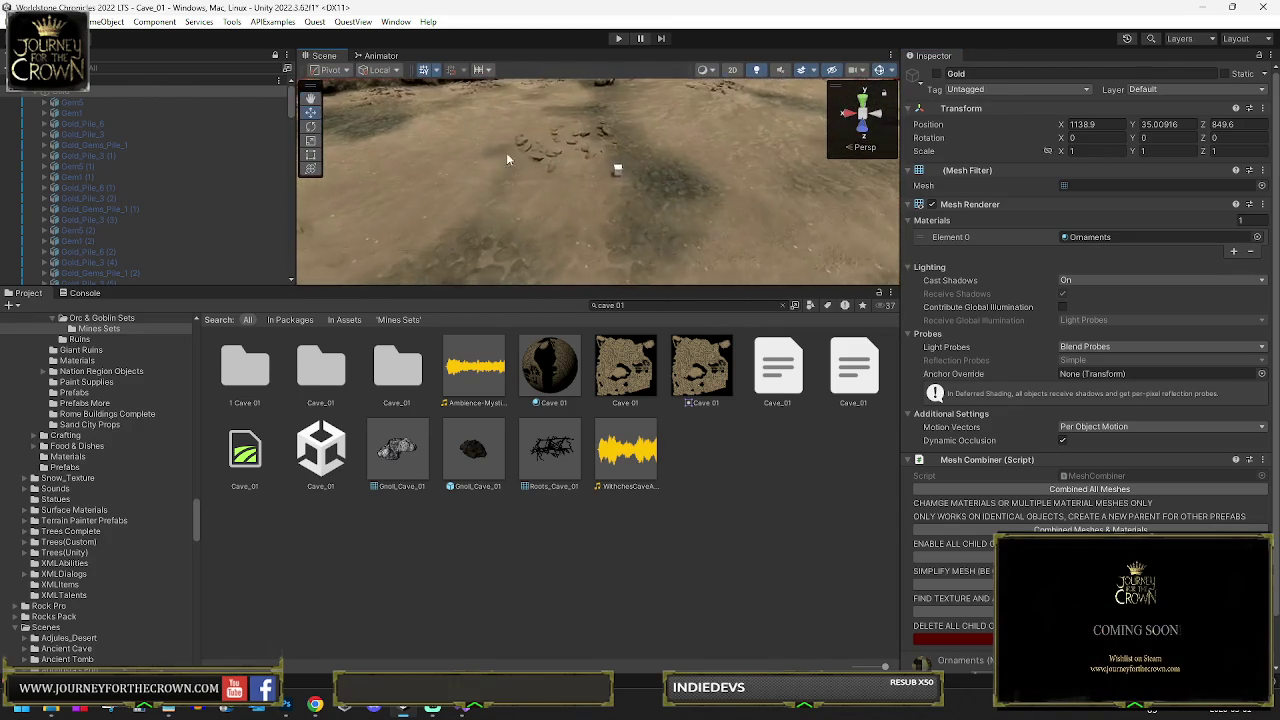
left_click(627, 171)
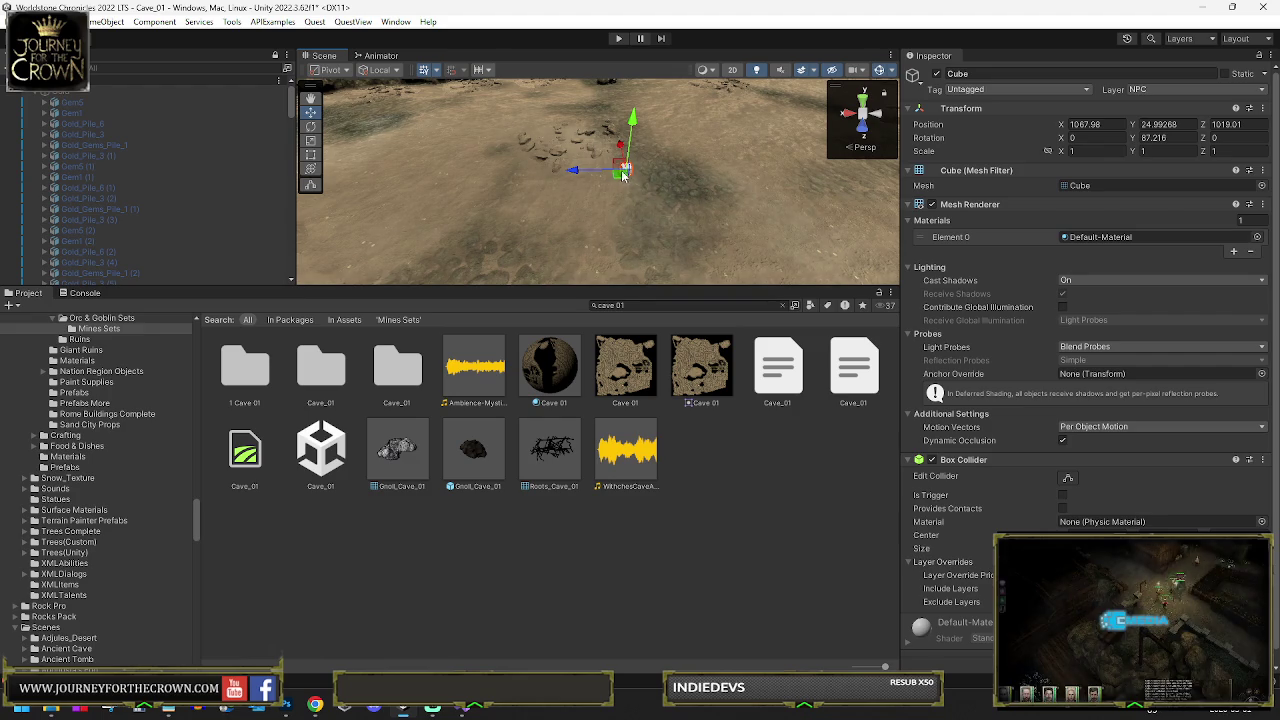
key("Delete")
mouse_move(659, 194)
left_mouse_down()
mouse_move(343, 119)
mouse_move(285, 146)
mouse_move(224, 147)
mouse_move(434, 202)
mouse_move(940, 236)
mouse_move(838, 238)
mouse_move(910, 213)
left_mouse_up()
type("goblin")
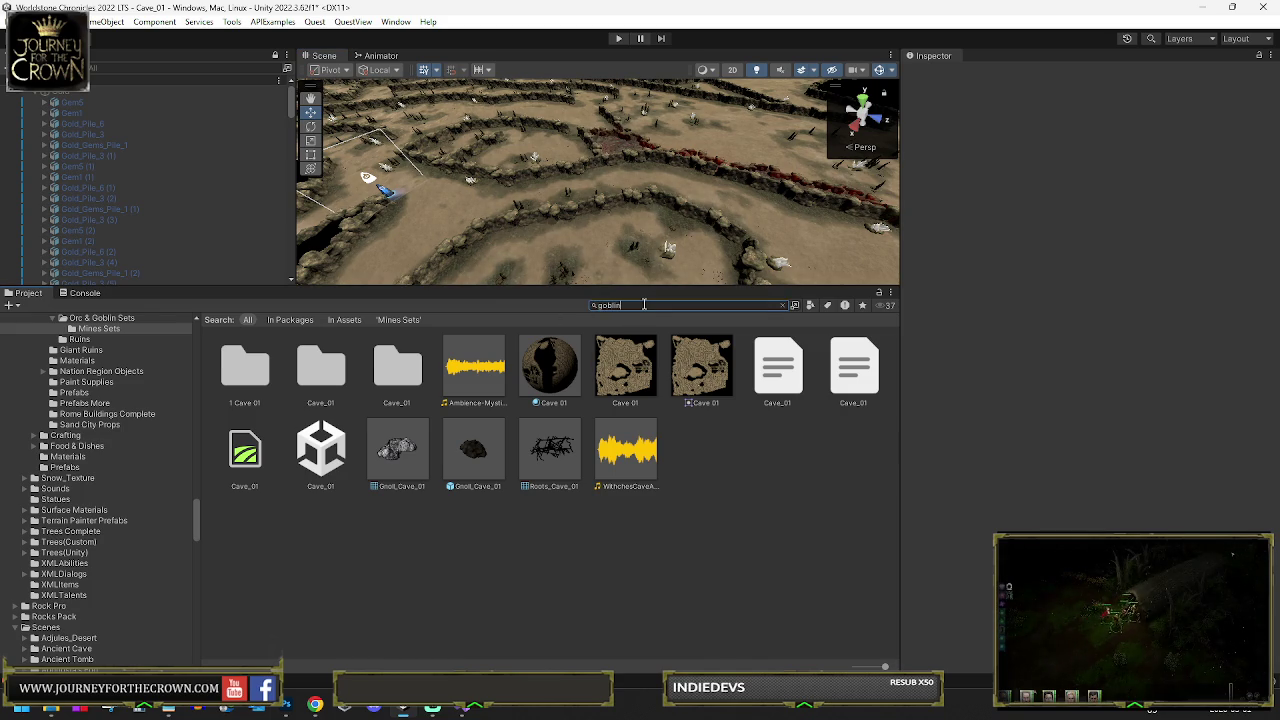
Drag Goblin Rock Box from a Project search into the cave, then show Goblin_Mining_Circle in Mines Sets
type("rec")
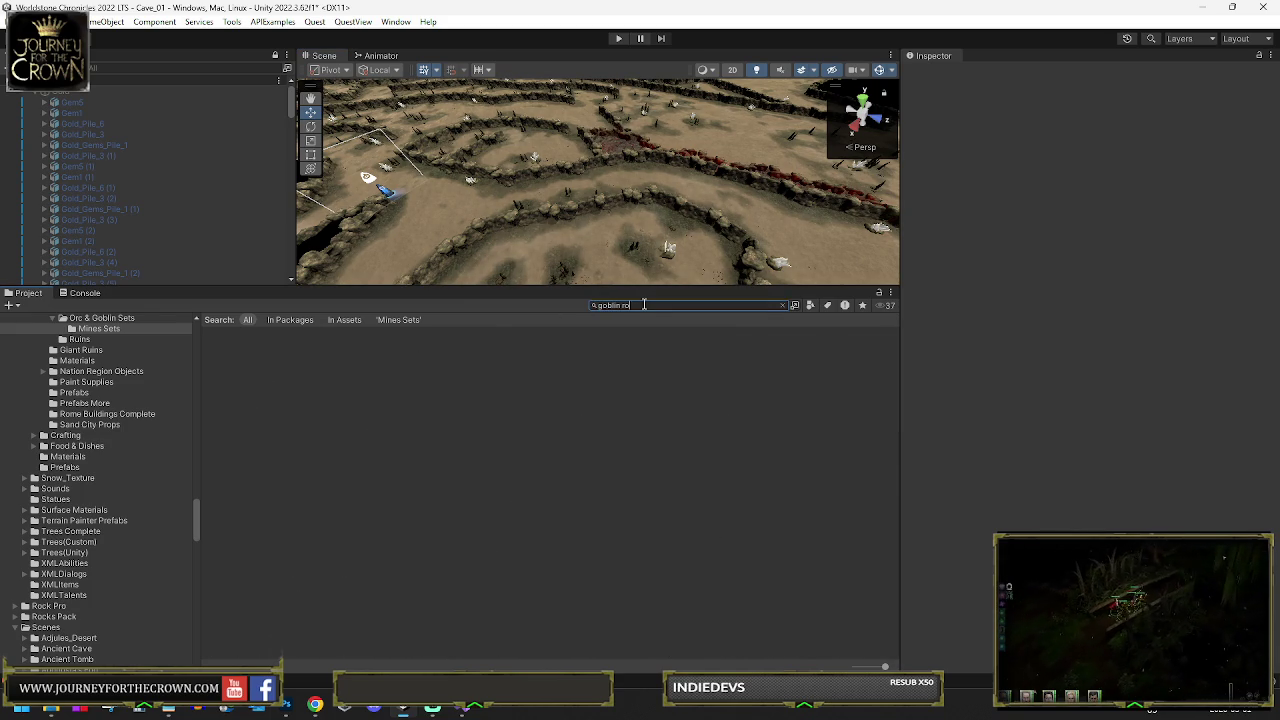
type("o")
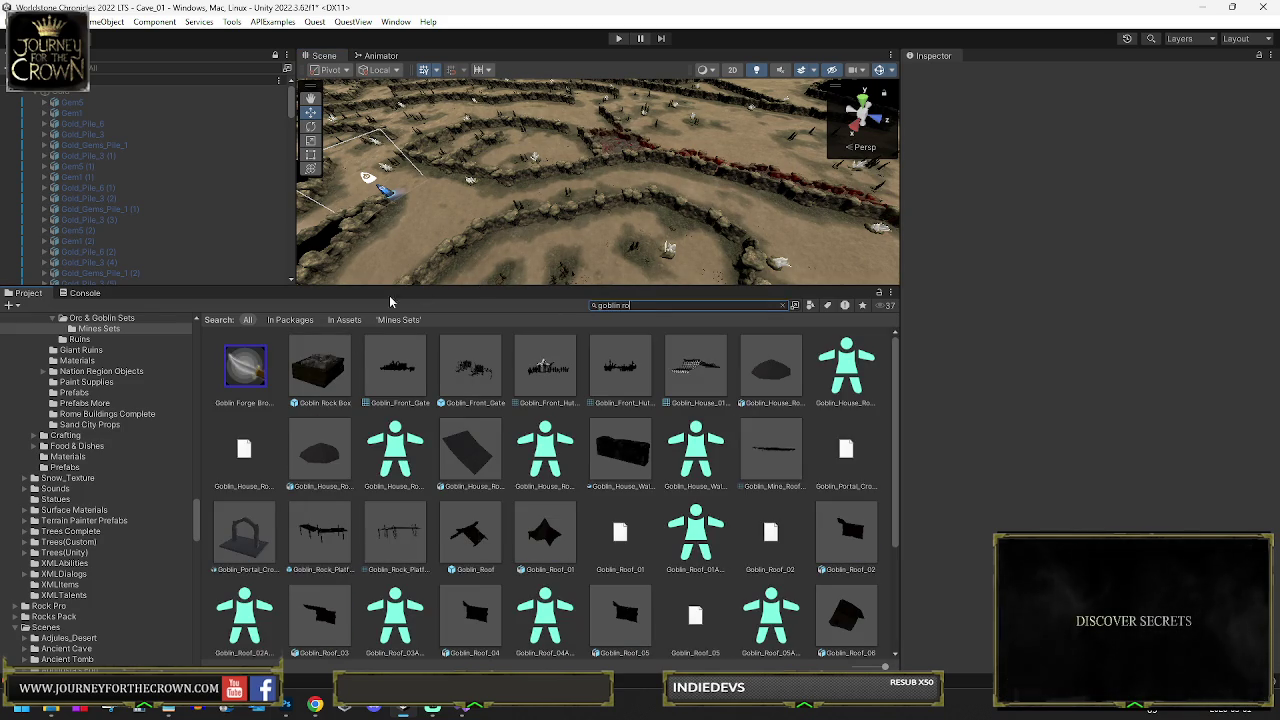
mouse_move(600, 225)
left_mouse_down()
mouse_move(618, 213)
mouse_move(590, 225)
mouse_move(556, 212)
left_mouse_up()
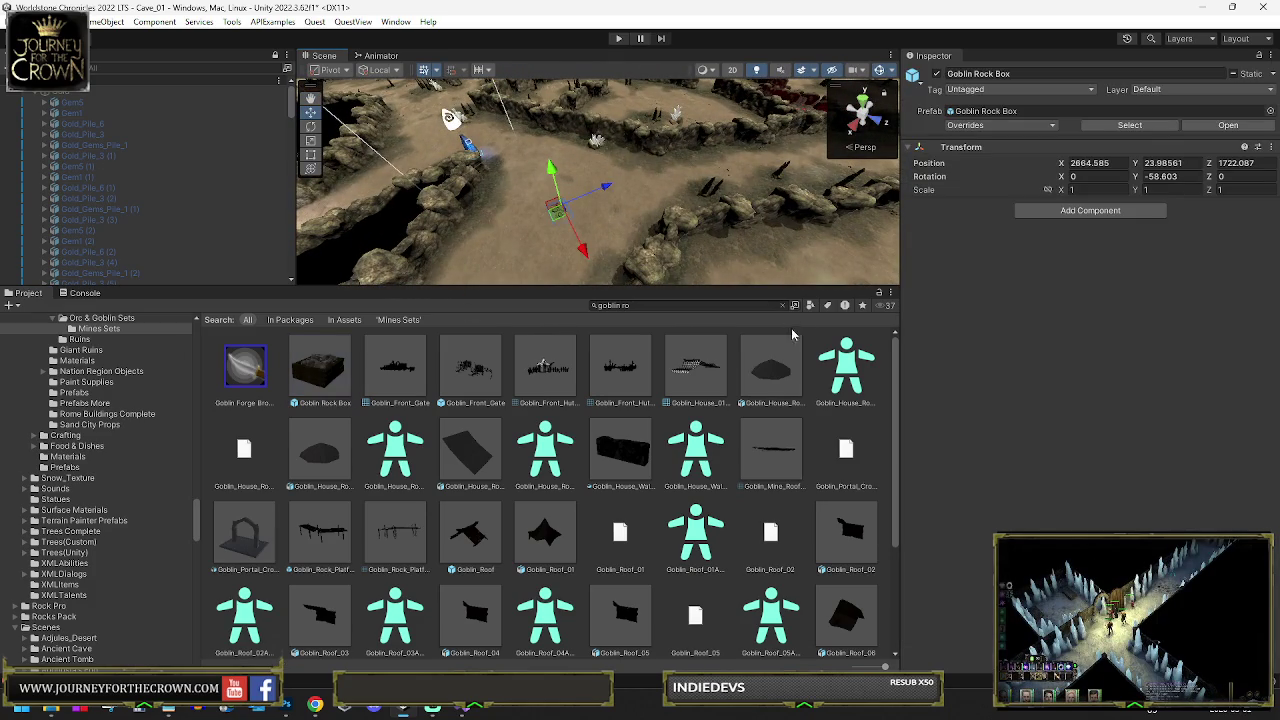
left_click(783, 305)
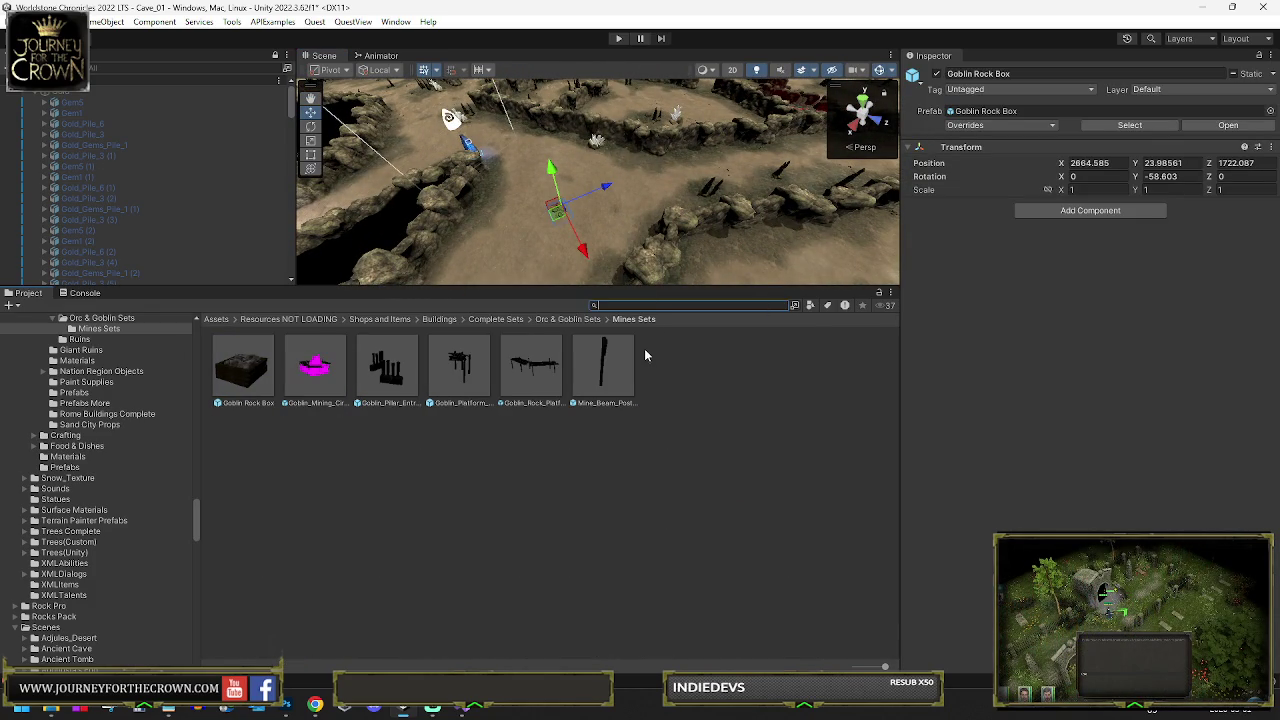
left_click(333, 372)
scroll(600, 200, "up", 5)
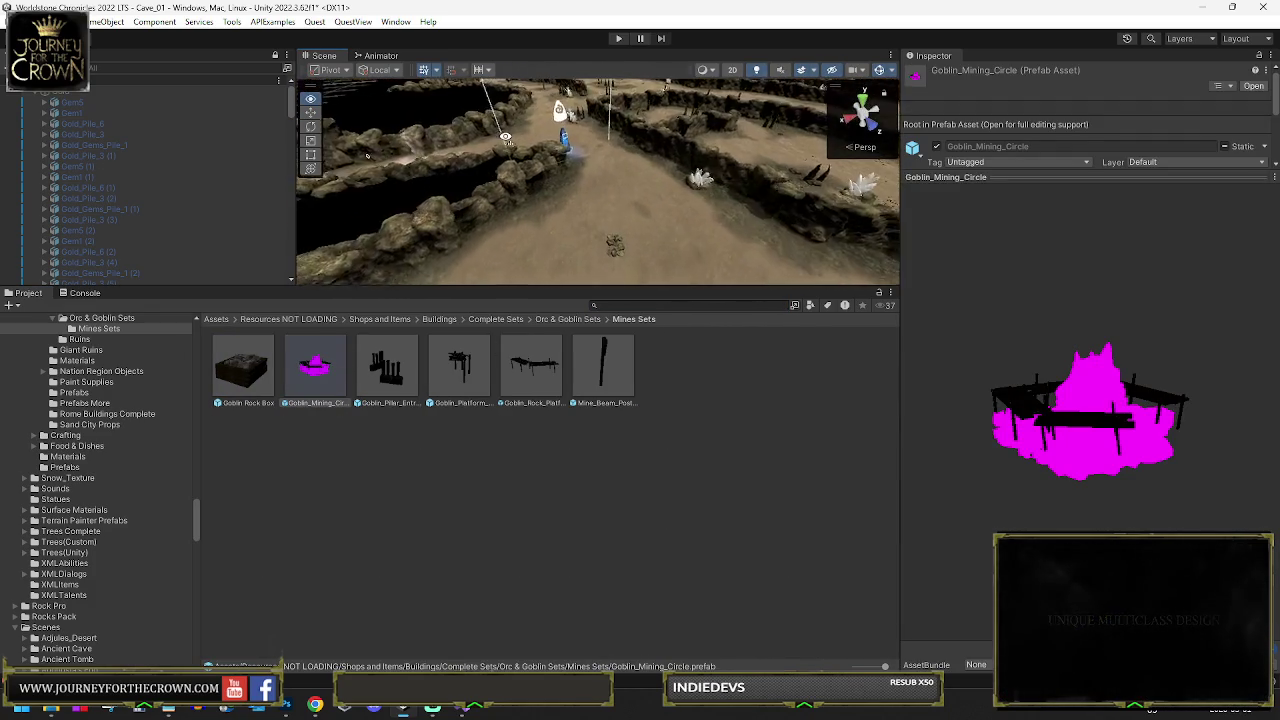
Frame the Goblin Rock Box and raise it slightly on Y
left_click(604, 156)
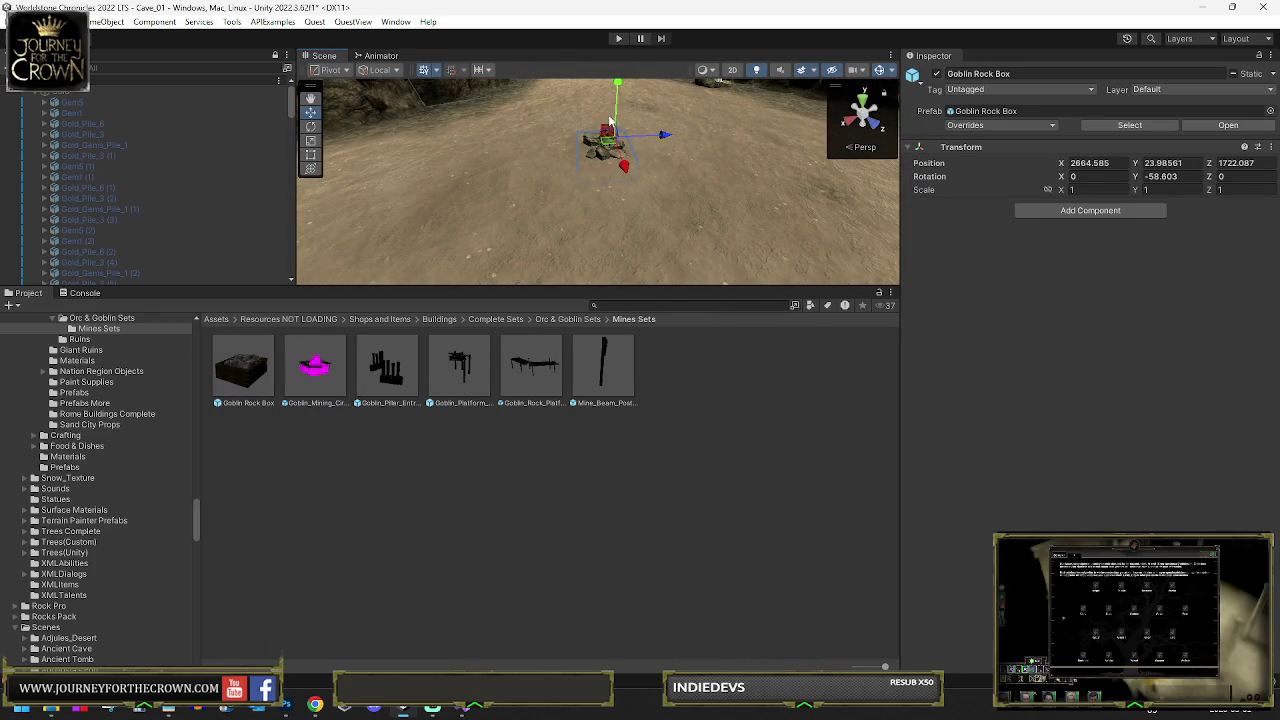
key("f")
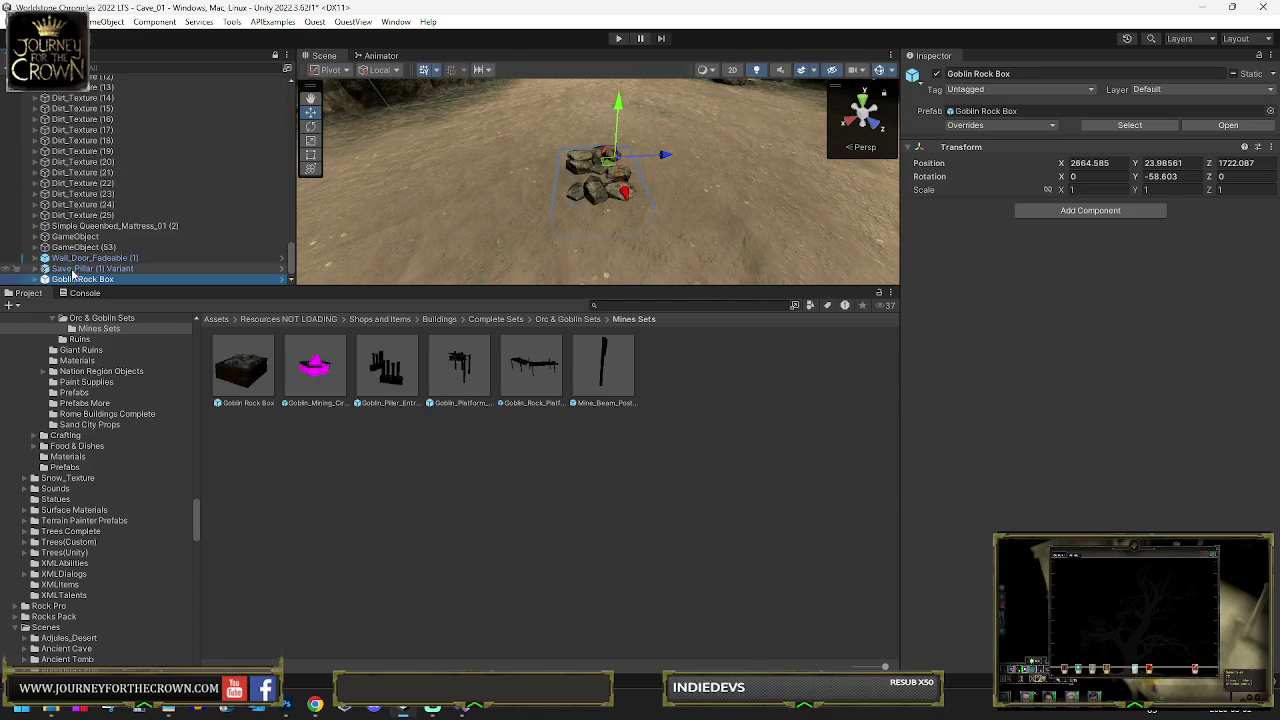
left_click_drag(632, 100, 636, 75)
Place a Goblin_Mining_Circle beside the rock box, raised to the same height, and expand its parts
mouse_move(313, 380)
left_mouse_down()
mouse_move(460, 160)
mouse_move(487, 148)
left_mouse_up()
left_click_drag(464, 103, 451, 60)
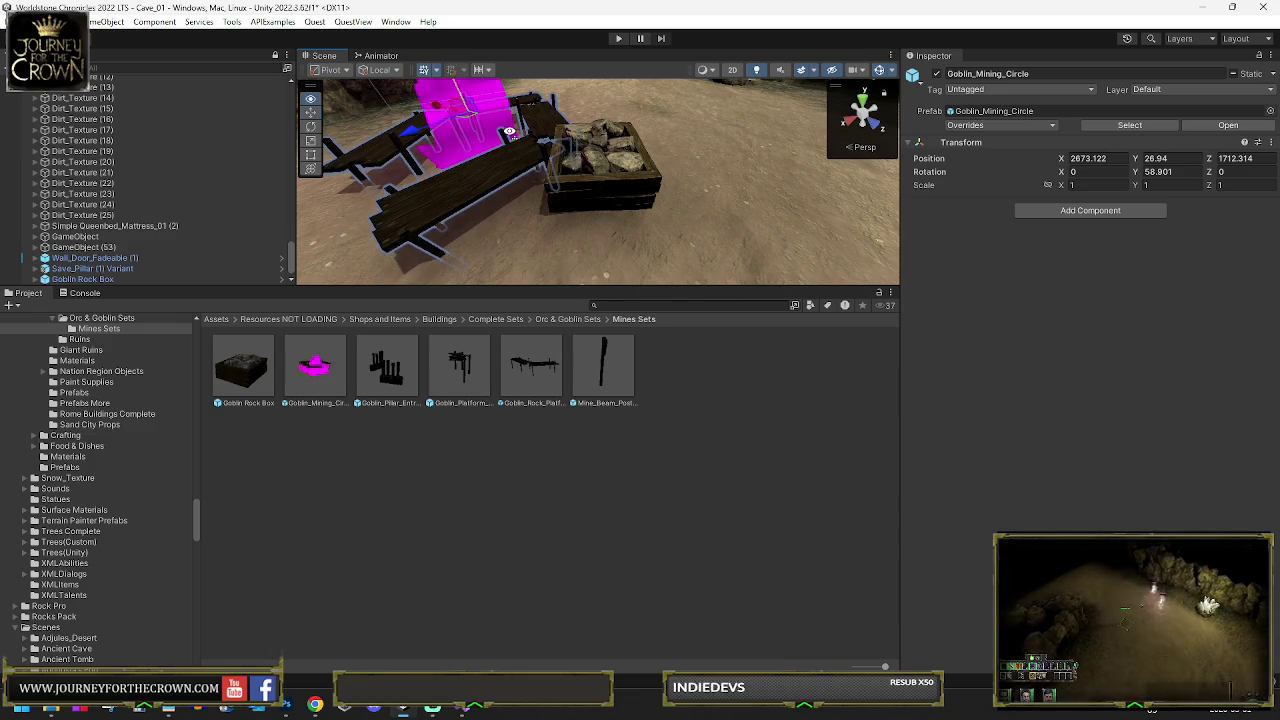
left_click(652, 172)
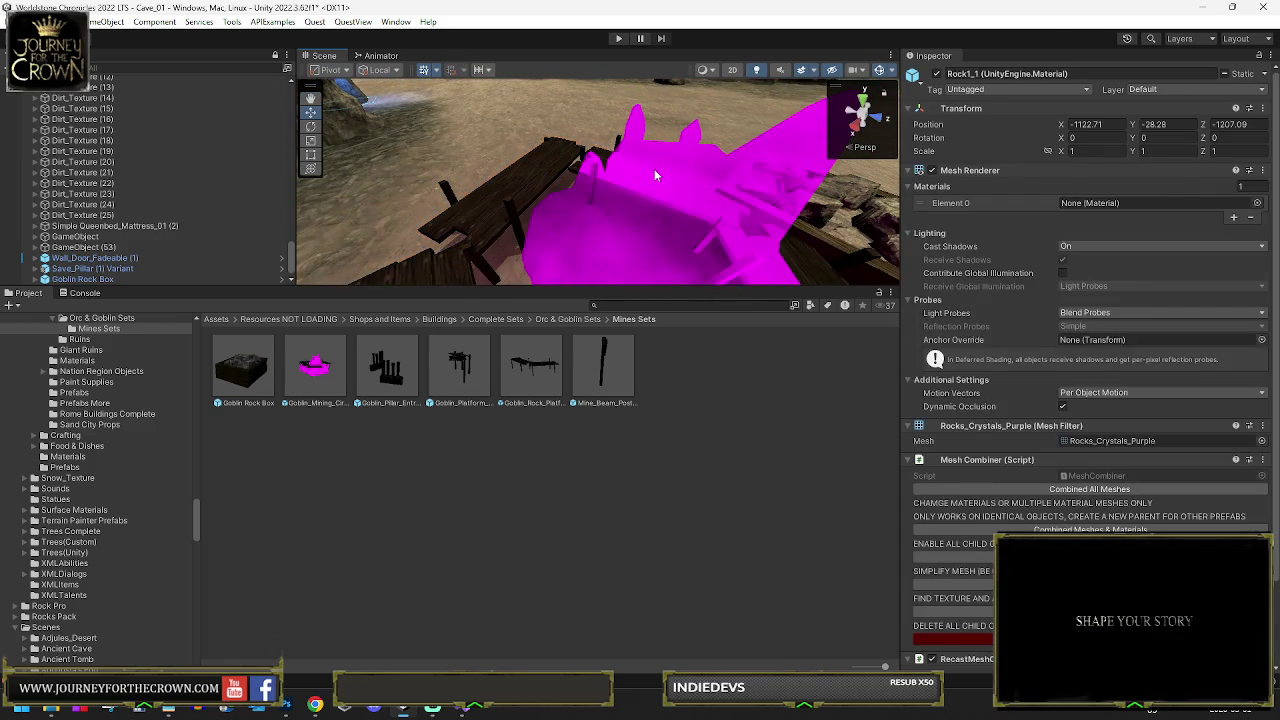
left_click(655, 175)
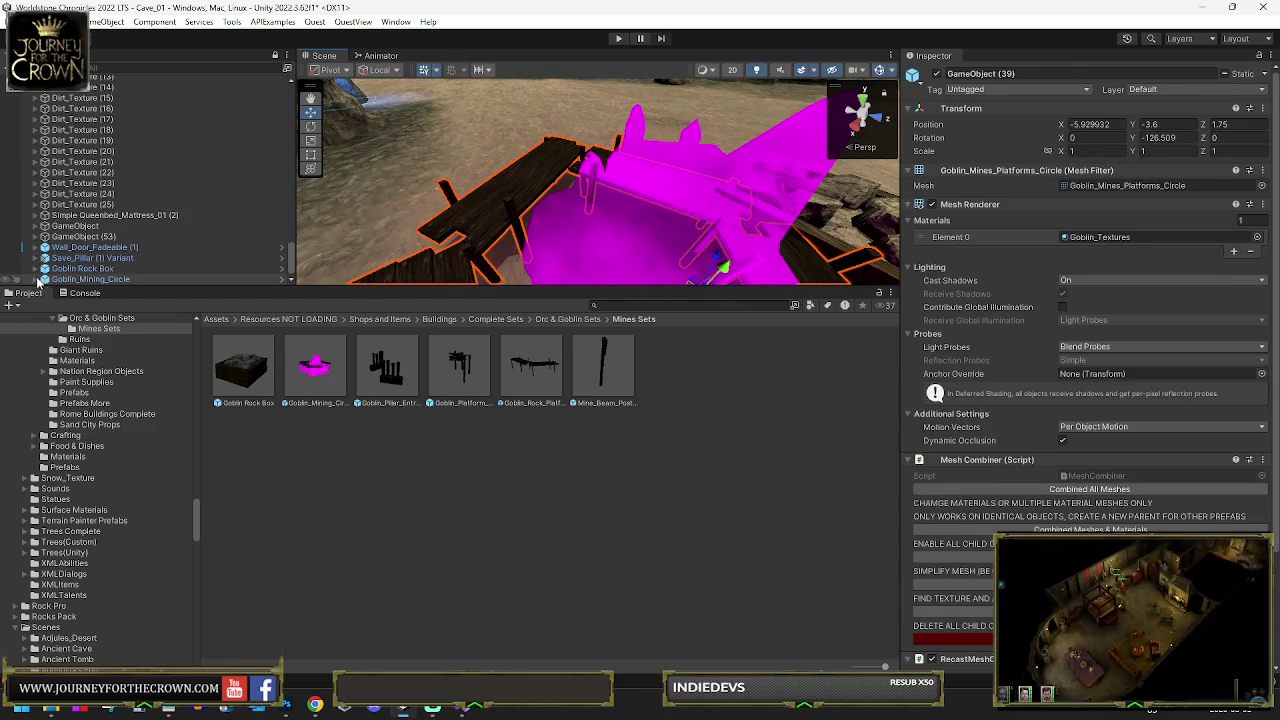
left_click(36, 279)
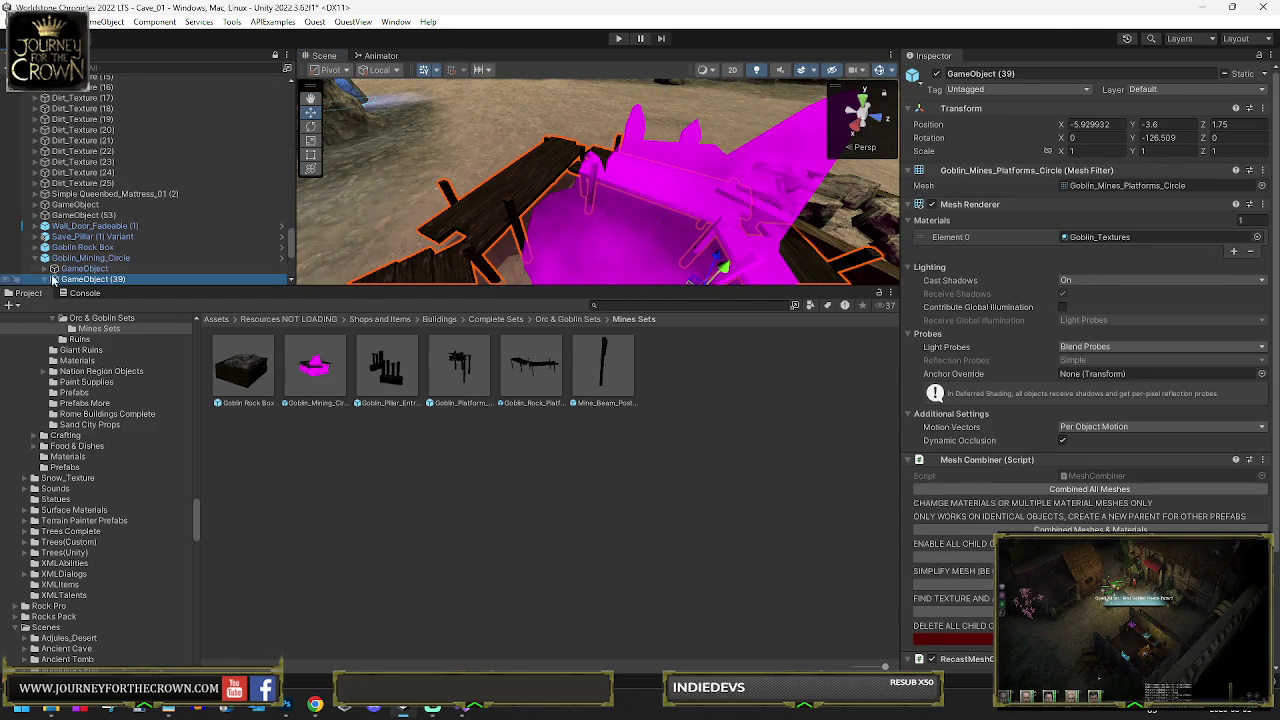
left_click(53, 279)
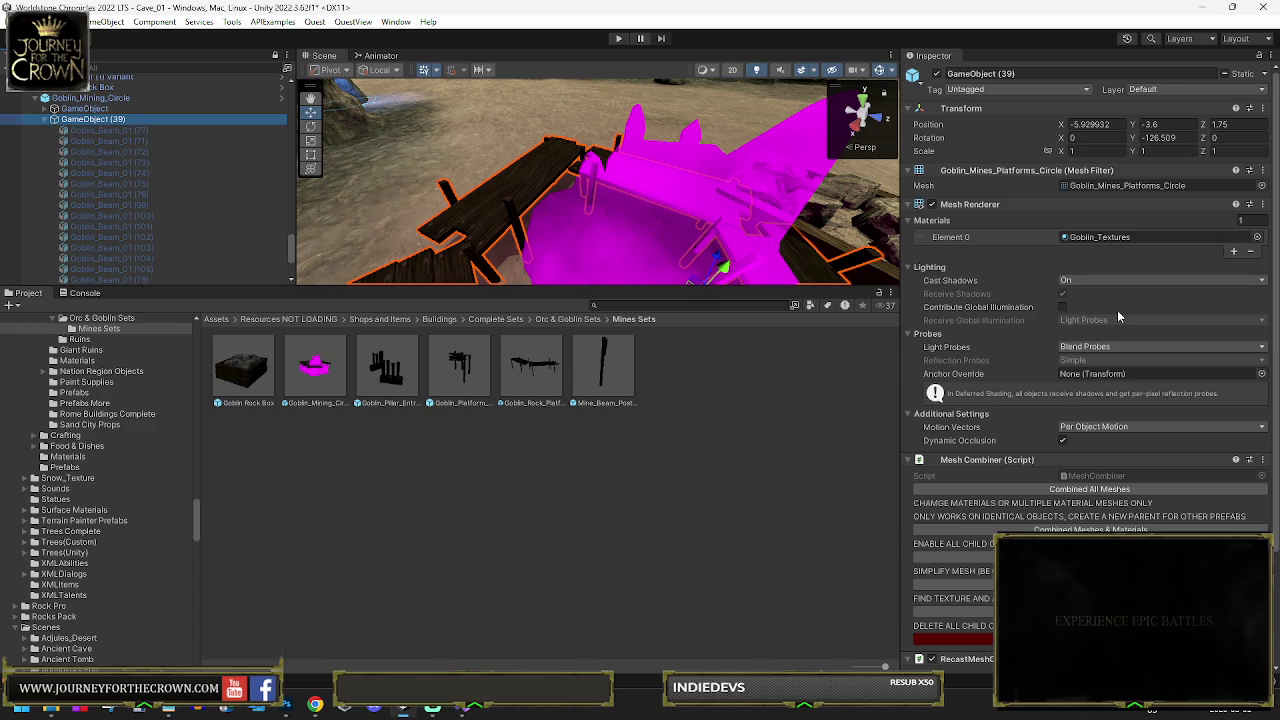
Copy GemStone04's GemStone_G material into the crystals object's empty Element 0 slot
left_click(94, 110)
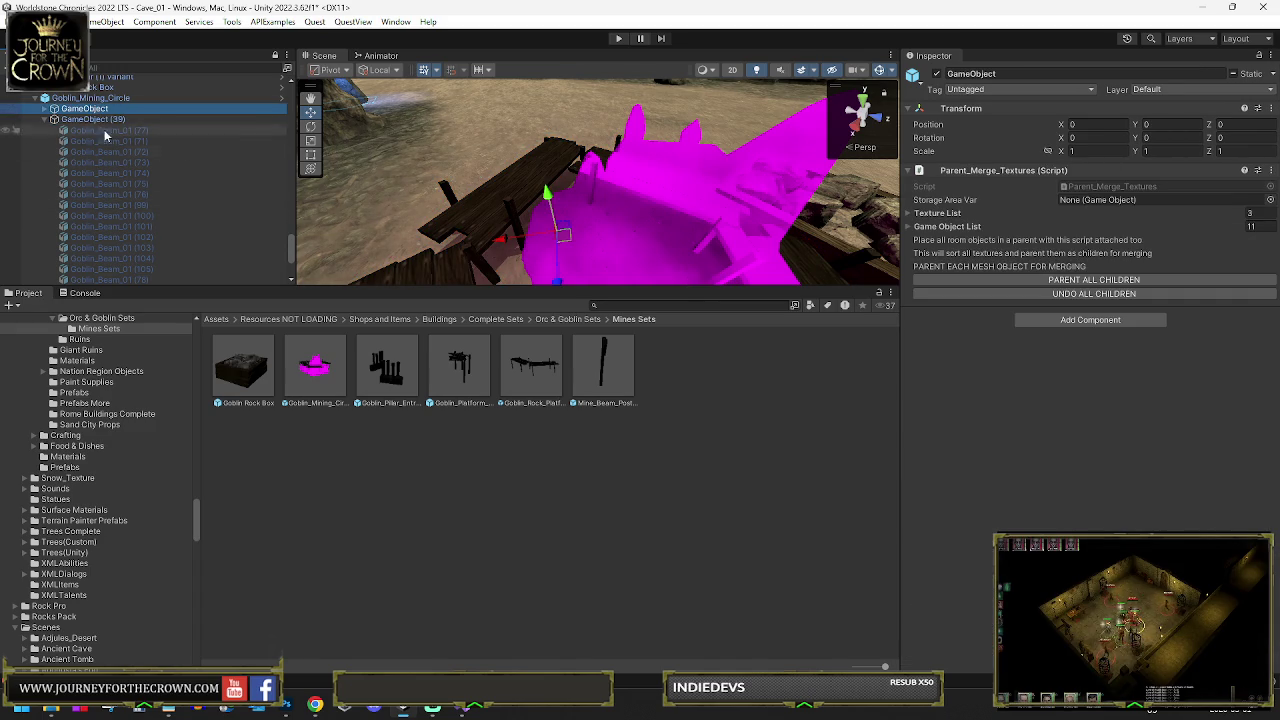
left_click(47, 108)
left_click(112, 119)
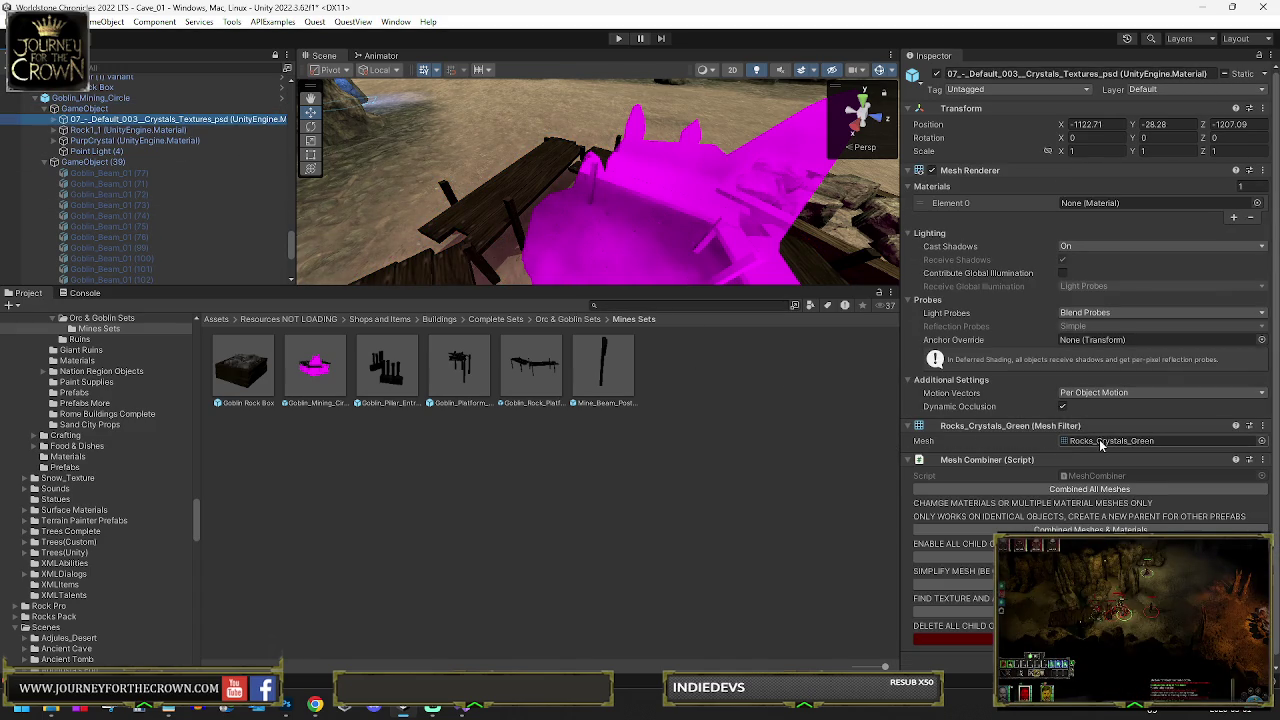
left_click(55, 119)
left_click(104, 130)
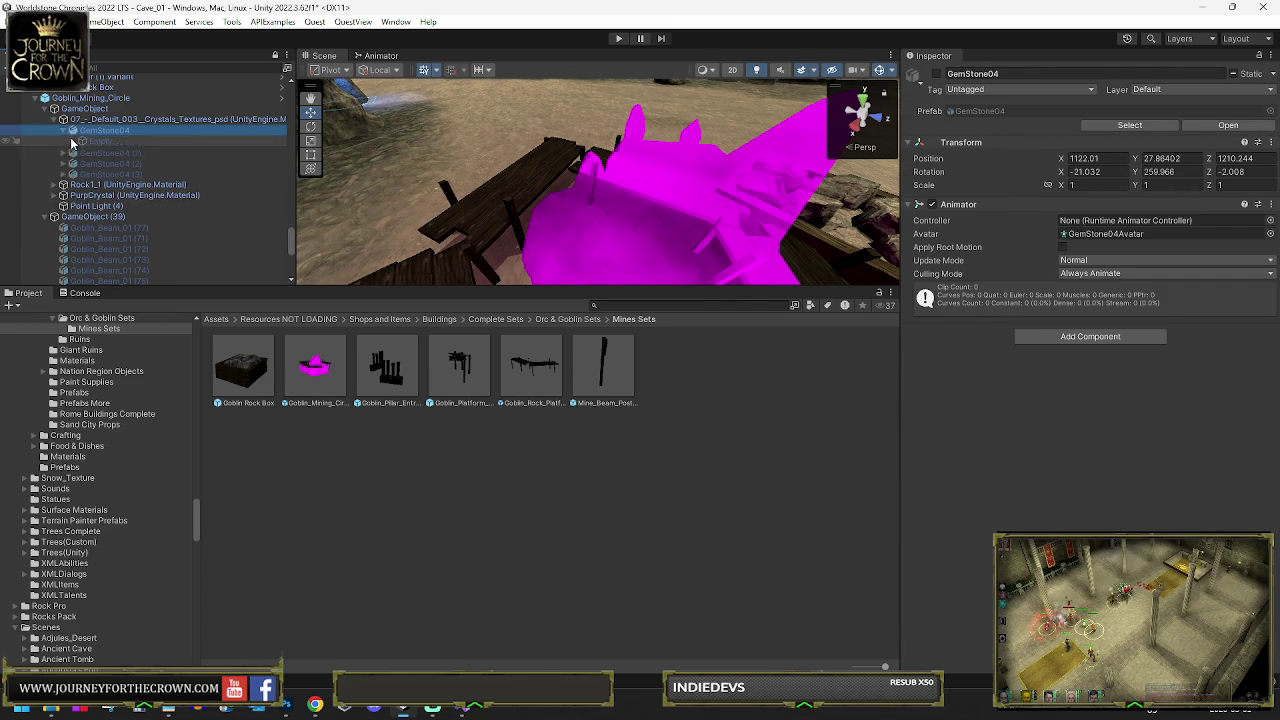
left_click(66, 131)
left_click(112, 151)
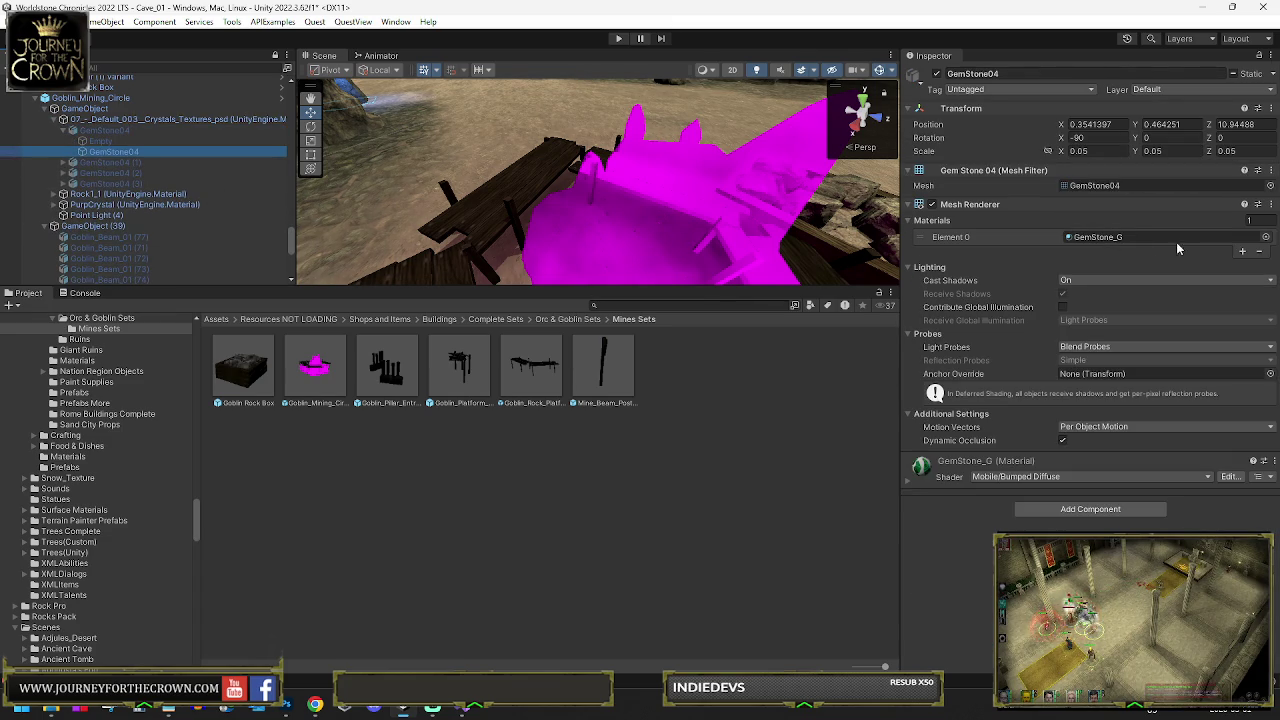
right_click(1064, 238)
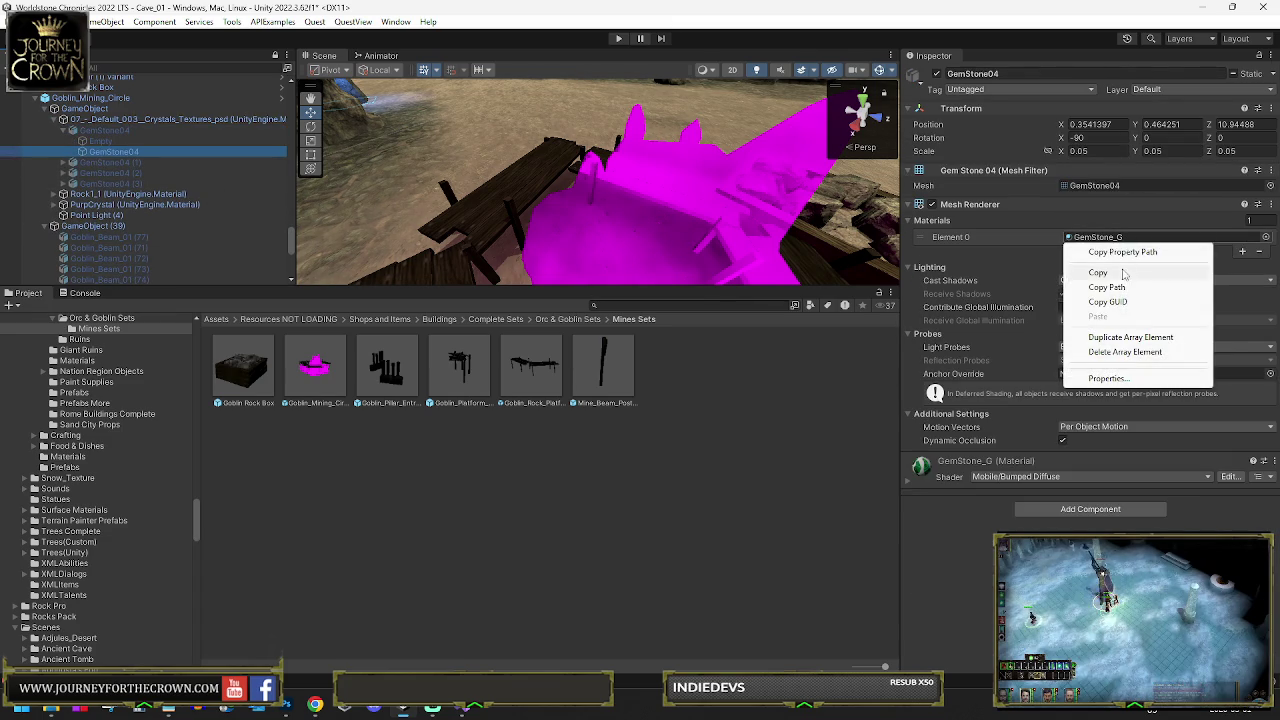
left_click(1090, 273)
left_click(160, 119)
right_click(1062, 205)
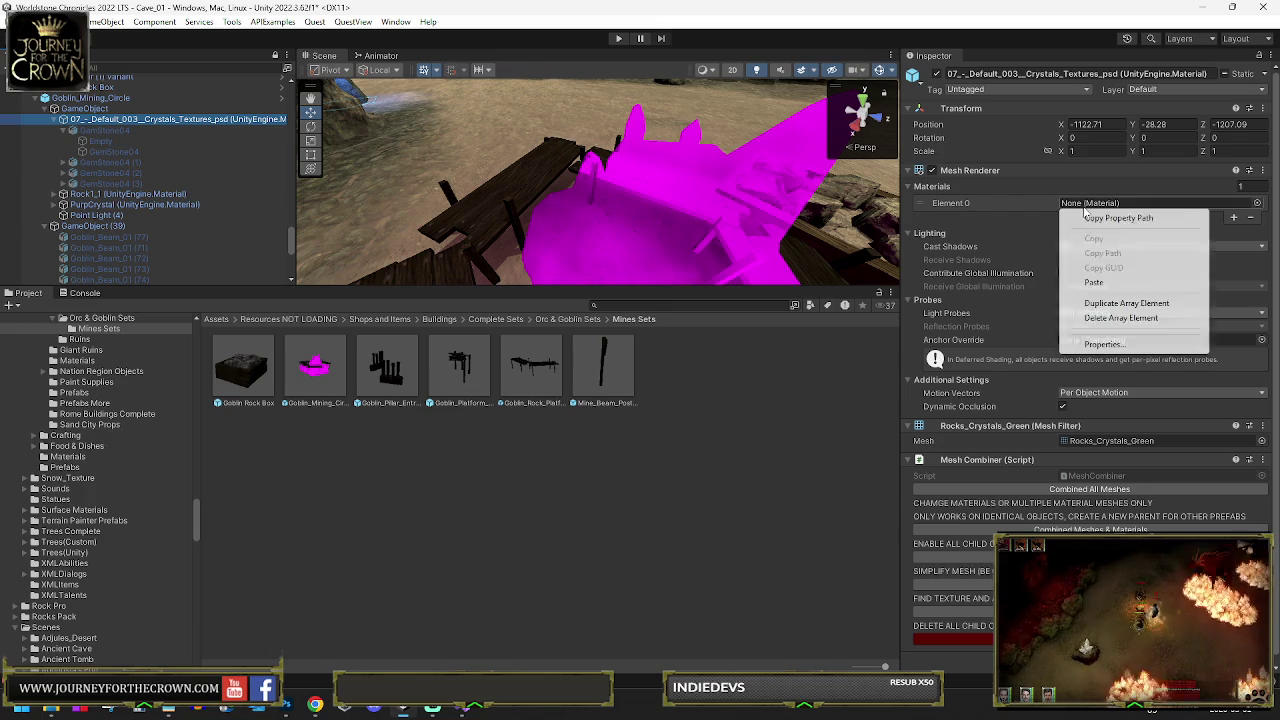
left_click(1094, 283)
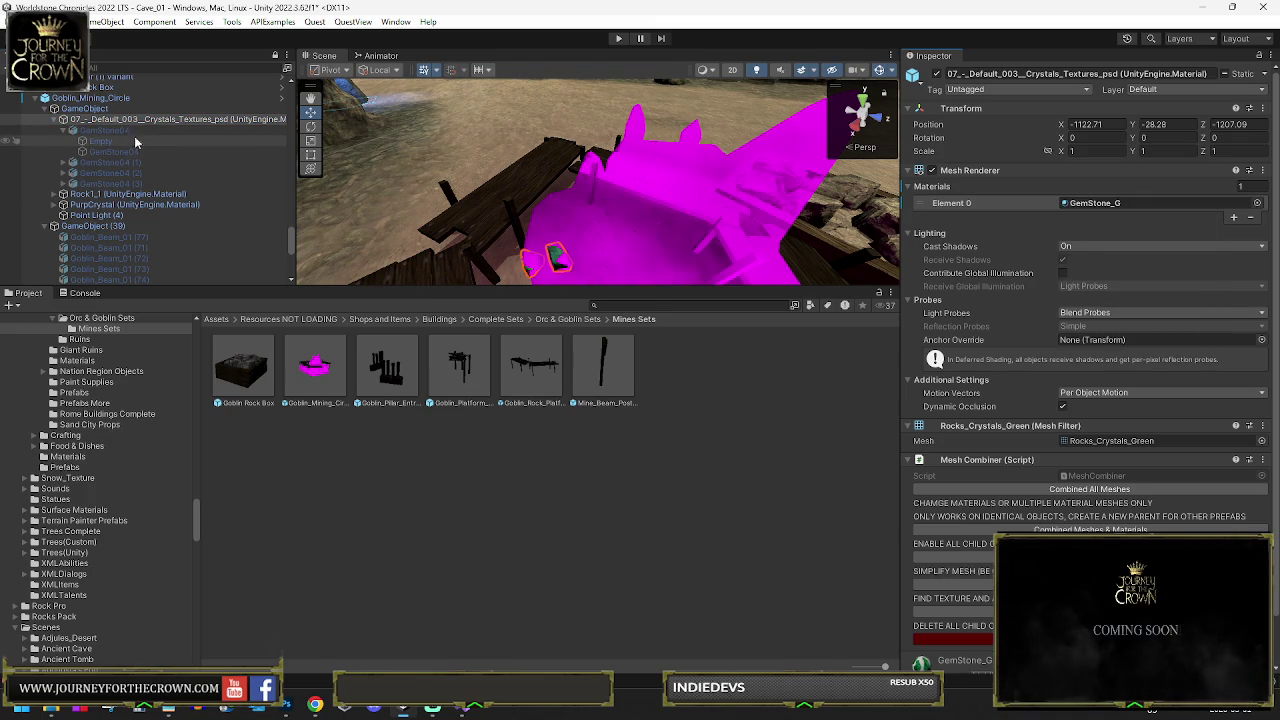
Copy Rock1D's Rock1 material into Rock1_1's empty Element 0 slot
left_click(56, 120)
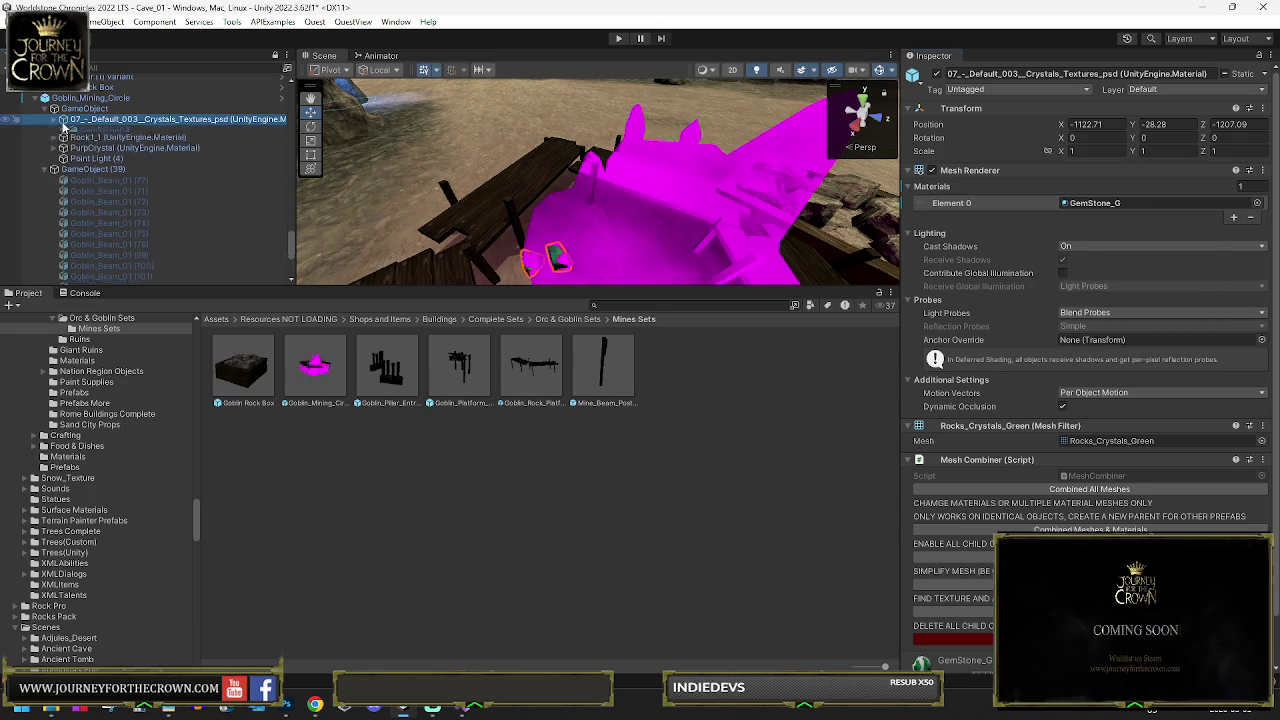
left_click(54, 131)
left_click(200, 151)
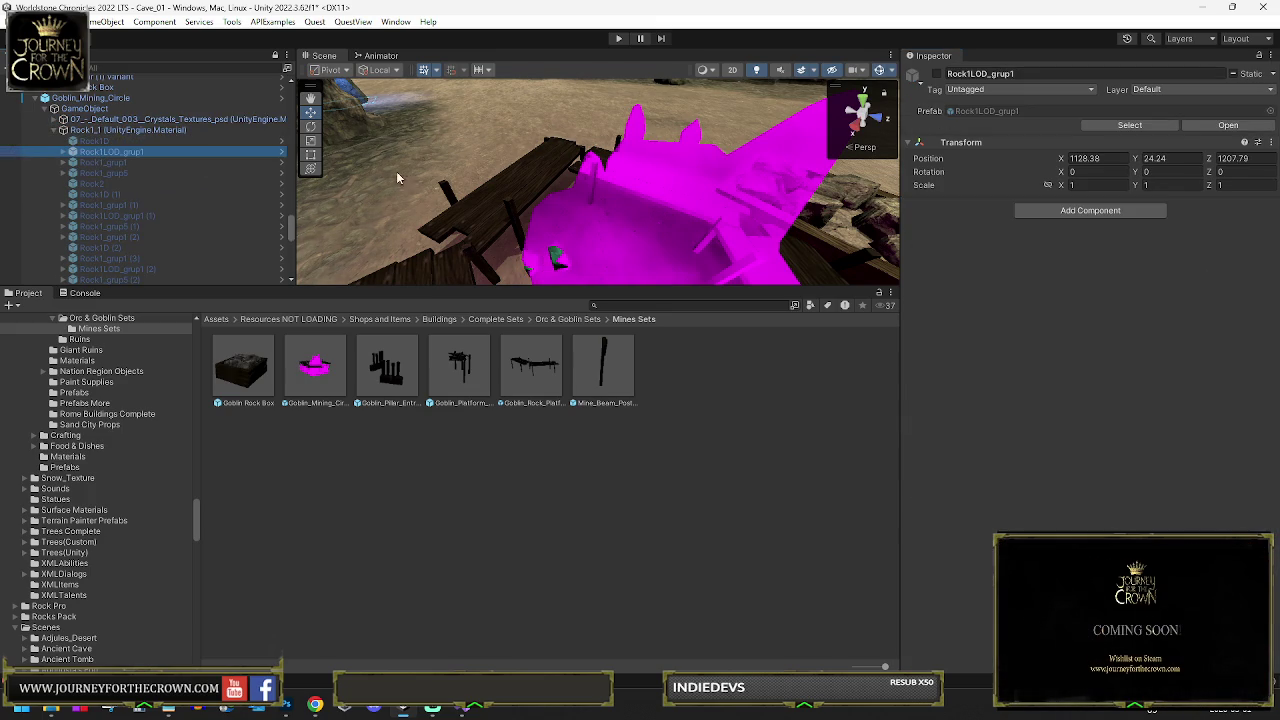
left_click(76, 143)
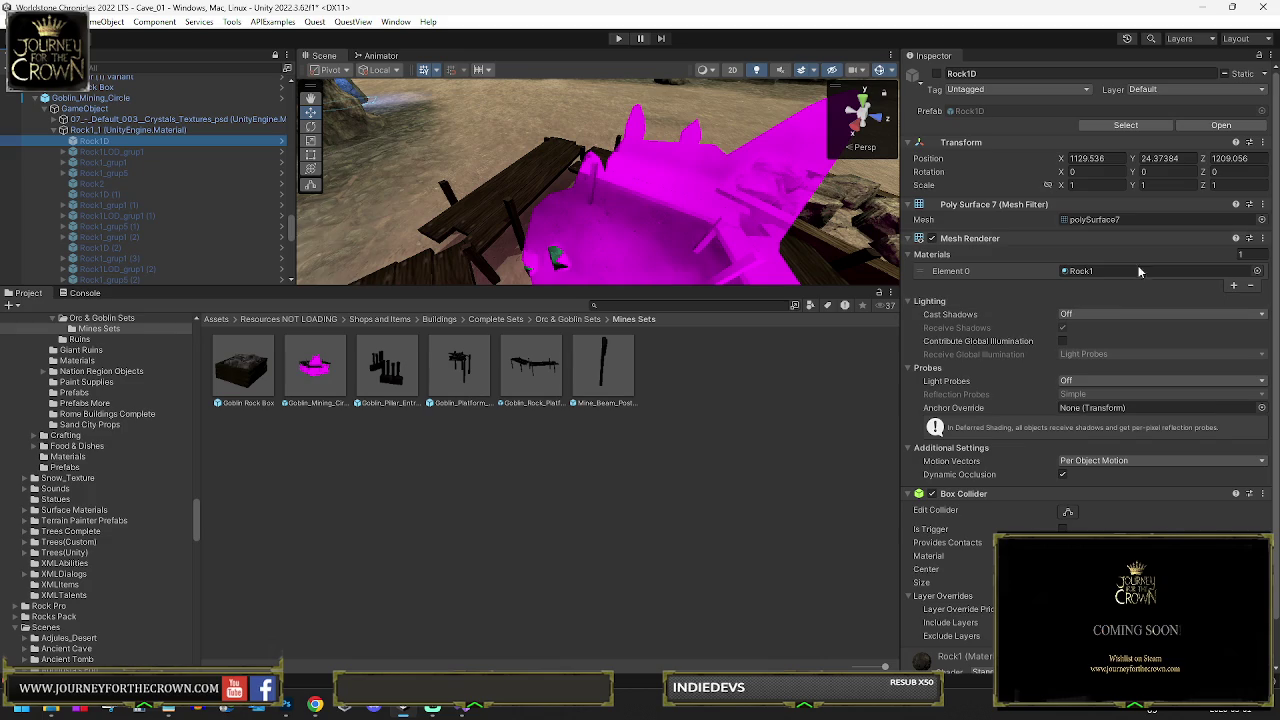
right_click(1075, 272)
left_click(100, 130)
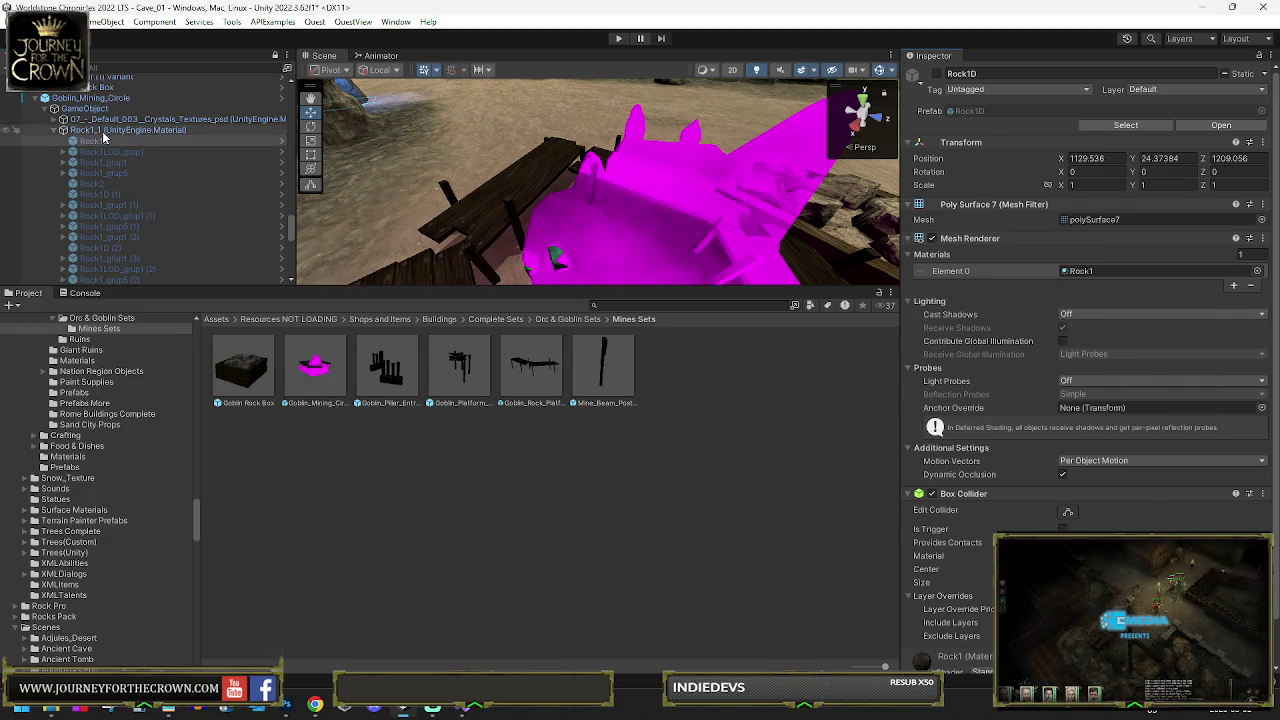
right_click(1090, 205)
left_click(1100, 284)
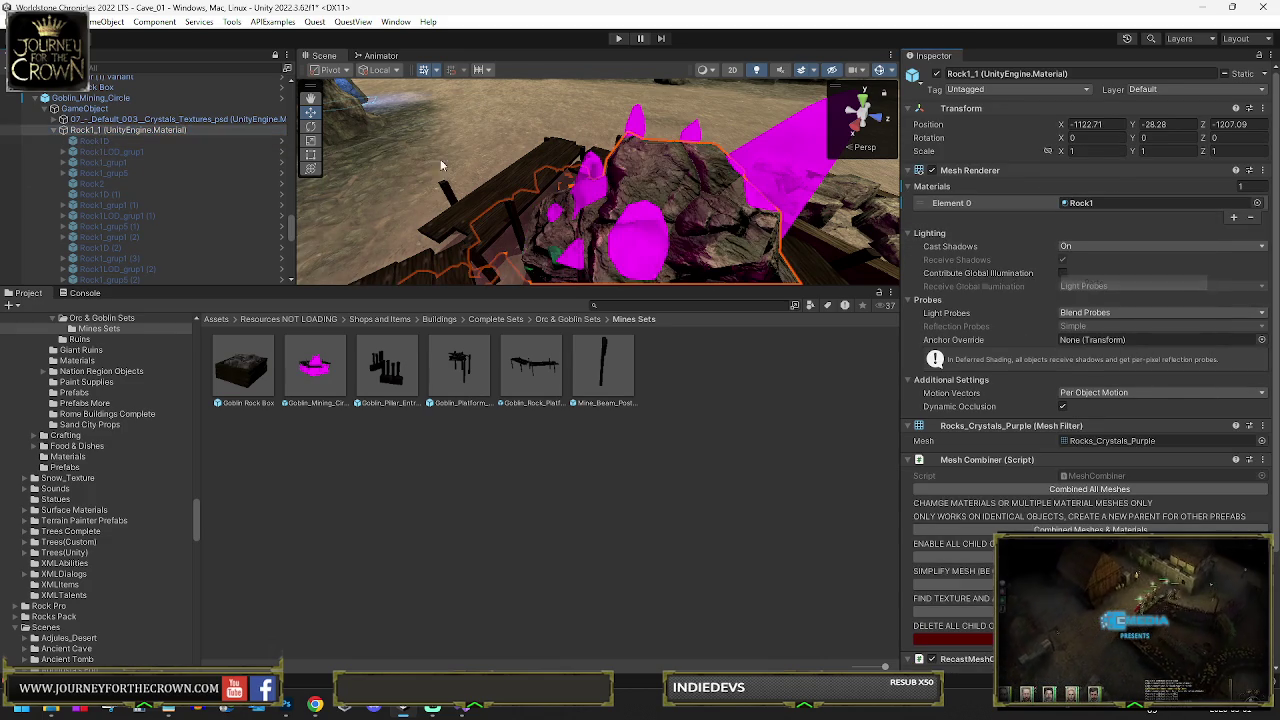
left_click(62, 130)
left_click(573, 268)
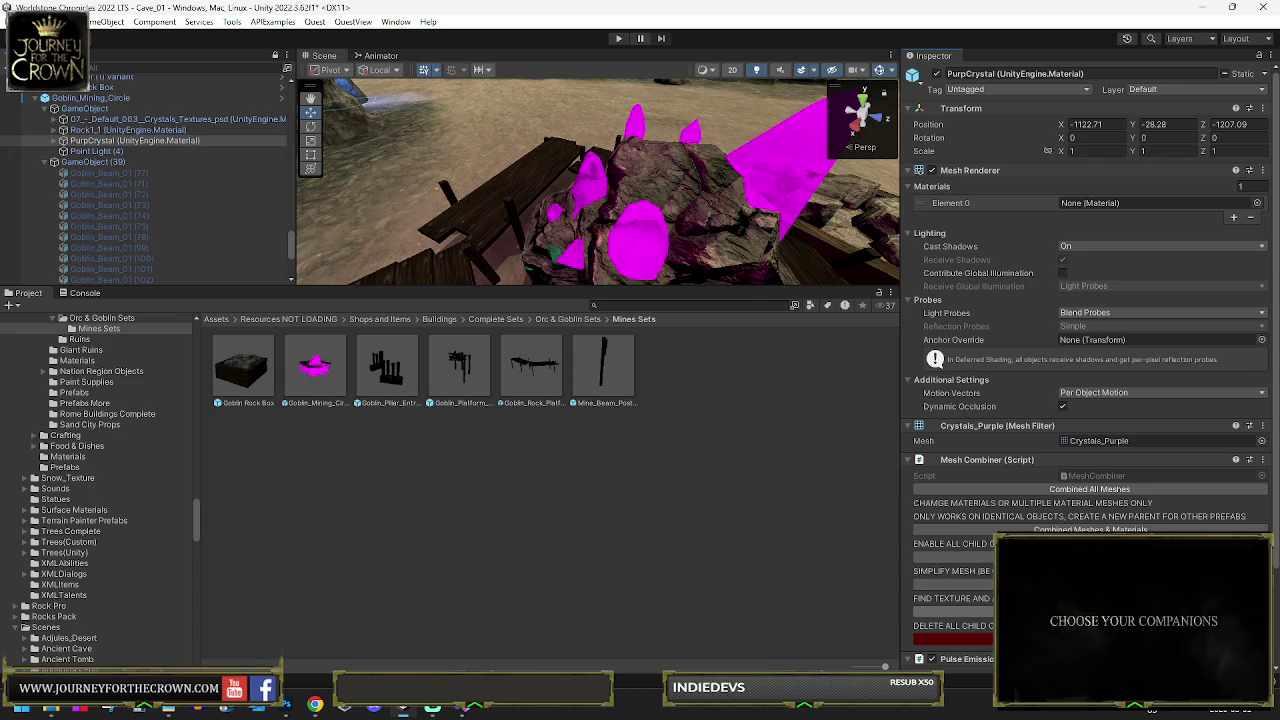
Copy PurpCrystal08's PurpCrystal material into the PurpCrystal parent's empty Element 0 slot
left_click(55, 142)
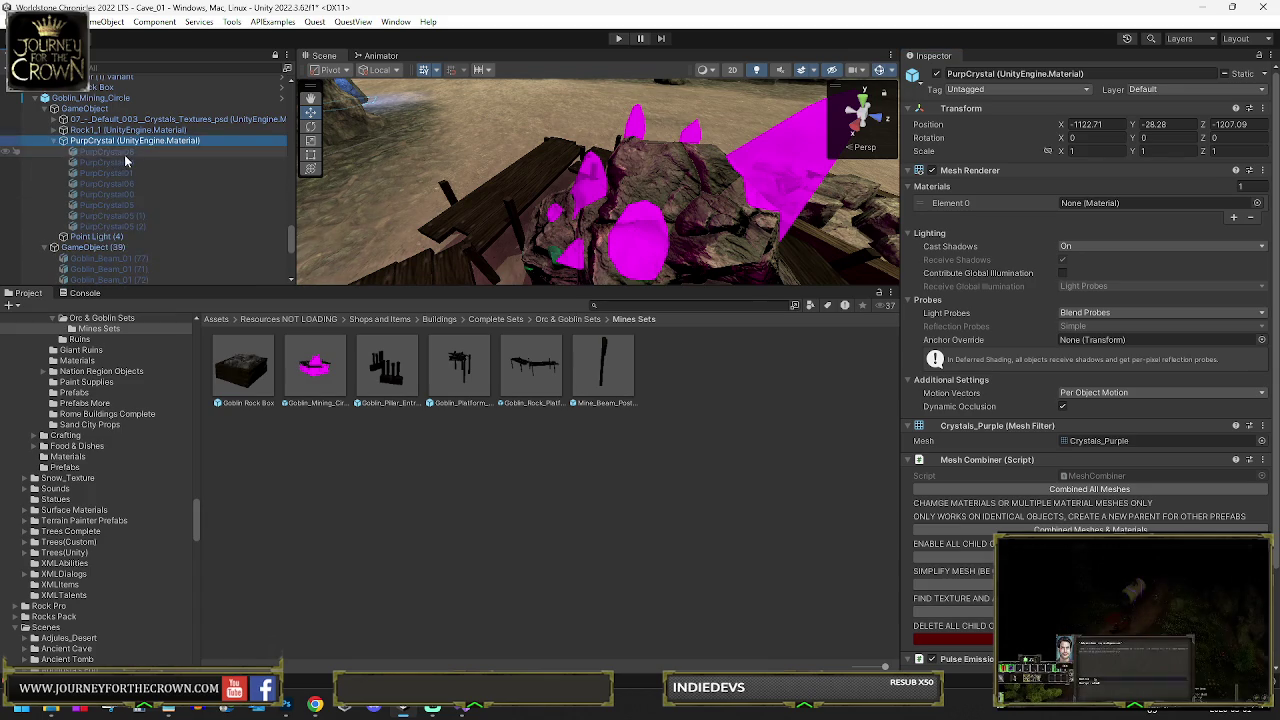
right_click(126, 155)
right_click(1090, 270)
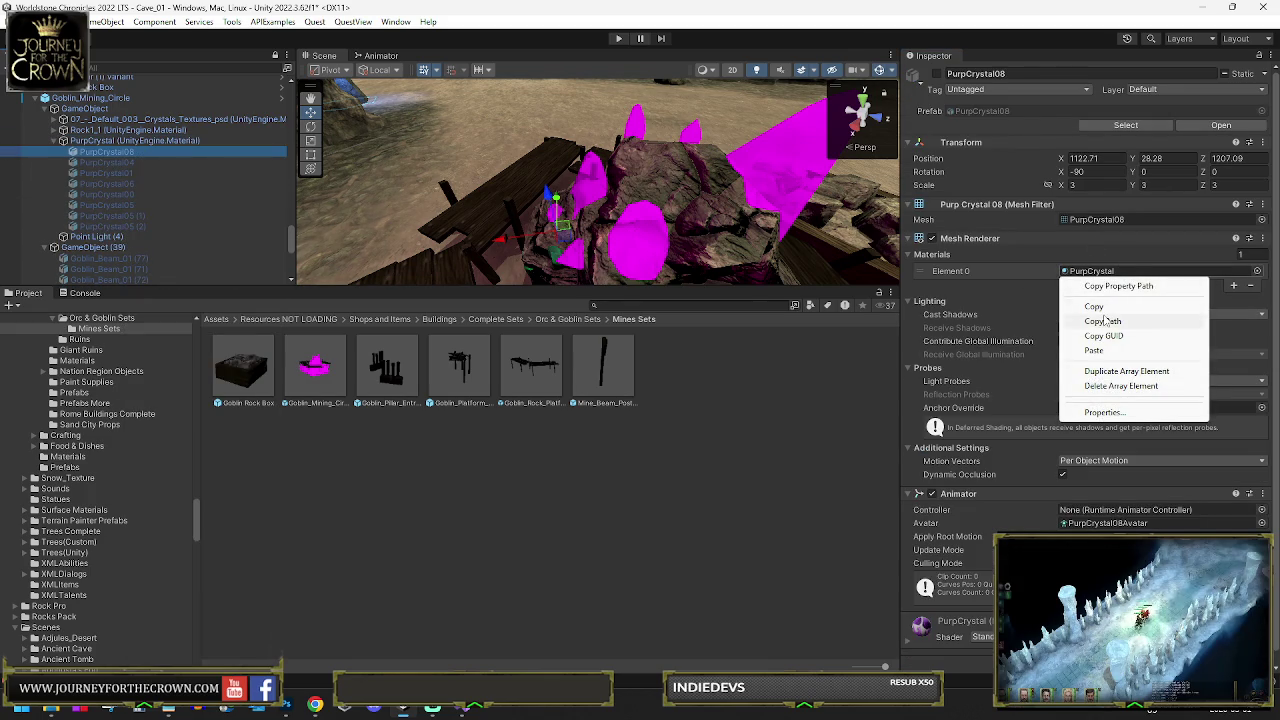
left_click(1094, 307)
left_click(130, 140)
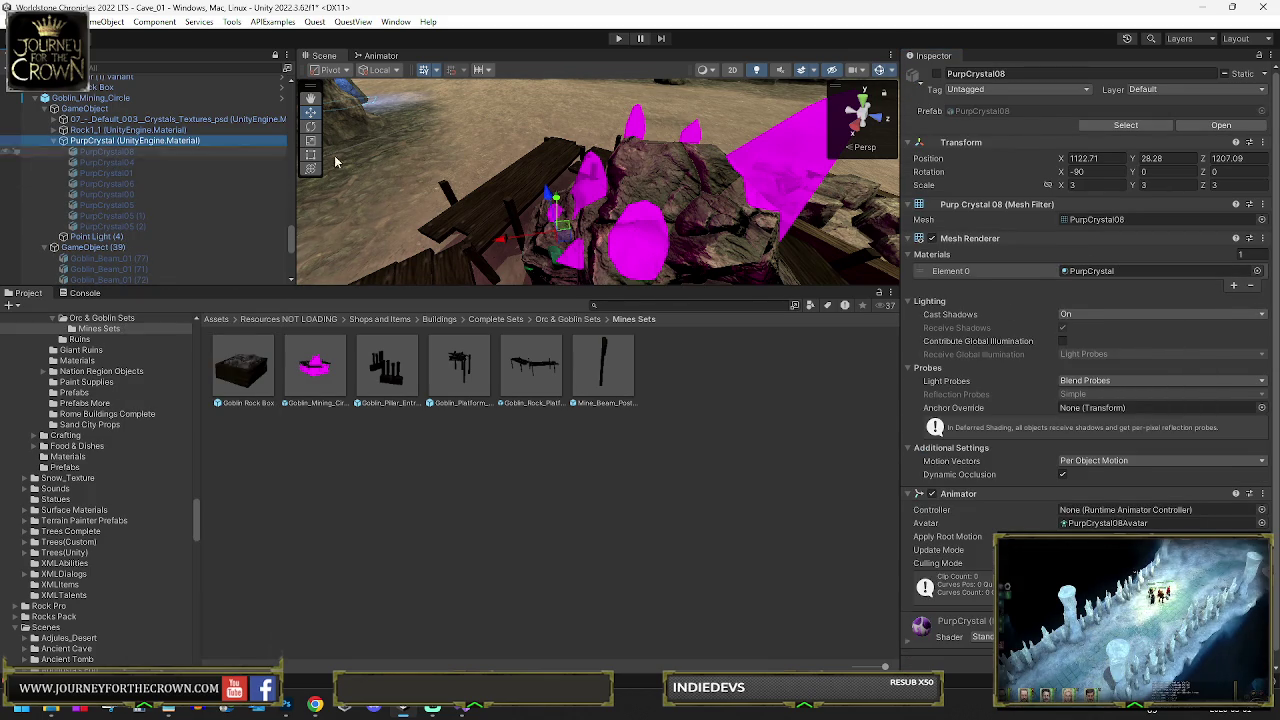
right_click(1090, 203)
left_click(1094, 282)
Frame the textured crystals, then open the Goblin_Mining_Circle prefab in Prefab Mode
key("f")
mouse_move(700, 200)
left_mouse_down()
mouse_move(758, 198)
mouse_move(770, 160)
mouse_move(860, 150)
left_mouse_up()
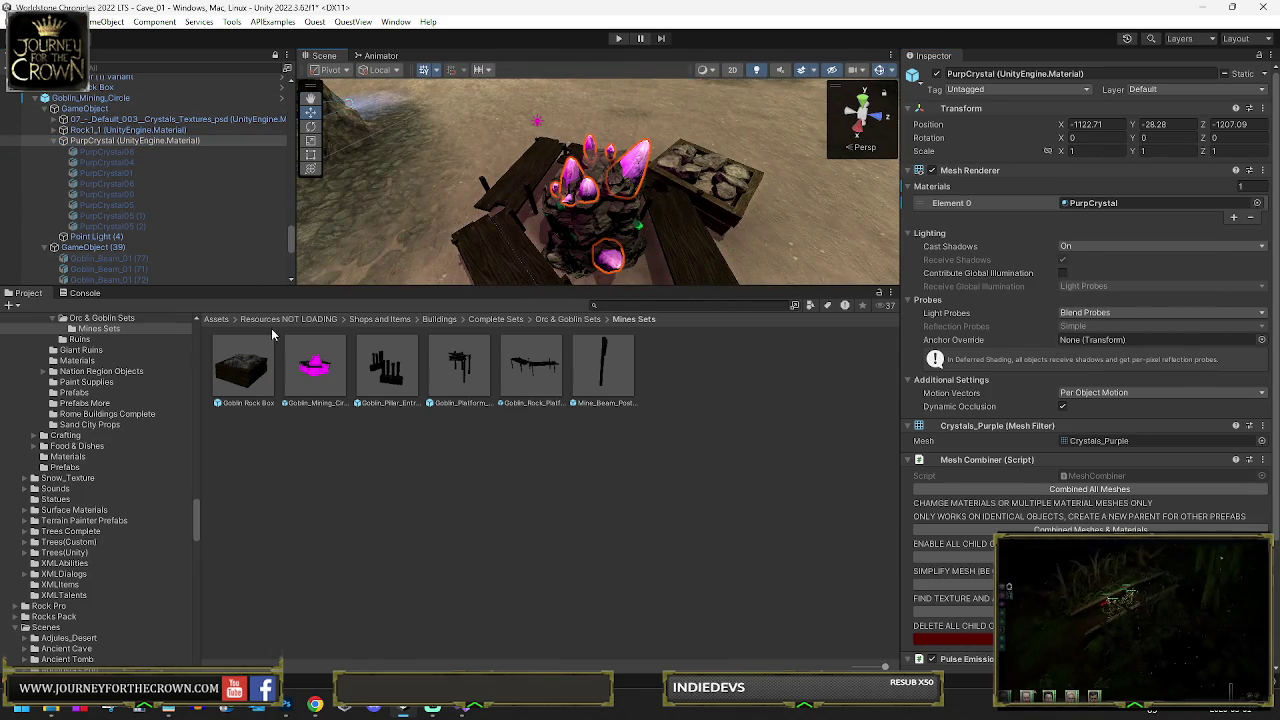
left_click(316, 370)
double_click(316, 370)
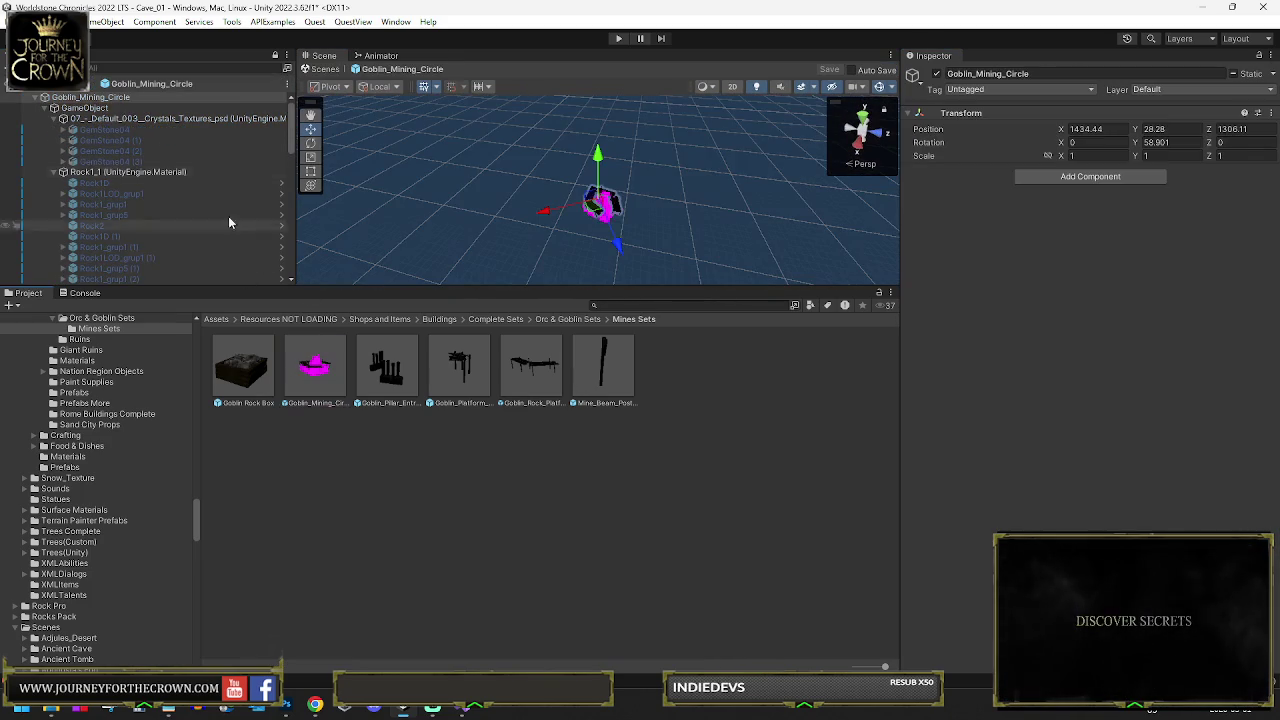
Paste the PurpCrystal material into the prefab's PurpCrystal Element 0 slot
left_click(95, 118)
scroll(118, 195, "down", 3)
scroll(118, 198, "down", 3)
right_click(118, 140)
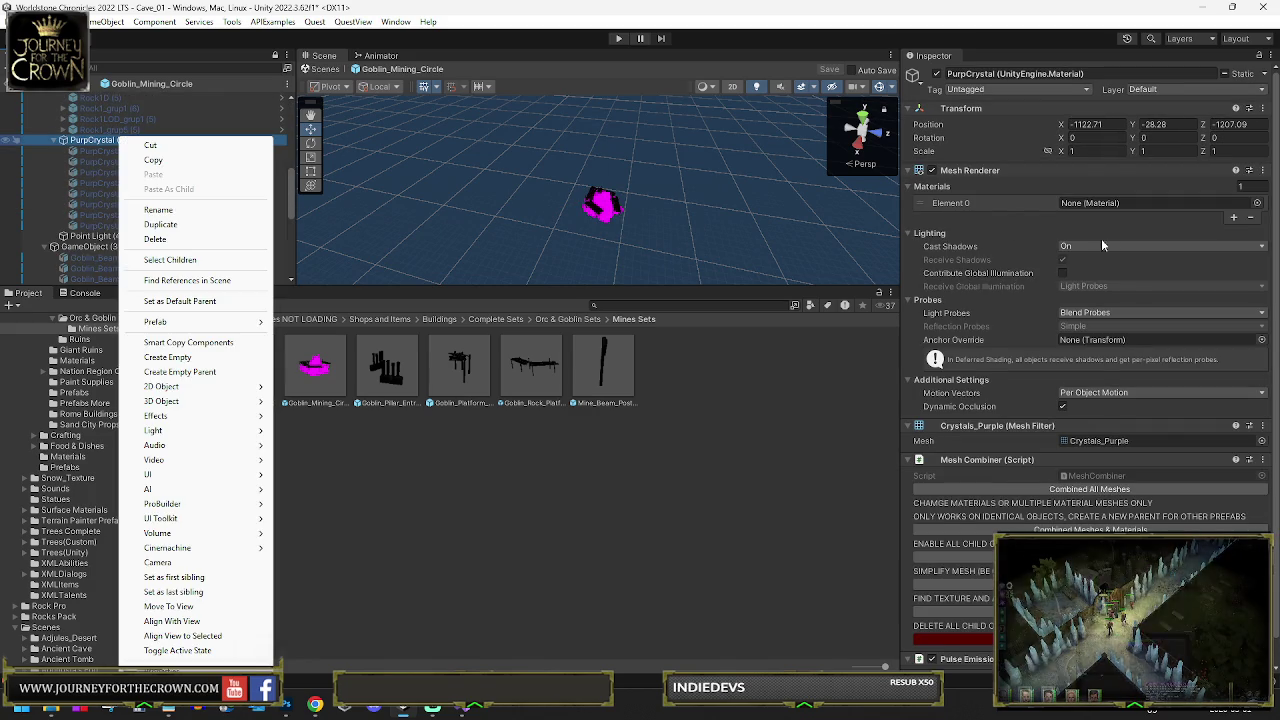
right_click(1101, 205)
left_click(1094, 282)
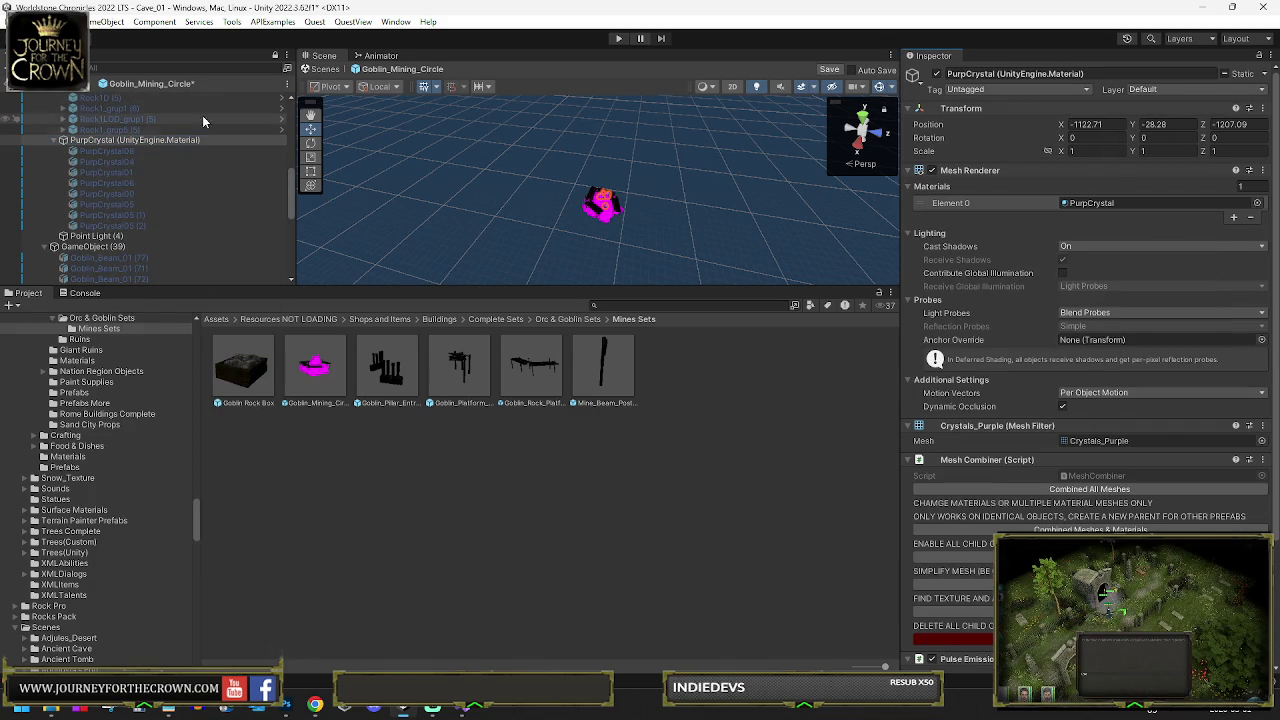
scroll(111, 149, "up", 5)
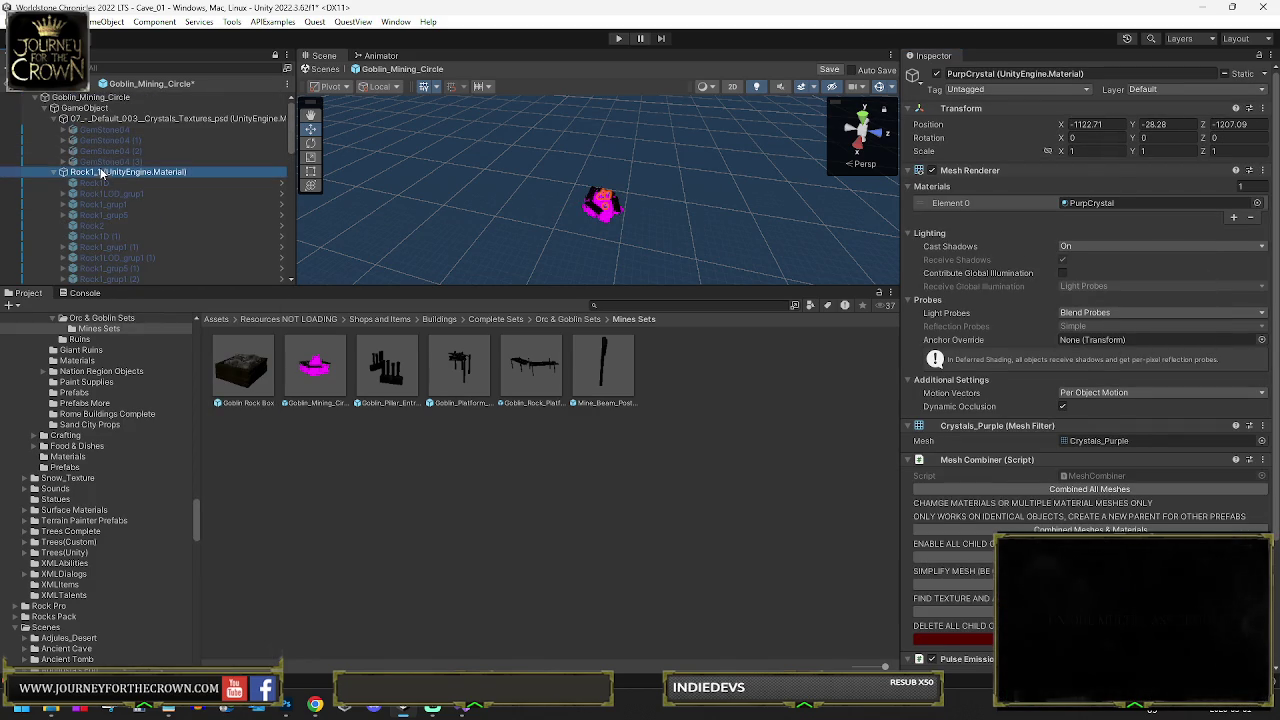
Copy Rock1D's Rock1 material onto the prefab's Rock1_1 object
left_click(101, 173)
left_click(200, 183)
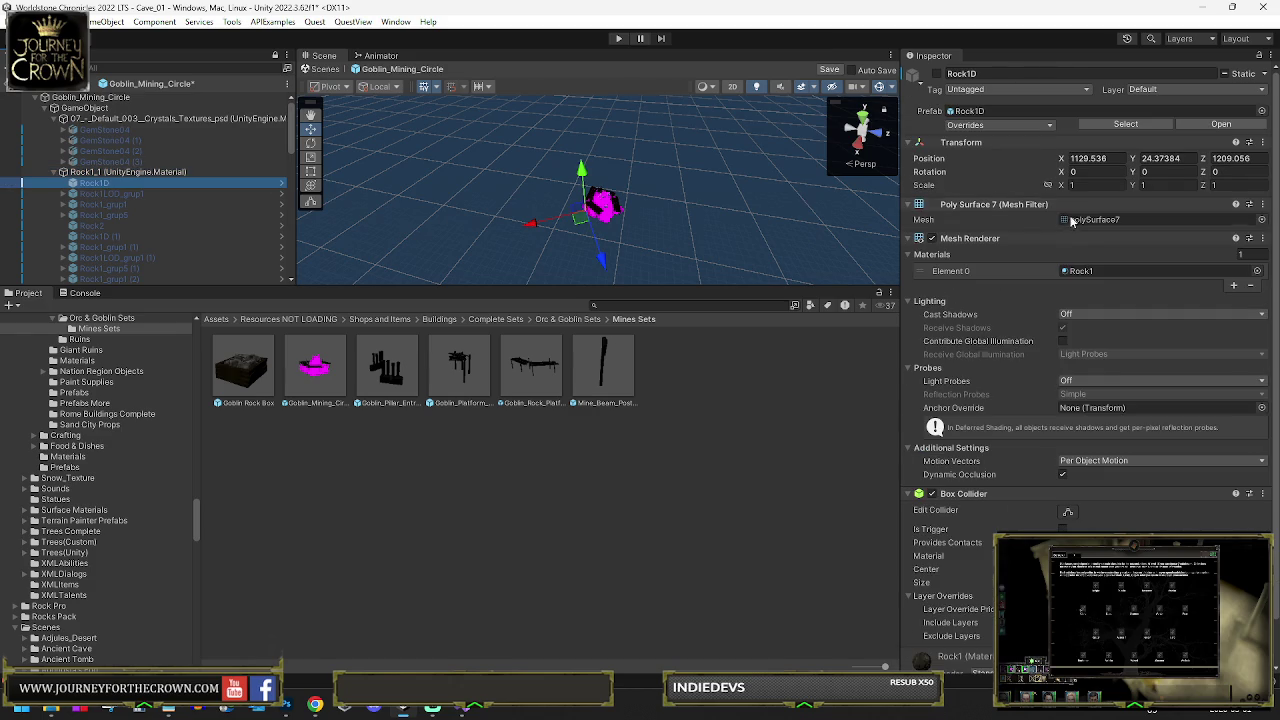
right_click(1080, 276)
left_click(1090, 303)
left_click(108, 173)
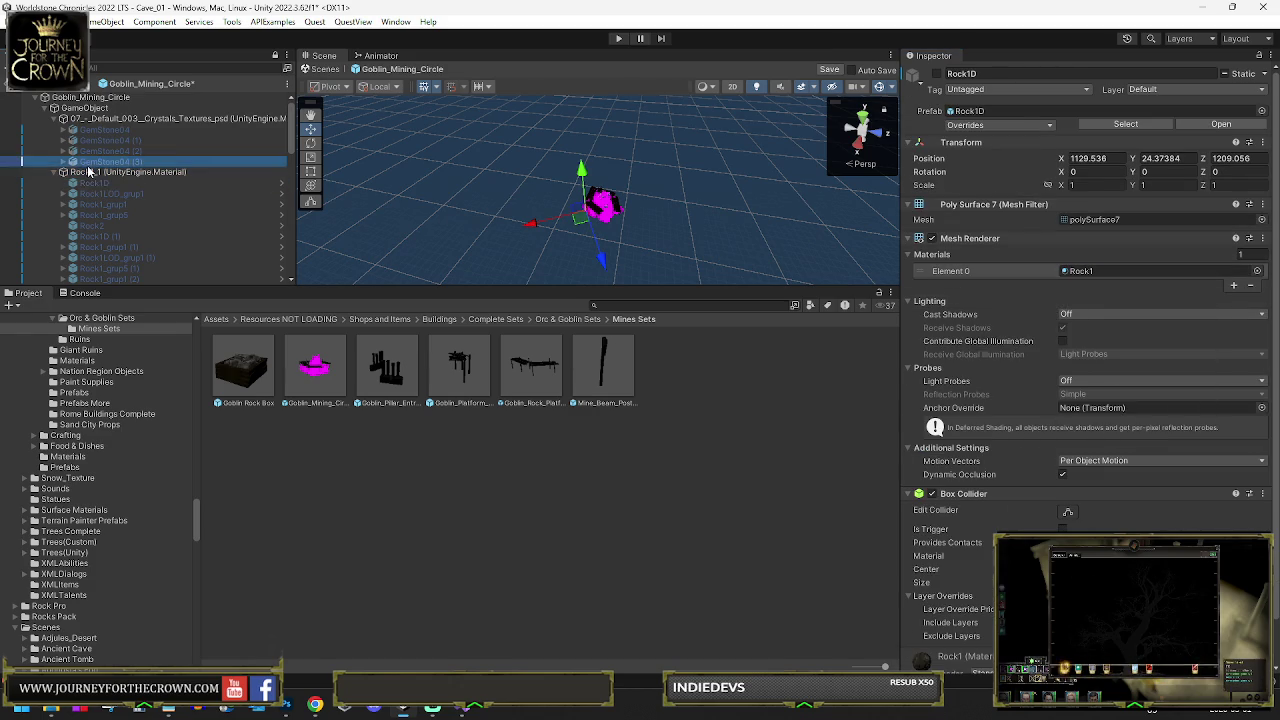
right_click(1092, 203)
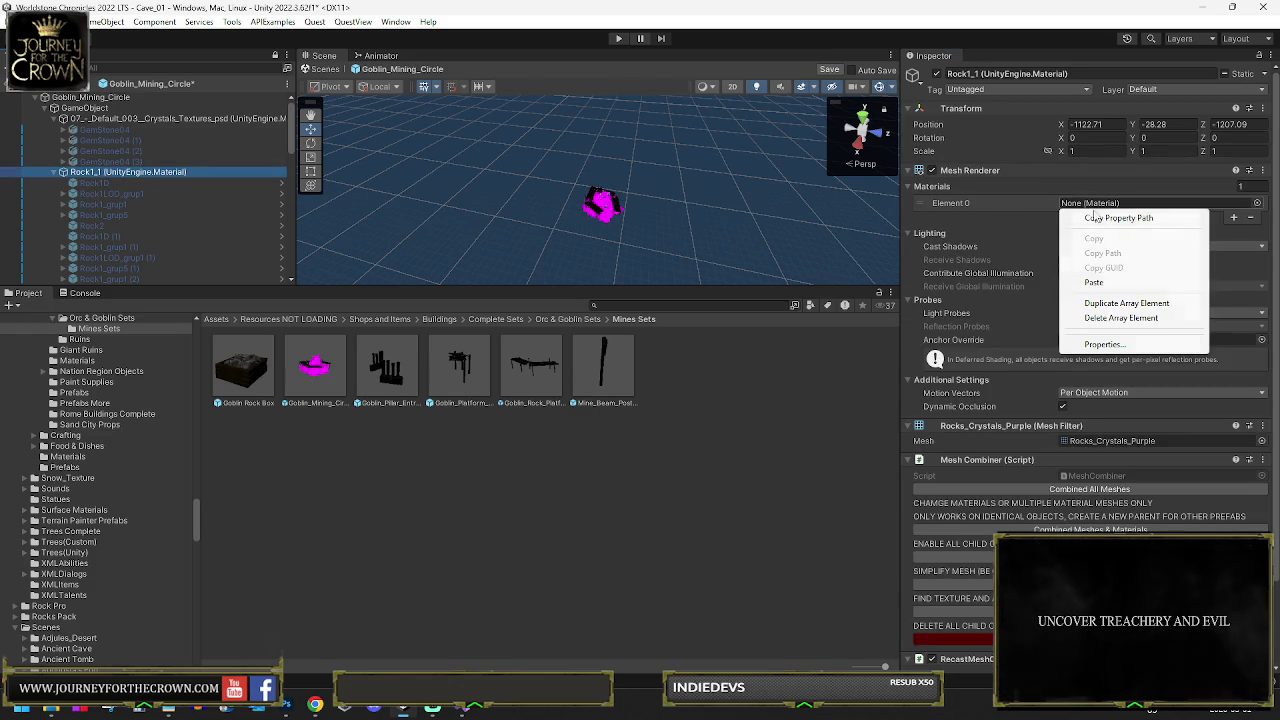
left_click(1094, 283)
Copy GemStone04's GemStone_G material onto the Crystals_Textures_psd object and exit Prefab Mode
left_click(150, 118)
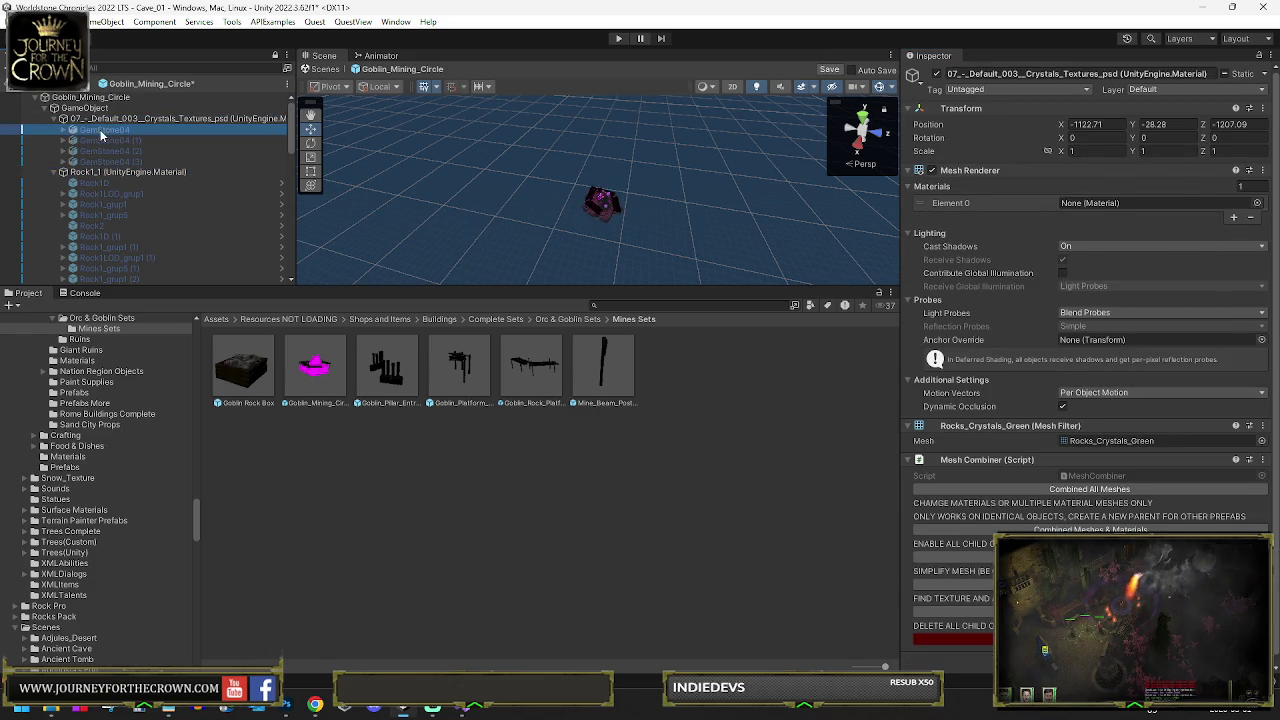
left_click(105, 130)
key("Right")
key("Down")
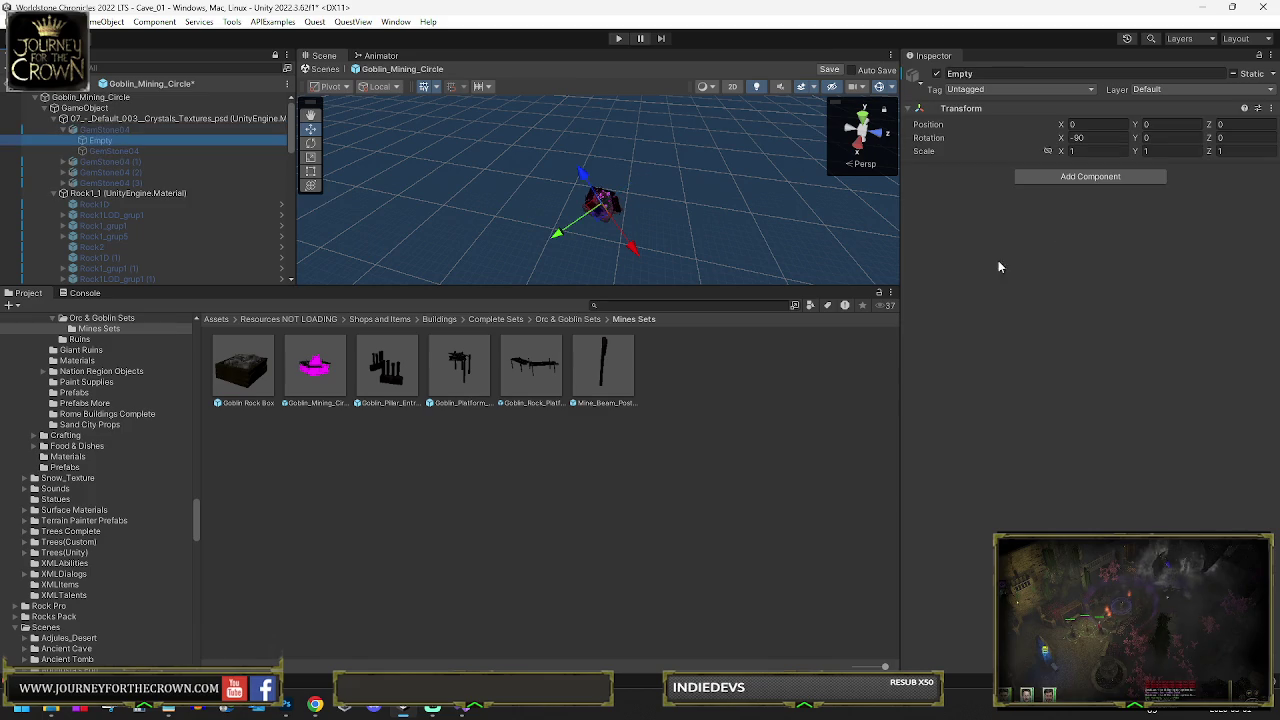
key("Down")
right_click(1095, 237)
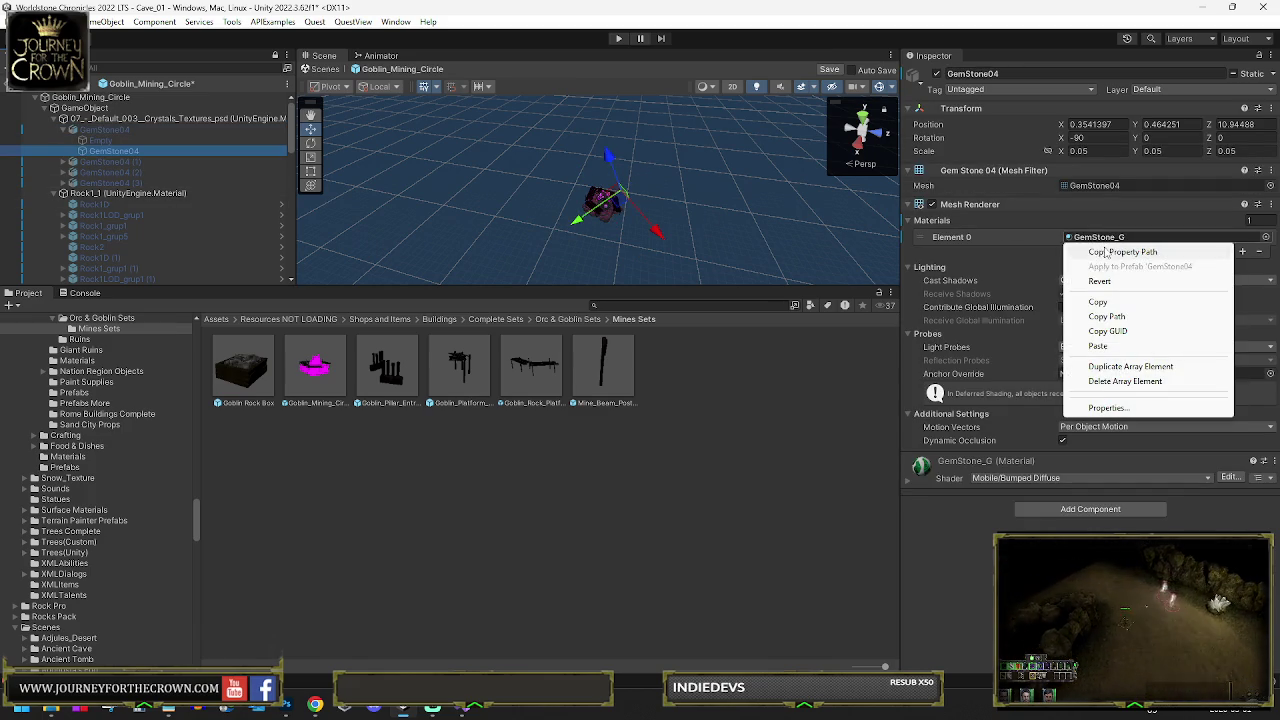
left_click(1101, 304)
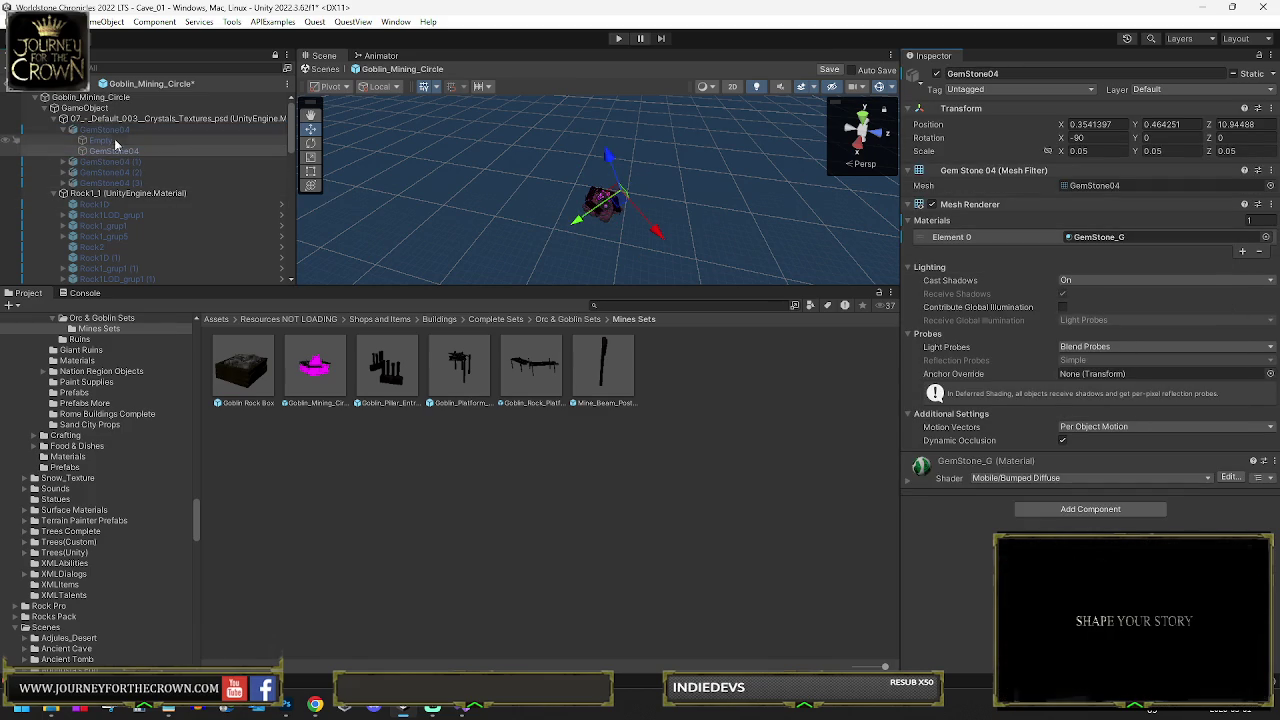
left_click(115, 118)
right_click(1090, 203)
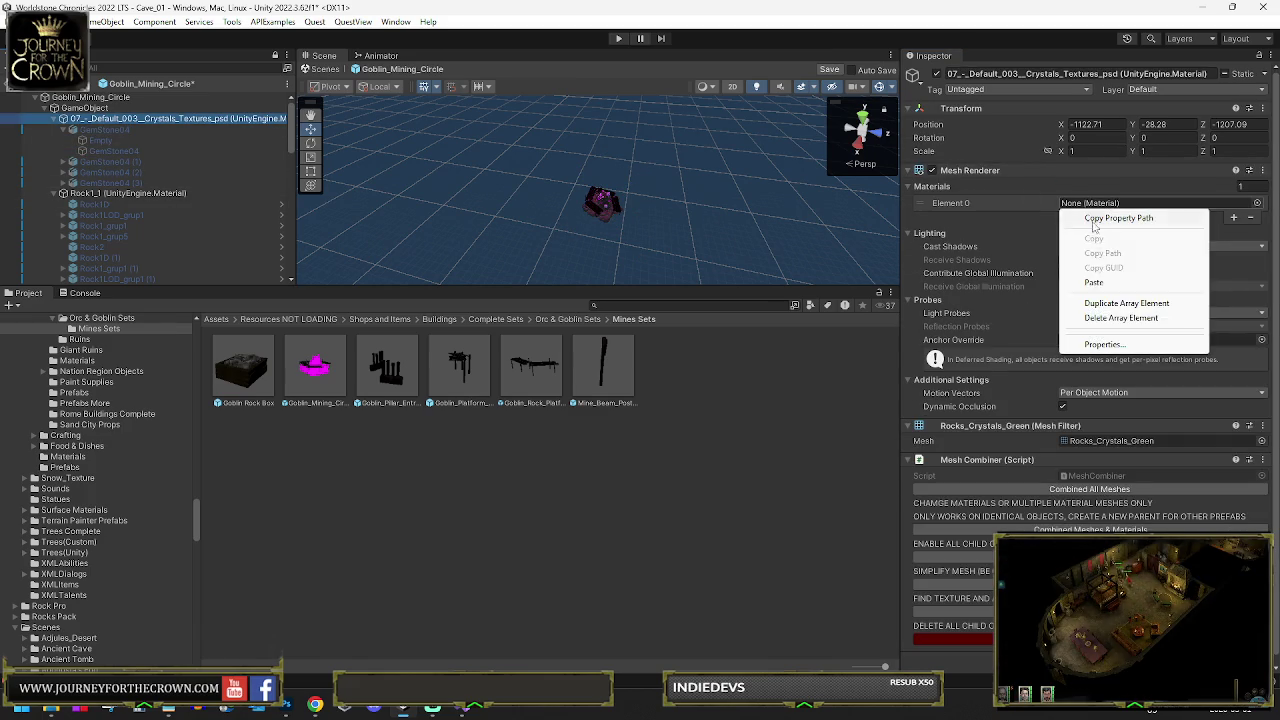
left_click(1095, 284)
left_click(18, 88)
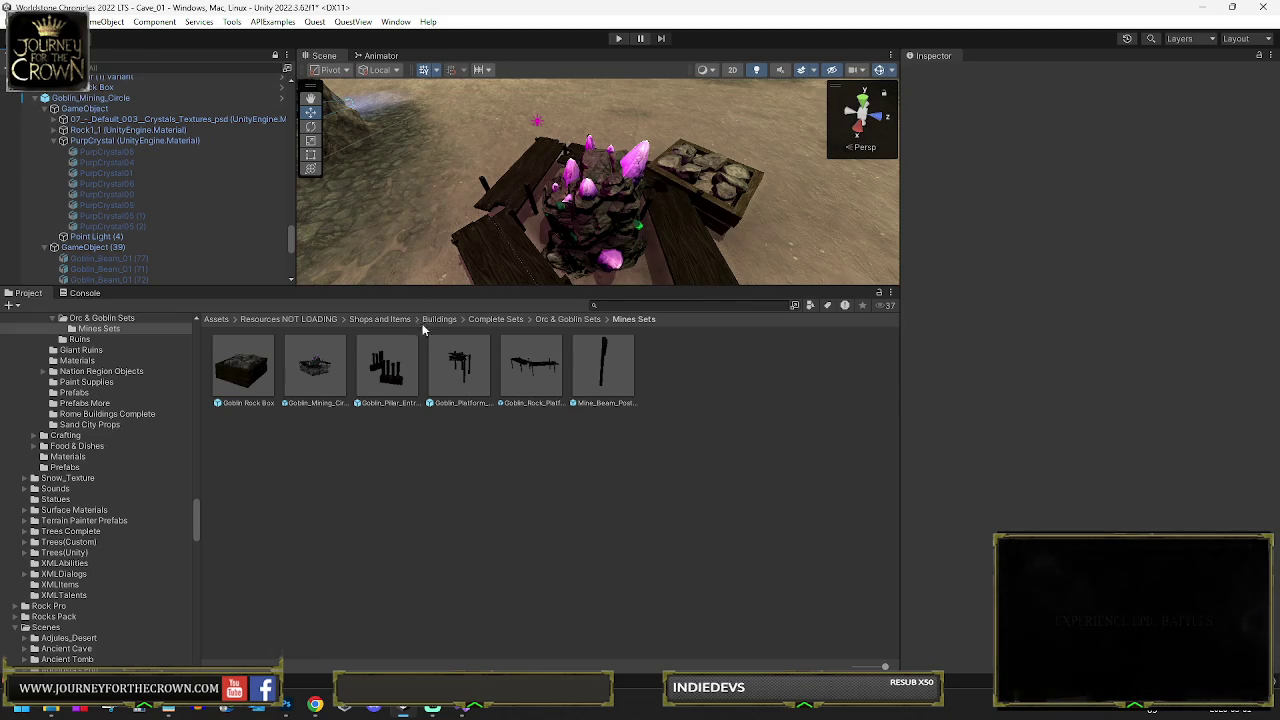
Move the Goblin_Pillar_Entrance_Design_01 pillars up next to the crystal rock
left_click(776, 142)
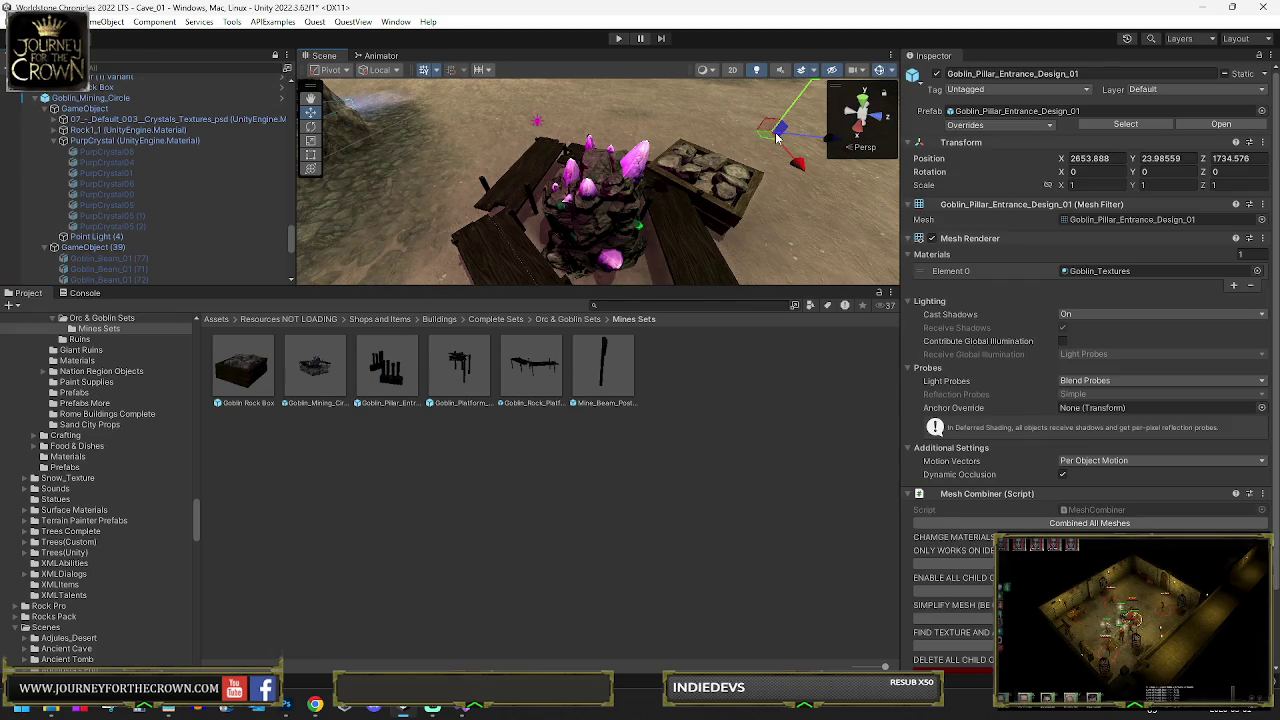
scroll(718, 91, "down", 10)
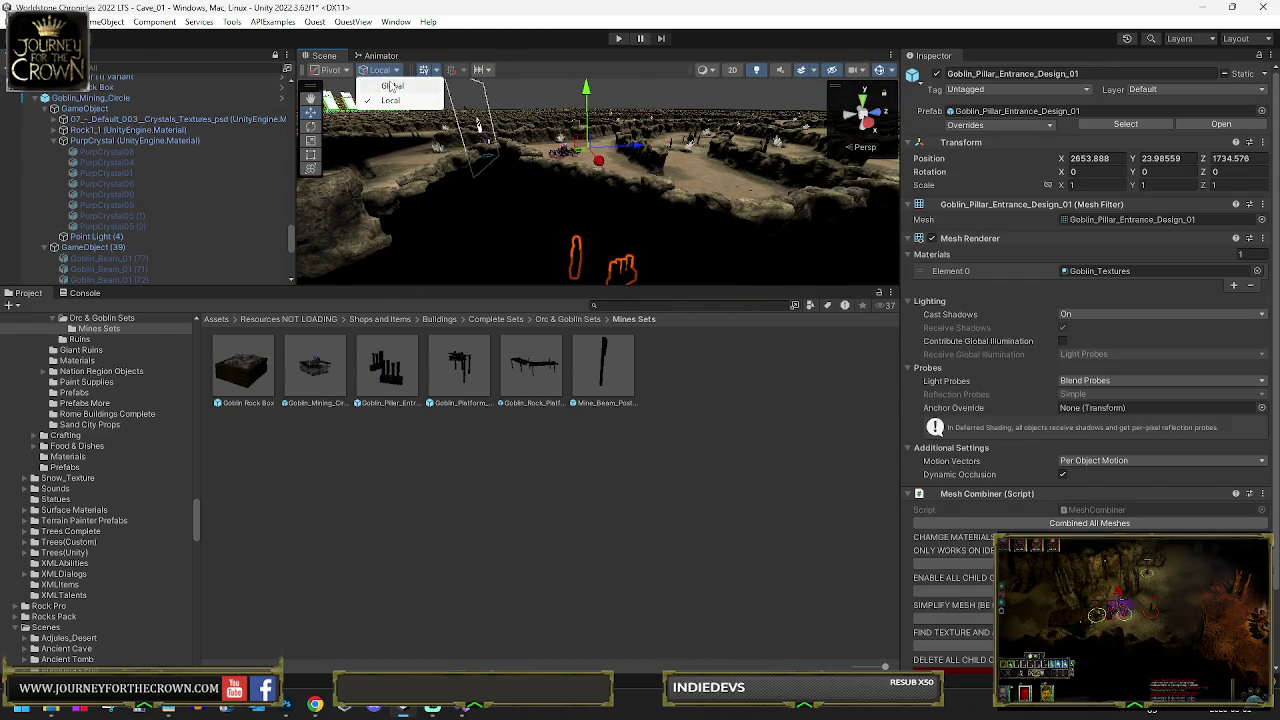
key("z")
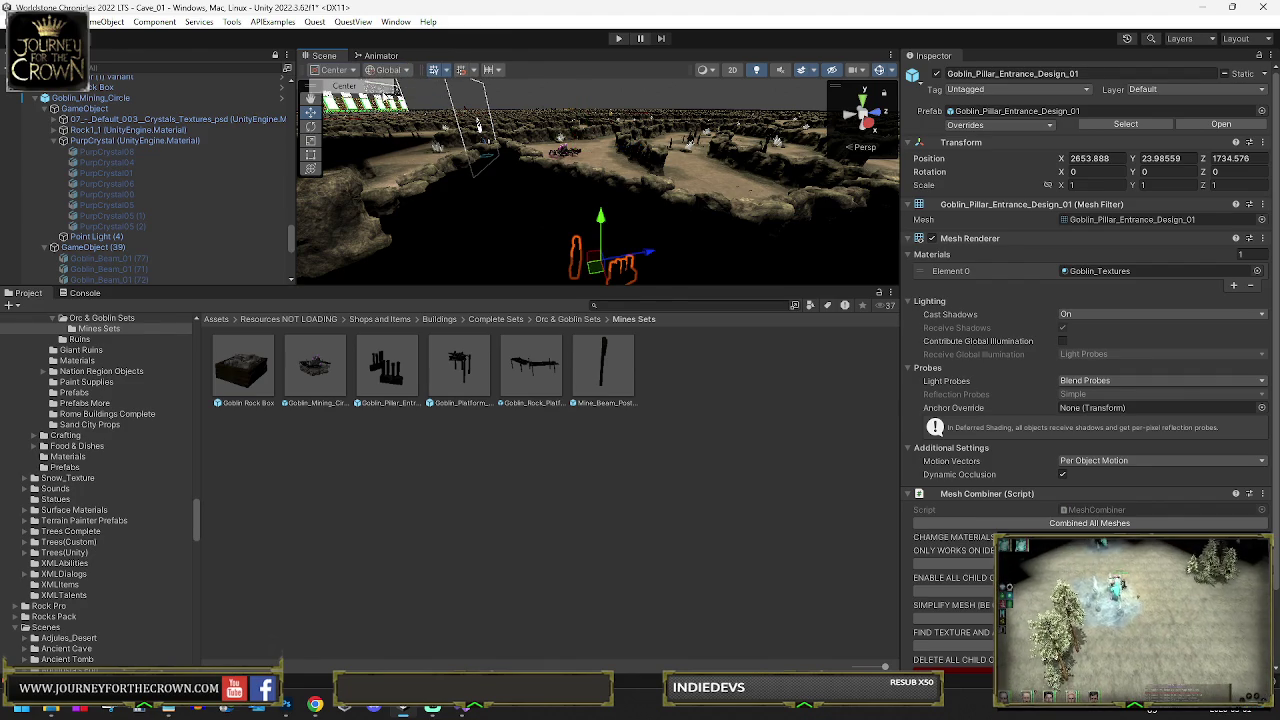
key("f")
left_click_drag(593, 160, 600, 98)
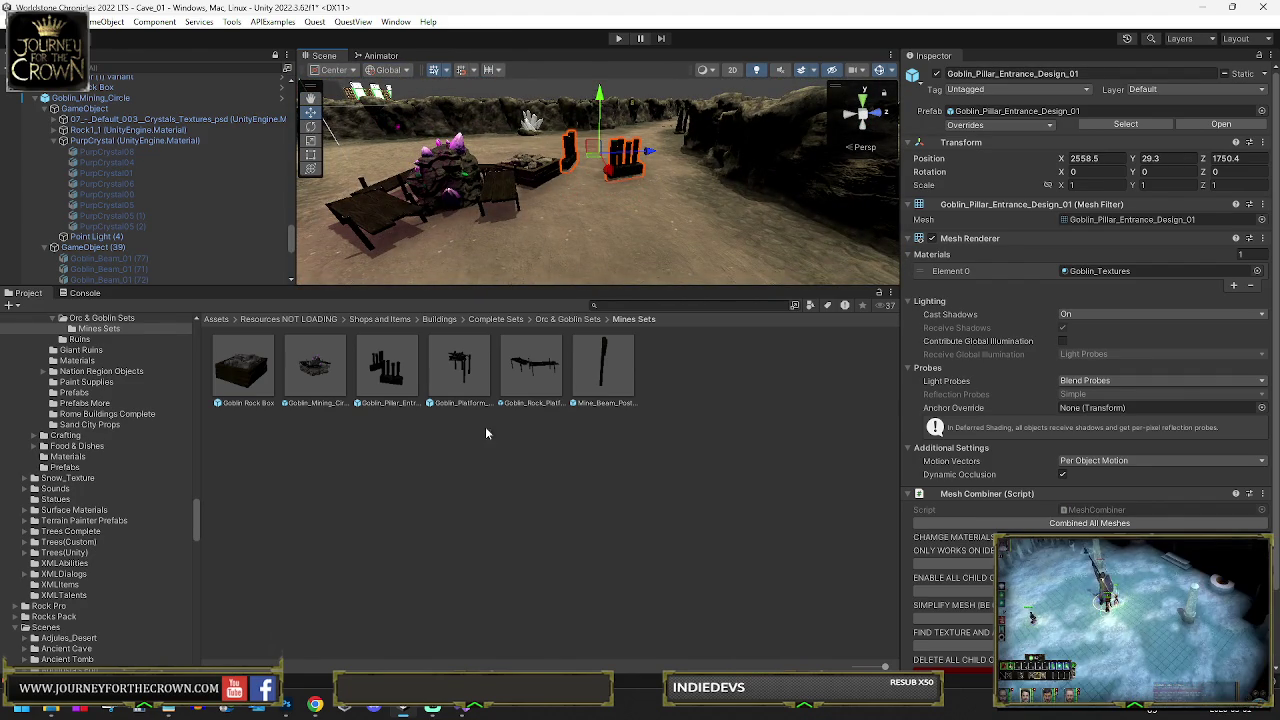
Frame Goblin_Platform_Posts_01, then drag a Mine_Beam_Post_Support_01 into the scene and focus it
left_click(603, 208)
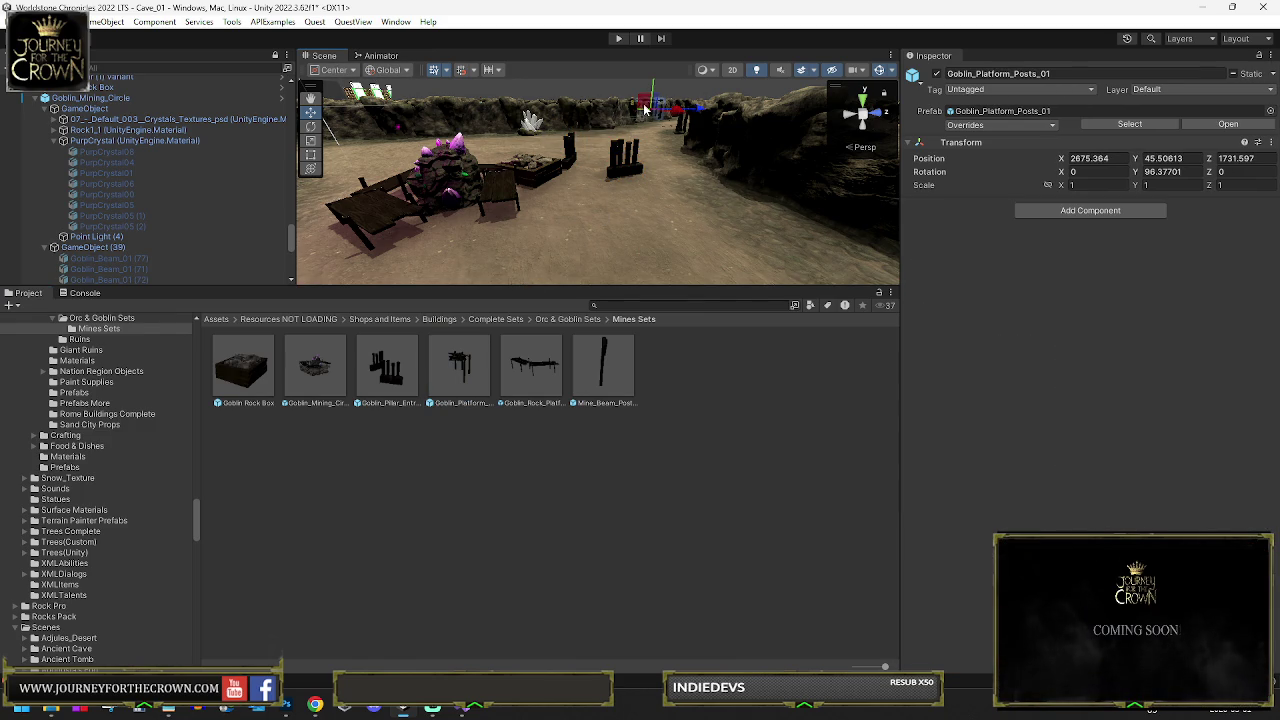
scroll(675, 152, "down", 10)
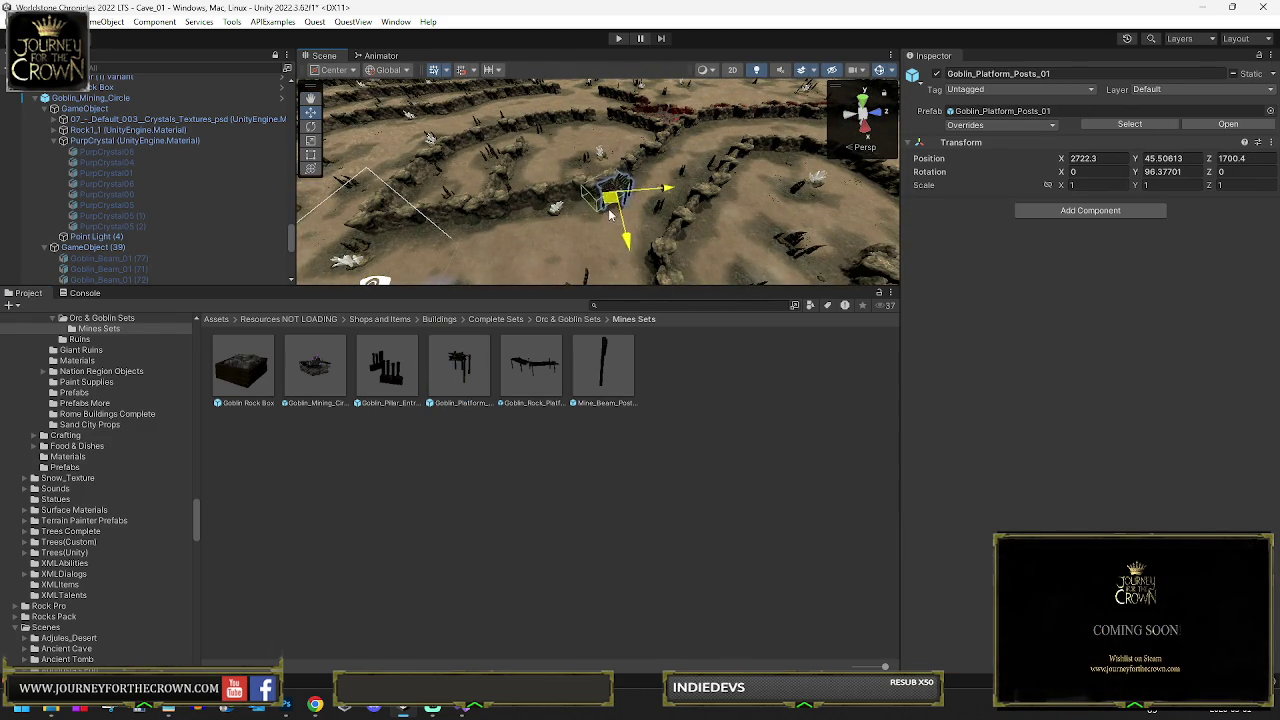
key("f")
mouse_move(612, 205)
left_mouse_down()
mouse_move(607, 180)
mouse_move(640, 114)
mouse_move(649, 187)
mouse_move(690, 215)
mouse_move(617, 183)
left_mouse_up()
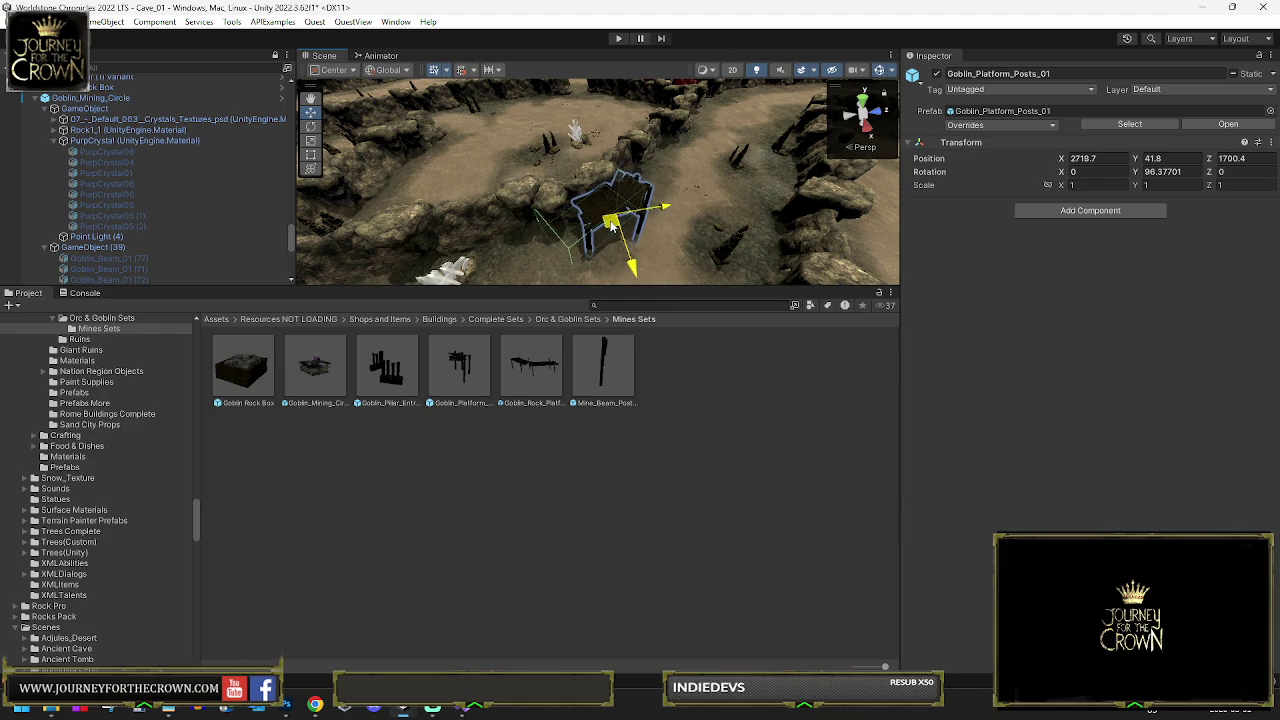
left_click_drag(613, 227, 585, 292)
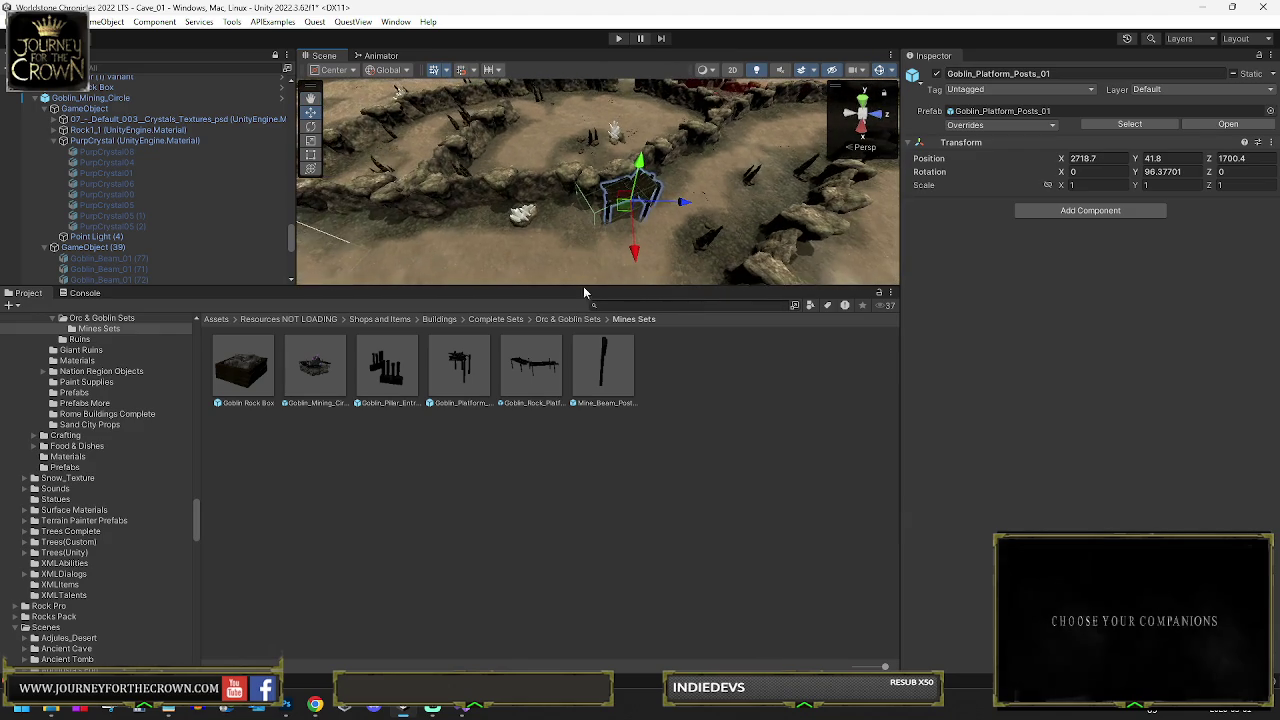
left_click(604, 366)
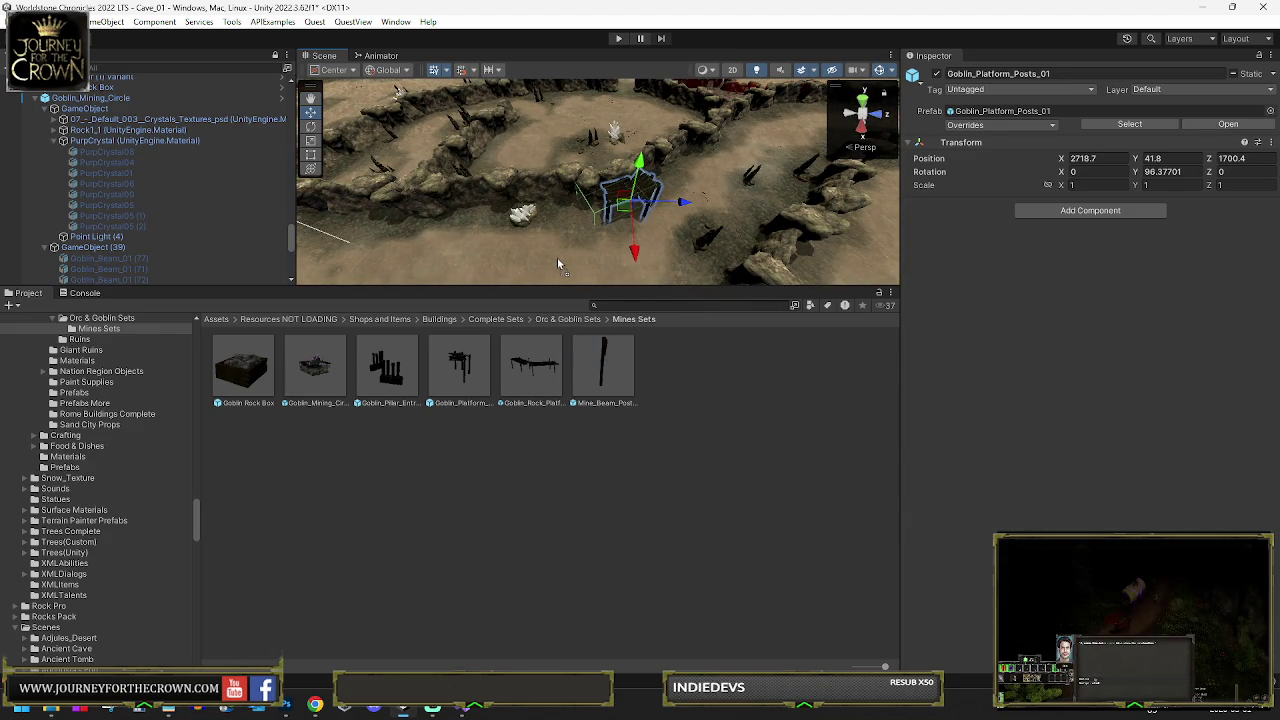
left_click_drag(560, 263, 550, 252)
key("f")
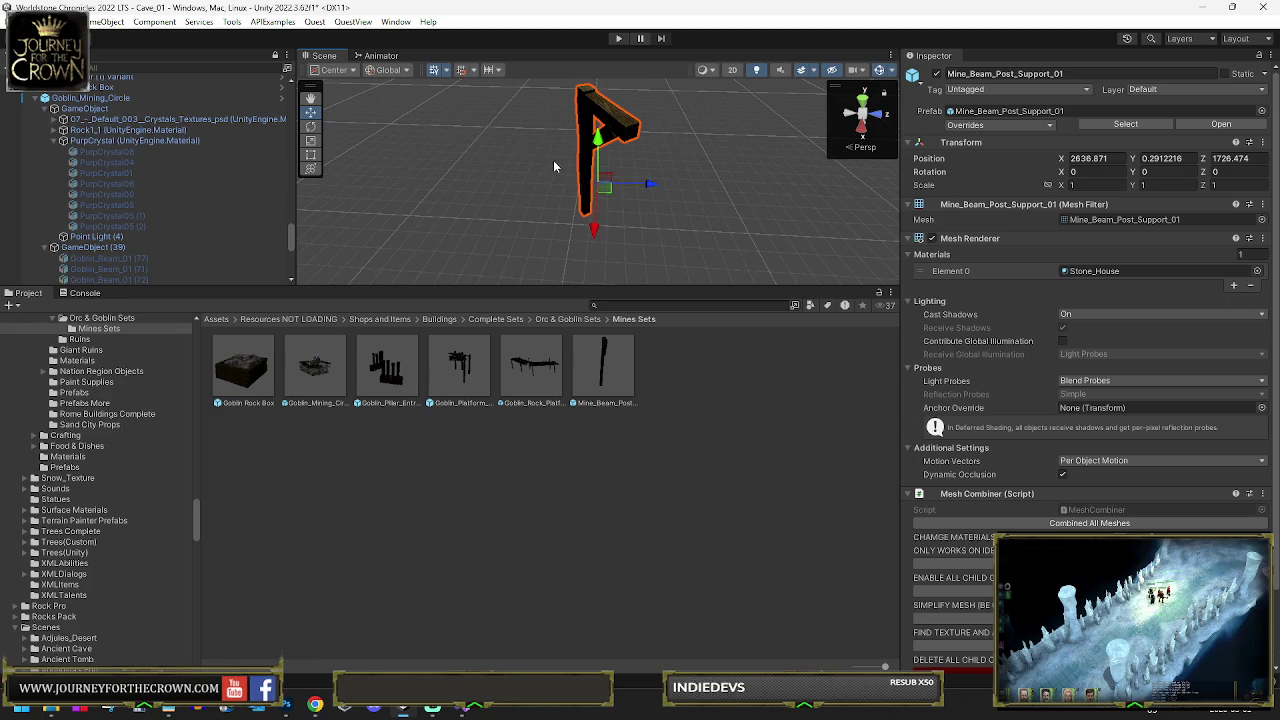
Zero the beam post's X and Z under Goblin_Platform_Posts_01, then unparent it
key("f")
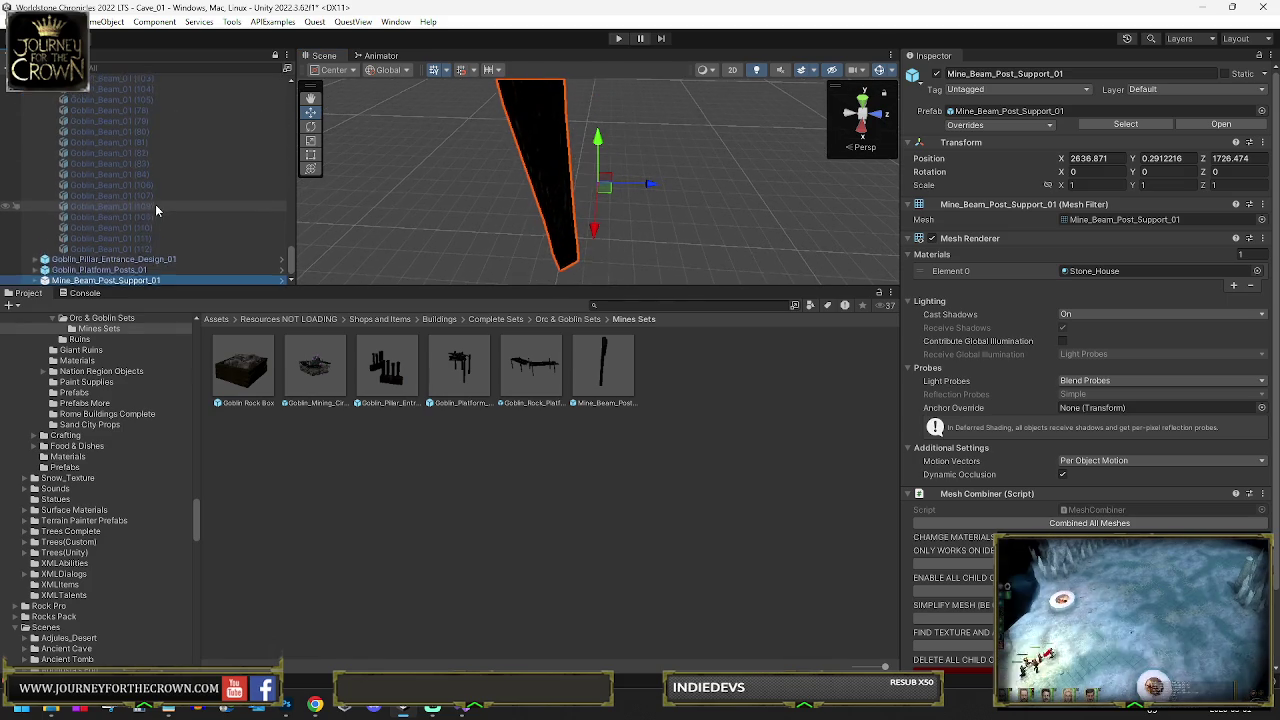
left_click(76, 282)
left_click_drag(100, 281, 104, 269)
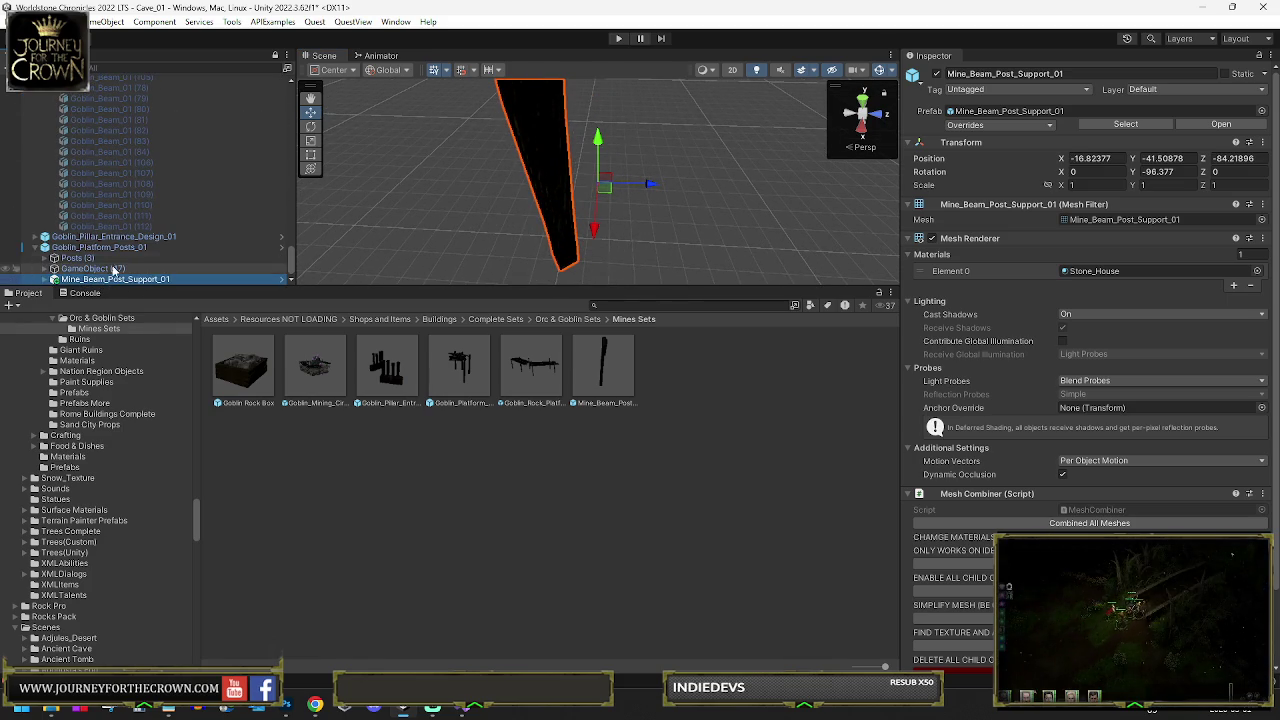
type("0")
left_click(1192, 158)
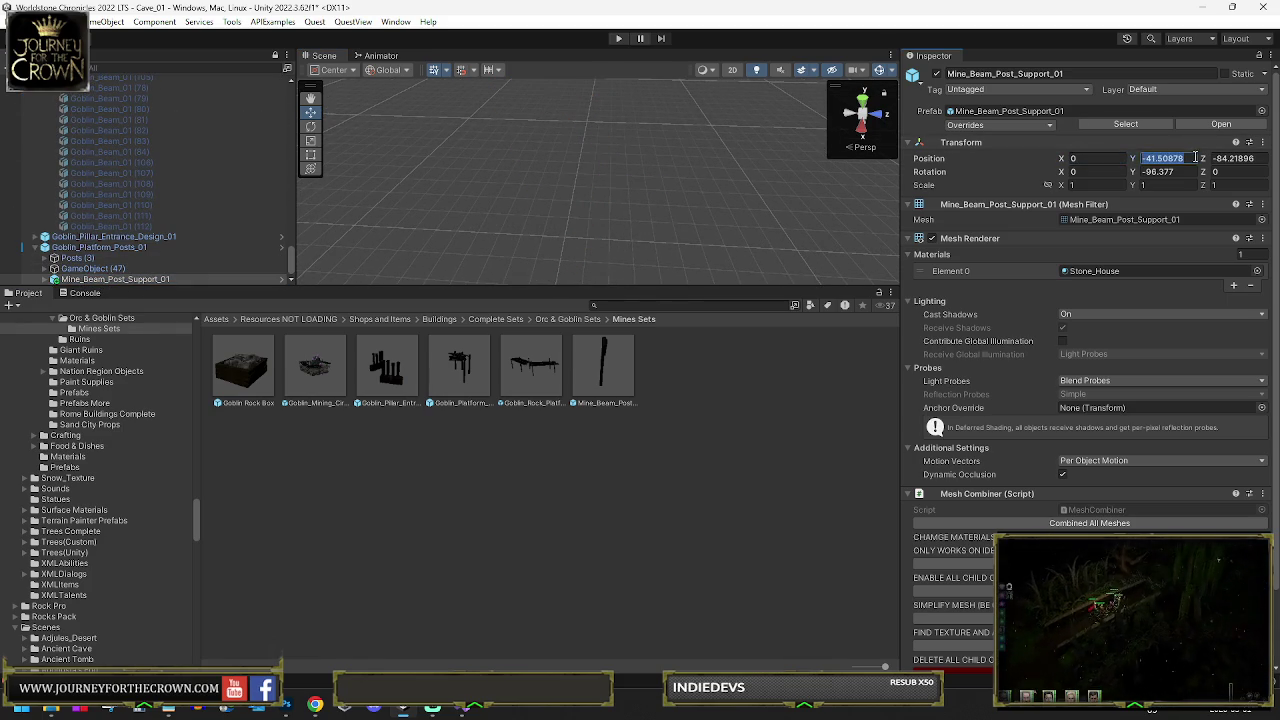
left_click(1248, 159)
type("0")
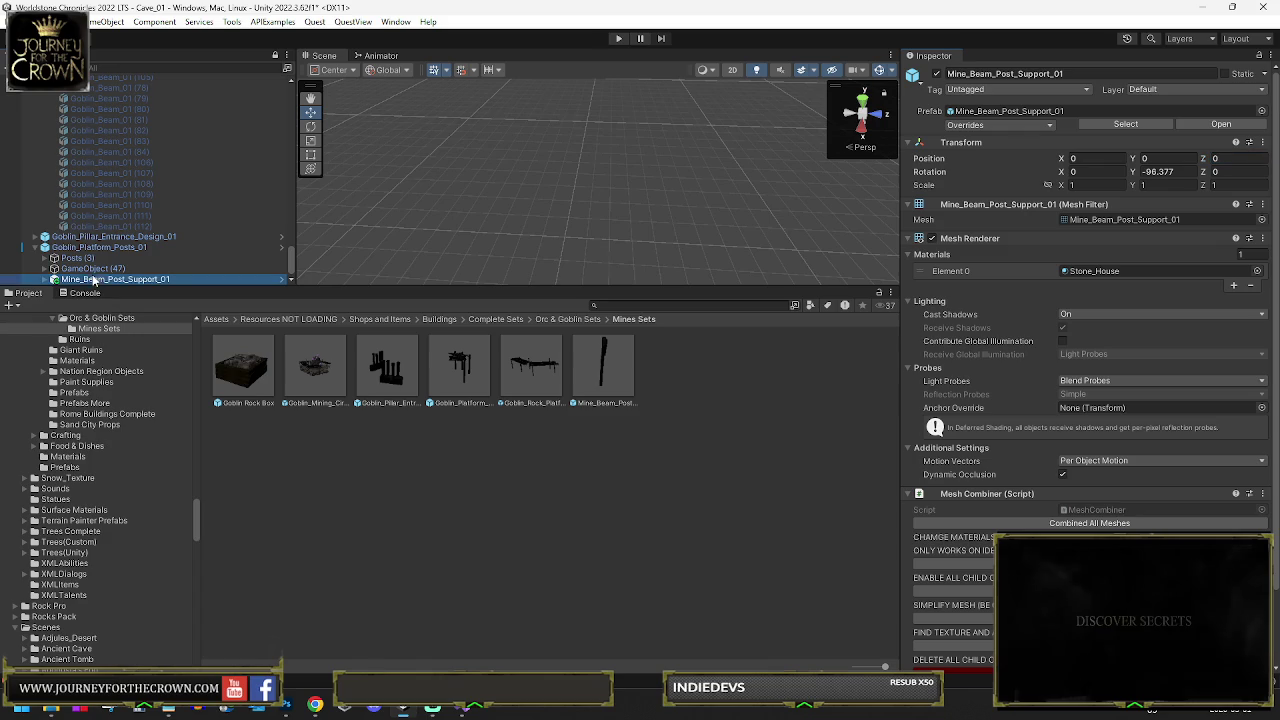
left_click_drag(97, 279, 103, 242)
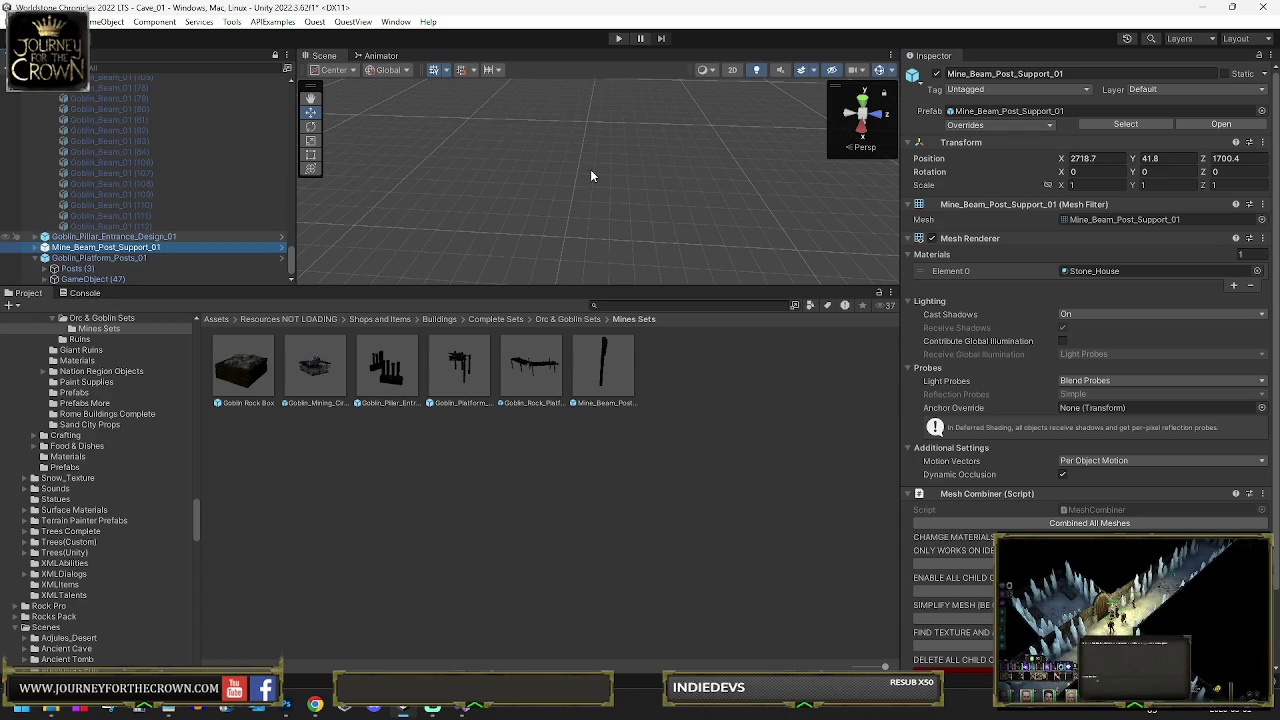
key("f")
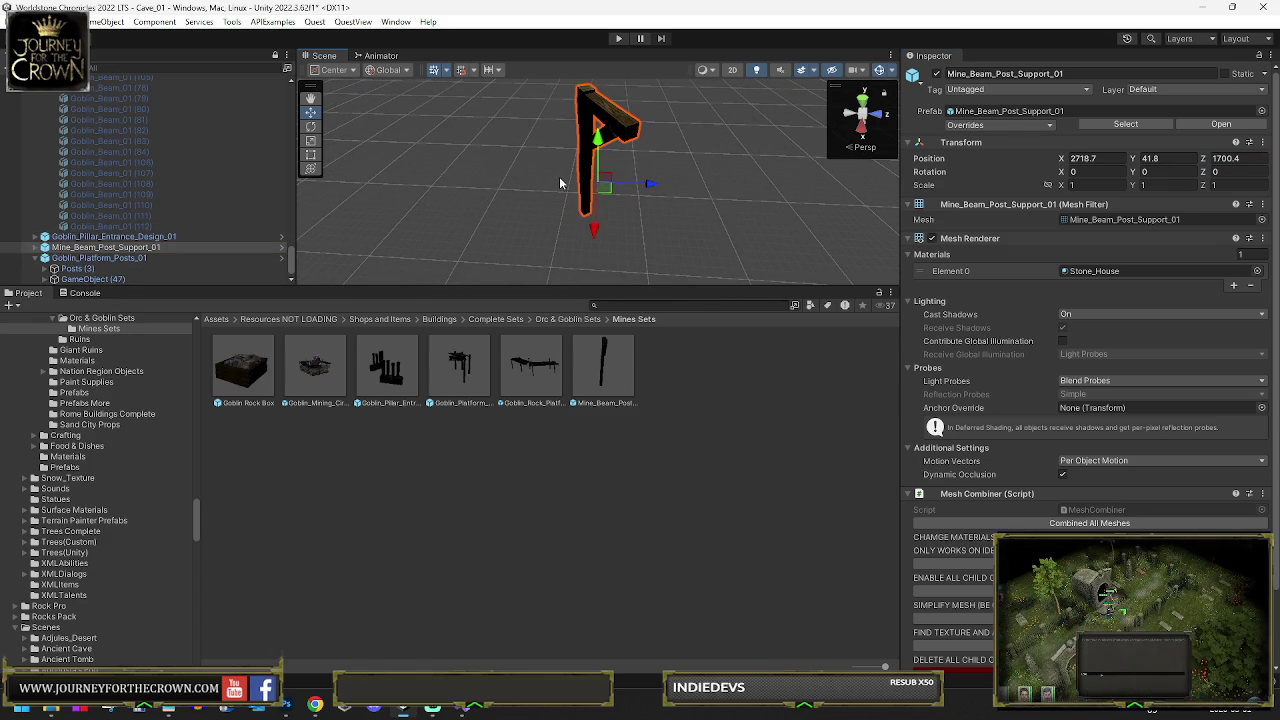
Move the beam post against the rock wall near the pillar entrance, rotated to Y 29.8
scroll(540, 180, "down", 5)
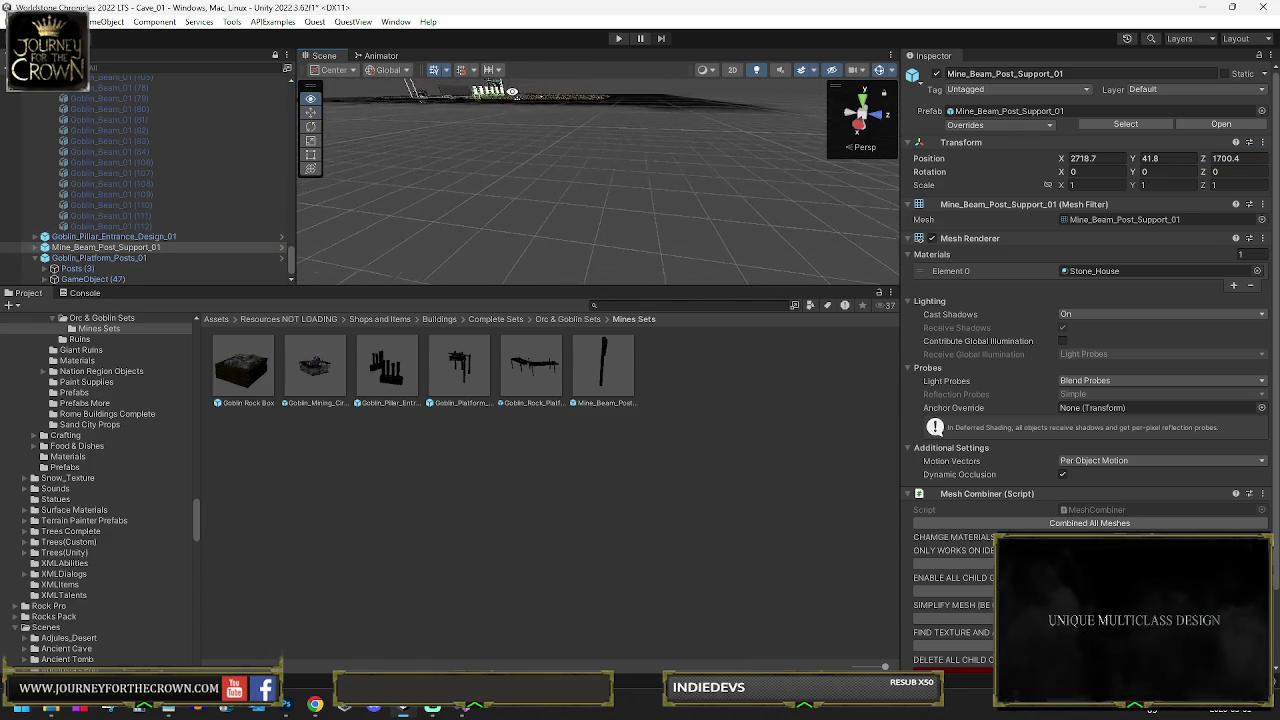
key("Delete")
left_click(113, 247)
key("f")
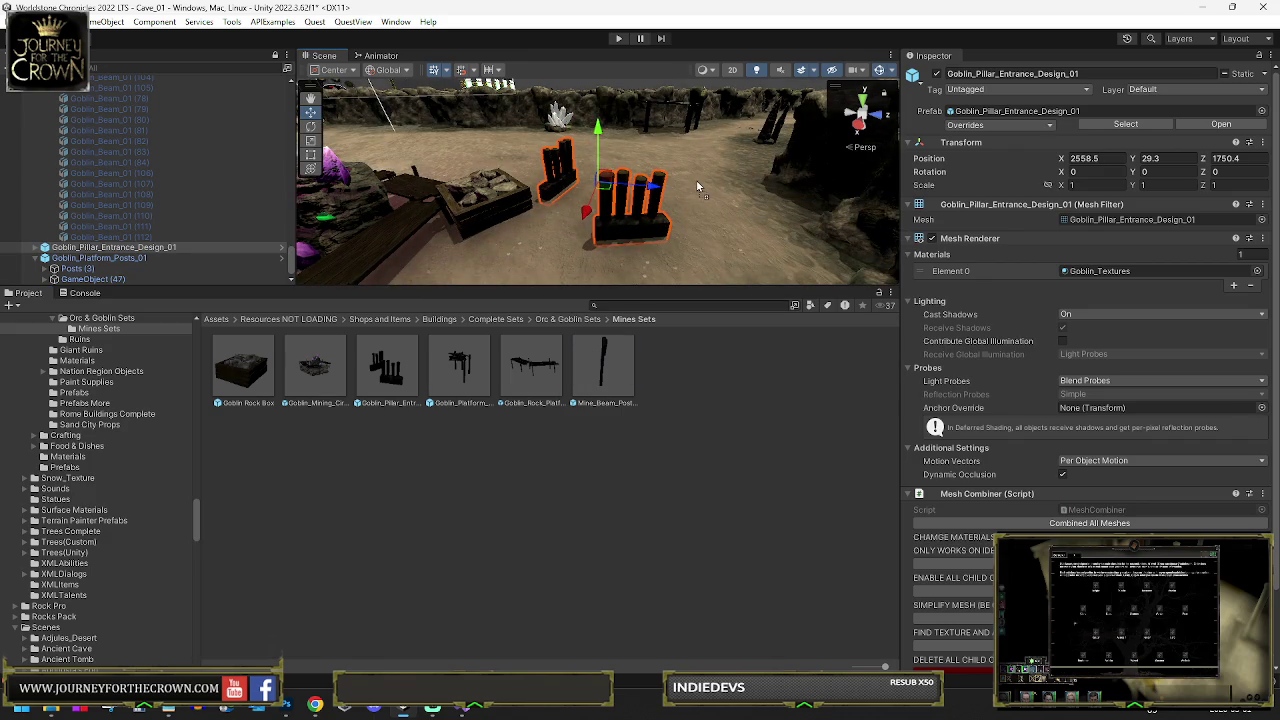
left_click(697, 187)
mouse_move(407, 120)
left_mouse_down()
mouse_move(462, 155)
mouse_move(560, 180)
mouse_move(597, 224)
left_mouse_up()
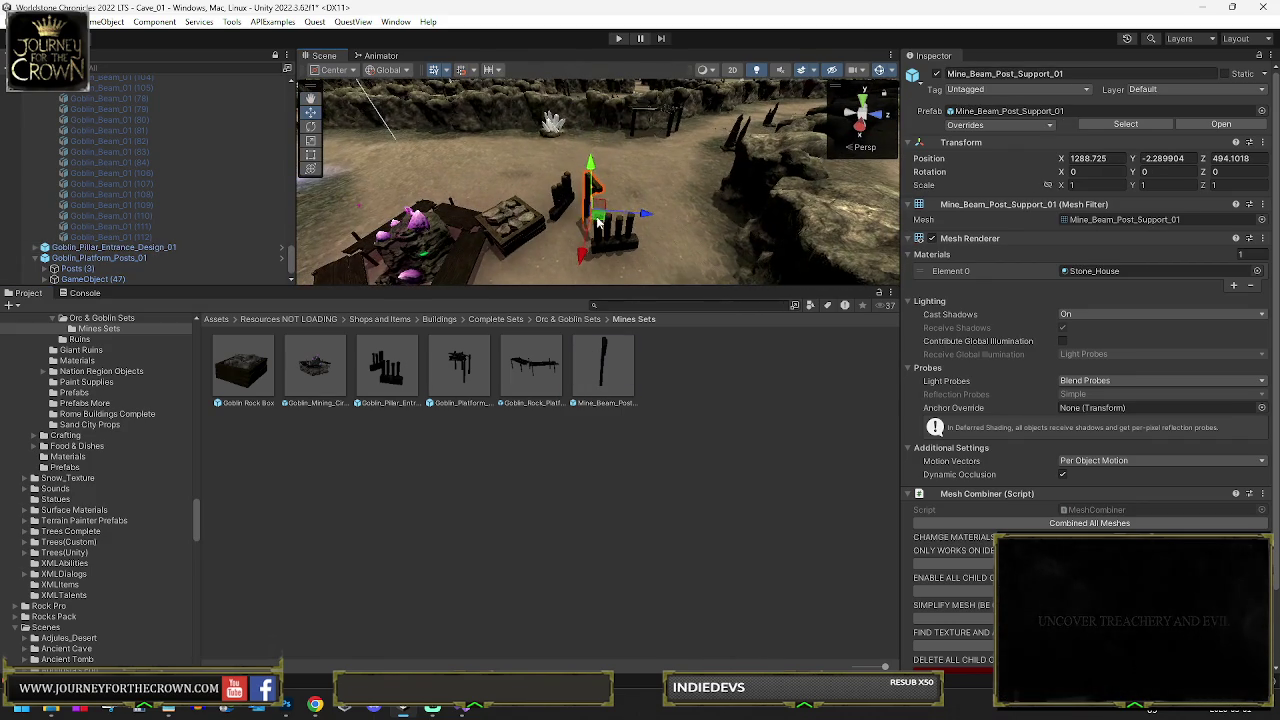
left_click_drag(588, 121, 604, 130)
key("f")
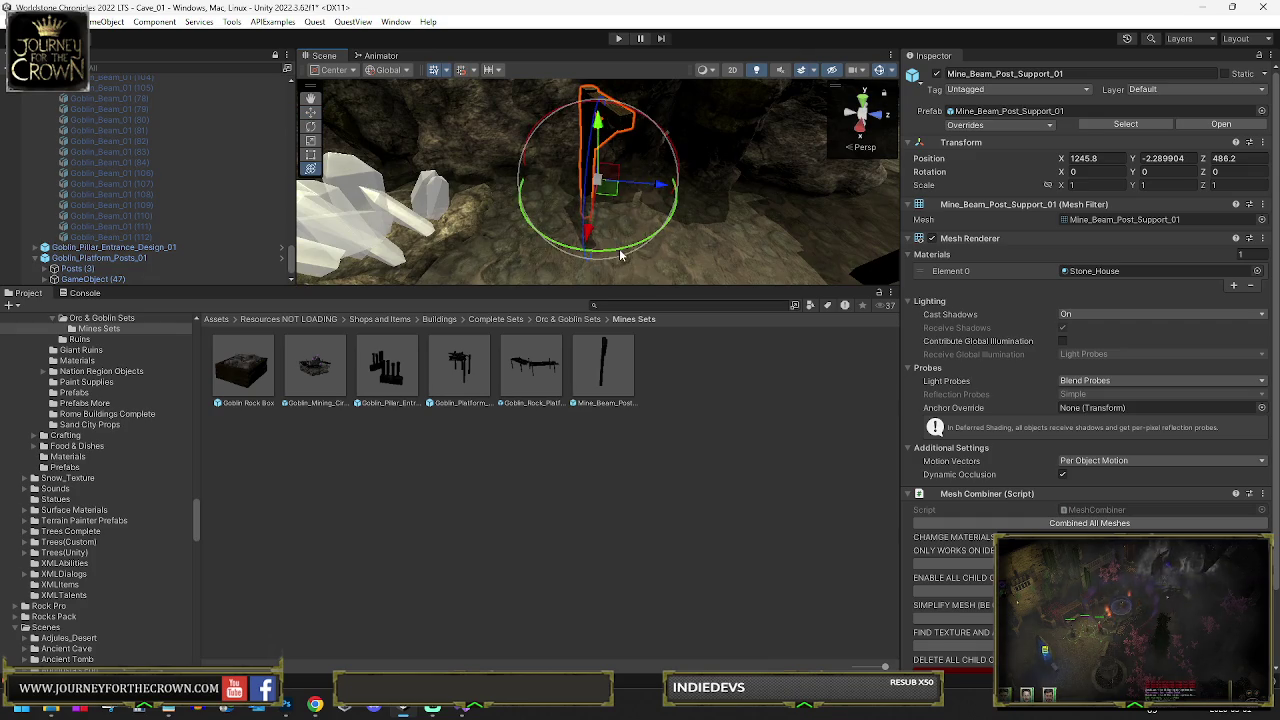
mouse_move(620, 255)
left_mouse_down()
mouse_move(513, 242)
mouse_move(525, 237)
left_mouse_up()
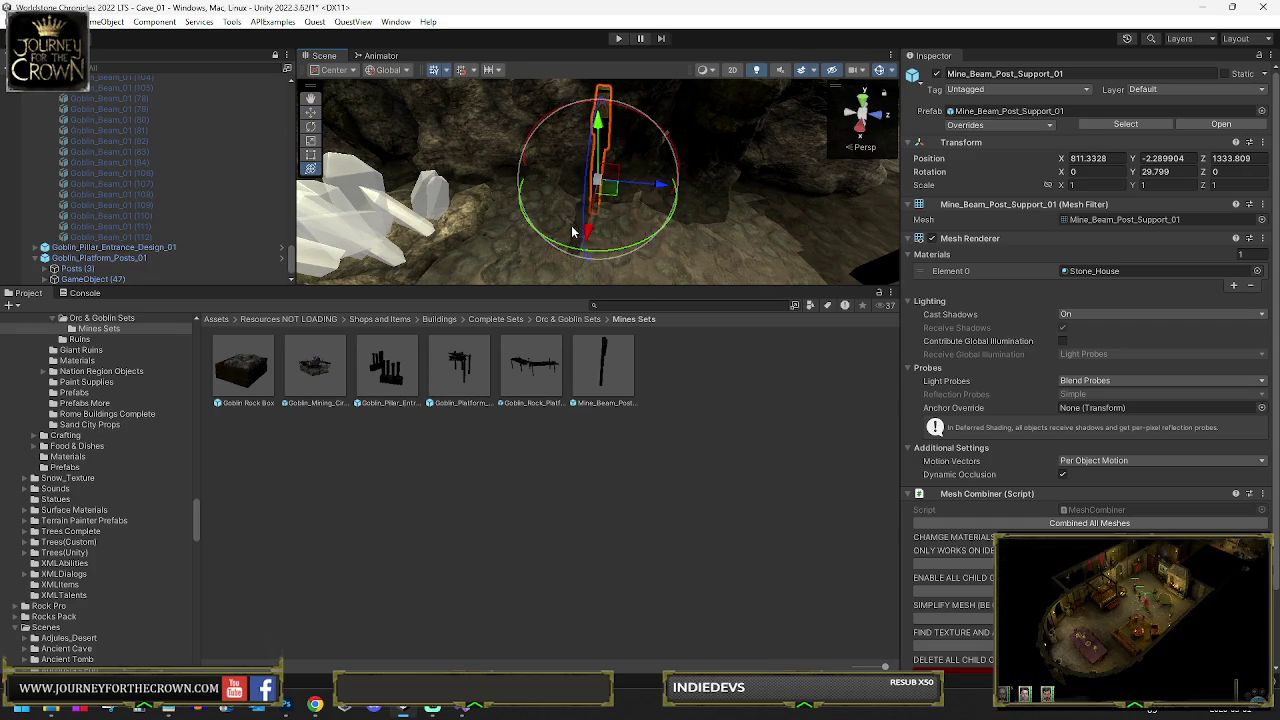
left_click_drag(607, 190, 592, 188)
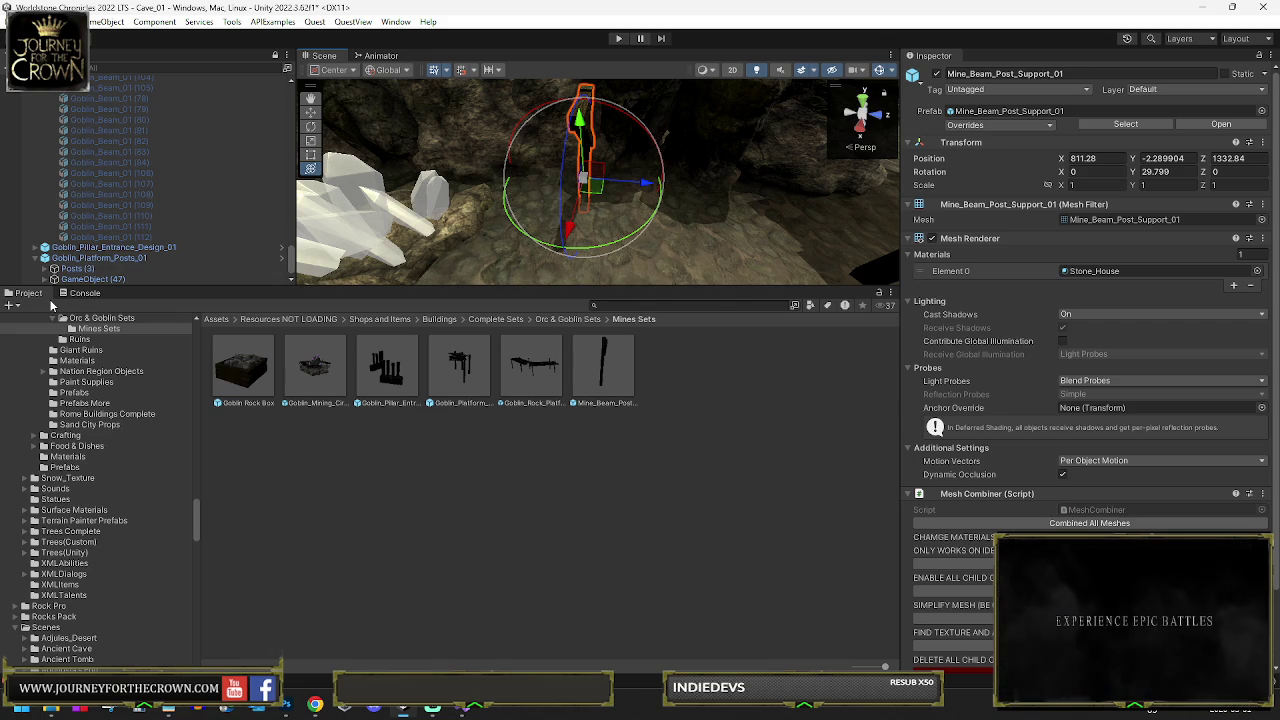
scroll(73, 256, "down", 1)
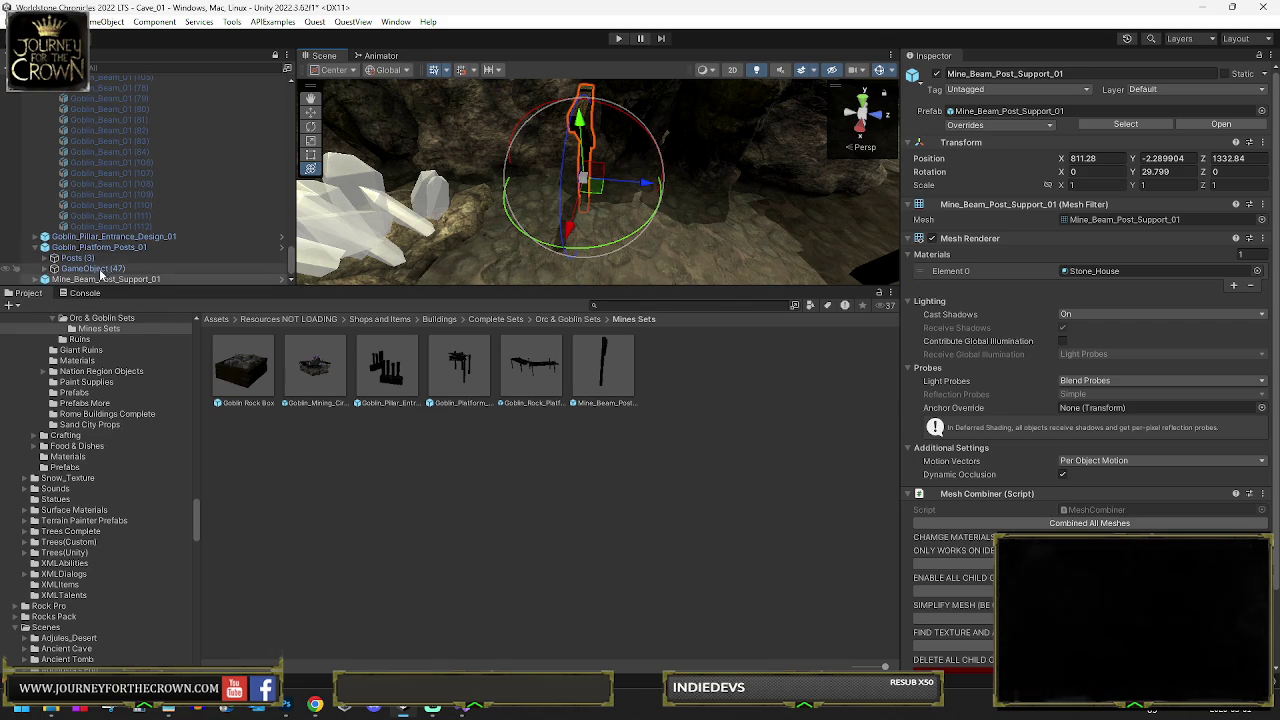
right_click(80, 279)
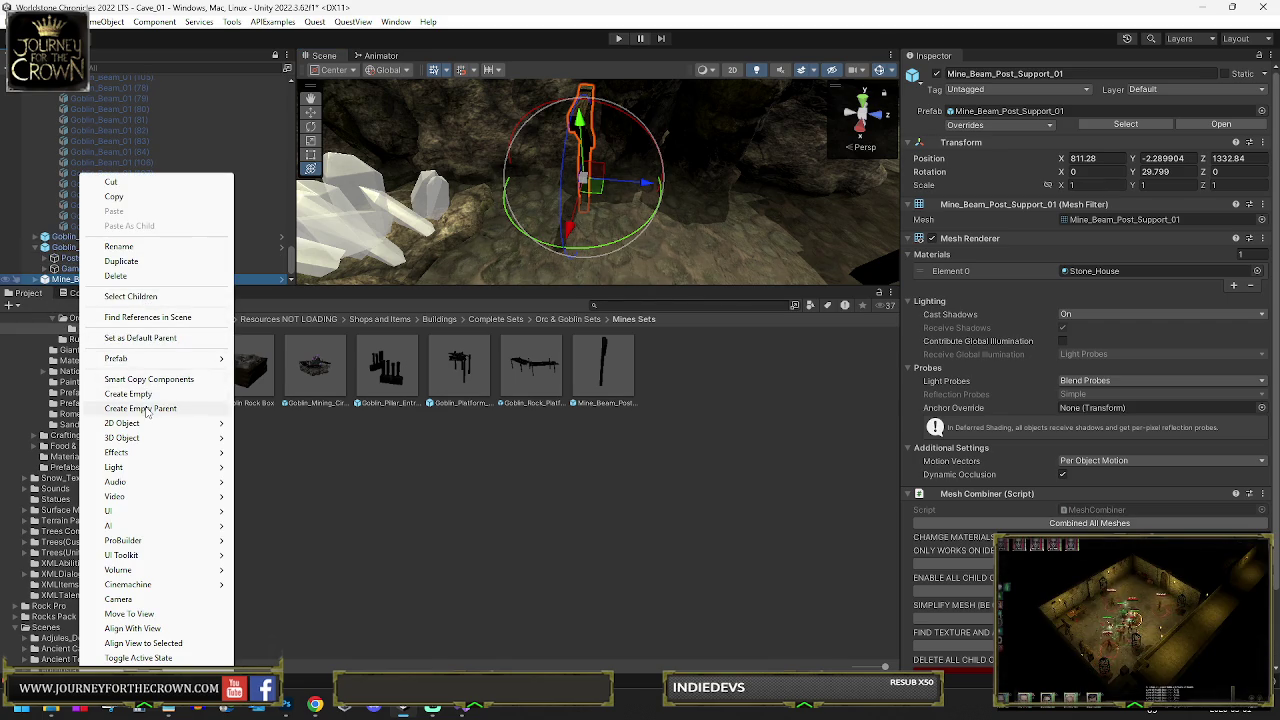
Wrap the beam post in an empty parent 'Mine Posts' and slide it to X 819.44, Z 1278.79
left_click(140, 409)
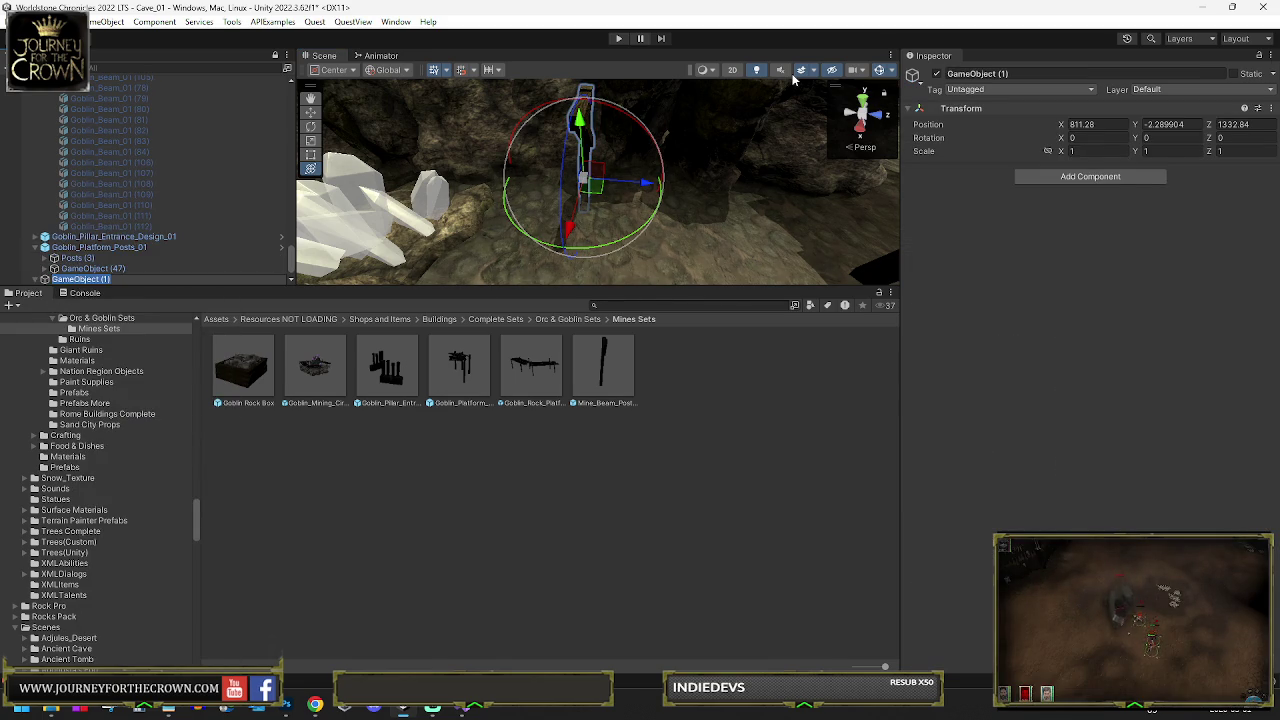
type("Mine Posts")
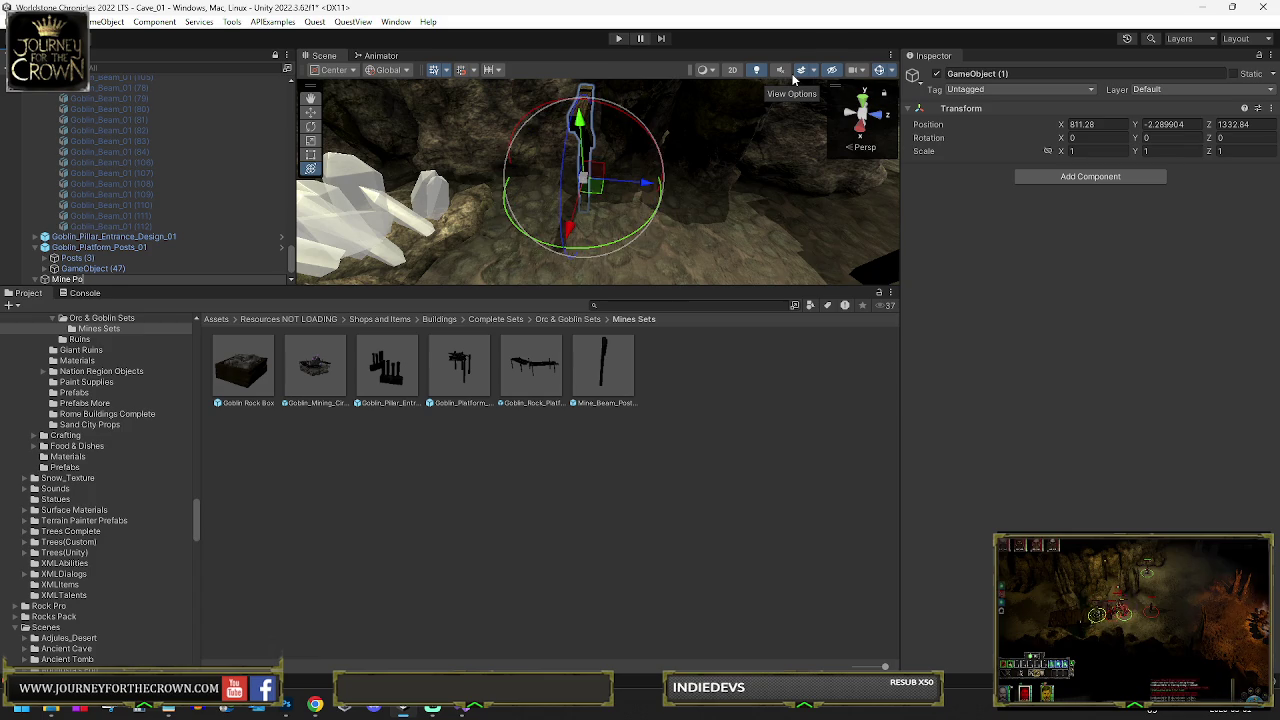
key("Return")
key("f")
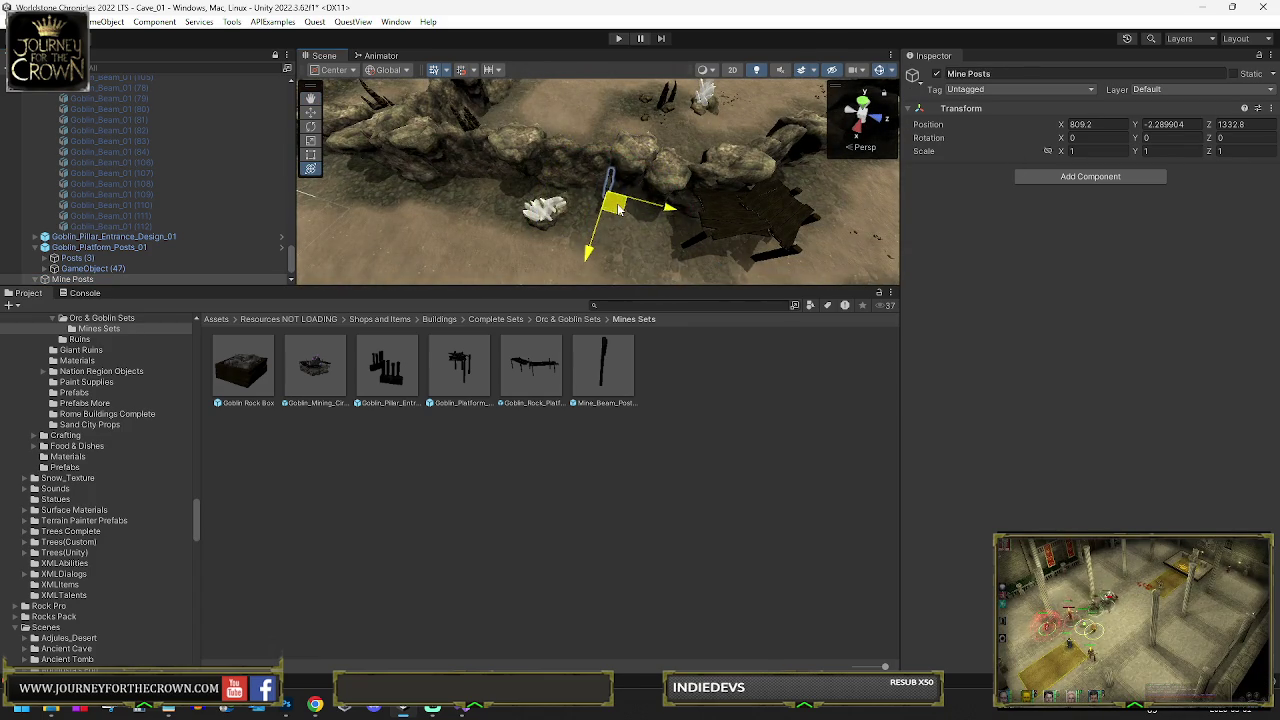
left_click_drag(565, 213, 490, 196)
key("f")
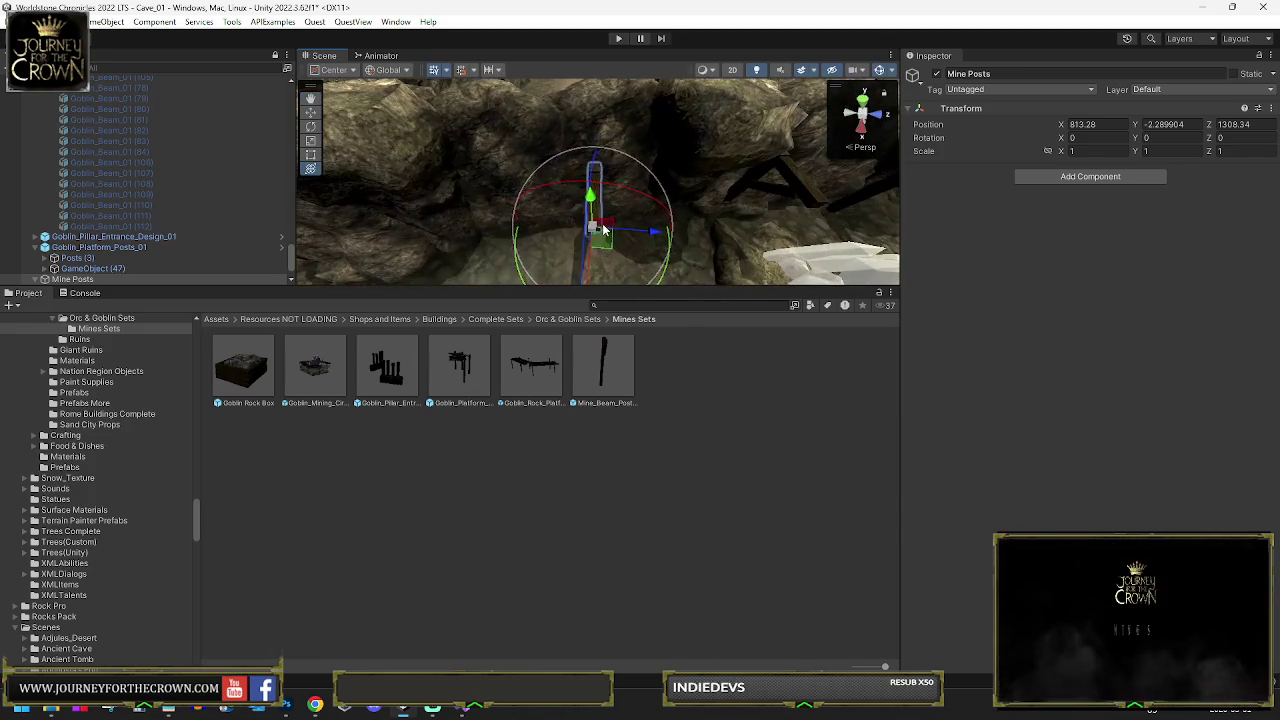
left_click_drag(601, 241, 500, 250)
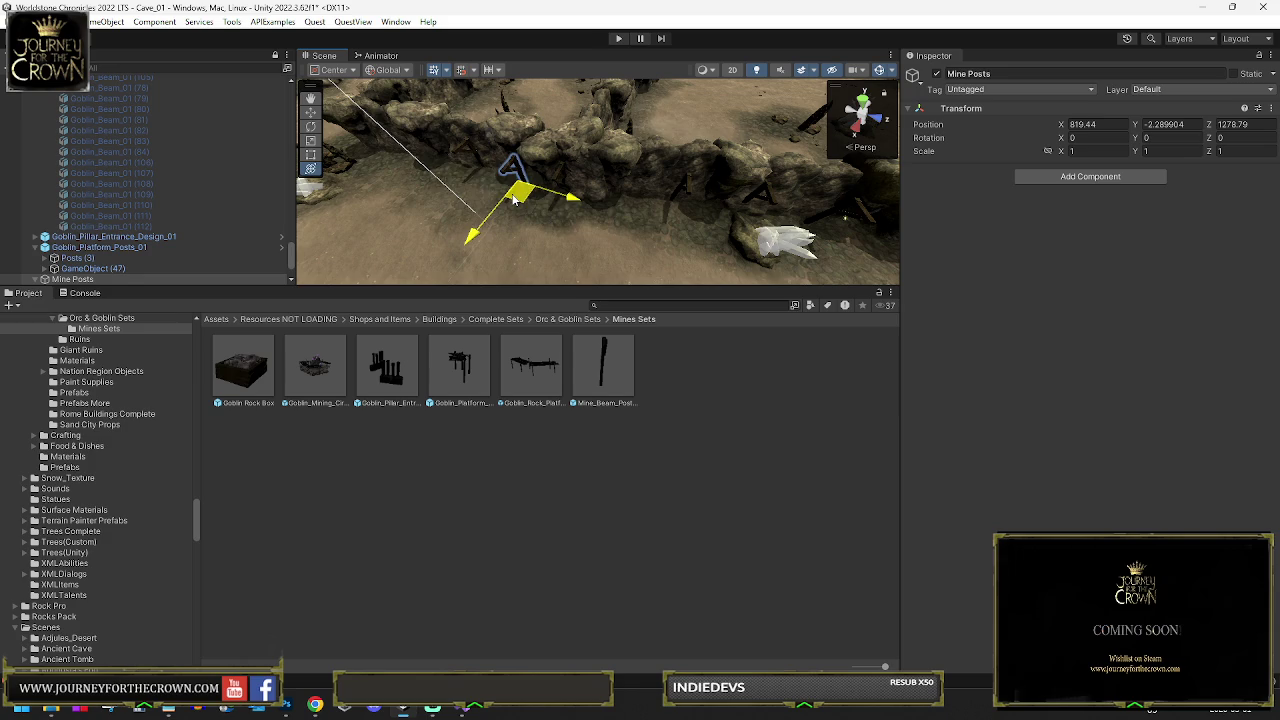
Move Mine Posts further along the rock wall, raise it slightly and angle it to follow the wall
left_click_drag(385, 173, 380, 178)
key("f")
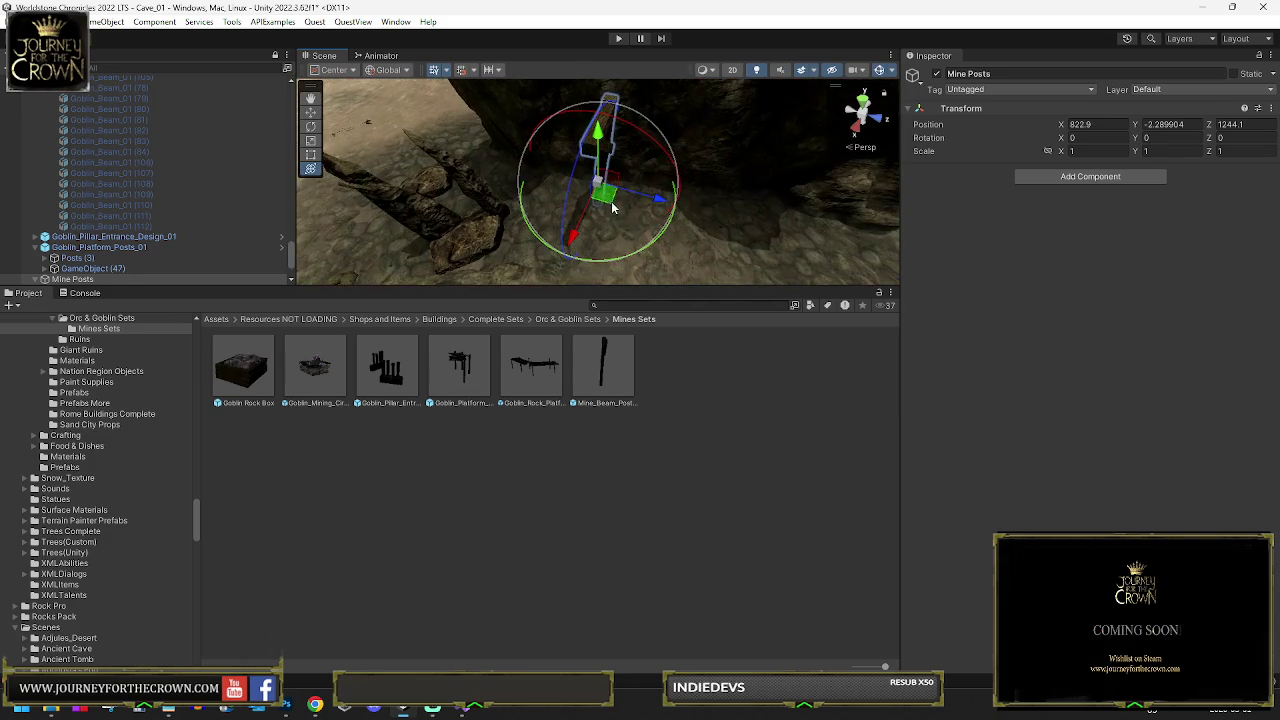
left_click_drag(610, 265, 640, 250)
key("w")
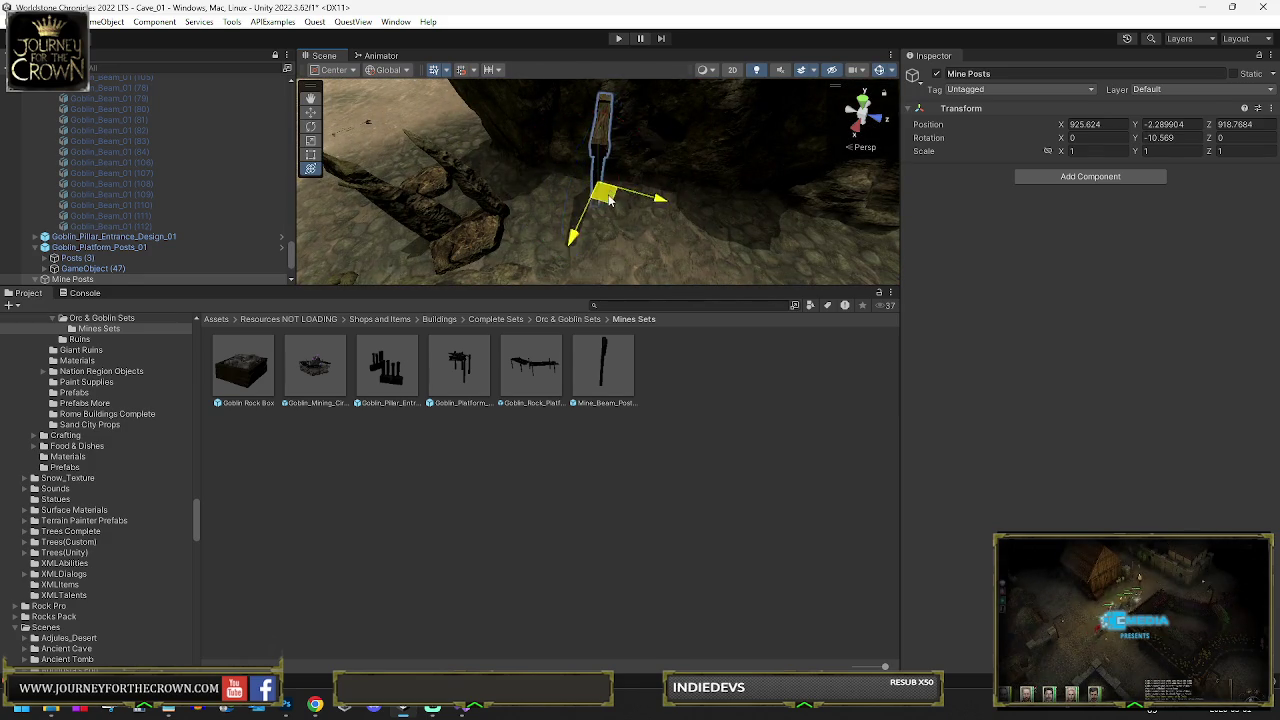
mouse_move(649, 188)
left_mouse_down()
mouse_move(560, 180)
mouse_move(555, 150)
mouse_move(568, 167)
mouse_move(680, 205)
left_mouse_up()
key("e")
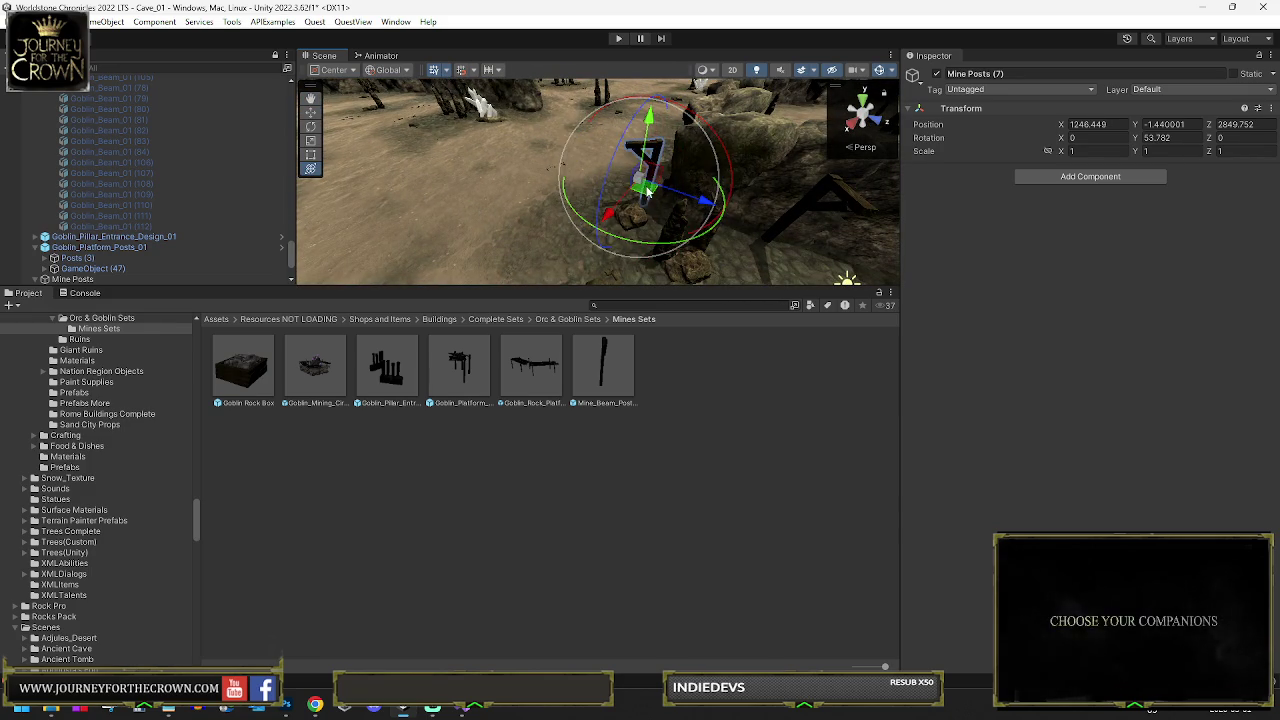
left_click_drag(665, 200, 655, 205)
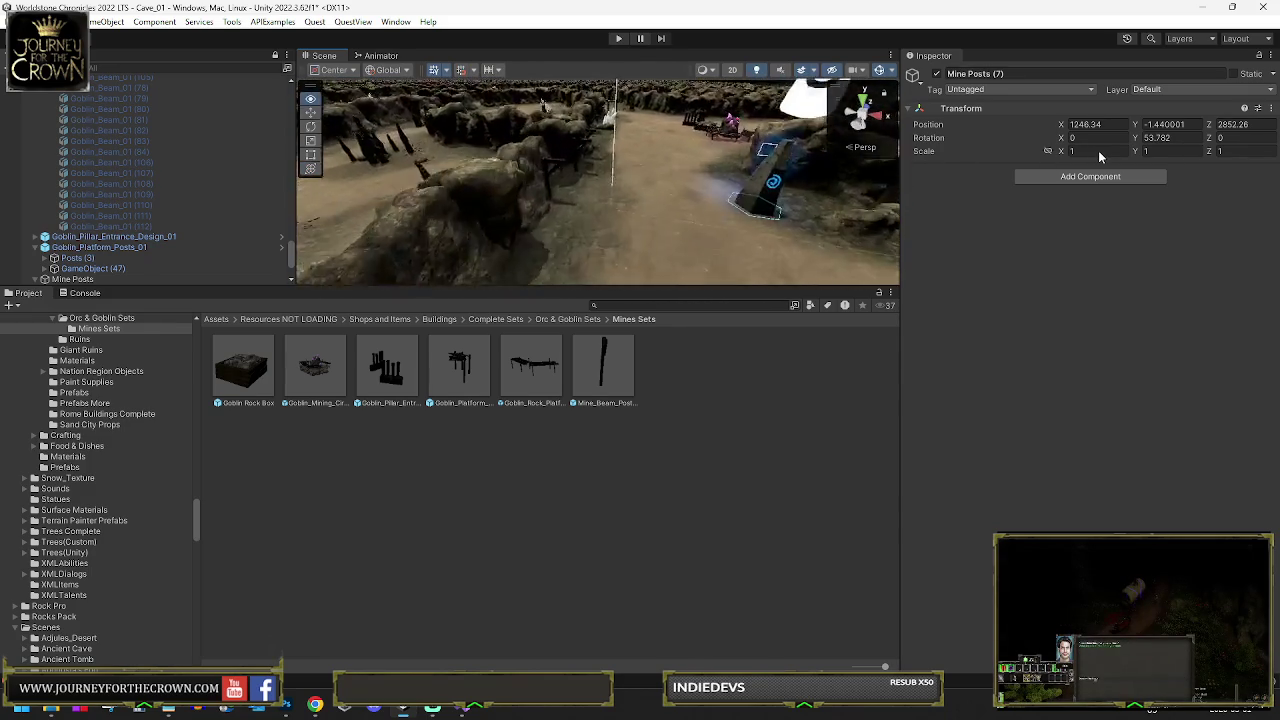
Turn the next mine post to face the rock wall and slide it along the ground
mouse_move(560, 165)
left_mouse_down()
mouse_move(551, 158)
mouse_move(661, 148)
mouse_move(784, 163)
mouse_move(710, 148)
mouse_move(775, 147)
left_mouse_up()
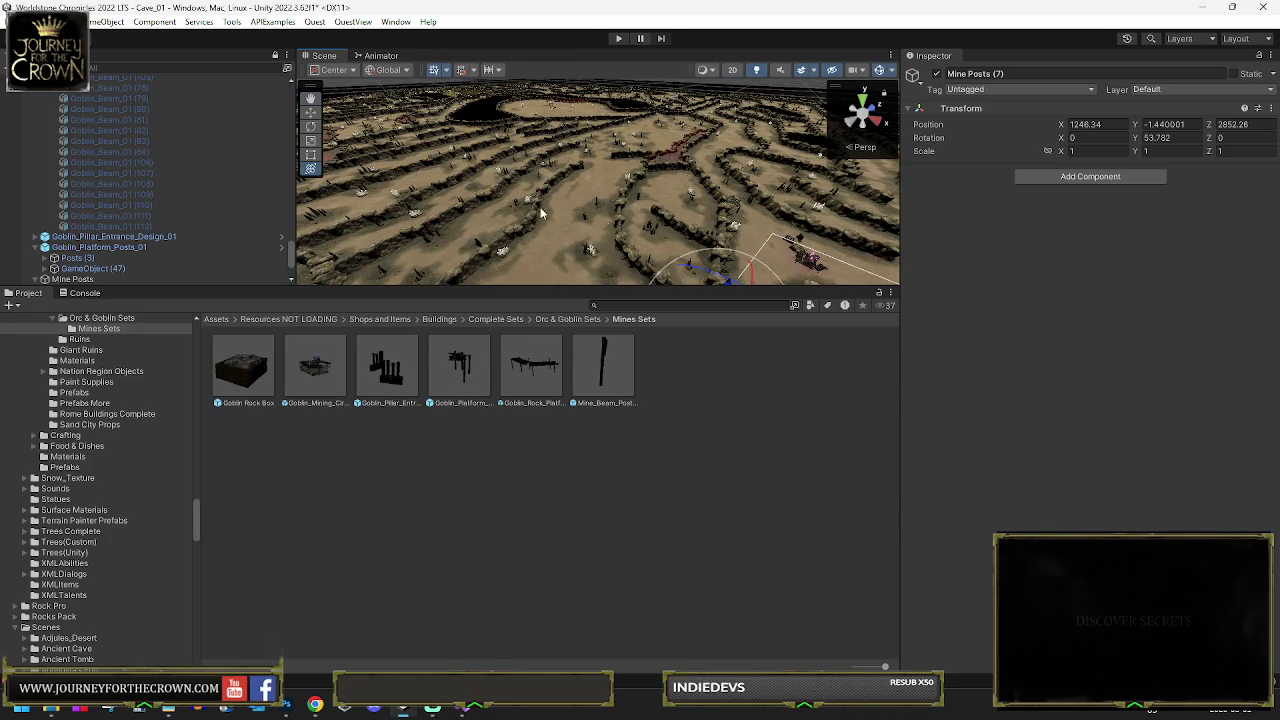
left_click_drag(799, 212, 734, 240)
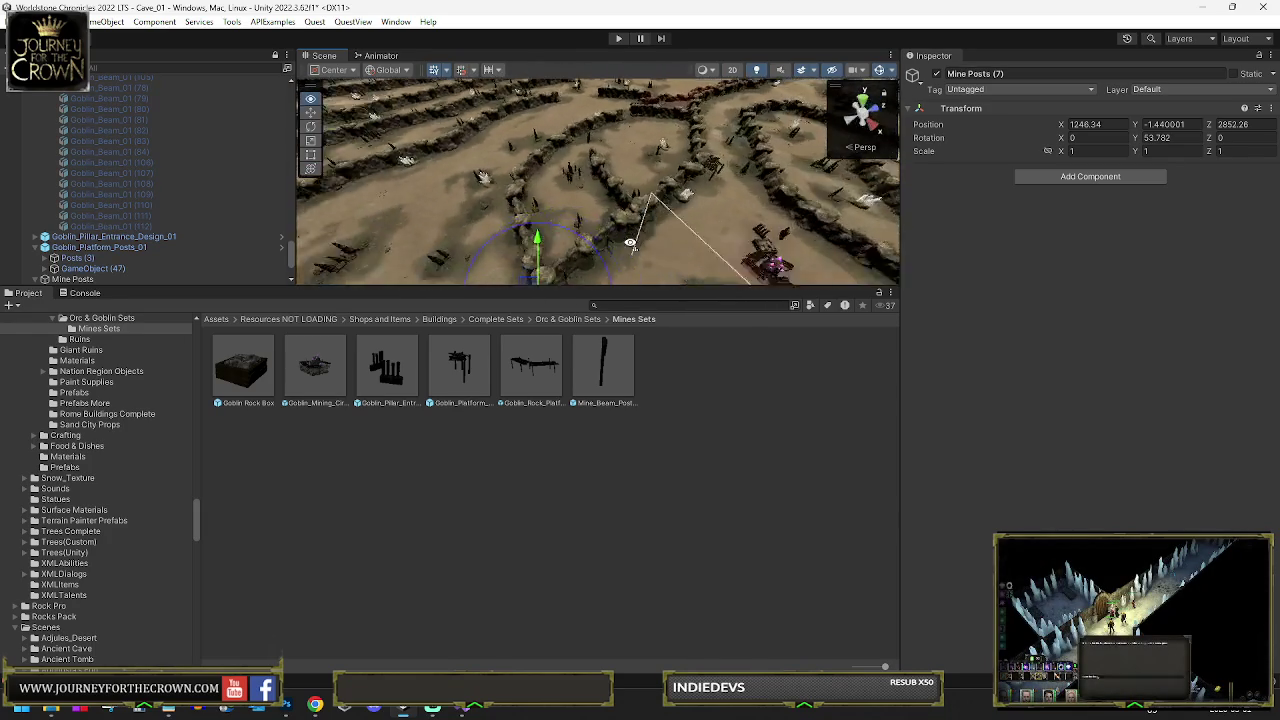
left_click_drag(338, 237, 373, 234)
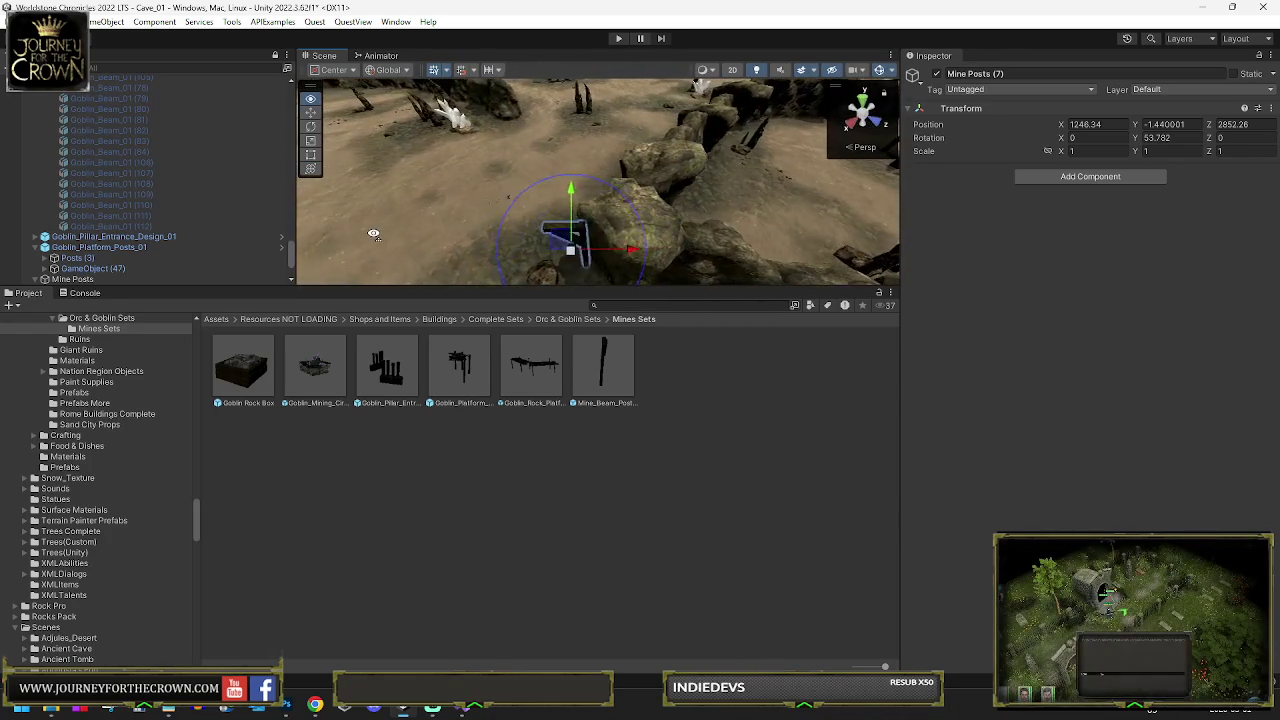
mouse_move(618, 197)
left_mouse_down()
mouse_move(678, 220)
mouse_move(417, 90)
left_mouse_up()
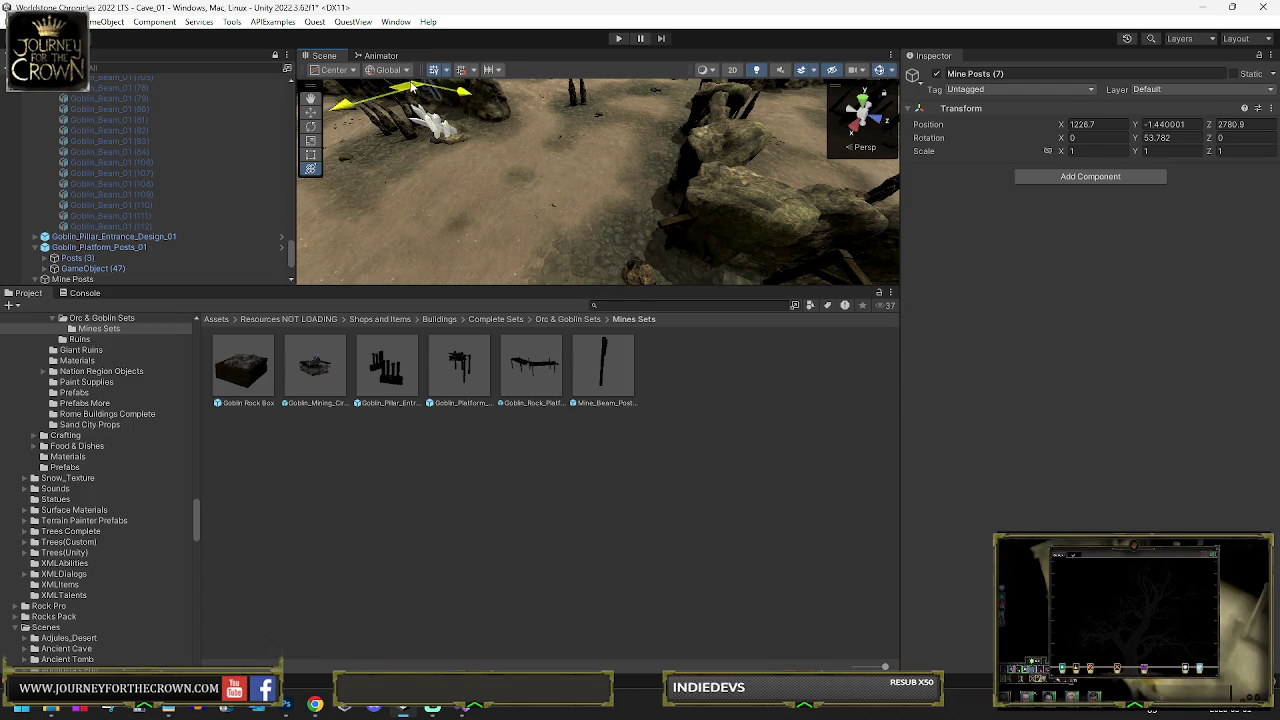
key("f")
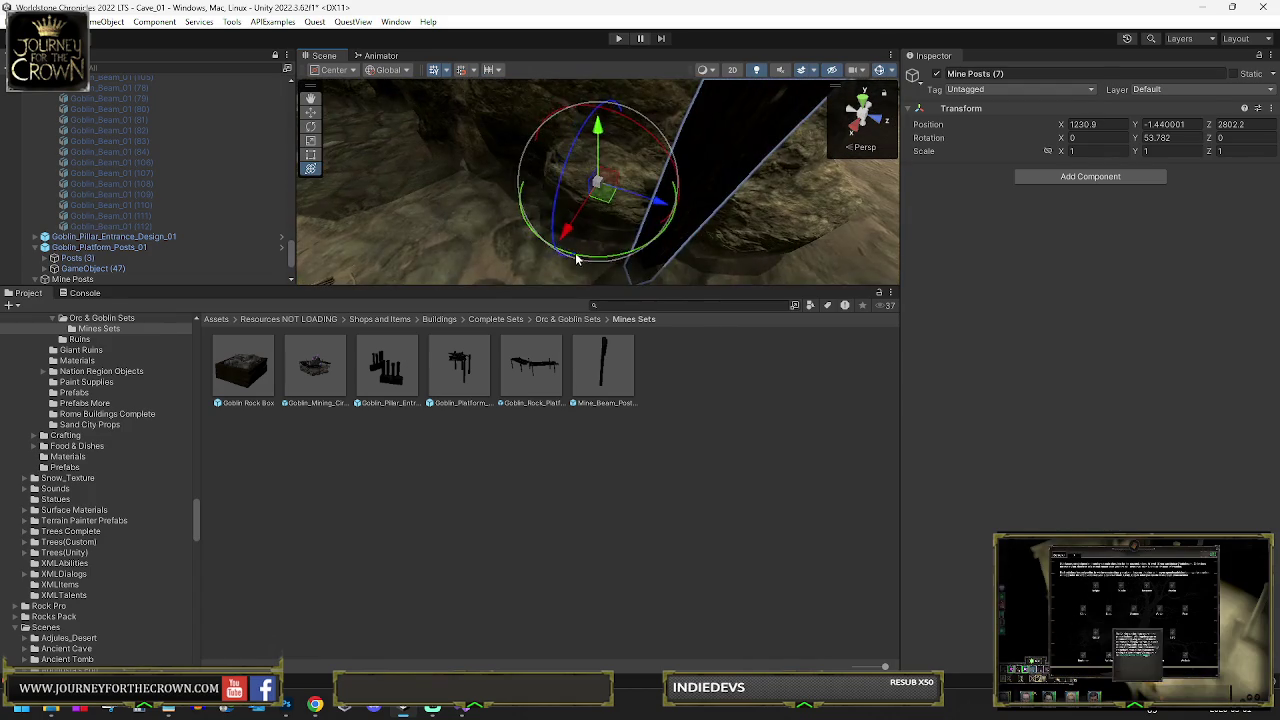
mouse_move(585, 258)
left_mouse_down()
mouse_move(726, 243)
mouse_move(605, 182)
left_mouse_up()
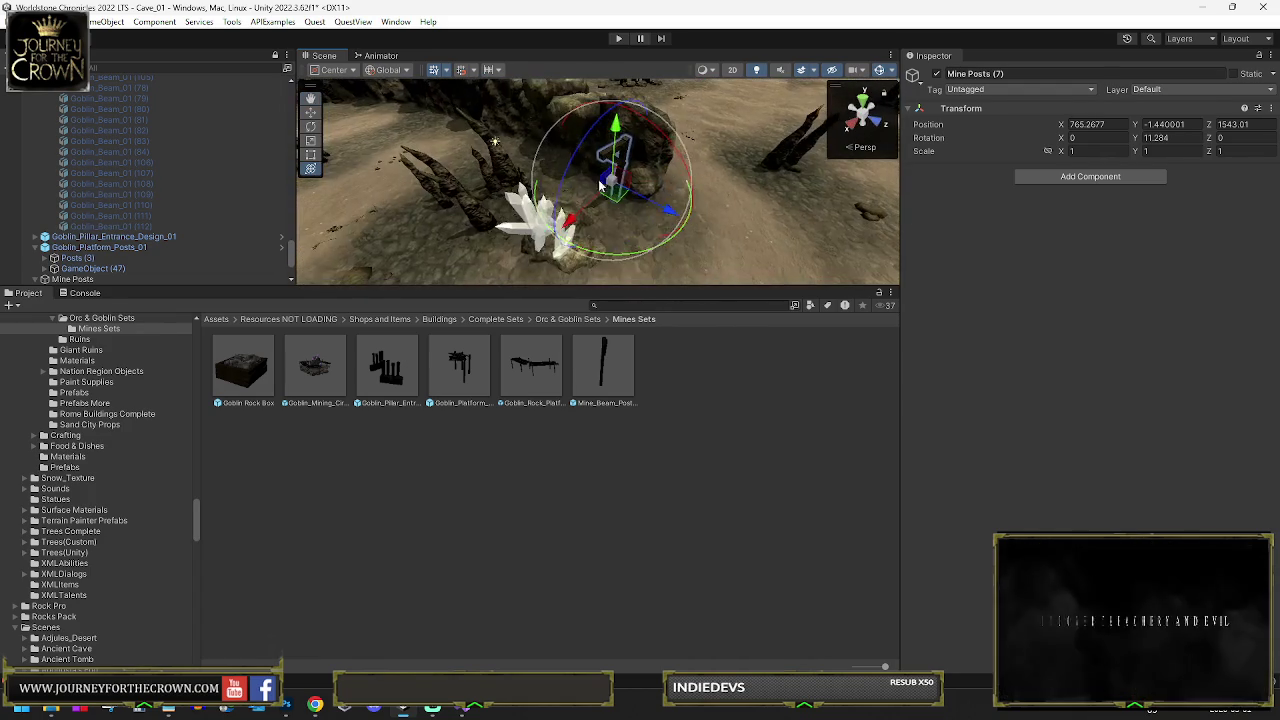
mouse_move(524, 144)
left_mouse_down()
mouse_move(468, 115)
mouse_move(563, 209)
mouse_move(700, 268)
mouse_move(518, 227)
mouse_move(537, 205)
left_mouse_up()
Nudge the mine post against the rock wall and slide it further along the ground
key("y")
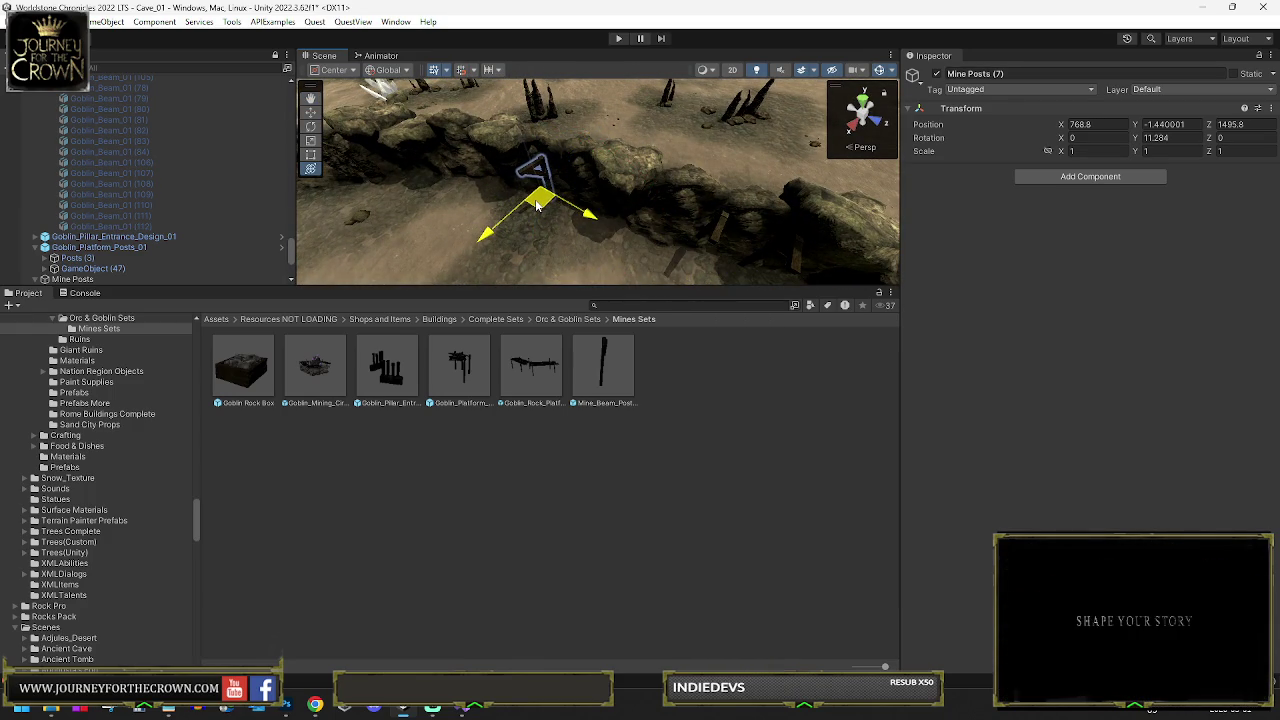
left_click_drag(432, 186, 428, 190)
key("f")
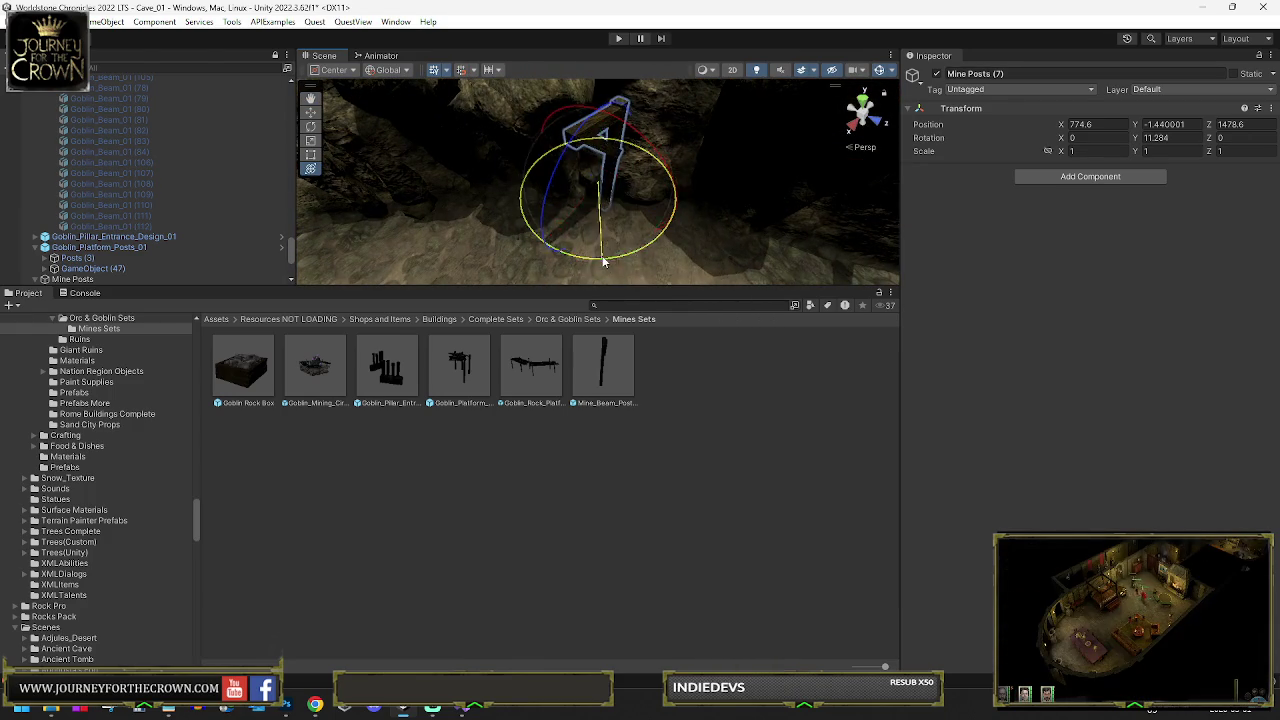
mouse_move(632, 203)
left_mouse_down()
mouse_move(603, 198)
mouse_move(645, 210)
mouse_move(430, 215)
left_mouse_up()
key("f")
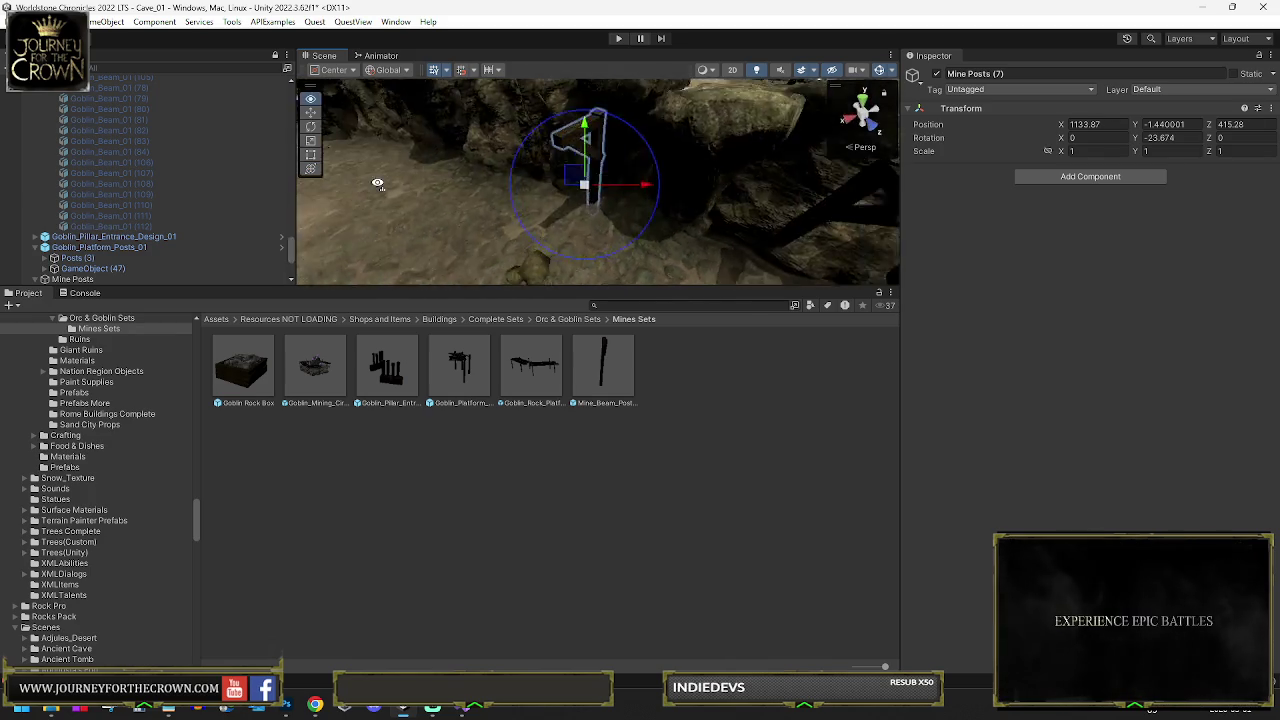
mouse_move(612, 215)
left_mouse_down()
mouse_move(603, 200)
mouse_move(615, 200)
mouse_move(571, 182)
left_mouse_up()
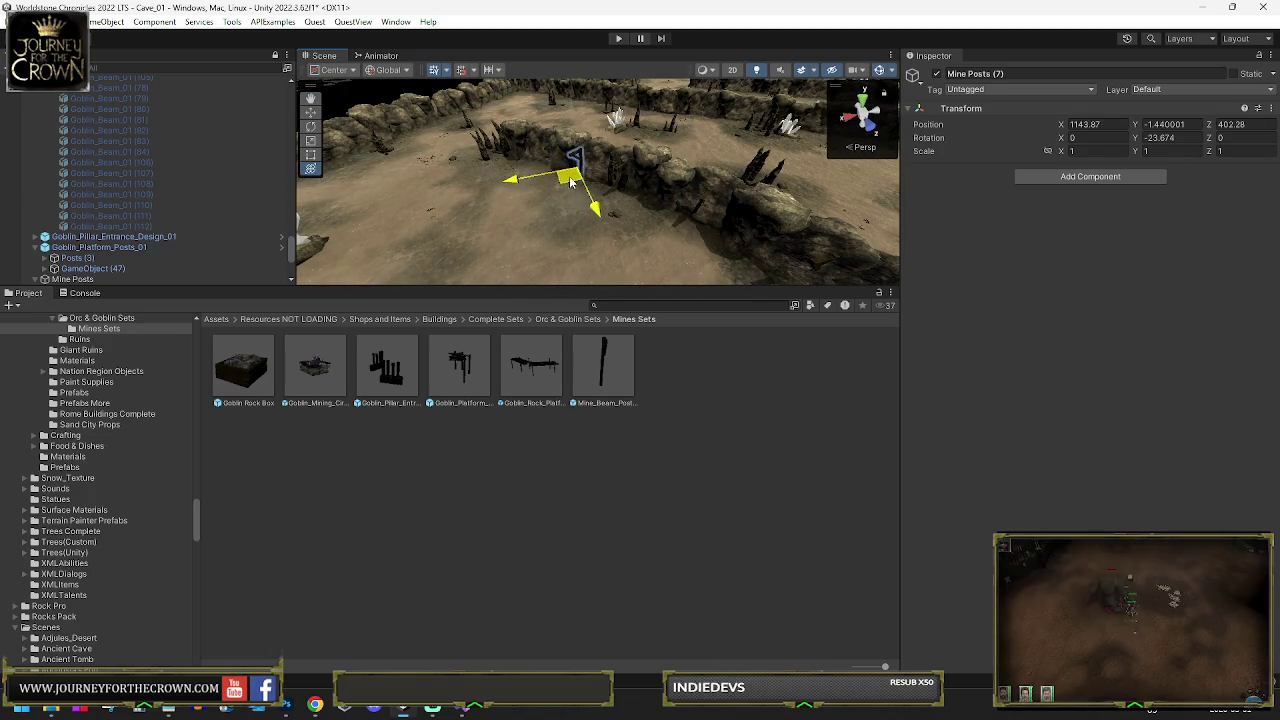
left_click_drag(418, 140, 455, 145)
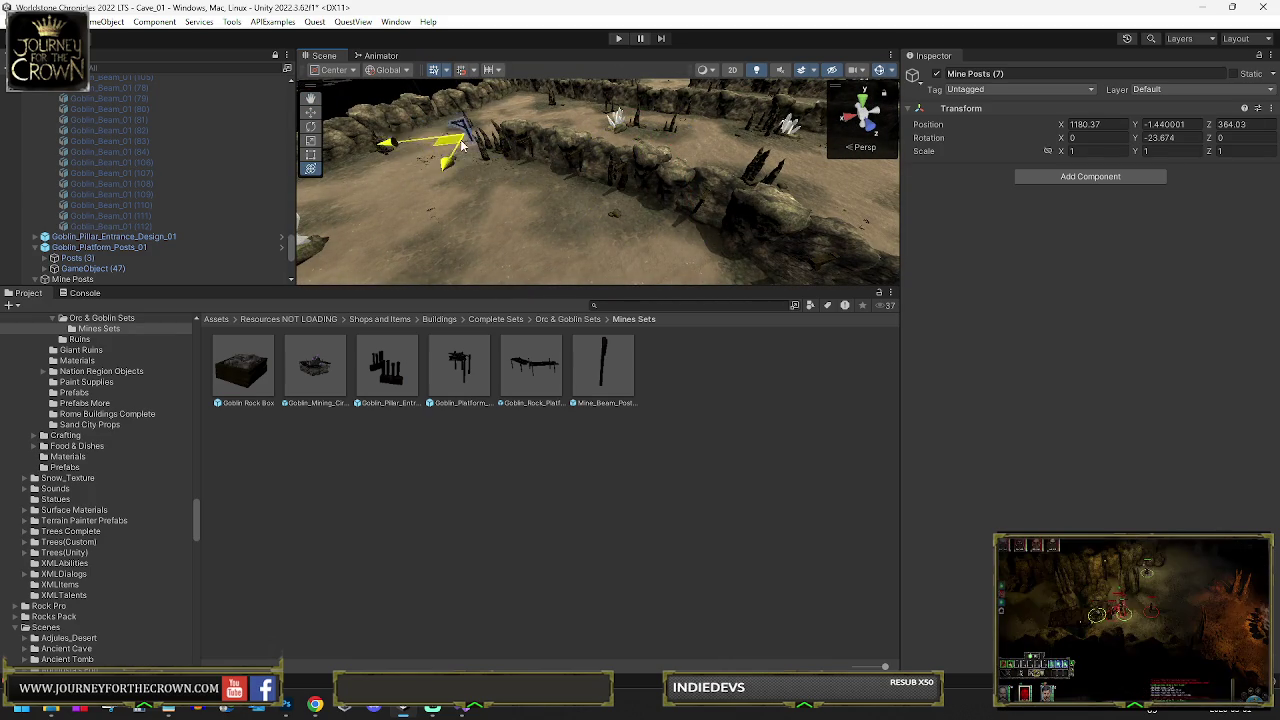
key("f")
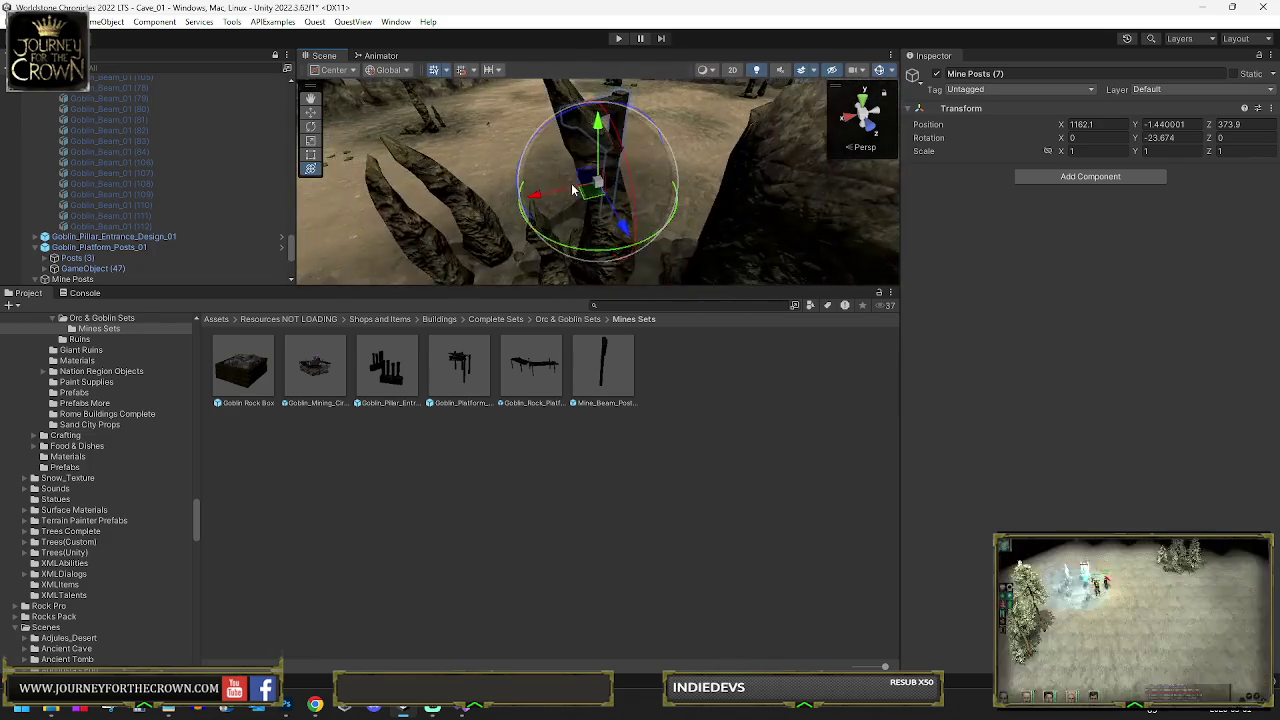
Rotate Mine Posts (7) to follow the wall, placing it at X 3811.298, Z 2907.866, rotation 141.325
left_click_drag(677, 205, 580, 210)
key("y")
mouse_move(583, 277)
left_mouse_down()
mouse_move(326, 236)
mouse_move(555, 175)
mouse_move(609, 223)
mouse_move(621, 210)
left_mouse_up()
mouse_move(720, 145)
left_mouse_down()
mouse_move(700, 170)
mouse_move(680, 163)
mouse_move(665, 213)
left_mouse_up()
left_click_drag(609, 133, 657, 143)
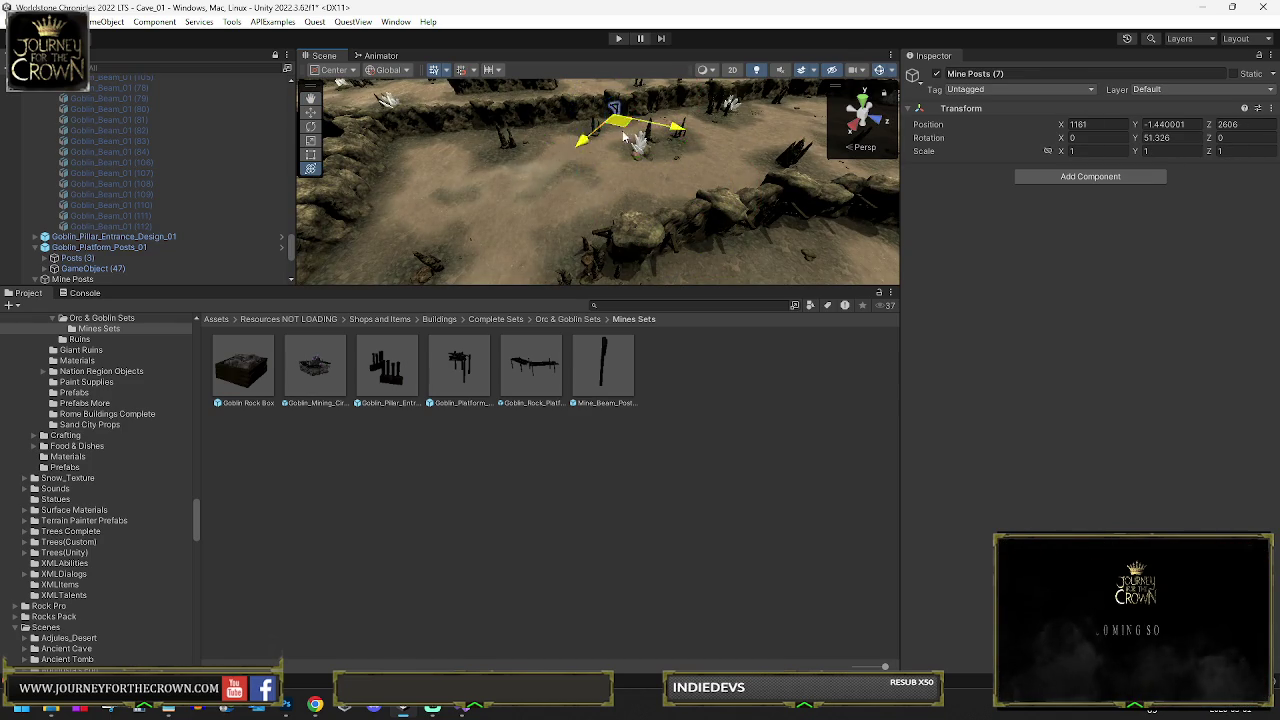
key("e")
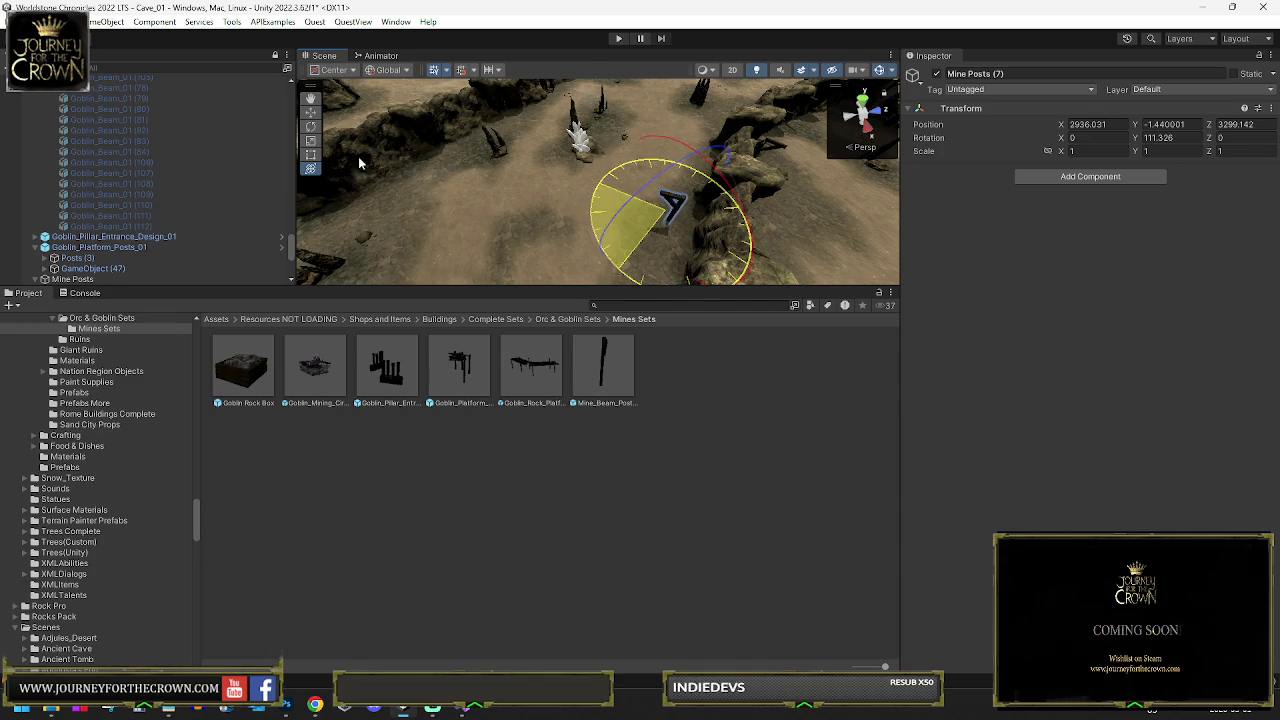
left_click_drag(338, 156, 338, 156)
scroll(78, 205, "down", 5)
Expand Mine Posts (7) through (1) and select every Mine_Beam_Post_Support_01 child inside them
key("f")
scroll(70, 122, "up", 3)
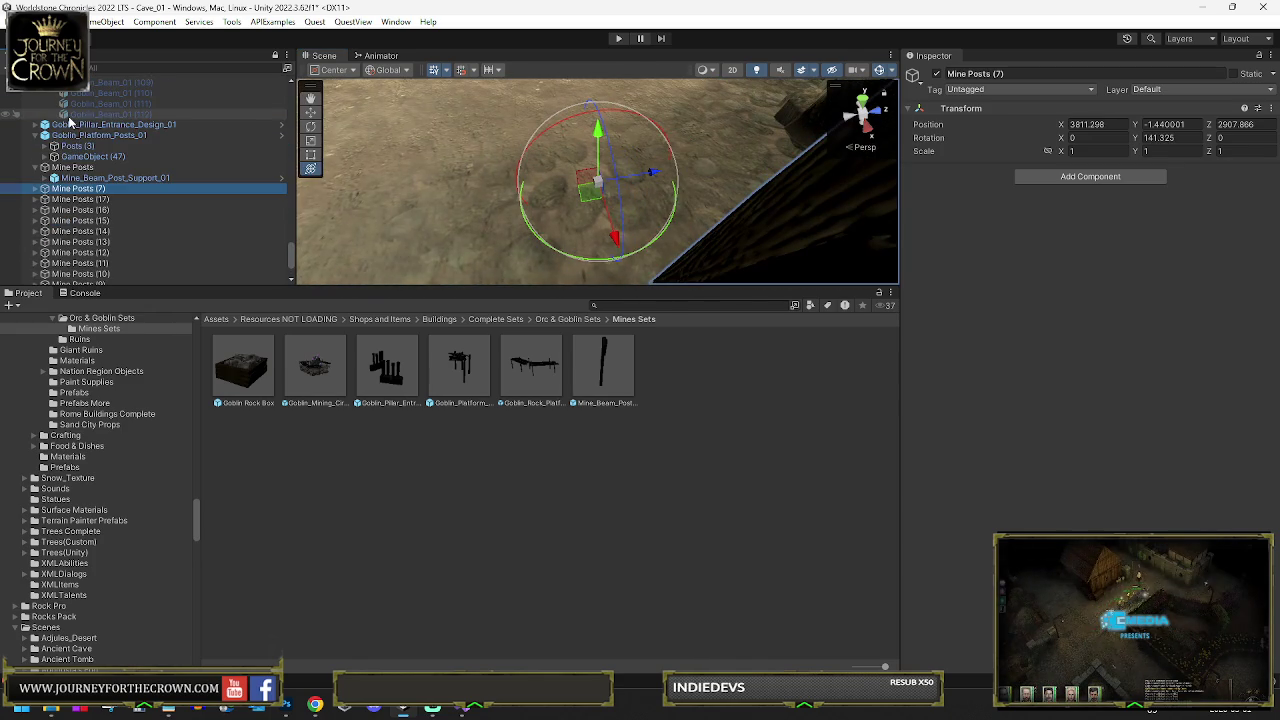
scroll(70, 122, "down", 3)
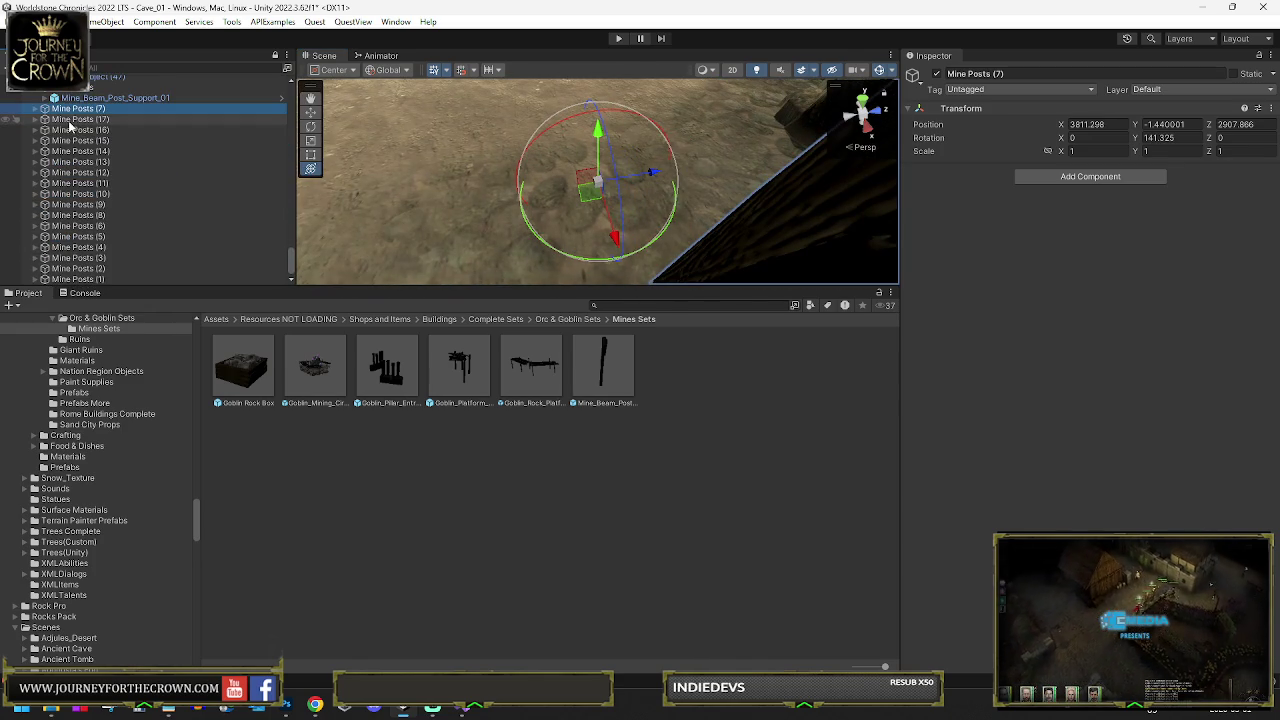
left_click(89, 280, "shift")
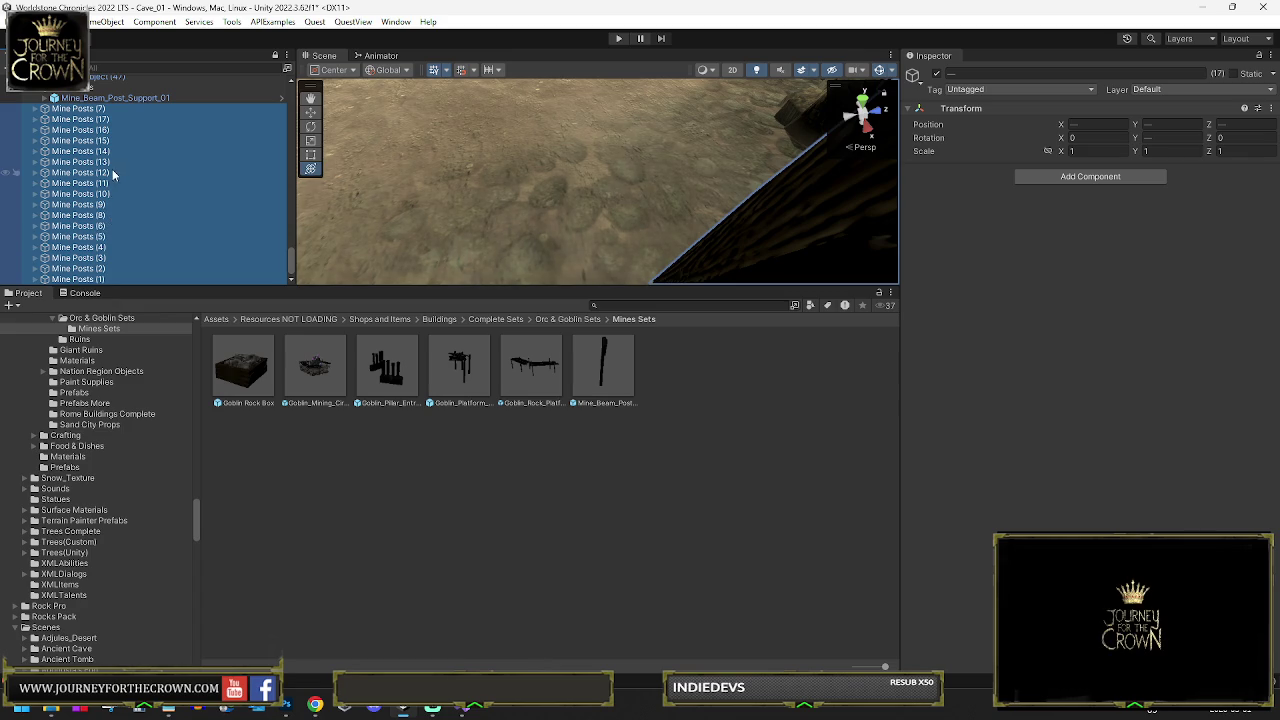
key("Right")
left_click(94, 119)
left_click(94, 140, "ctrl")
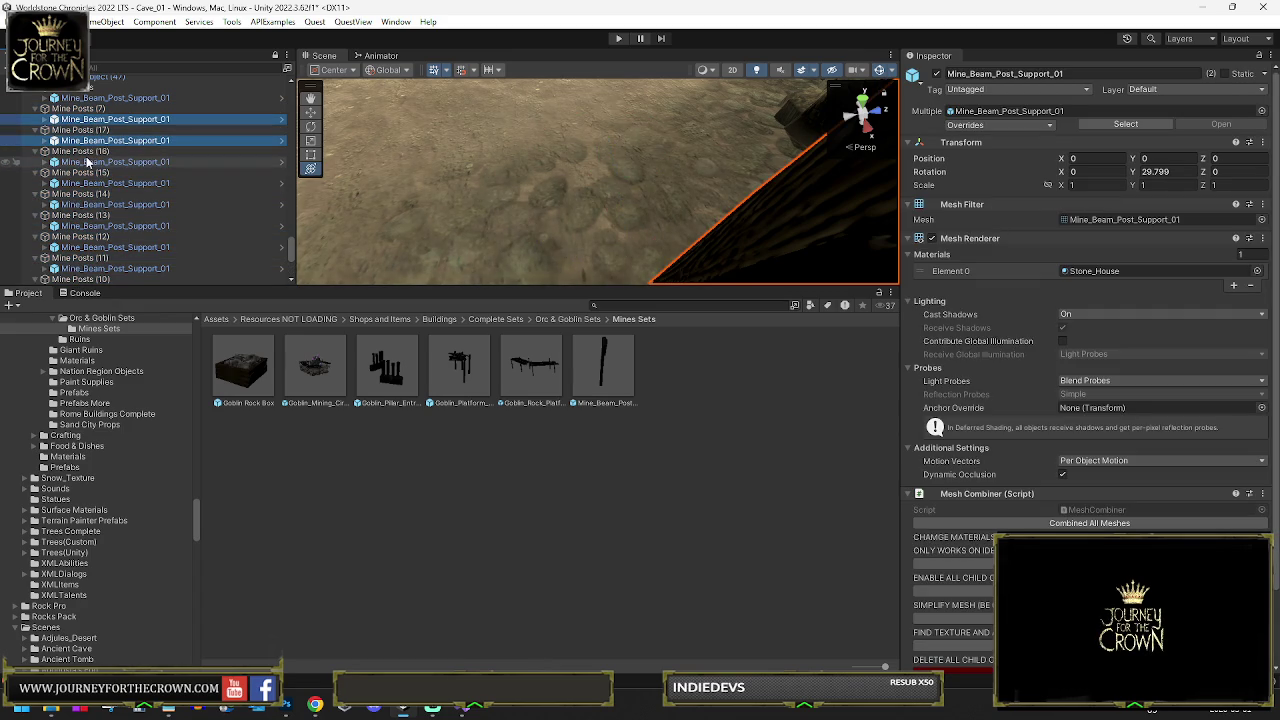
left_click(93, 204, "ctrl")
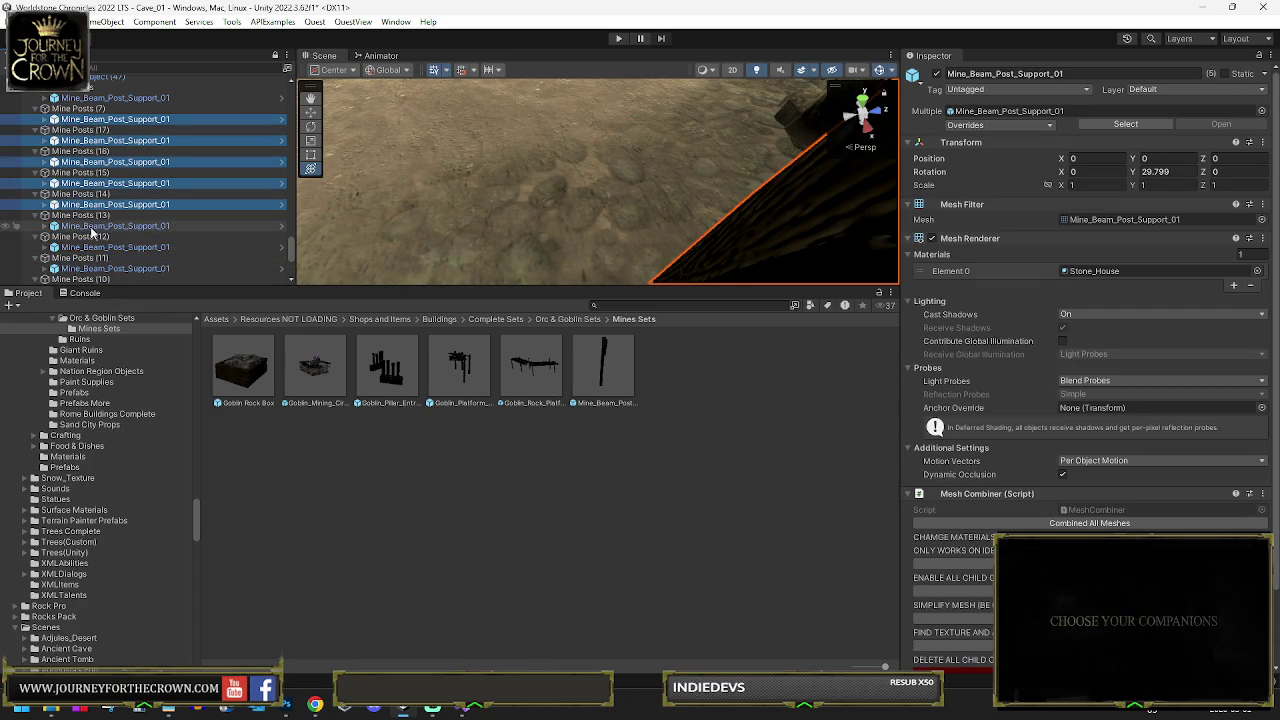
left_click(93, 247, "ctrl")
left_click(98, 268, "ctrl")
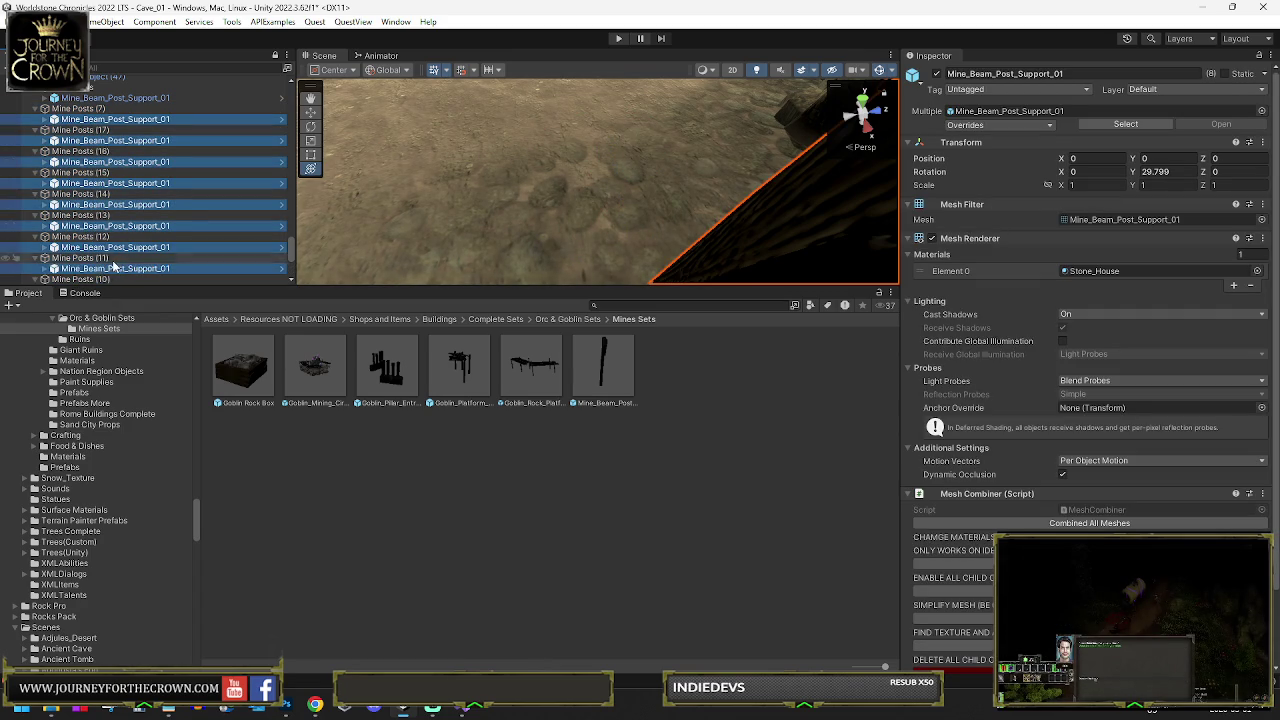
scroll(113, 250, "down", 5)
left_click(100, 108, "ctrl")
left_click(100, 130, "ctrl")
left_click(98, 151, "ctrl")
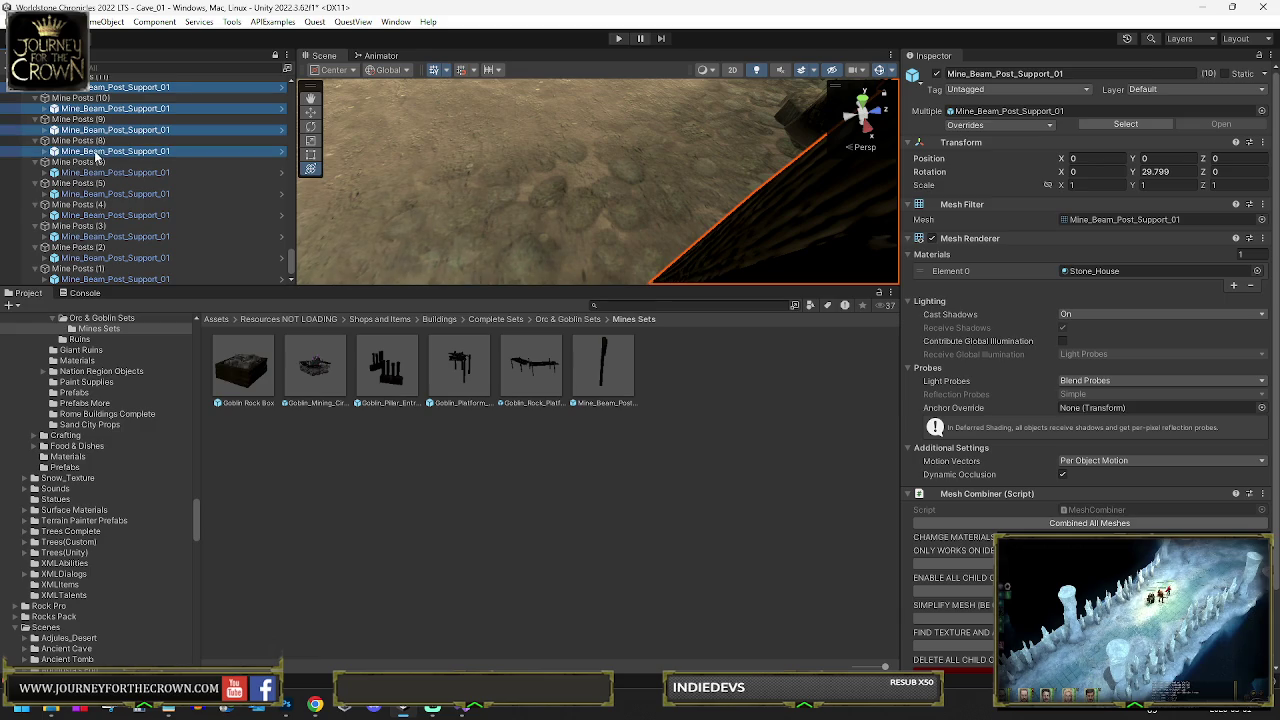
left_click(98, 173, "ctrl")
left_click(100, 215, "ctrl")
left_click(105, 236, "ctrl")
left_click(110, 258, "ctrl")
left_click(112, 279, "ctrl")
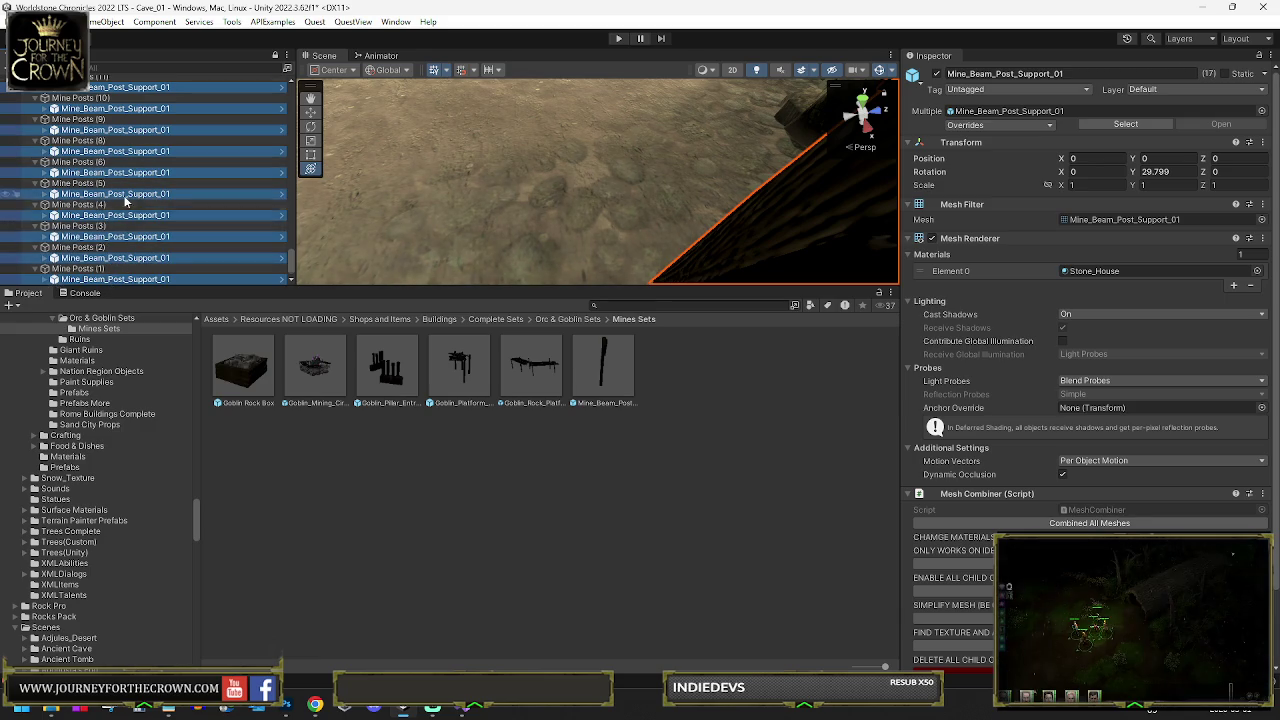
scroll(100, 220, "up", 5)
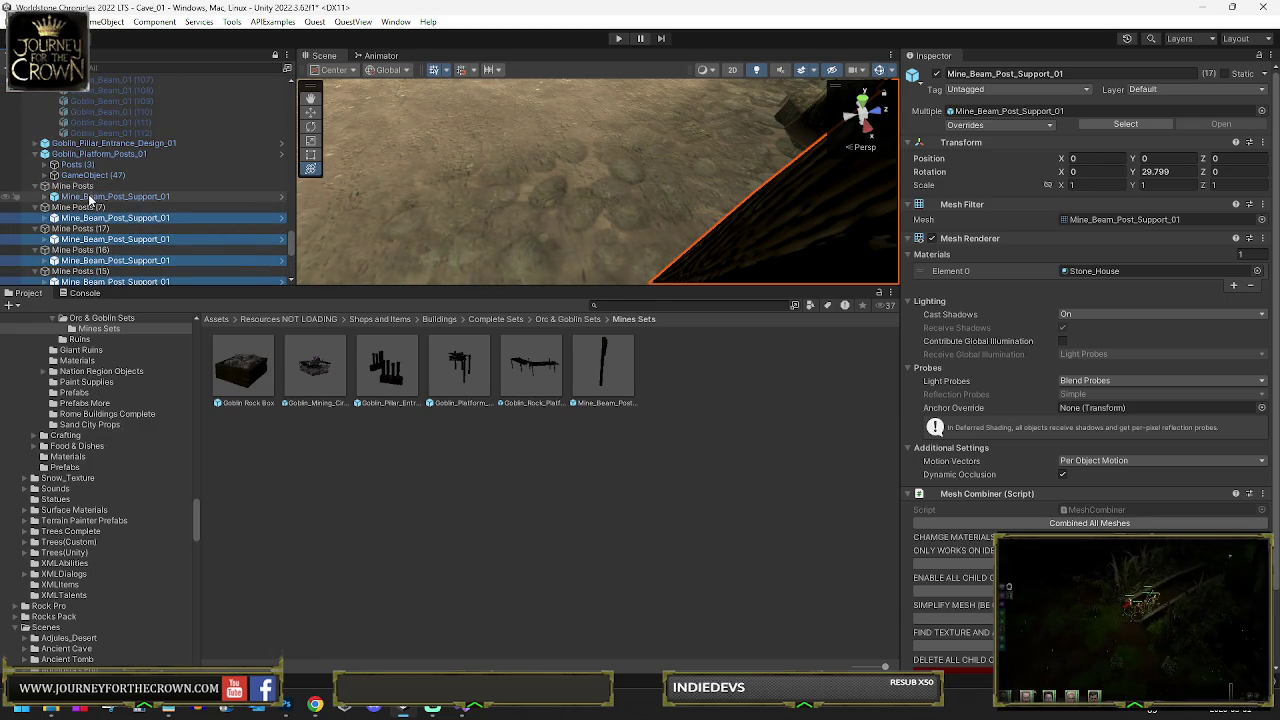
Take the beam supports out of their holders and select the emptied Mine Posts objects for removal
key("Left")
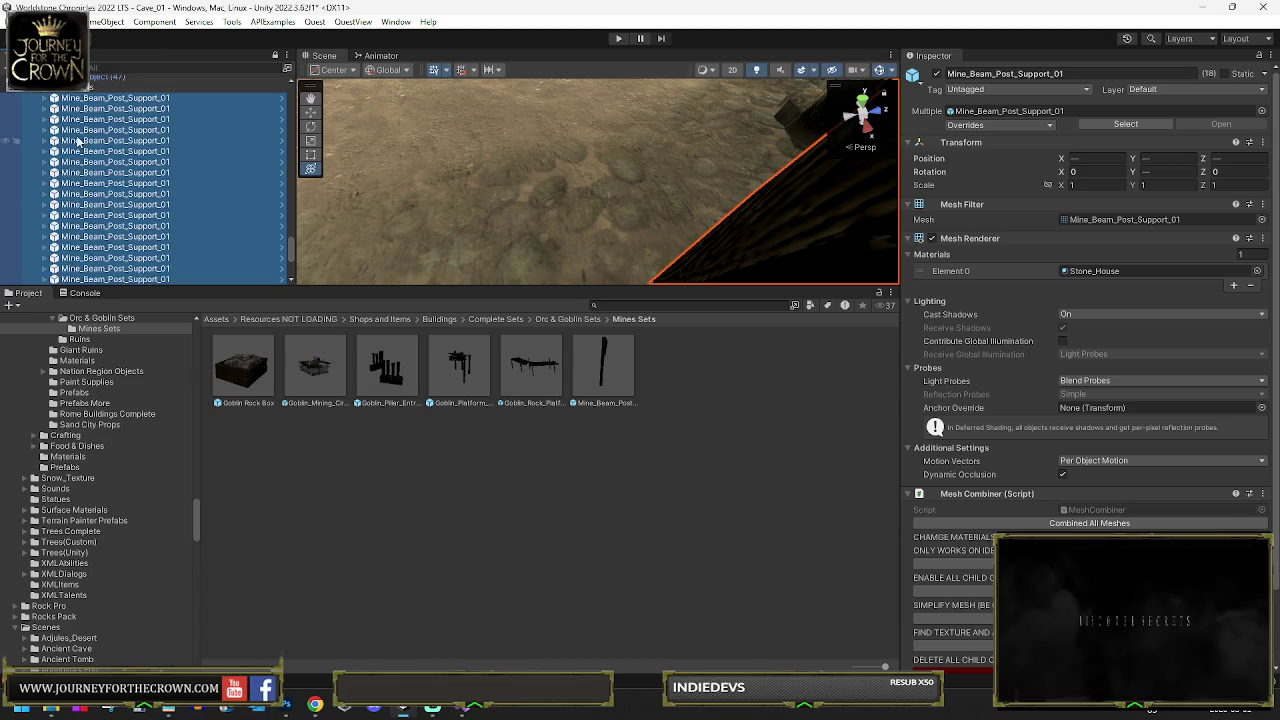
key("Left")
left_click(90, 279, "shift")
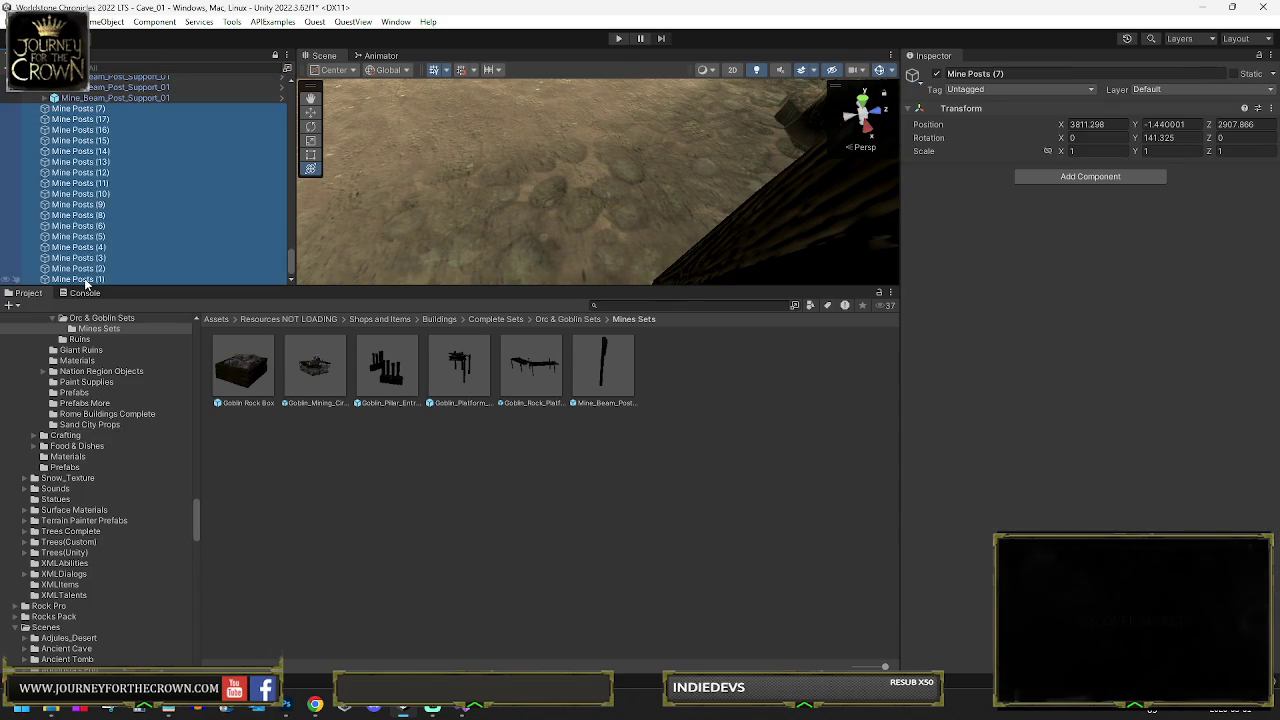
key("Right")
key("Right")
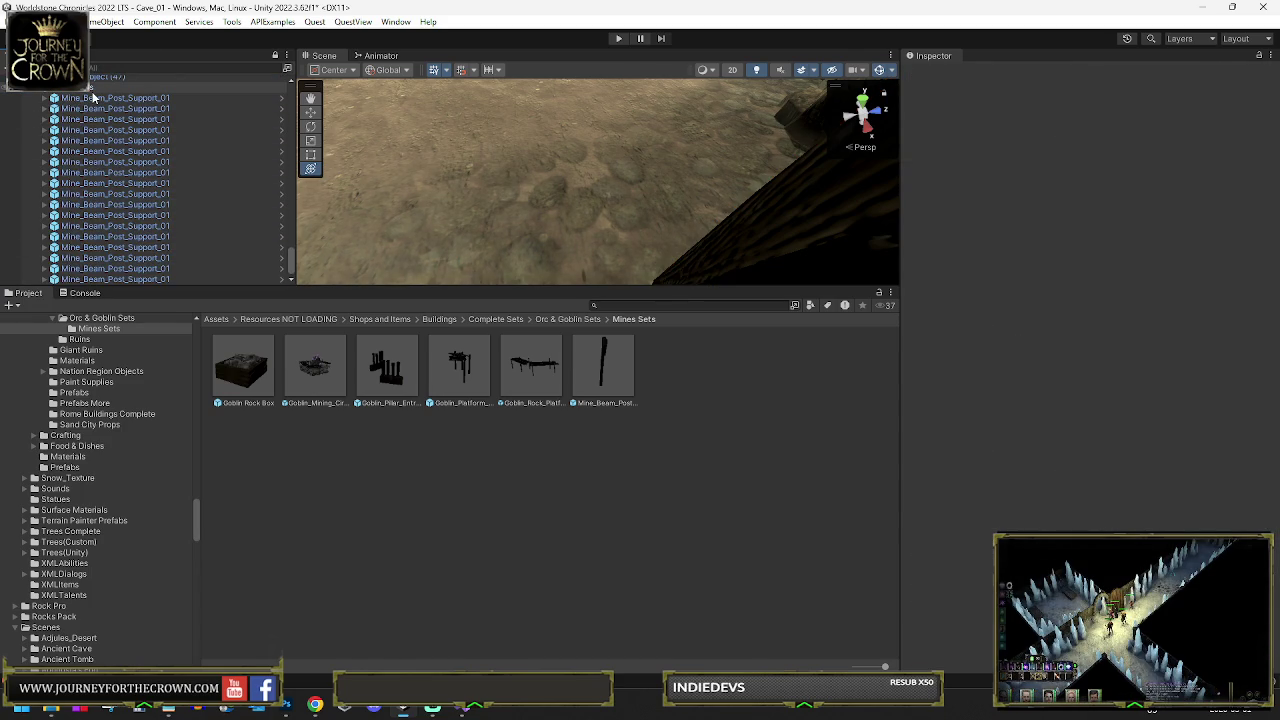
Move and turn the last beam support so it sits beside a rock wall
left_click(160, 279)
key("f")
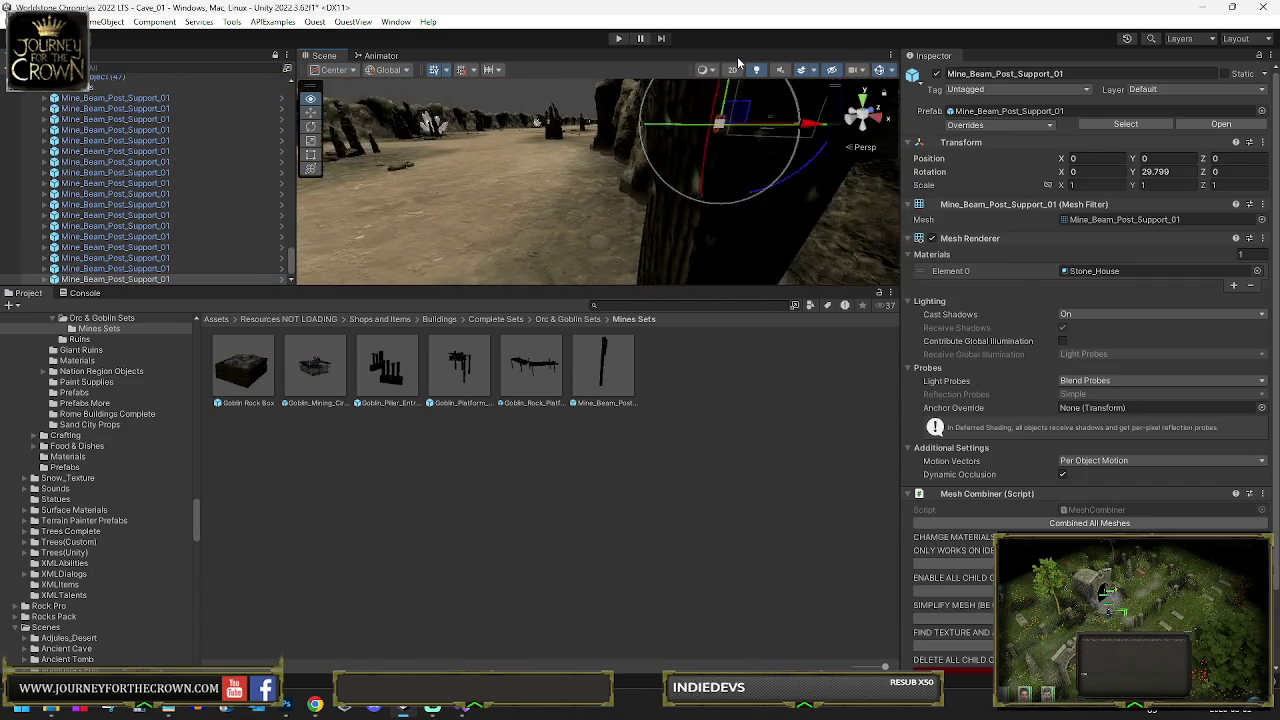
mouse_move(607, 188)
left_mouse_down()
mouse_move(585, 240)
mouse_move(517, 226)
left_mouse_up()
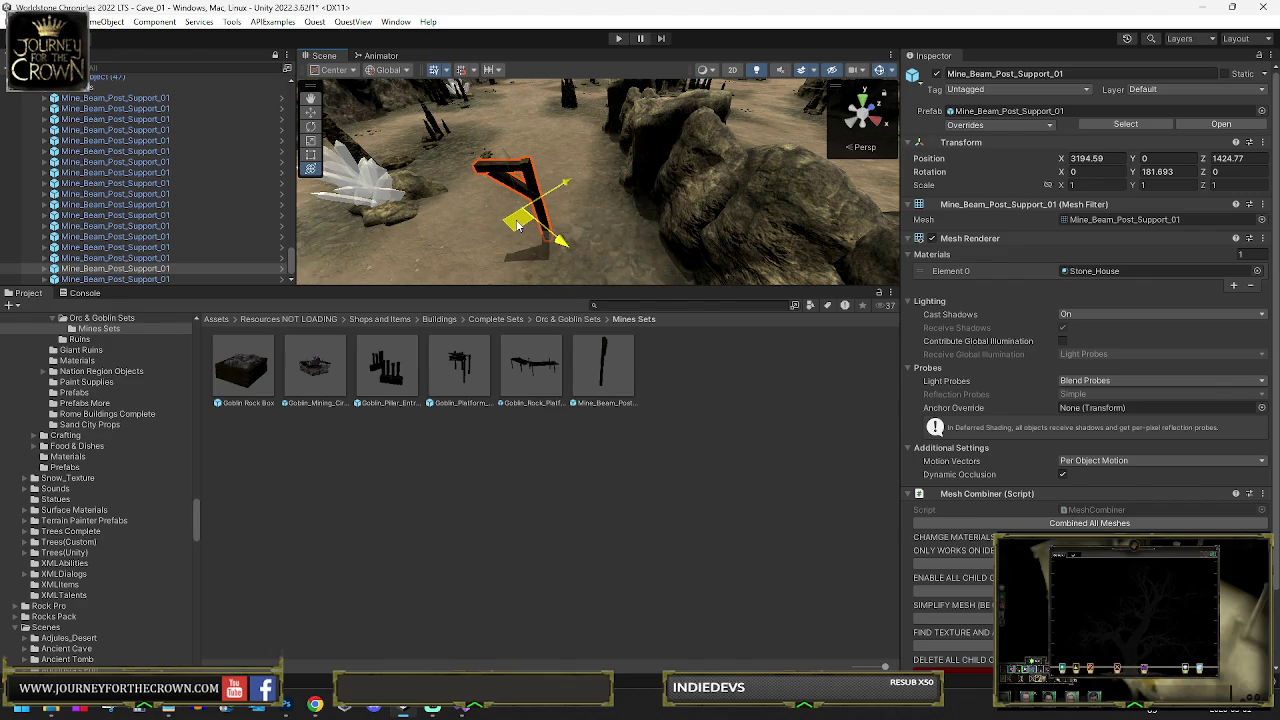
mouse_move(541, 160)
left_mouse_down()
mouse_move(614, 186)
mouse_move(606, 214)
left_mouse_up()
left_click_drag(535, 140, 552, 140)
key("y")
scroll(560, 160, "down", 5)
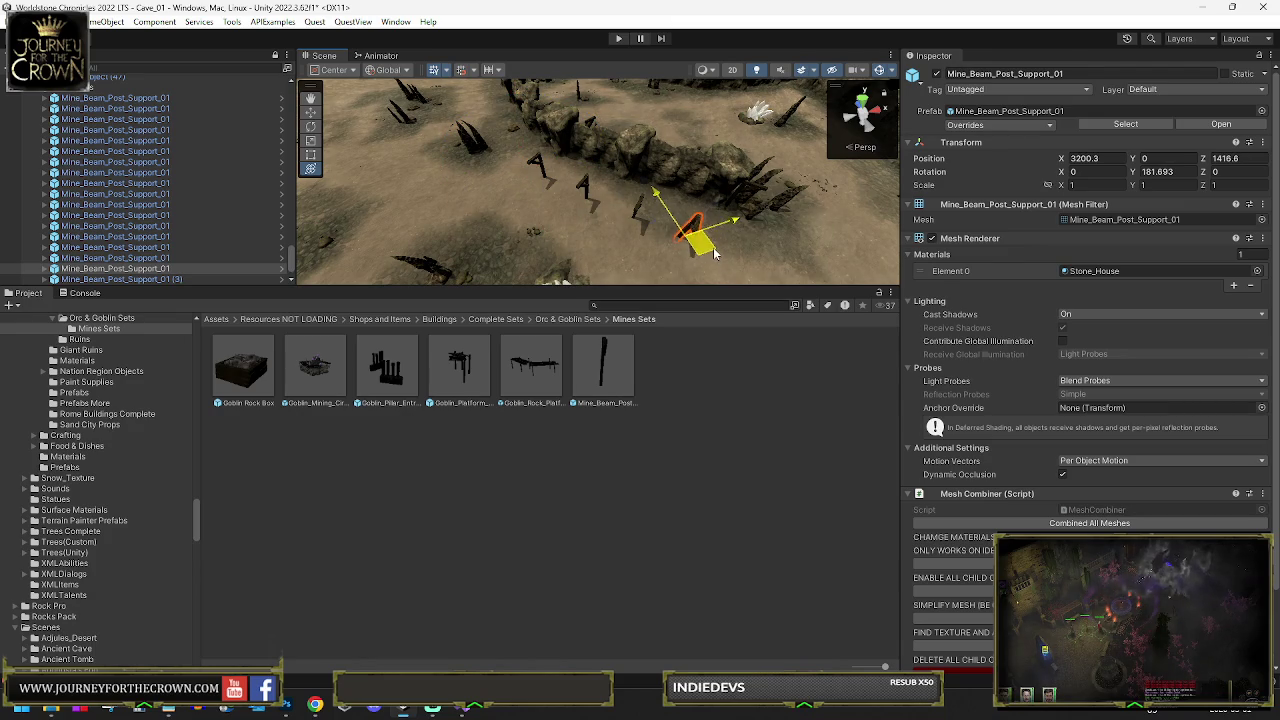
scroll(96, 250, "down", 1)
Group the four Mine_Beam_Post_Support_01 posts under a new empty parent GameObject at X 10.8, Z 5
left_click(157, 268, "shift")
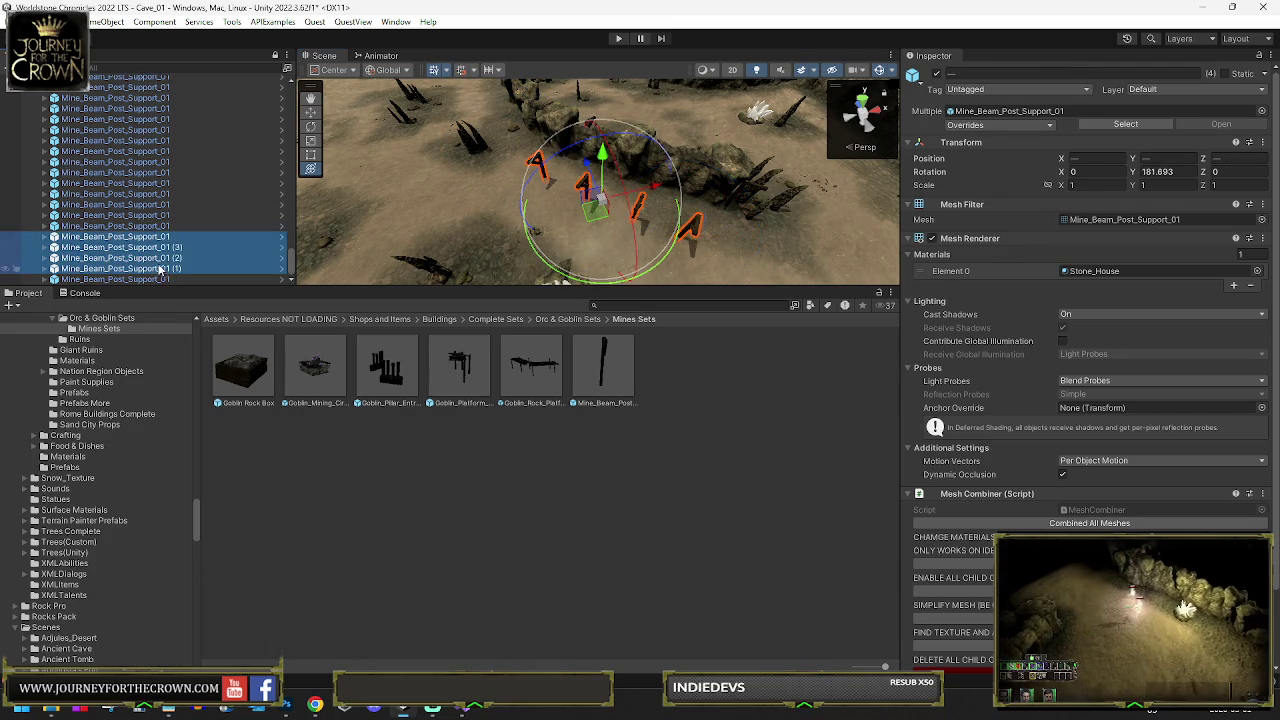
right_click(157, 268)
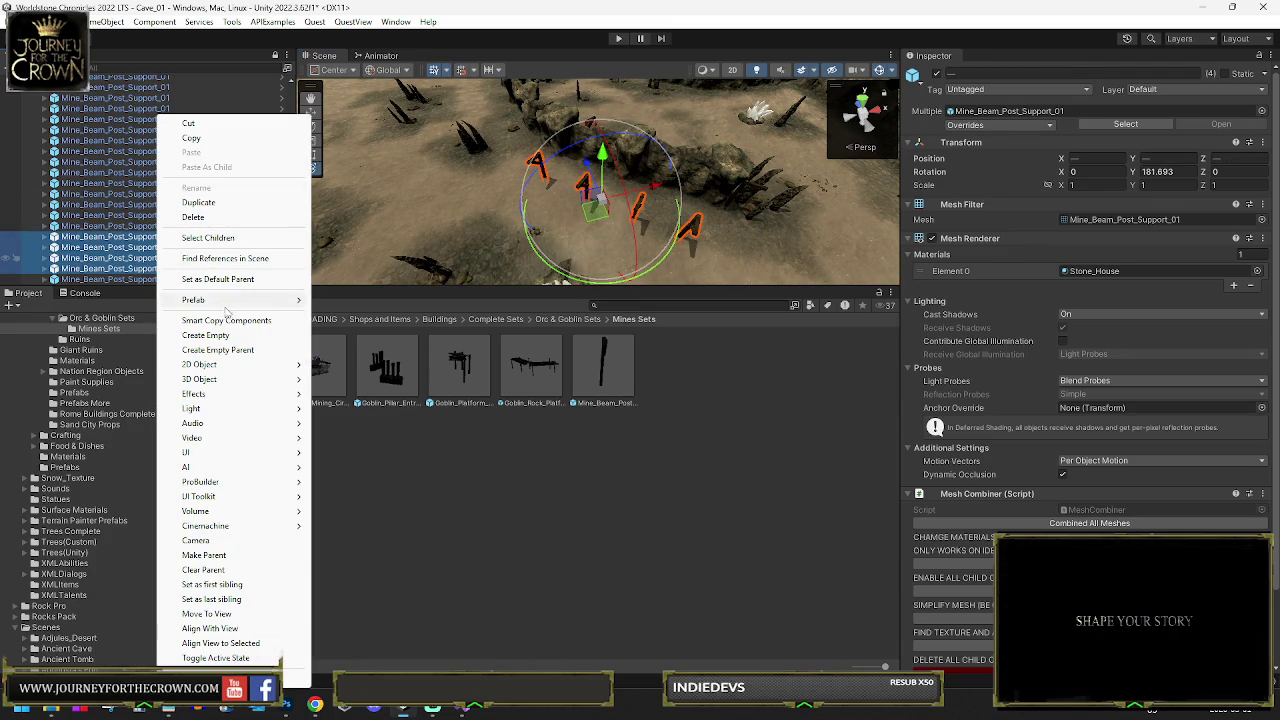
left_click(225, 352)
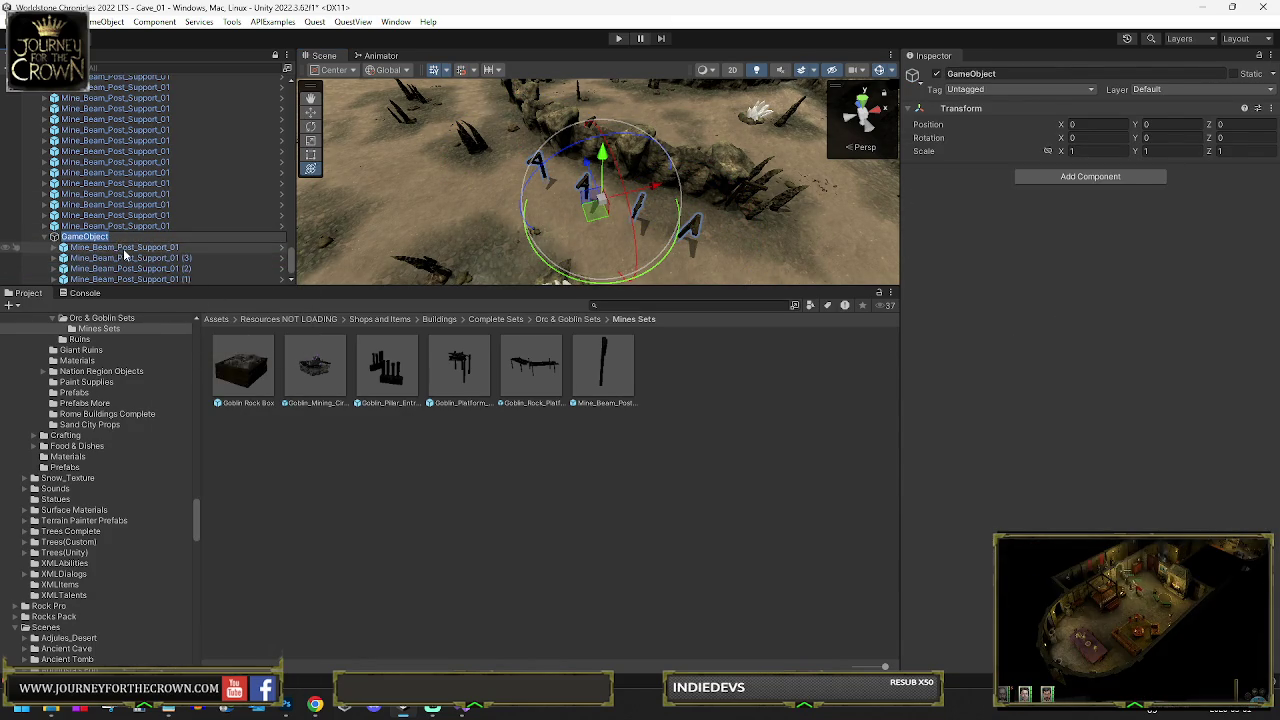
left_click(125, 247)
left_click(130, 278, "shift")
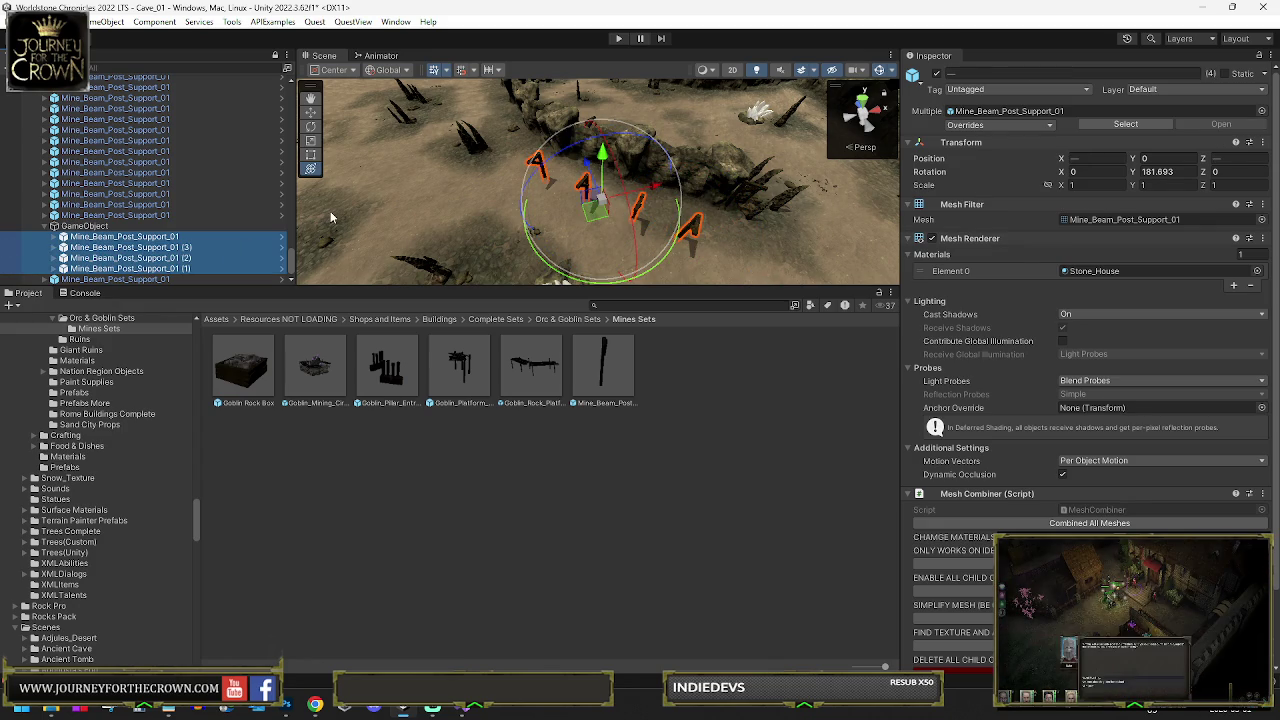
left_click(100, 228)
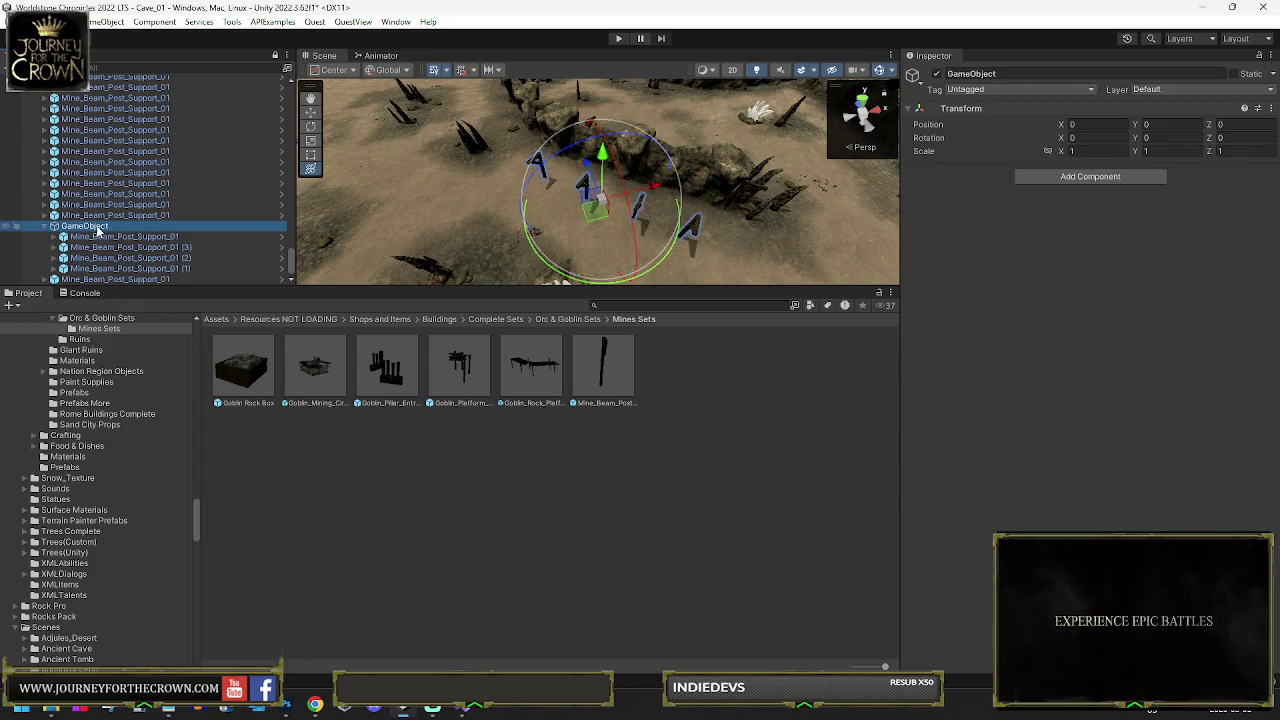
mouse_move(580, 190)
left_mouse_down()
mouse_move(597, 200)
mouse_move(438, 204)
mouse_move(528, 149)
mouse_move(513, 160)
left_mouse_up()
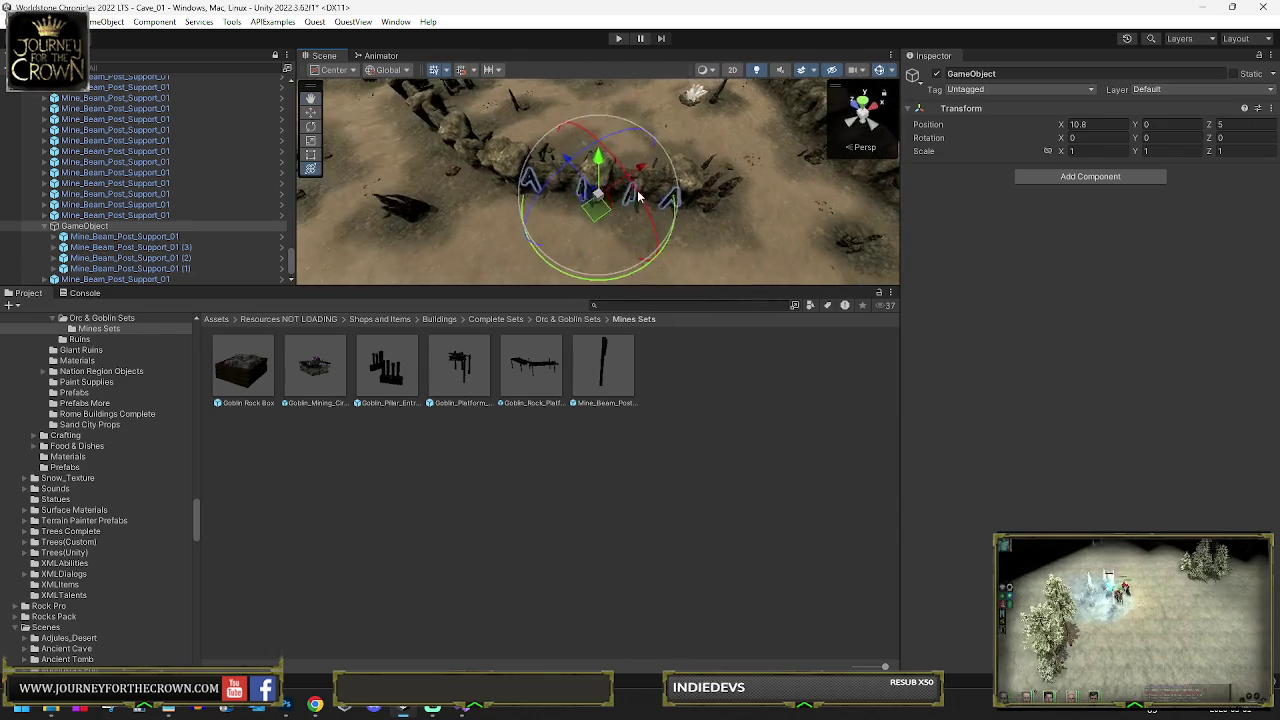
Duplicate the post group, then rotate and move the copy against the rock wall
key("ctrl+d")
key("e")
mouse_move(430, 230)
left_mouse_down()
mouse_move(435, 248)
mouse_move(448, 238)
left_mouse_up()
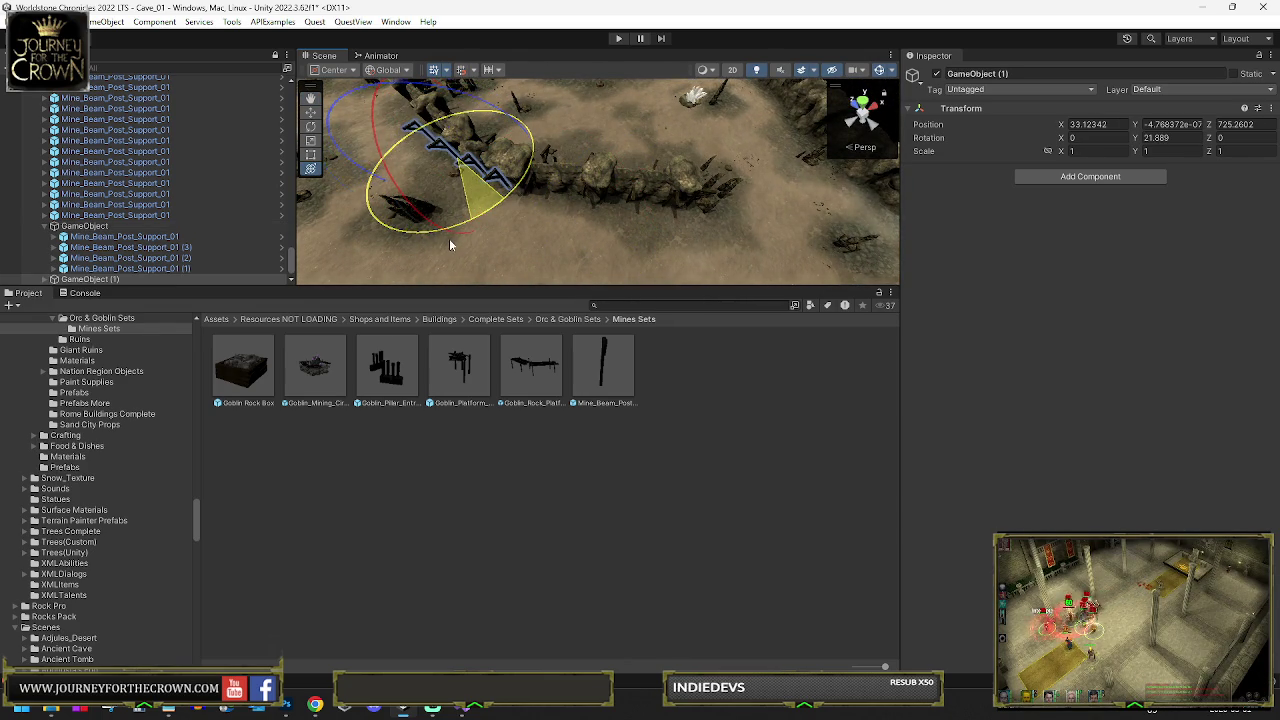
key("w")
left_click_drag(474, 163, 480, 160)
key("e")
key("f")
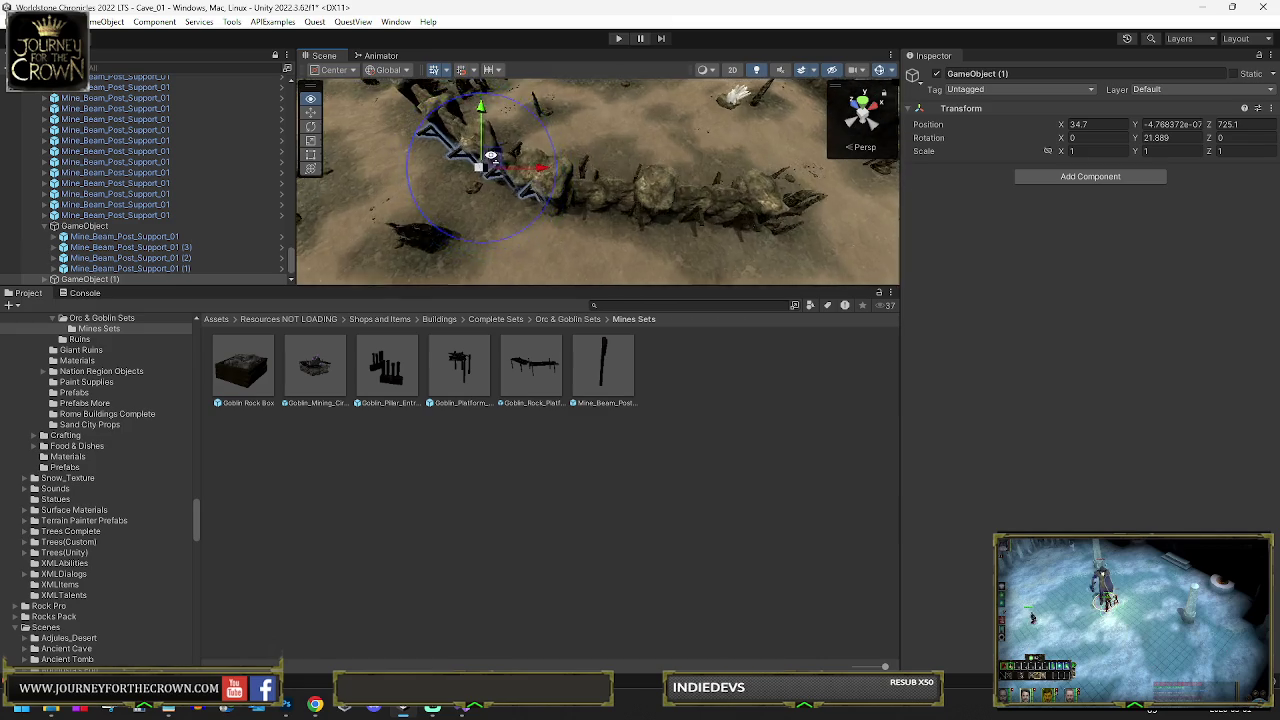
Duplicate the placed copy and slide it further along the wall into place
key("ctrl+d")
key("w")
mouse_move(600, 190)
left_mouse_down()
mouse_move(530, 150)
mouse_move(555, 150)
mouse_move(590, 272)
mouse_move(565, 235)
mouse_move(600, 265)
mouse_move(508, 208)
mouse_move(541, 193)
mouse_move(523, 192)
left_mouse_up()
key("w")
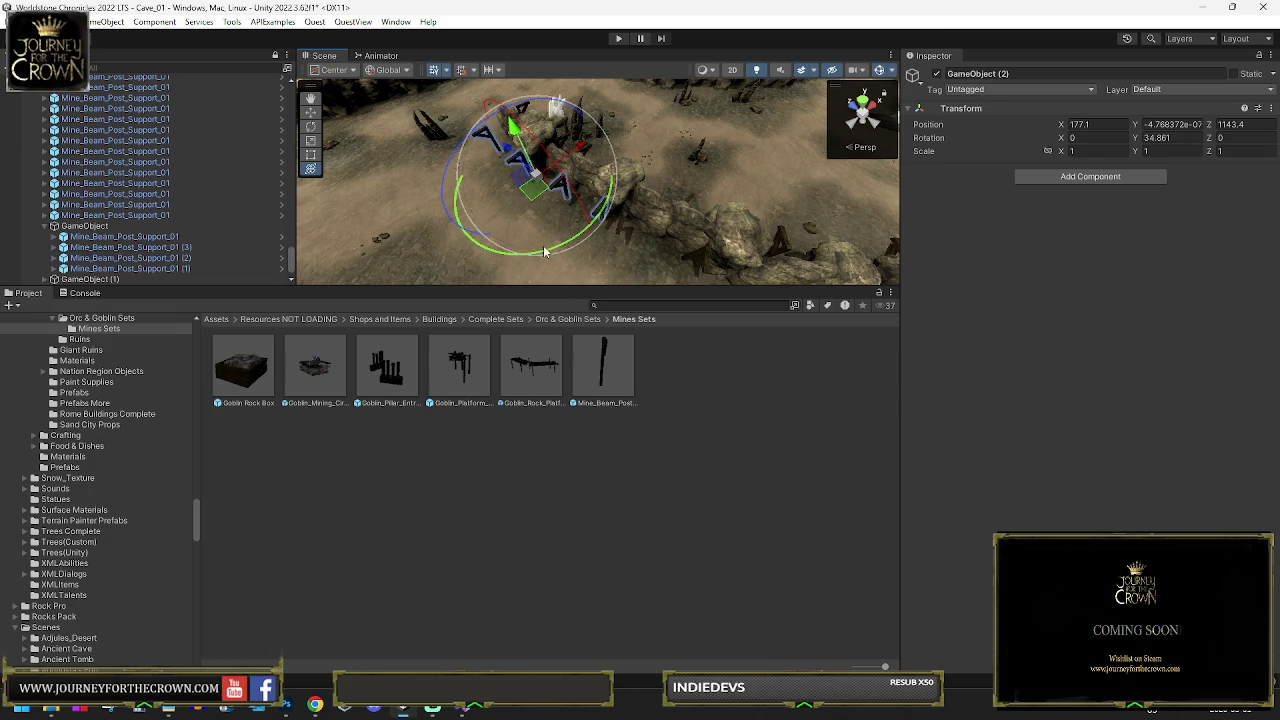
key("w")
mouse_move(530, 186)
left_mouse_down()
mouse_move(608, 211)
mouse_move(587, 213)
left_mouse_up()
key("e")
Select the original four-post group, frame it and duplicate it again
left_click(605, 245)
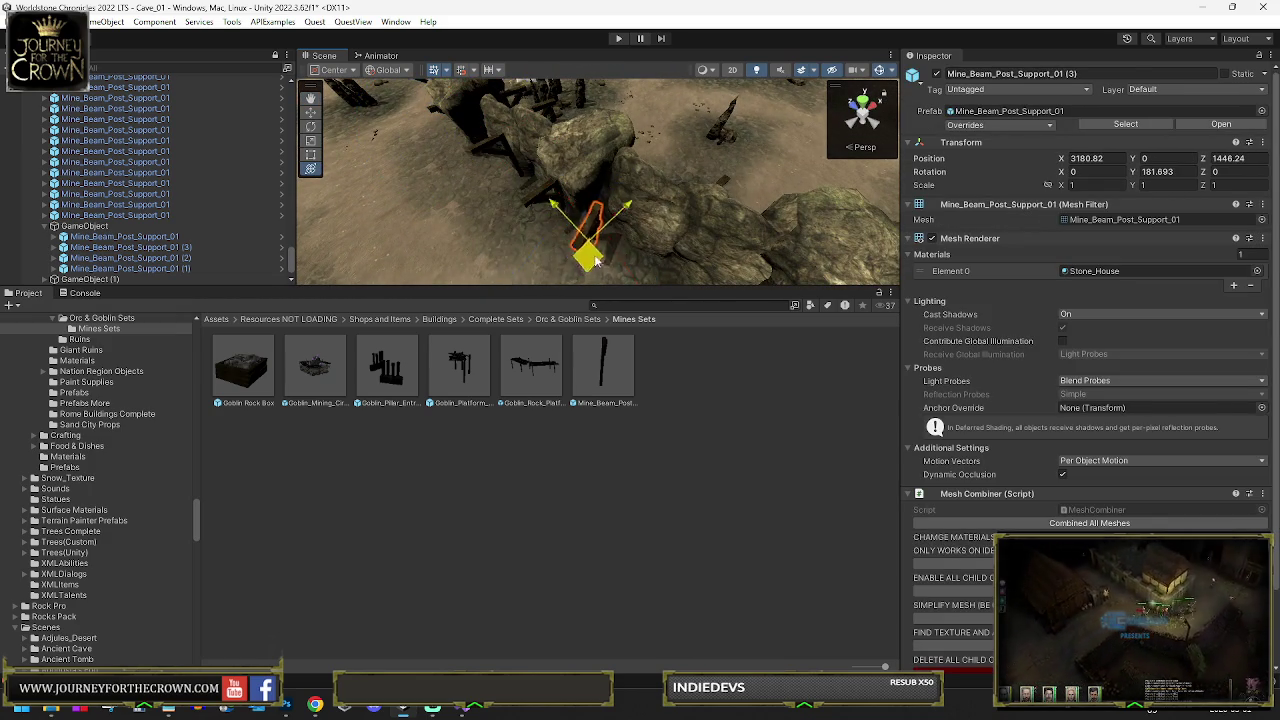
left_click(117, 268, "shift")
double_click(114, 228)
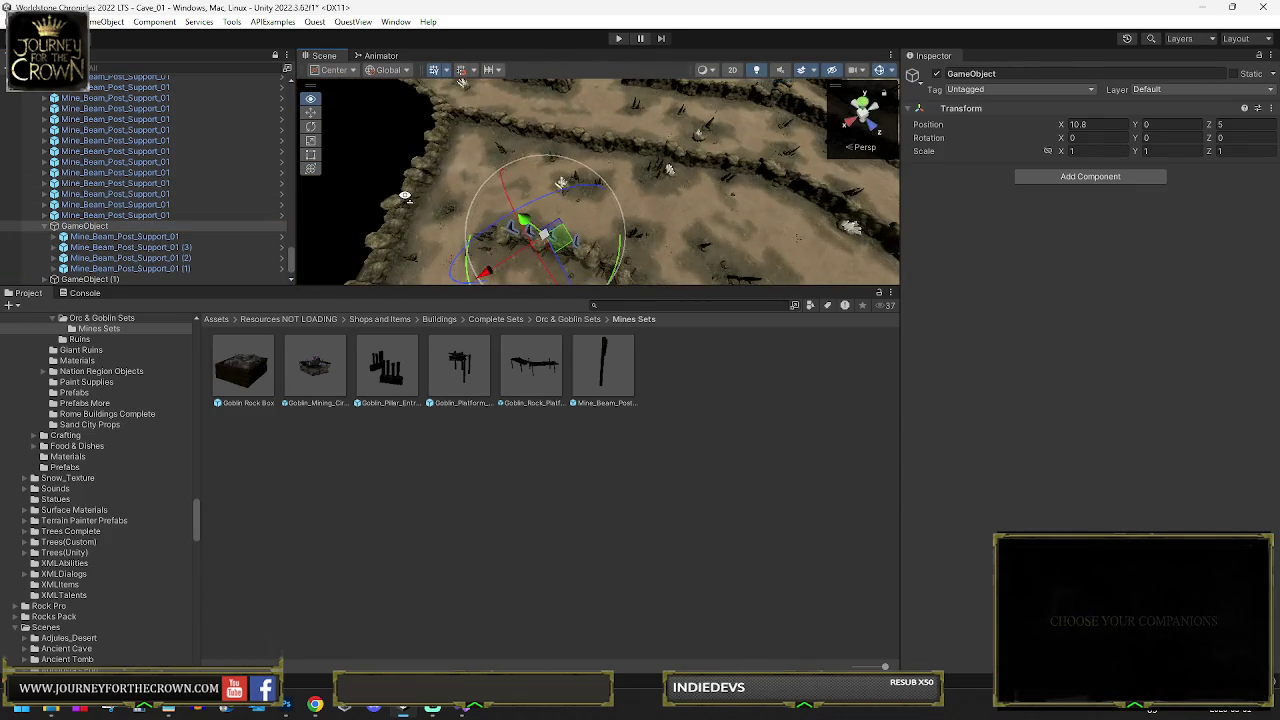
key("ctrl+d")
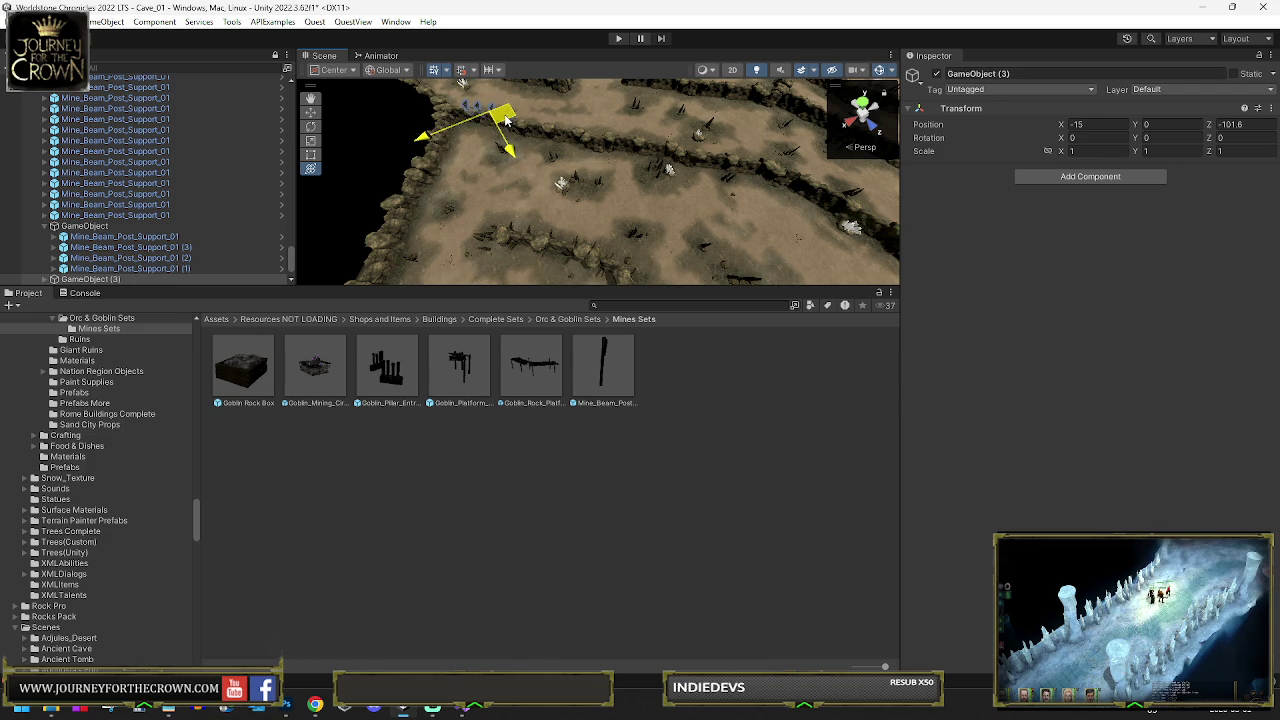
Move the new GameObject (3) copy toward the next rock wall and adjust its placement
scroll(505, 120, "up", 5)
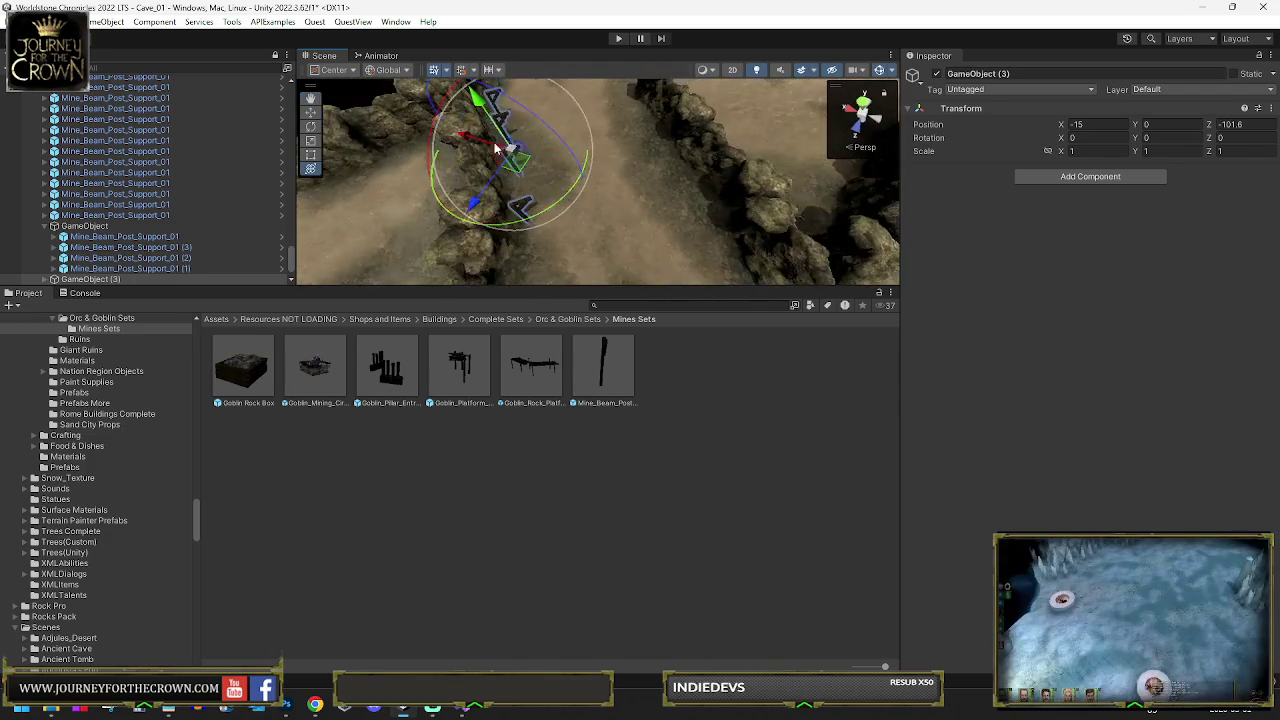
mouse_move(507, 163)
left_mouse_down()
mouse_move(493, 208)
mouse_move(560, 200)
mouse_move(584, 213)
mouse_move(579, 197)
left_mouse_up()
key("w")
mouse_move(637, 243)
left_mouse_down()
mouse_move(542, 159)
mouse_move(592, 224)
mouse_move(585, 248)
mouse_move(566, 193)
left_mouse_up()
key("e")
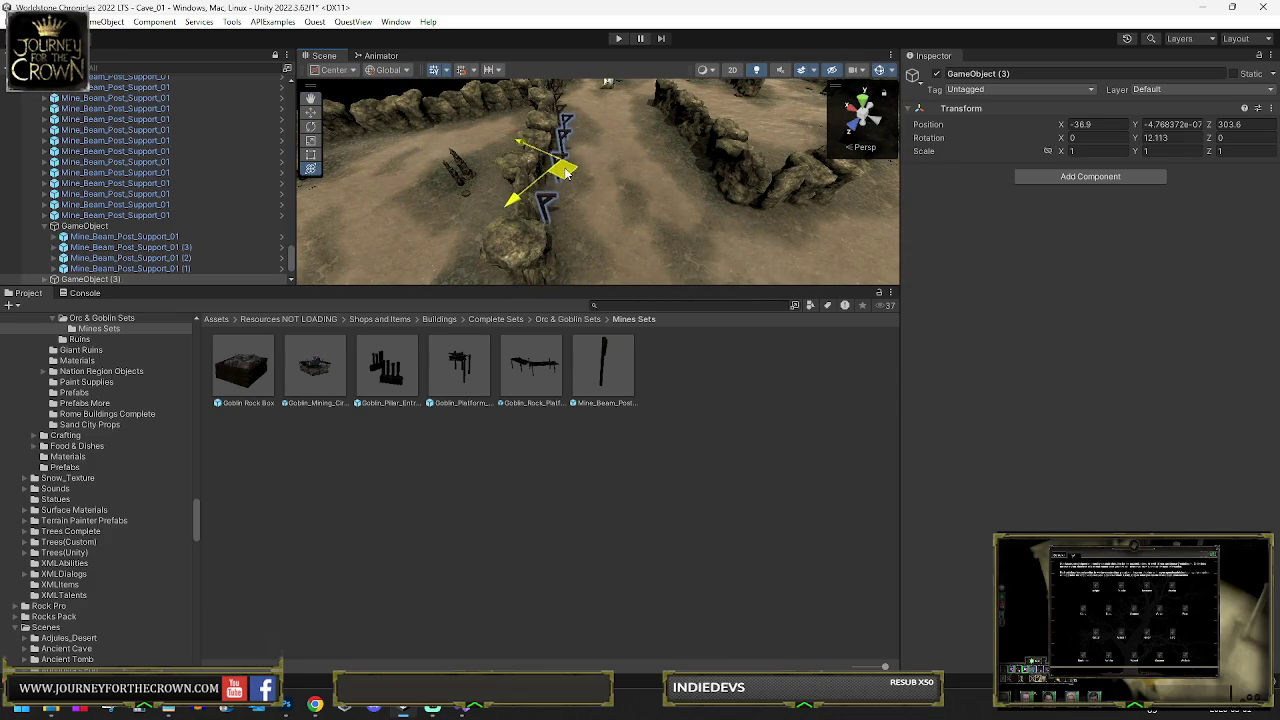
left_click_drag(587, 252, 603, 236)
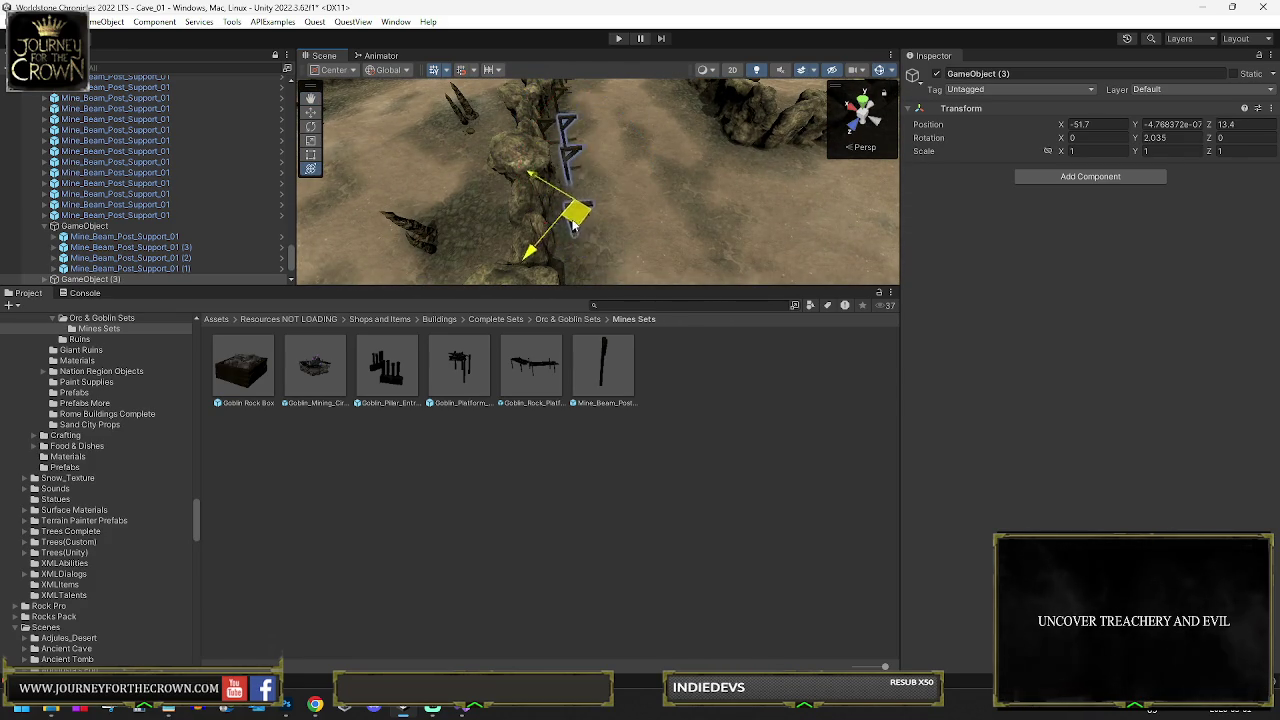
Settle GameObject (3) along the wall at X -34.7747, Z 910.8044, turned 26.881 degrees
left_click_drag(567, 238, 585, 133)
mouse_move(634, 221)
left_mouse_down()
mouse_move(600, 200)
mouse_move(605, 190)
mouse_move(640, 242)
mouse_move(629, 184)
mouse_move(612, 198)
mouse_move(613, 225)
left_mouse_up()
key("w")
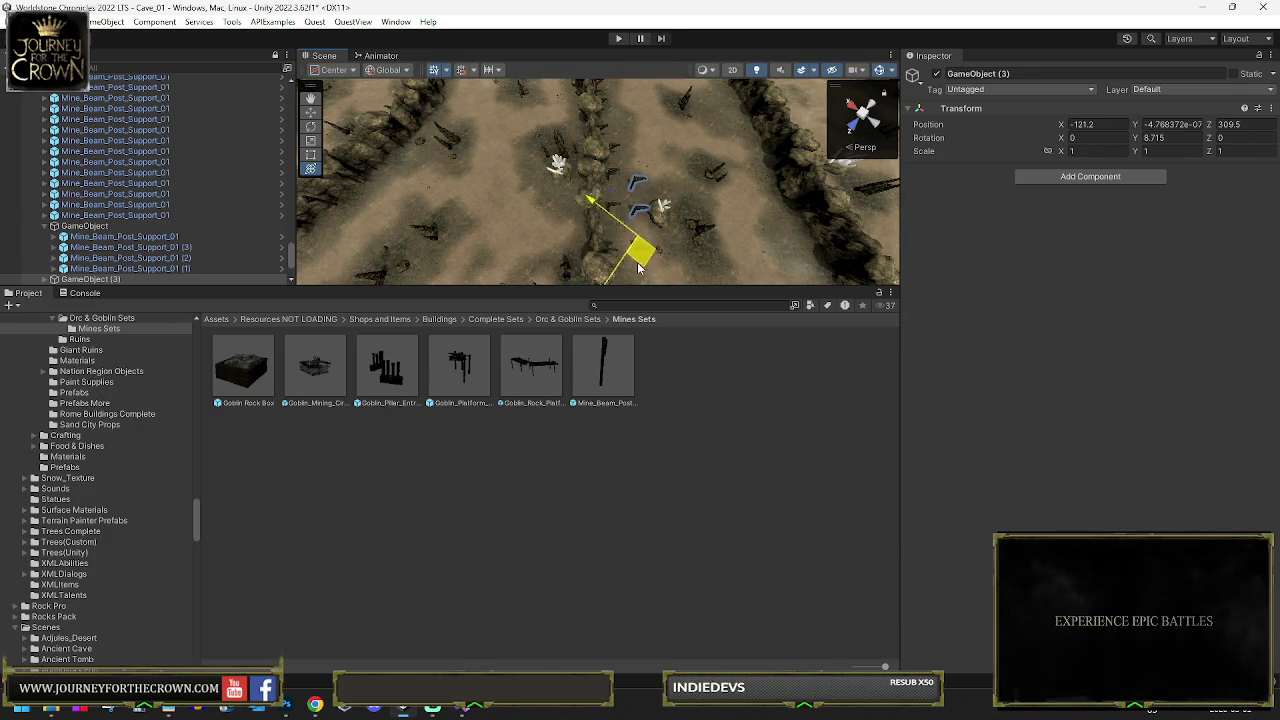
mouse_move(638, 268)
left_mouse_down()
mouse_move(645, 200)
mouse_move(632, 210)
mouse_move(637, 276)
mouse_move(600, 214)
mouse_move(605, 160)
mouse_move(600, 175)
mouse_move(622, 162)
mouse_move(605, 170)
mouse_move(615, 195)
mouse_move(660, 212)
mouse_move(628, 192)
mouse_move(621, 147)
left_mouse_up()
key("w")
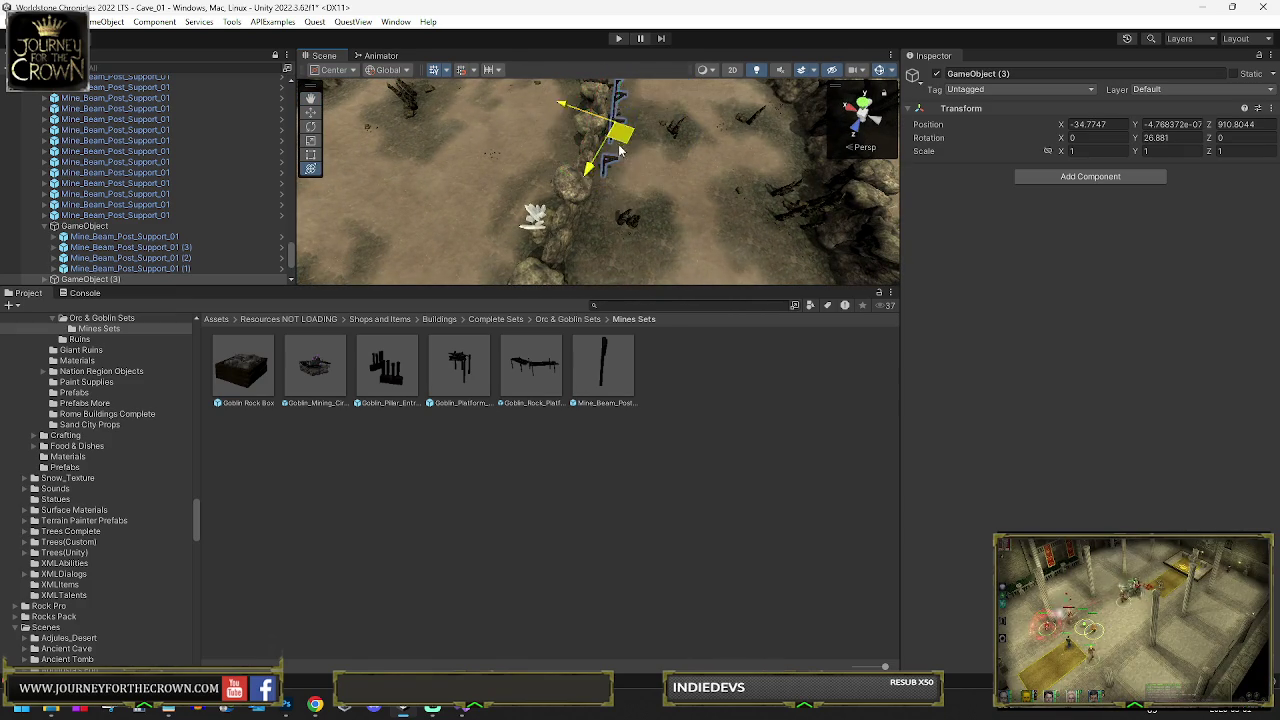
left_click_drag(606, 214, 601, 218)
key("e")
key("shift+space")
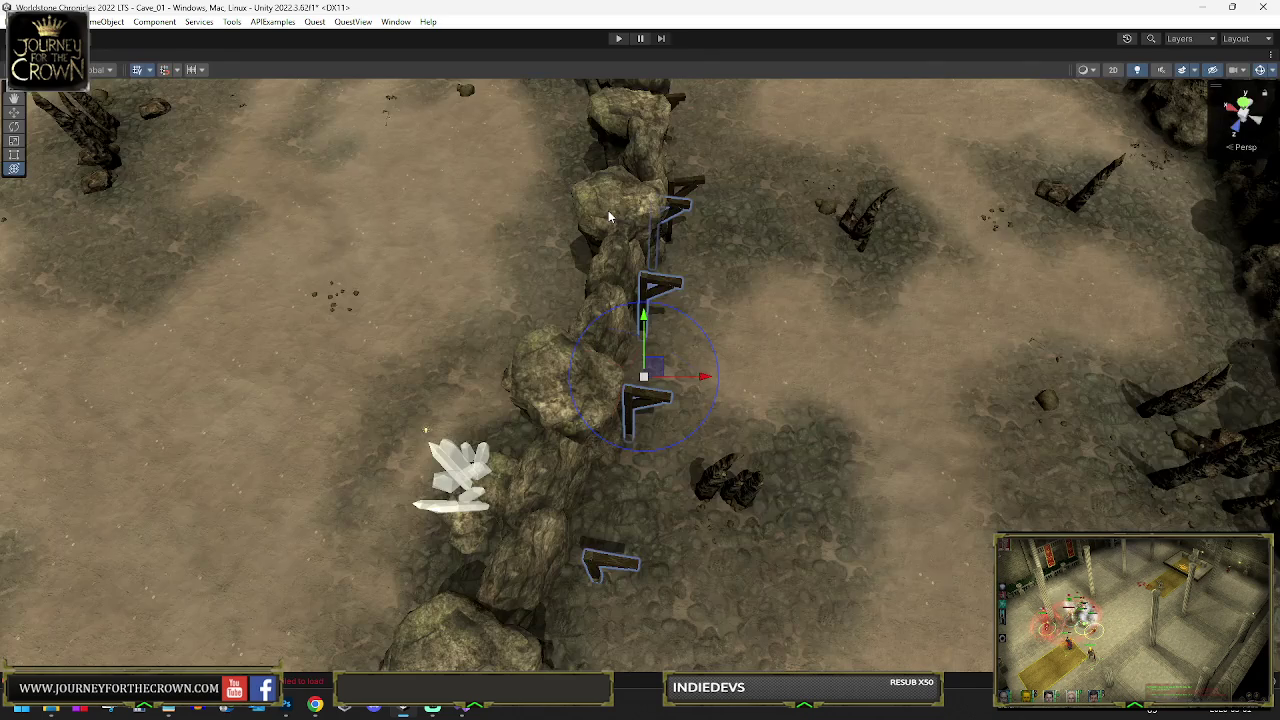
Turn the selected posts to follow the wall and shift them slightly along it
mouse_move(685, 275)
left_mouse_down()
mouse_move(697, 291)
mouse_move(709, 274)
mouse_move(705, 285)
left_mouse_up()
key("w")
key("e")
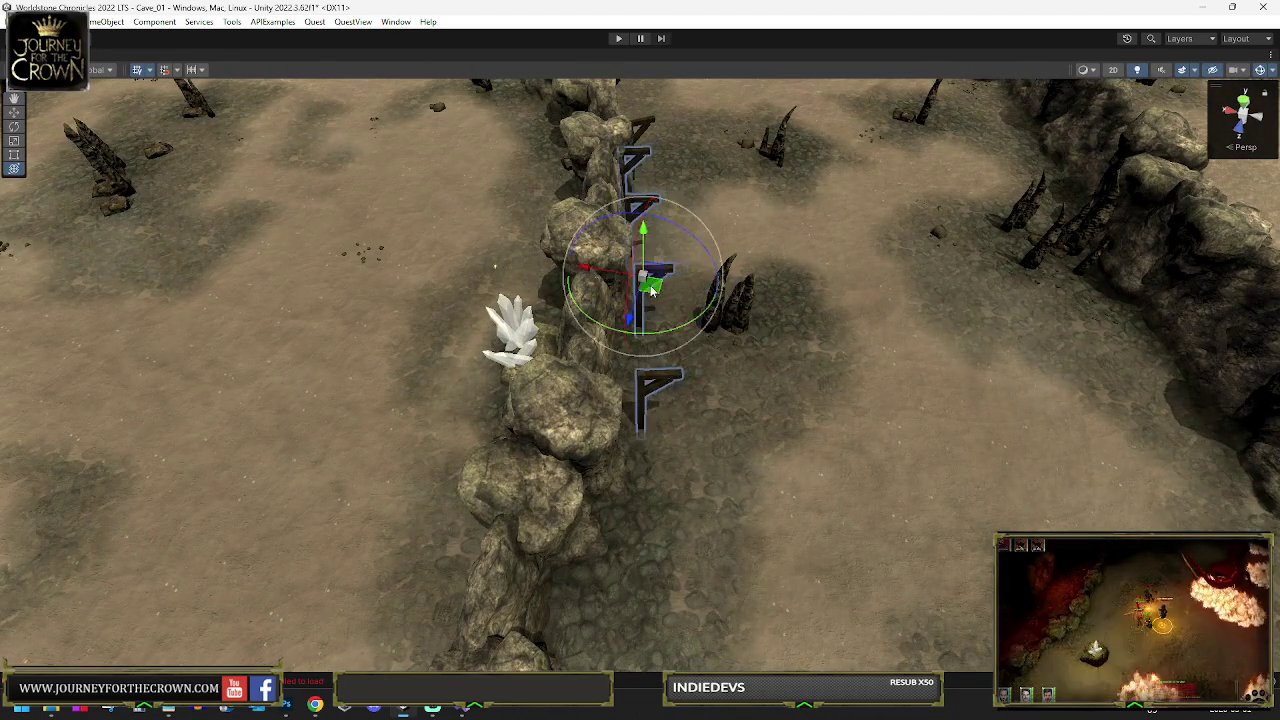
left_click_drag(660, 332, 643, 340)
key("w")
left_click_drag(645, 293, 647, 298)
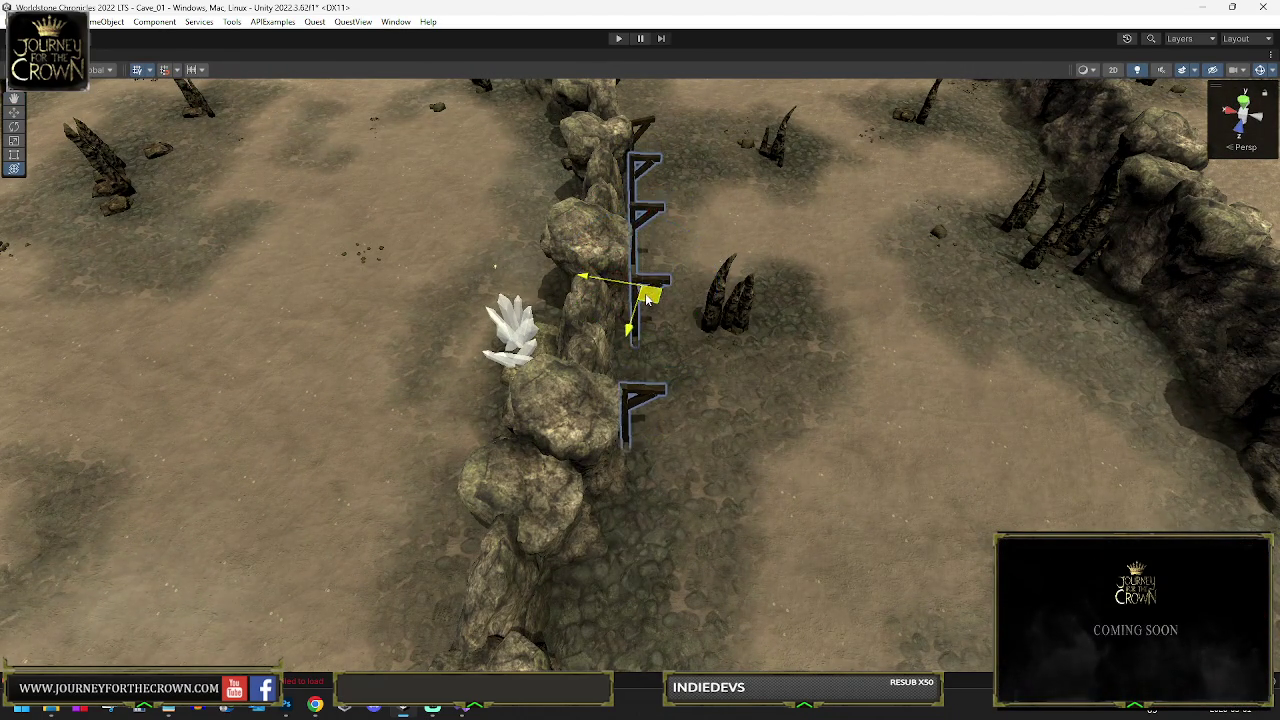
key("x")
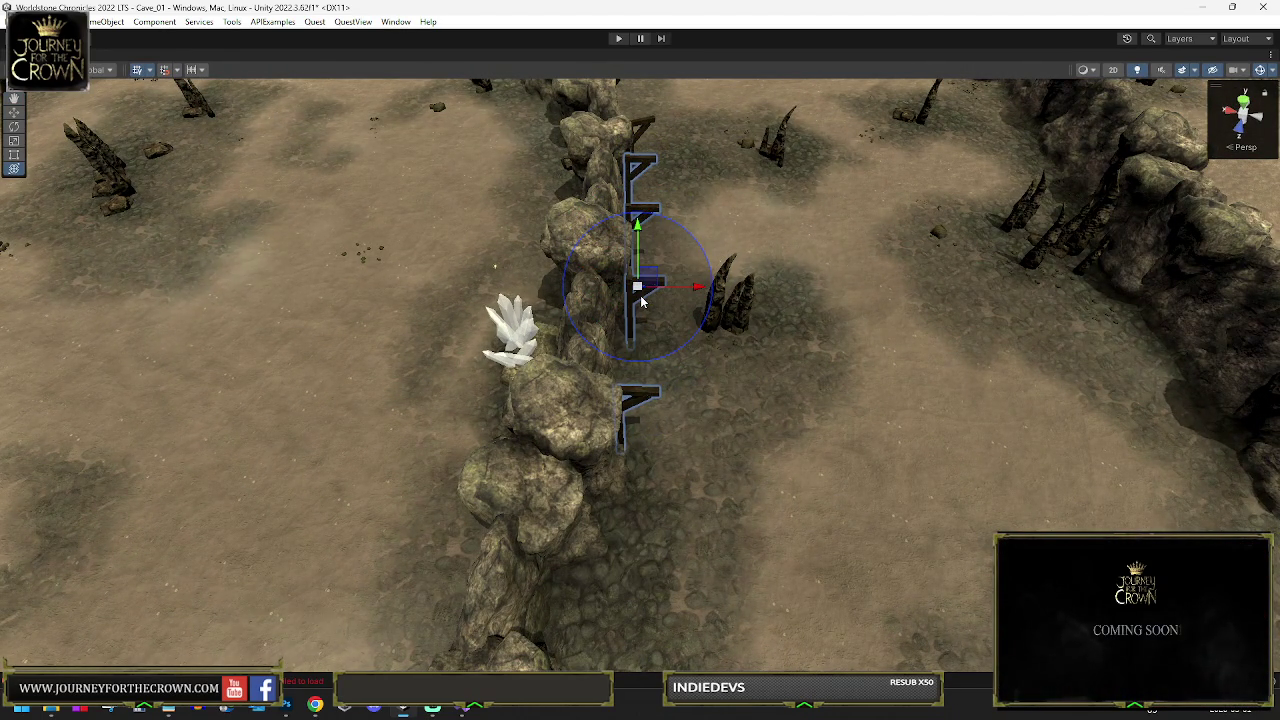
scroll(673, 305, "down", 8)
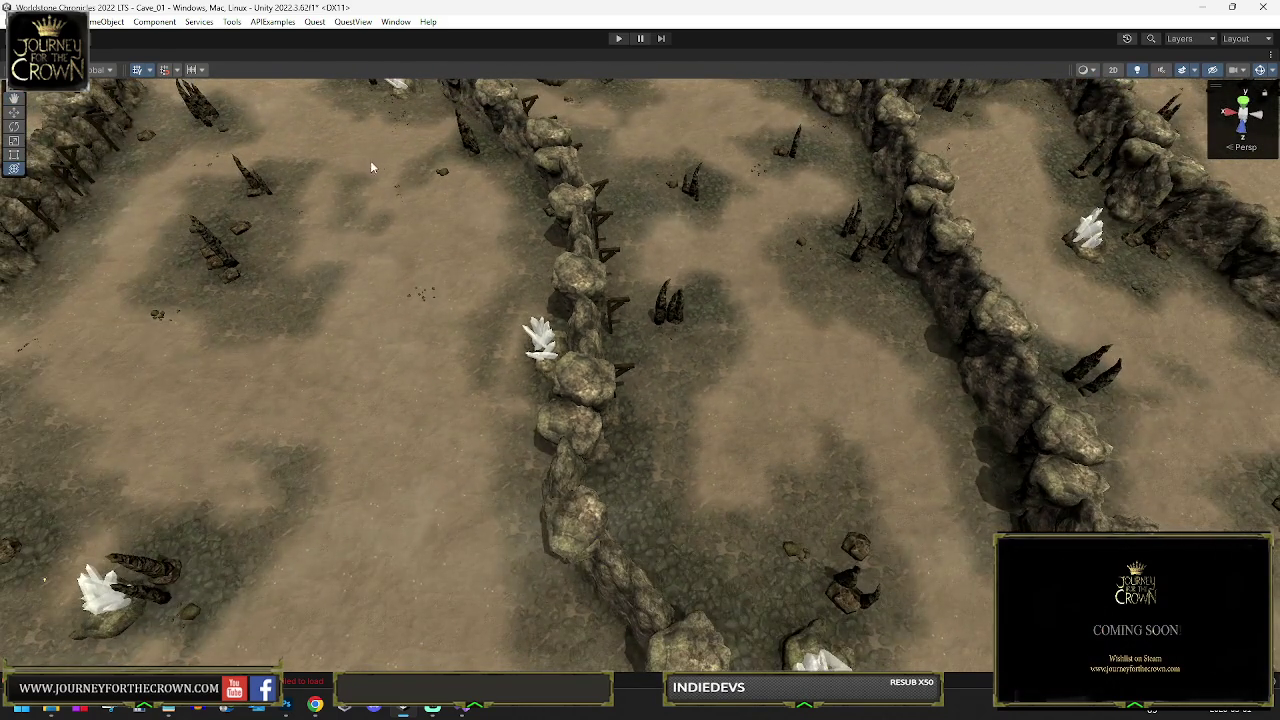
key("shift+space")
scroll(157, 236, "down", 3)
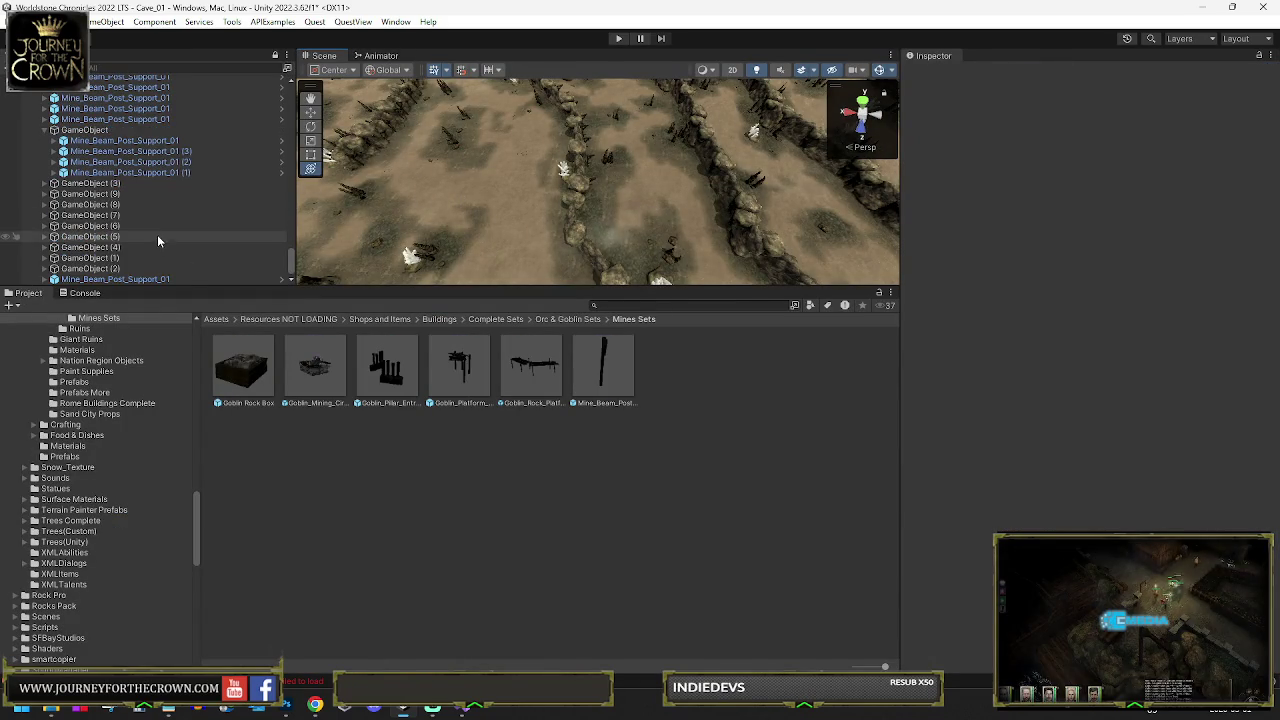
Nudge GameObject (3), then select the posts along the wall and move them down and right
left_click(157, 183)
mouse_move(596, 162)
left_mouse_down()
mouse_move(610, 178)
mouse_move(598, 181)
left_mouse_up()
key("f")
key("shift+space")
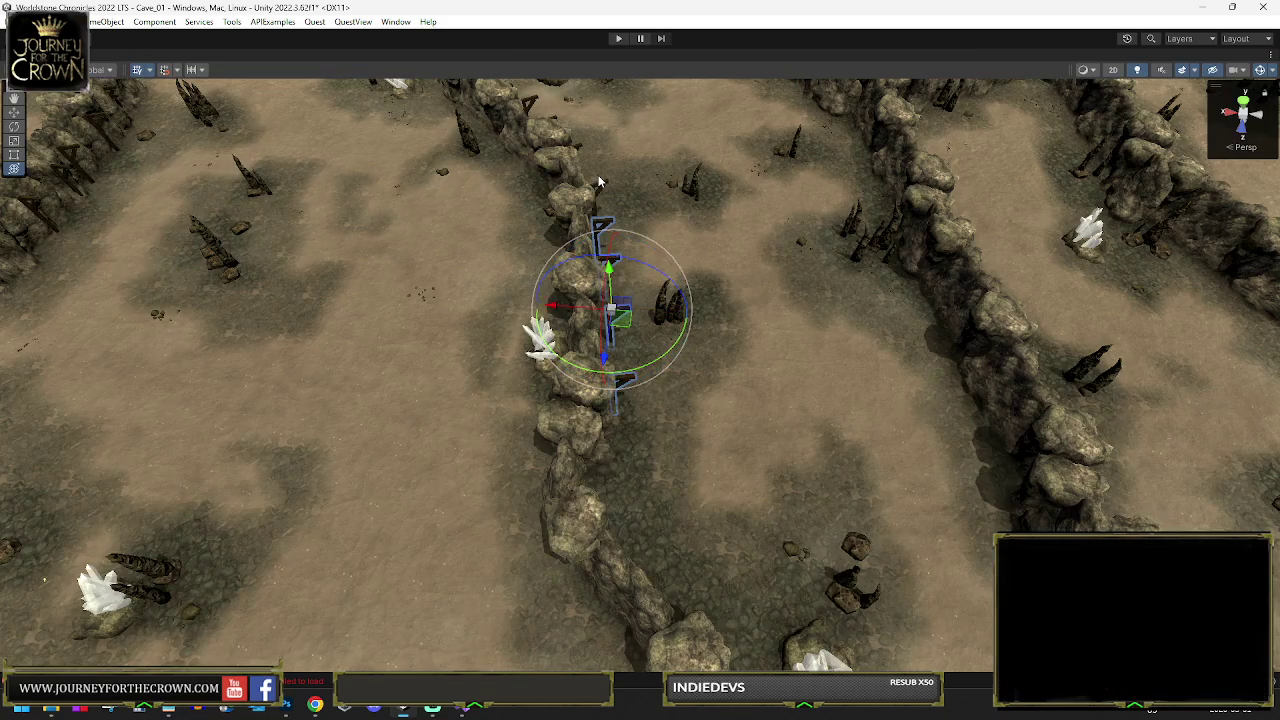
left_click(601, 184)
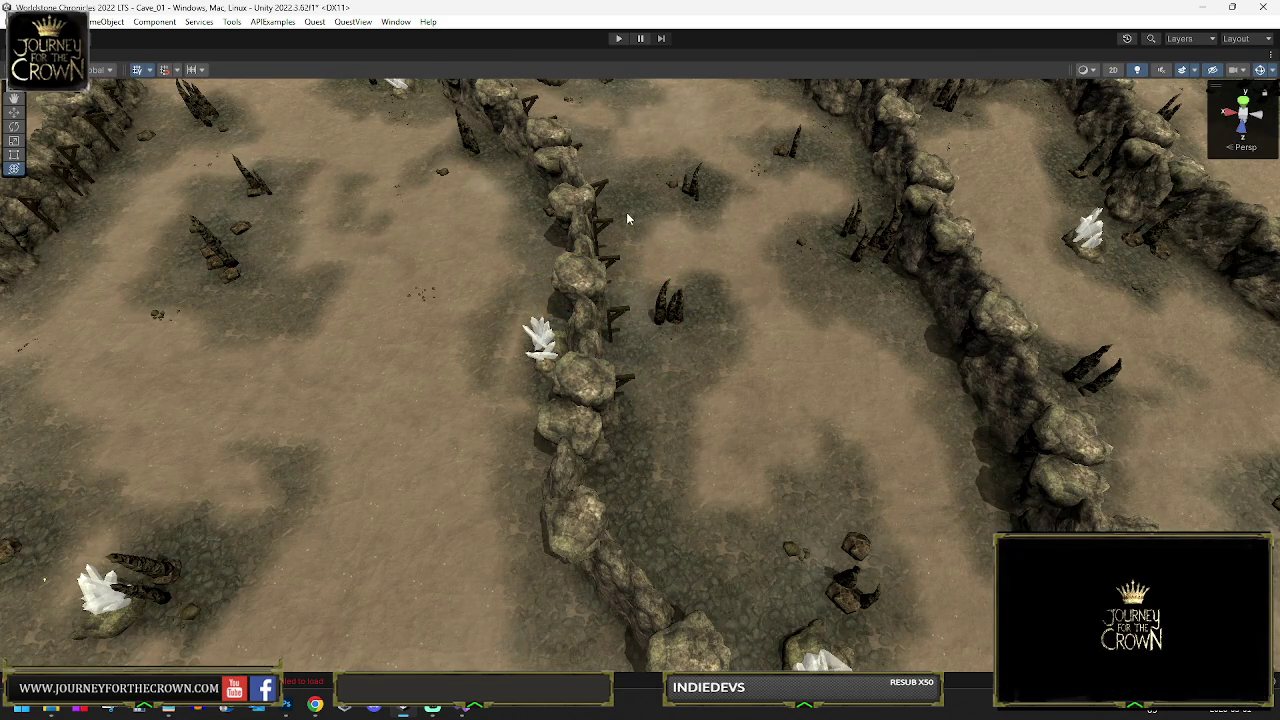
left_click(618, 240)
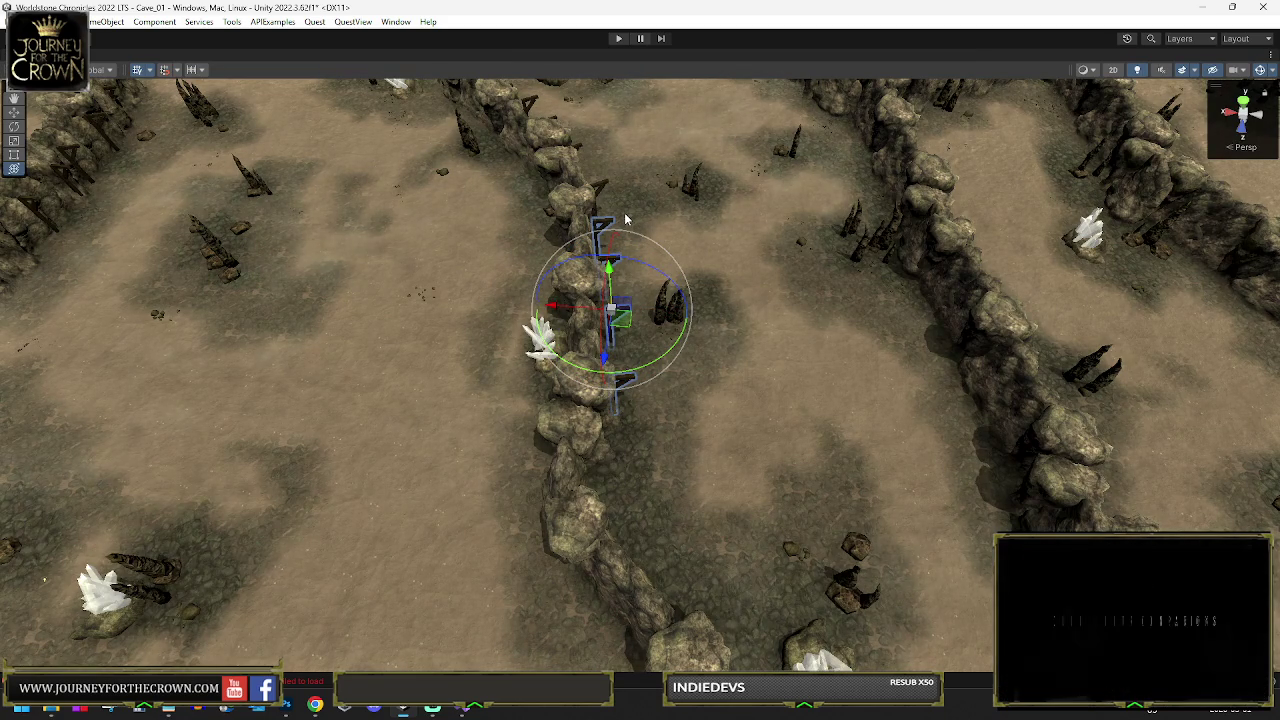
left_click_drag(588, 300, 643, 368)
Slide the selected supports down along the rock wall from a top-down view
key("y")
mouse_move(626, 470)
left_mouse_down()
mouse_move(614, 347)
mouse_move(689, 333)
left_mouse_up()
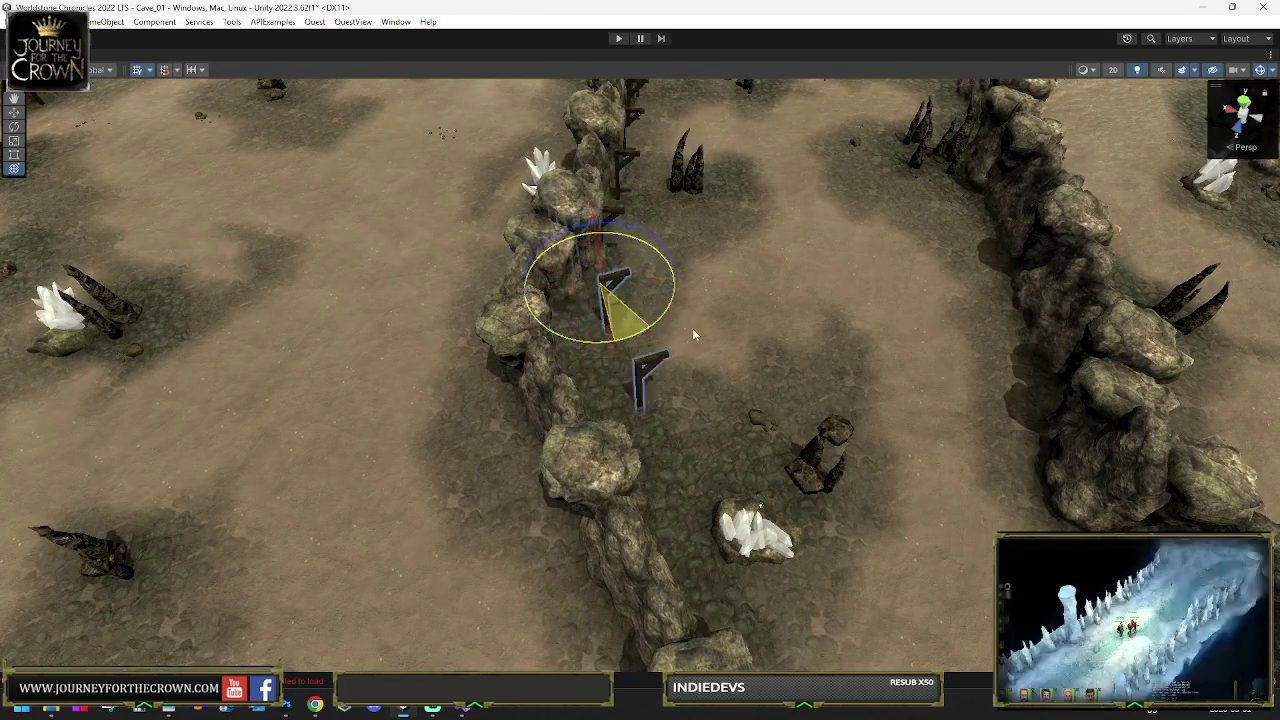
mouse_move(606, 290)
left_mouse_down()
mouse_move(655, 452)
mouse_move(648, 478)
left_mouse_up()
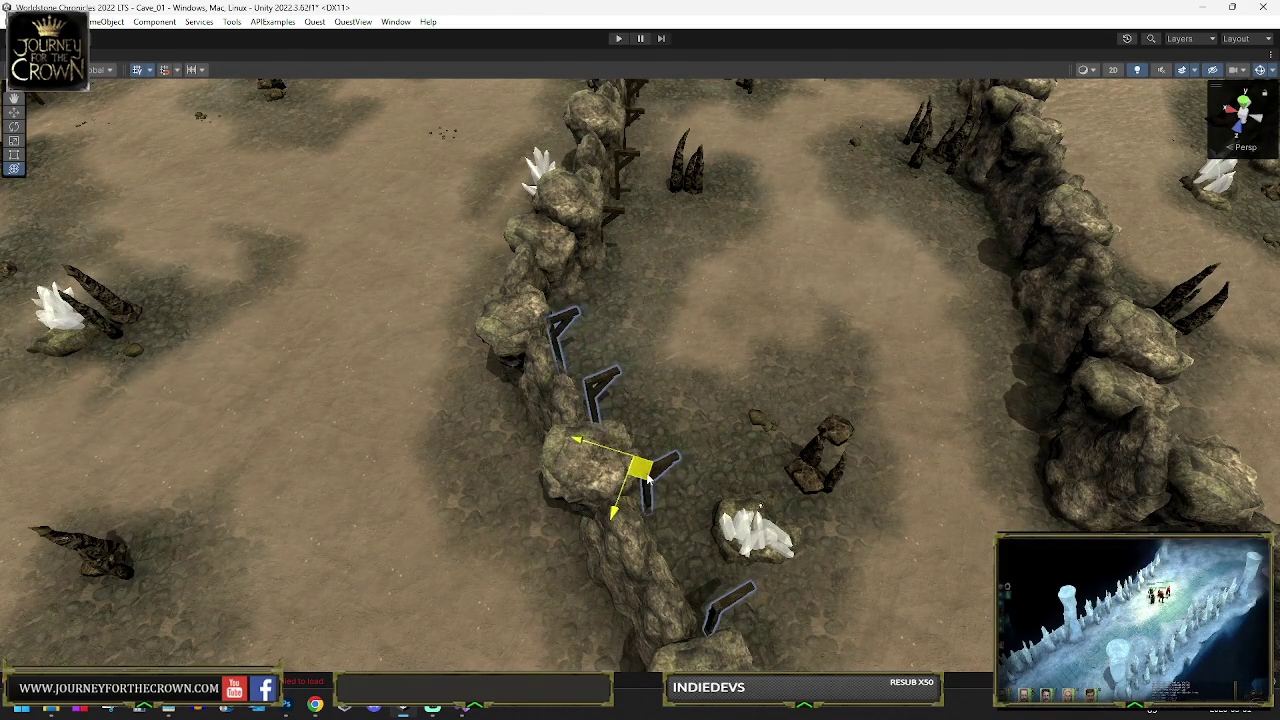
scroll(657, 460, "down", 5)
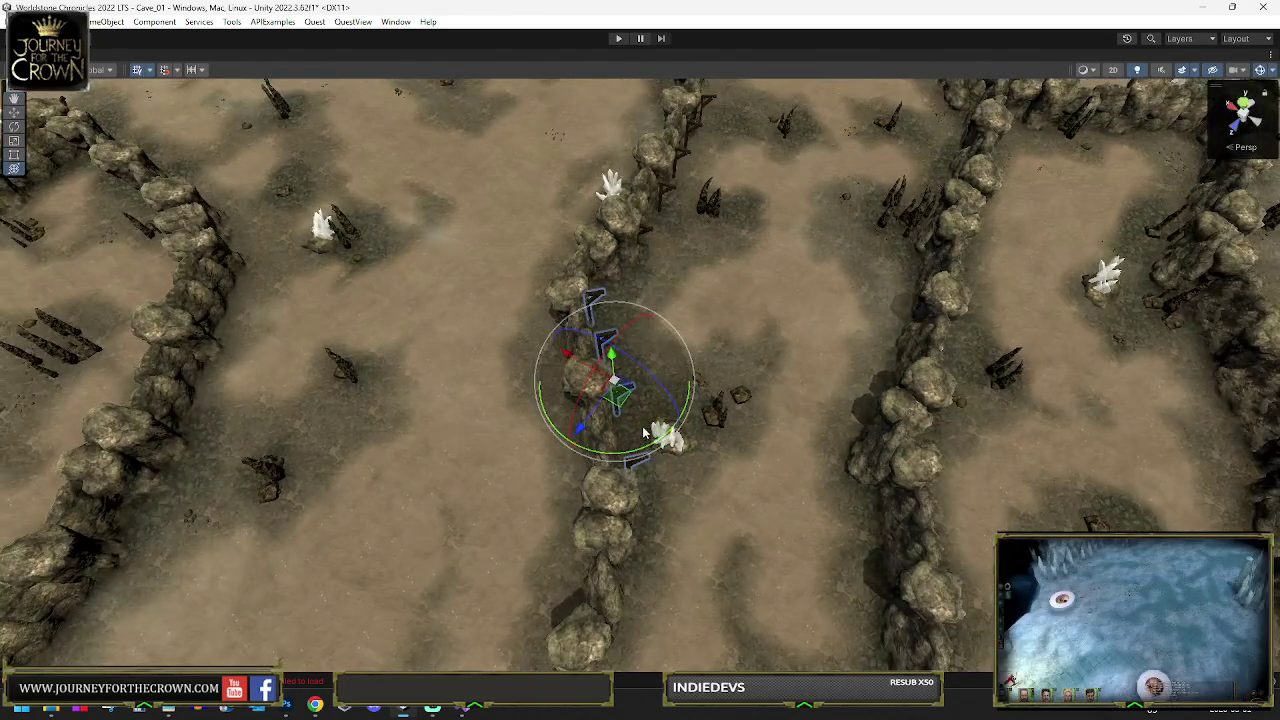
left_click_drag(645, 432, 610, 310)
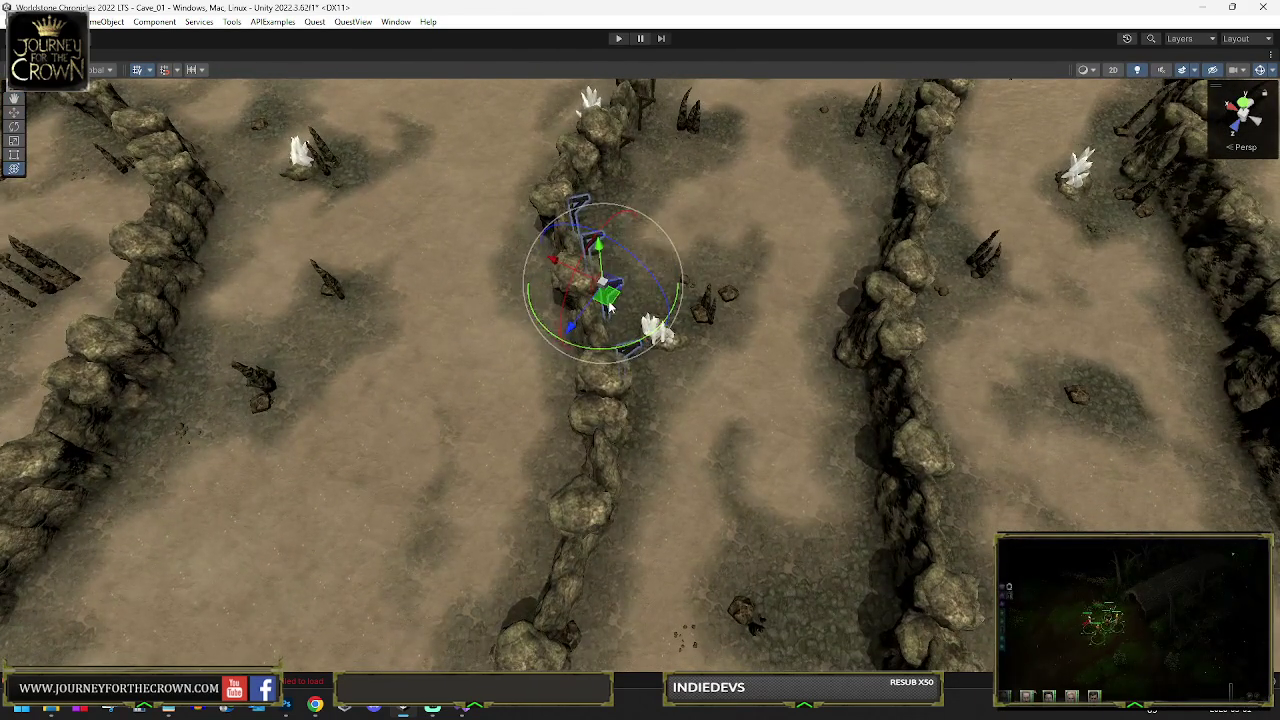
key("e")
left_click_drag(645, 452, 550, 398)
Move the supports onto the central wall, rotate them to follow it and inspect the row
key("w")
mouse_move(621, 340)
left_mouse_down()
mouse_move(617, 425)
mouse_move(604, 402)
left_mouse_up()
key("e")
mouse_move(718, 368)
left_mouse_down()
mouse_move(700, 357)
mouse_move(757, 323)
left_mouse_up()
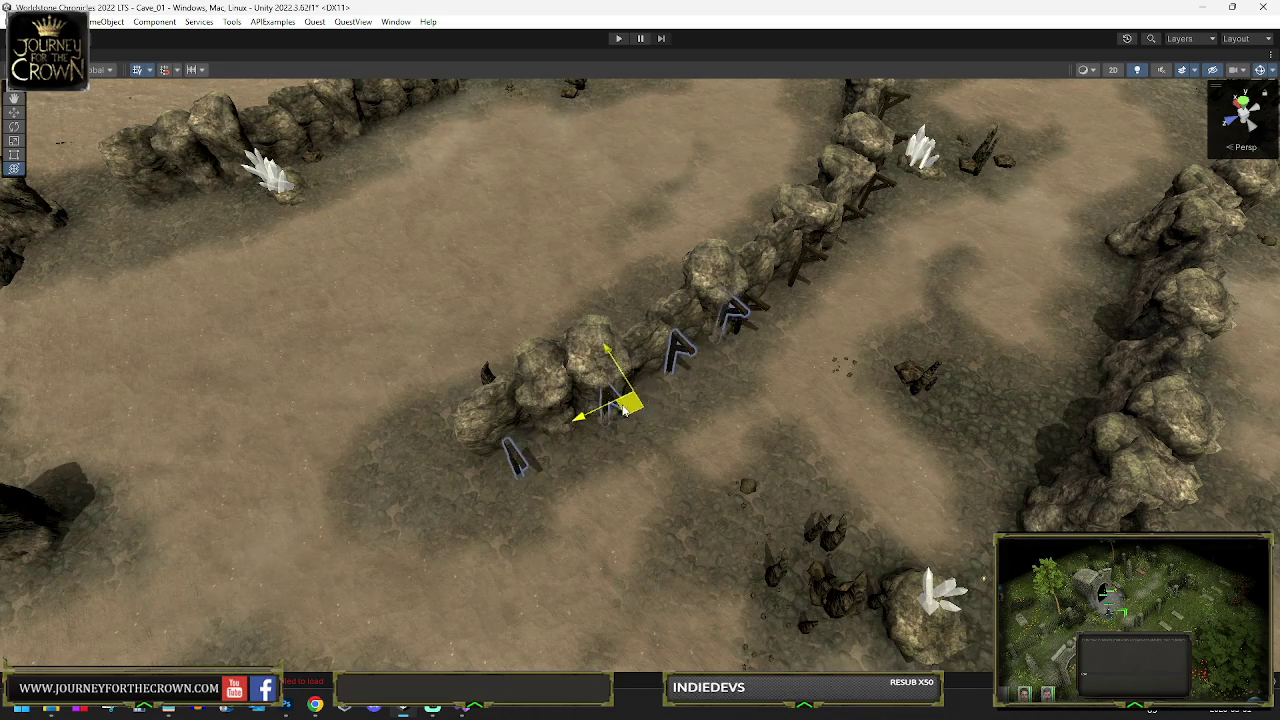
left_click_drag(610, 420, 605, 412)
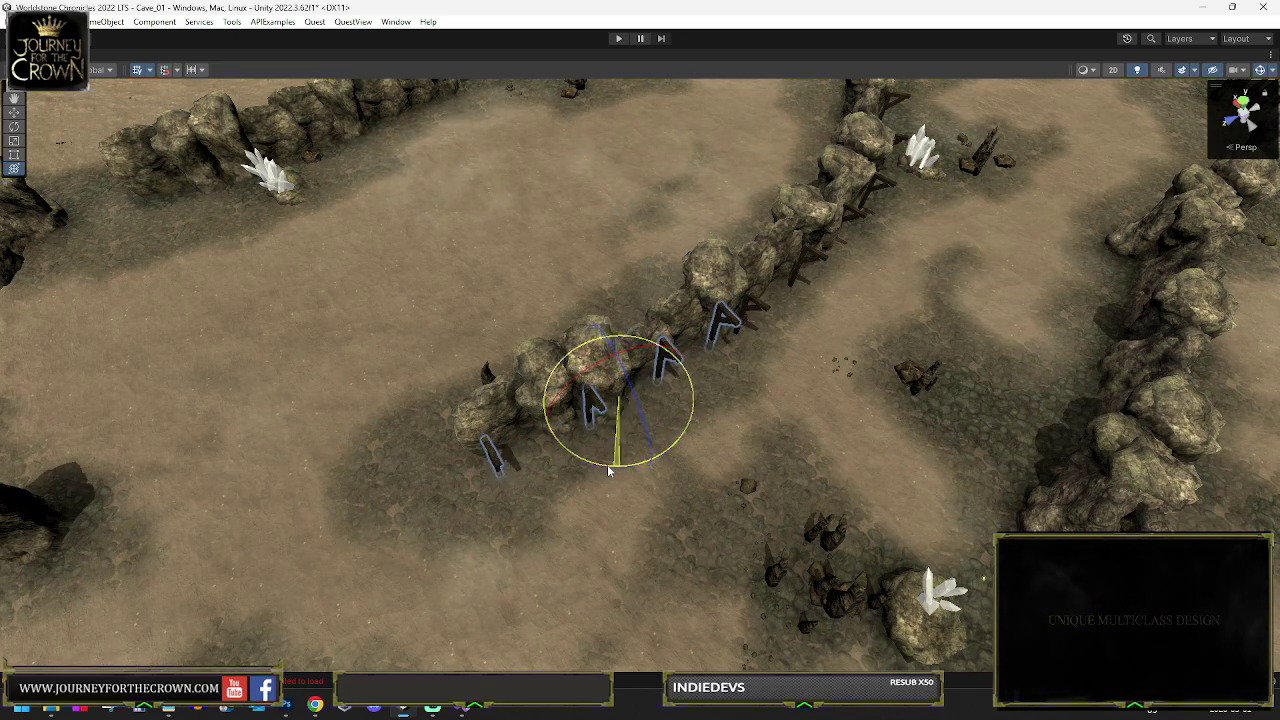
left_click_drag(603, 470, 605, 462)
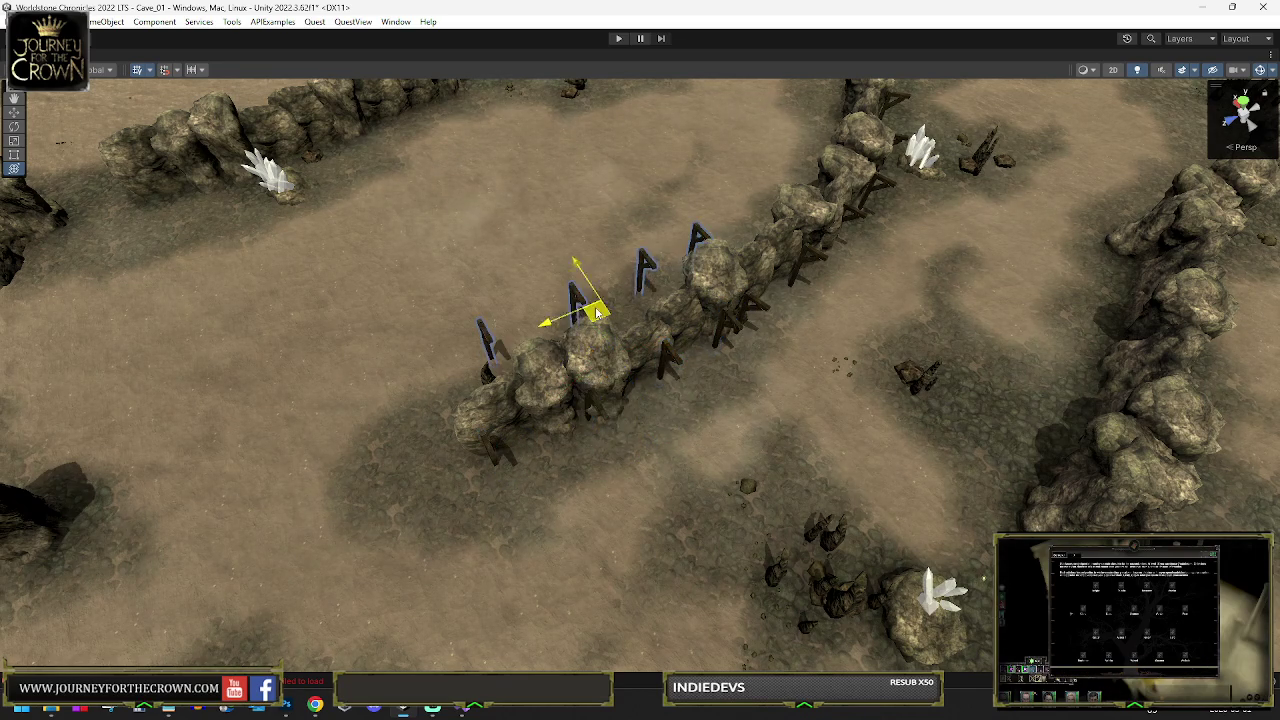
mouse_move(286, 257)
left_mouse_down()
mouse_move(570, 440)
mouse_move(495, 410)
mouse_move(590, 430)
left_mouse_up()
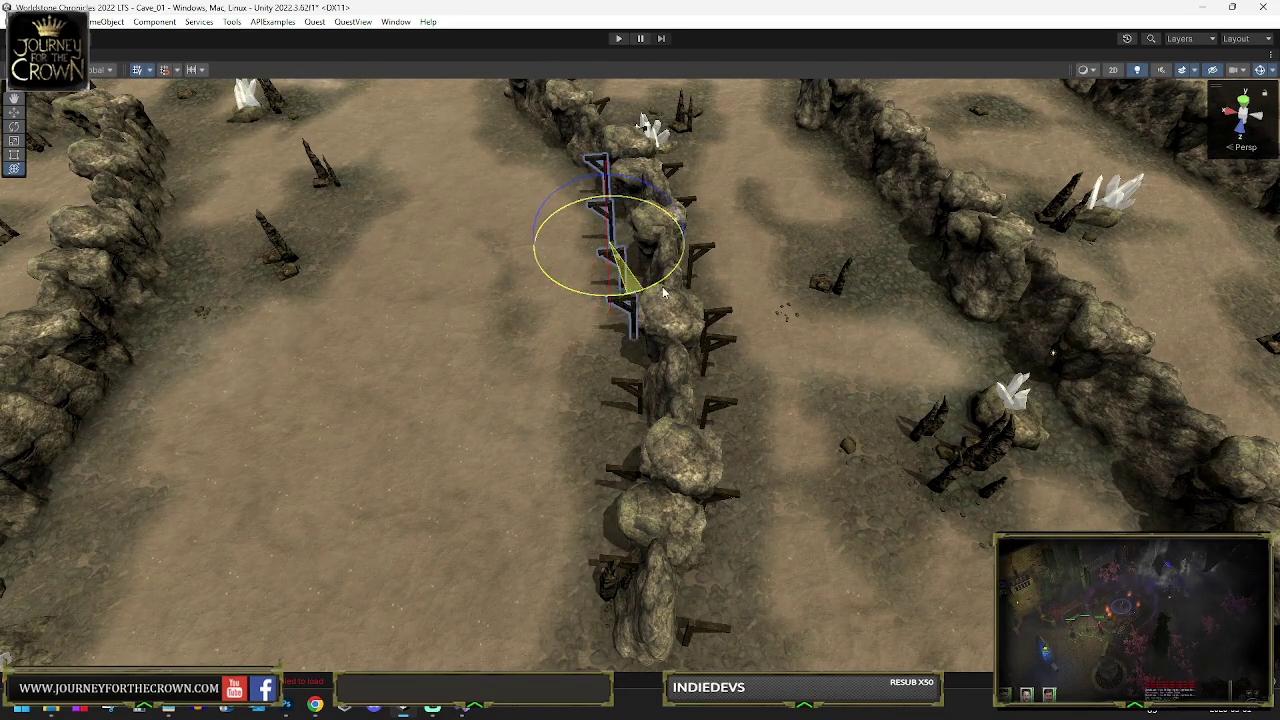
mouse_move(683, 287)
left_mouse_down()
mouse_move(595, 321)
mouse_move(592, 355)
left_mouse_up()
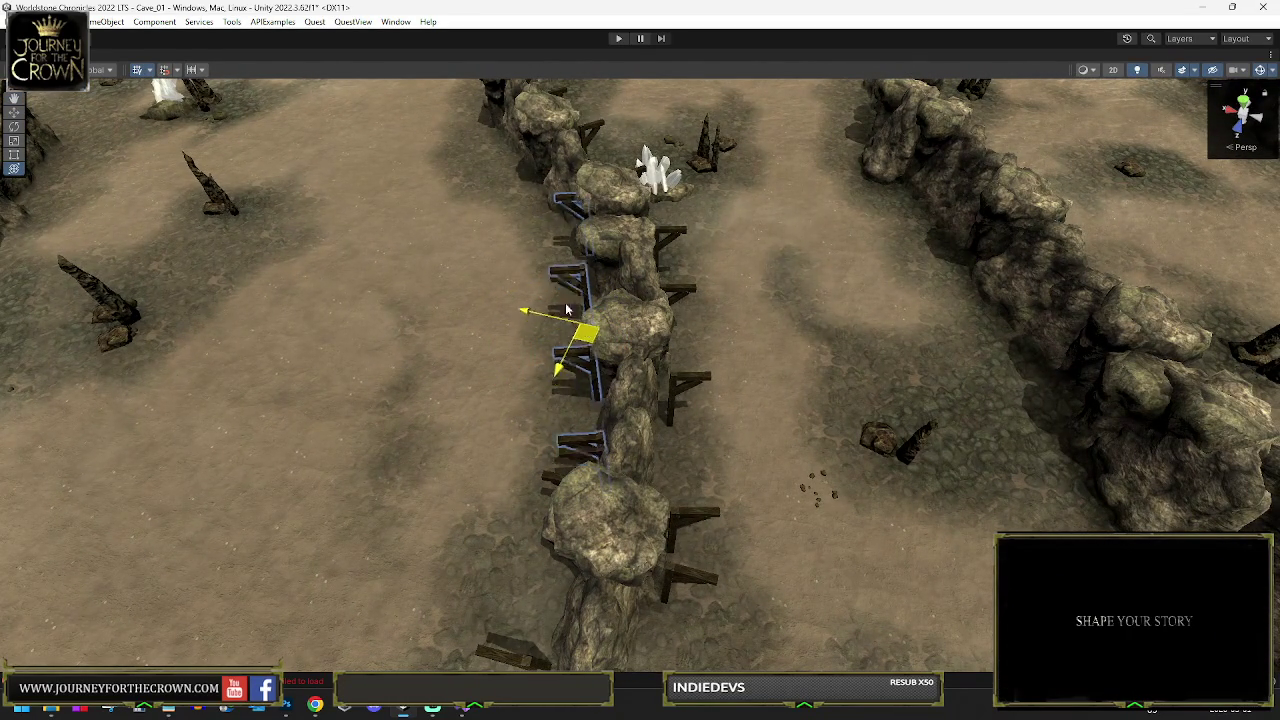
Move the four-post beam supports up against the rock wall and rotate them to align with it
left_click_drag(583, 220, 625, 289)
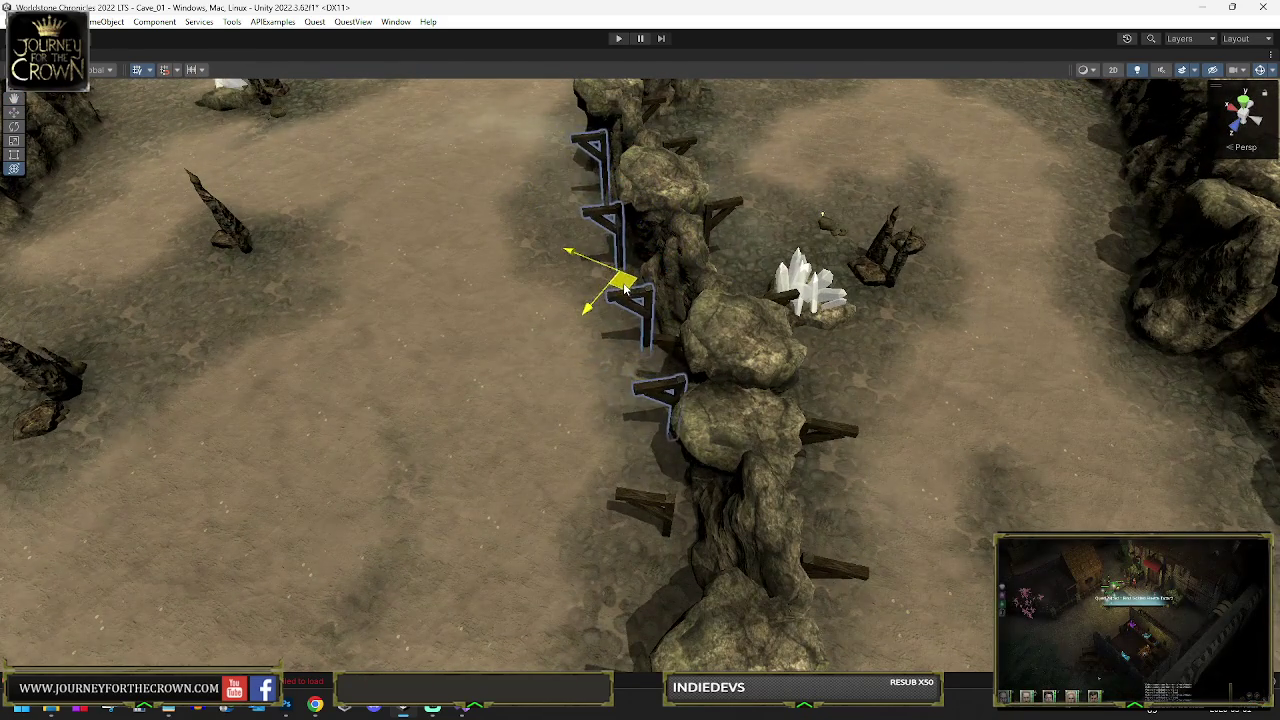
mouse_move(590, 170)
left_mouse_down()
mouse_move(670, 133)
mouse_move(755, 180)
mouse_move(720, 190)
left_mouse_up()
key("y")
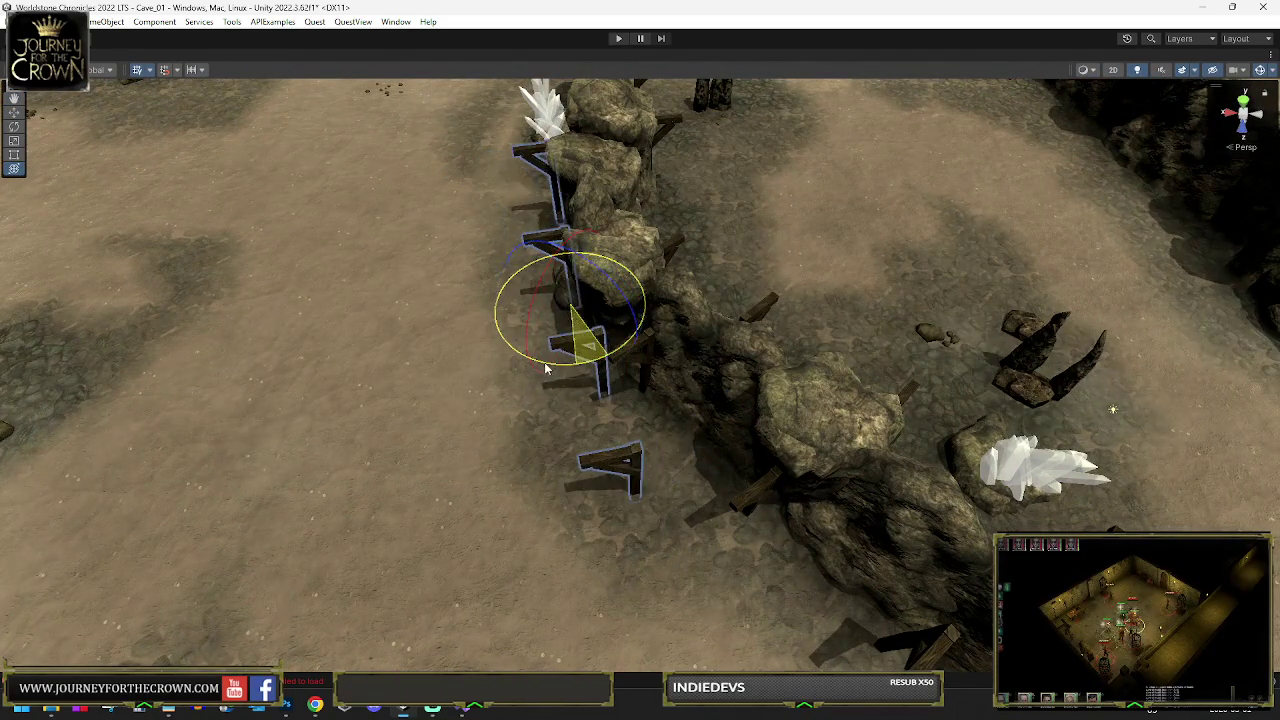
left_click_drag(567, 317, 545, 247)
left_click_drag(582, 187, 645, 372)
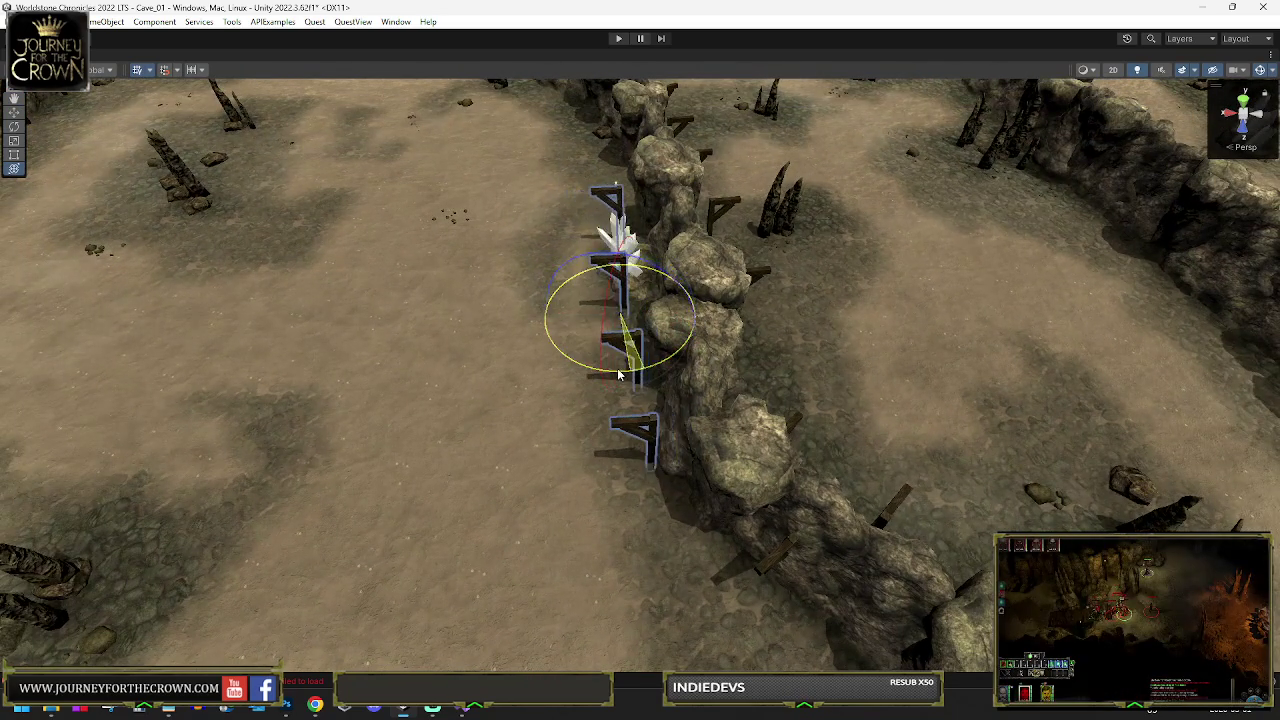
mouse_move(632, 320)
left_mouse_down()
mouse_move(783, 287)
mouse_move(636, 291)
left_mouse_up()
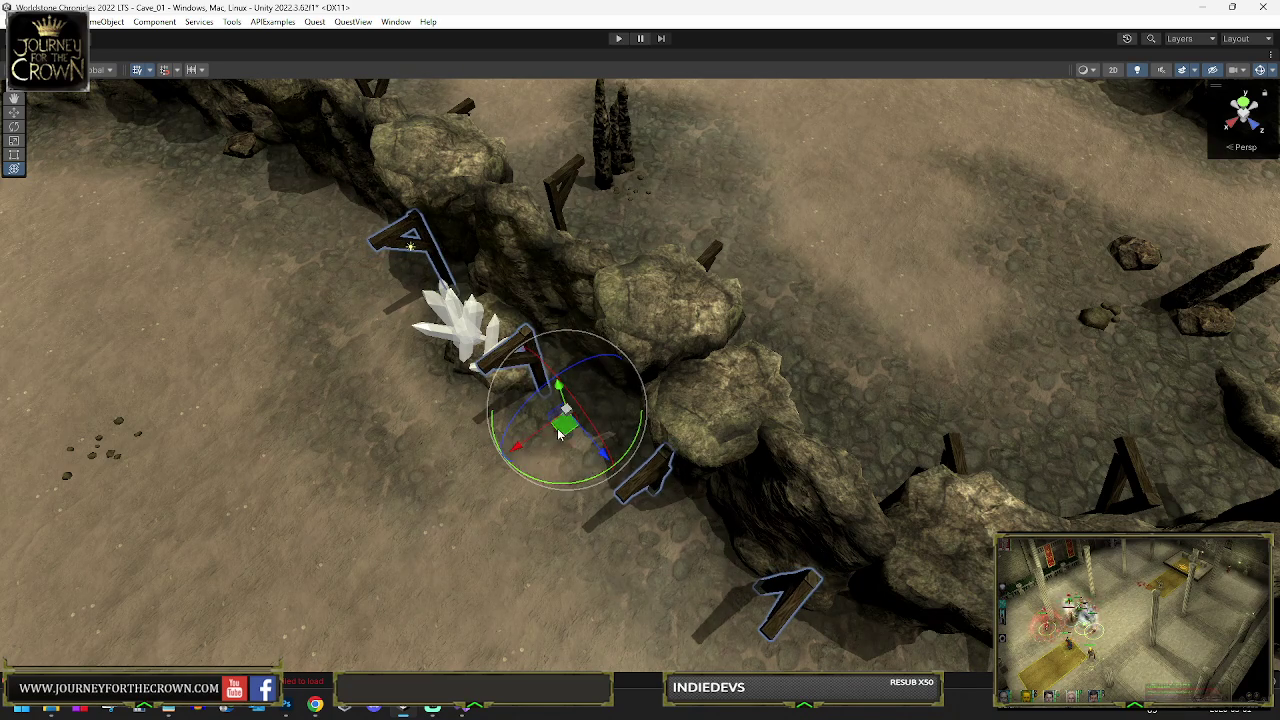
left_click_drag(570, 420, 343, 257)
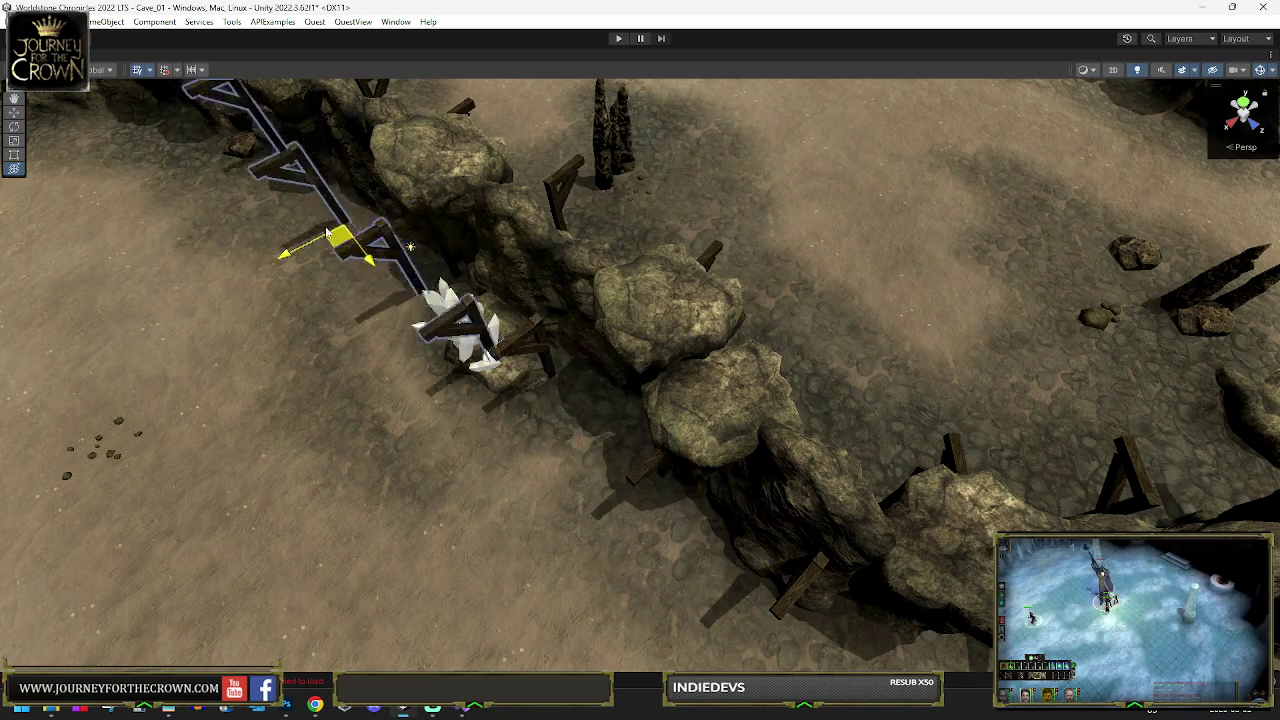
key("f")
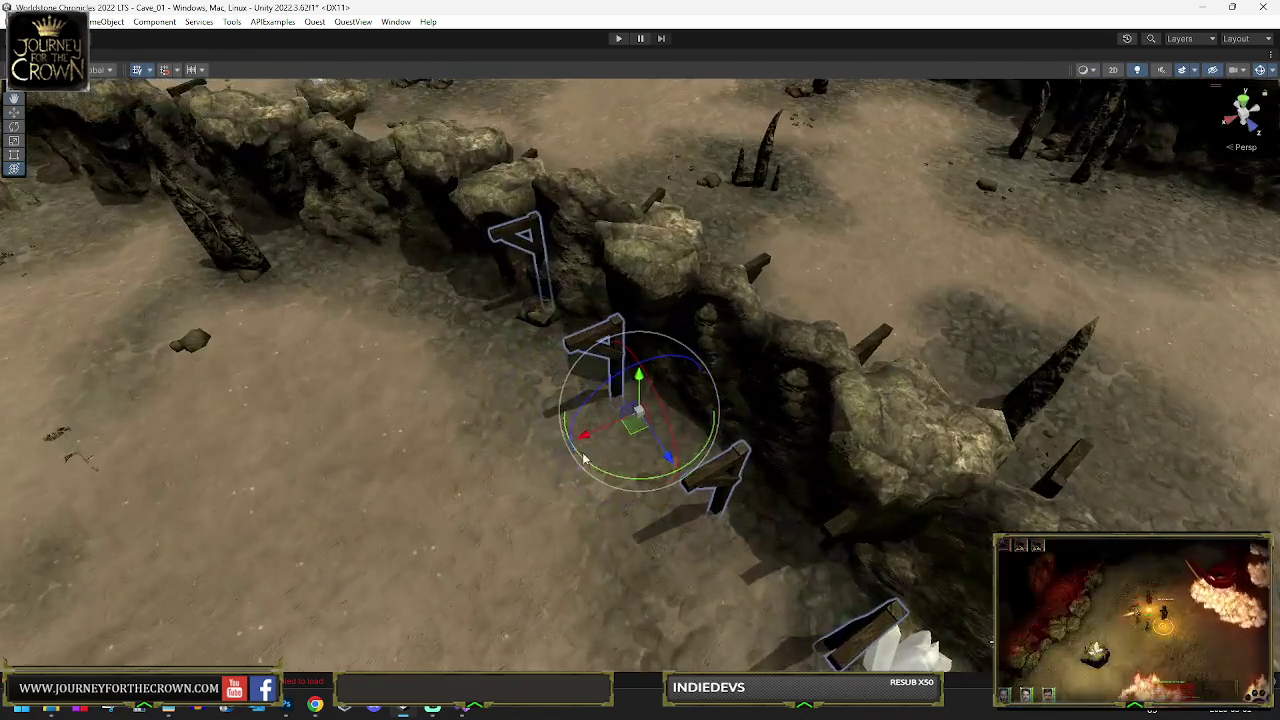
mouse_move(585, 458)
left_mouse_down()
mouse_move(606, 480)
mouse_move(651, 471)
mouse_move(515, 338)
mouse_move(540, 329)
mouse_move(490, 343)
left_mouse_up()
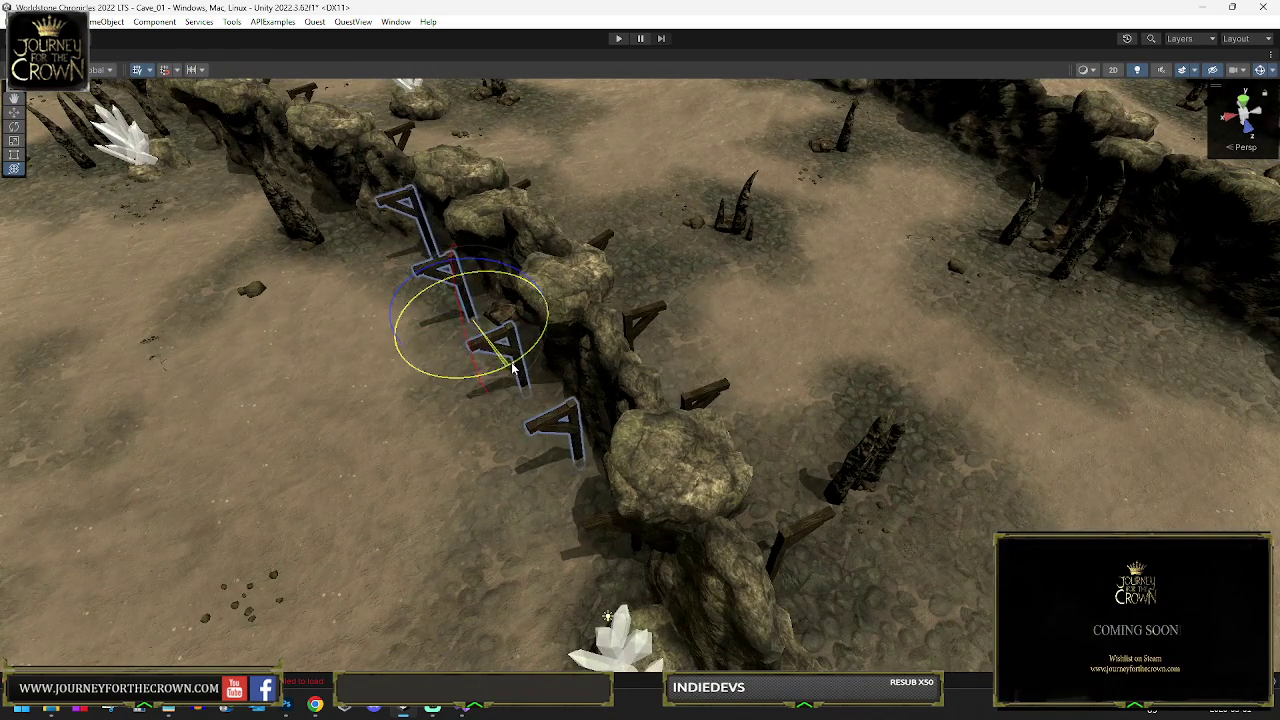
Shift the supports to the next wall section near the cave corner and turn them to face it
left_click_drag(579, 490, 481, 418)
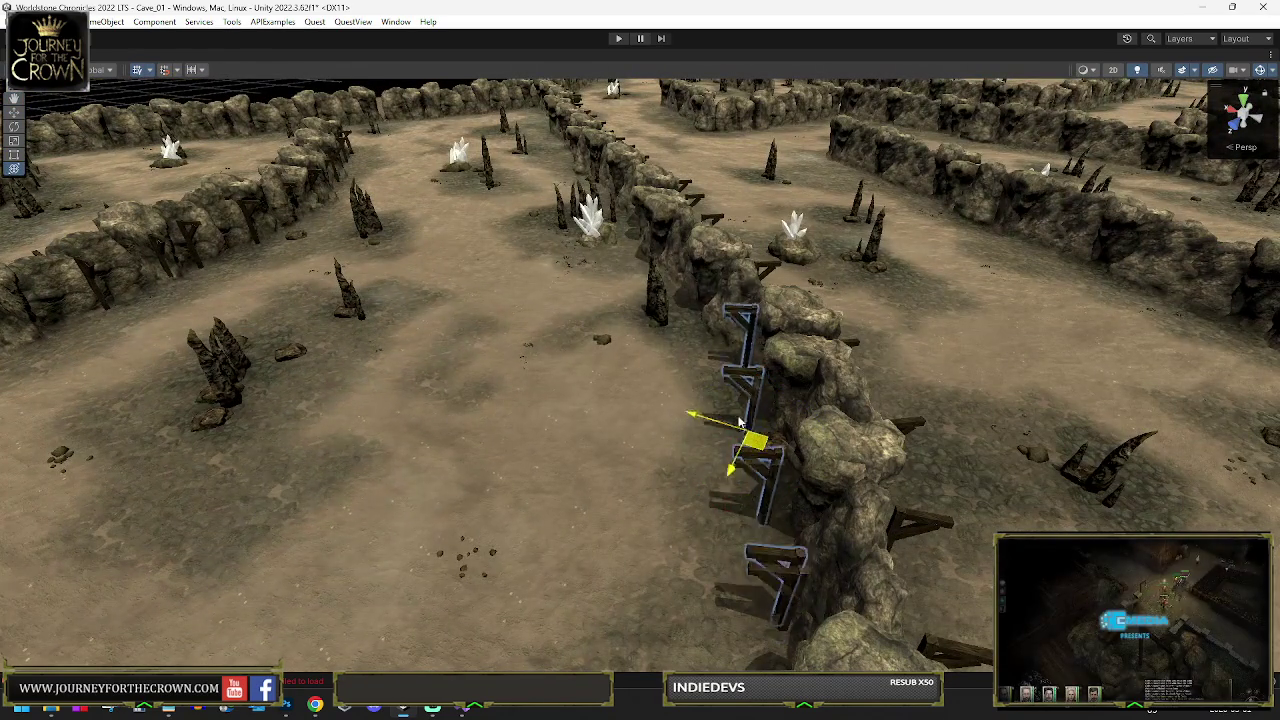
left_click_drag(757, 447, 484, 197)
key("e")
mouse_move(657, 374)
left_mouse_down()
mouse_move(668, 368)
mouse_move(632, 295)
left_mouse_up()
key("w")
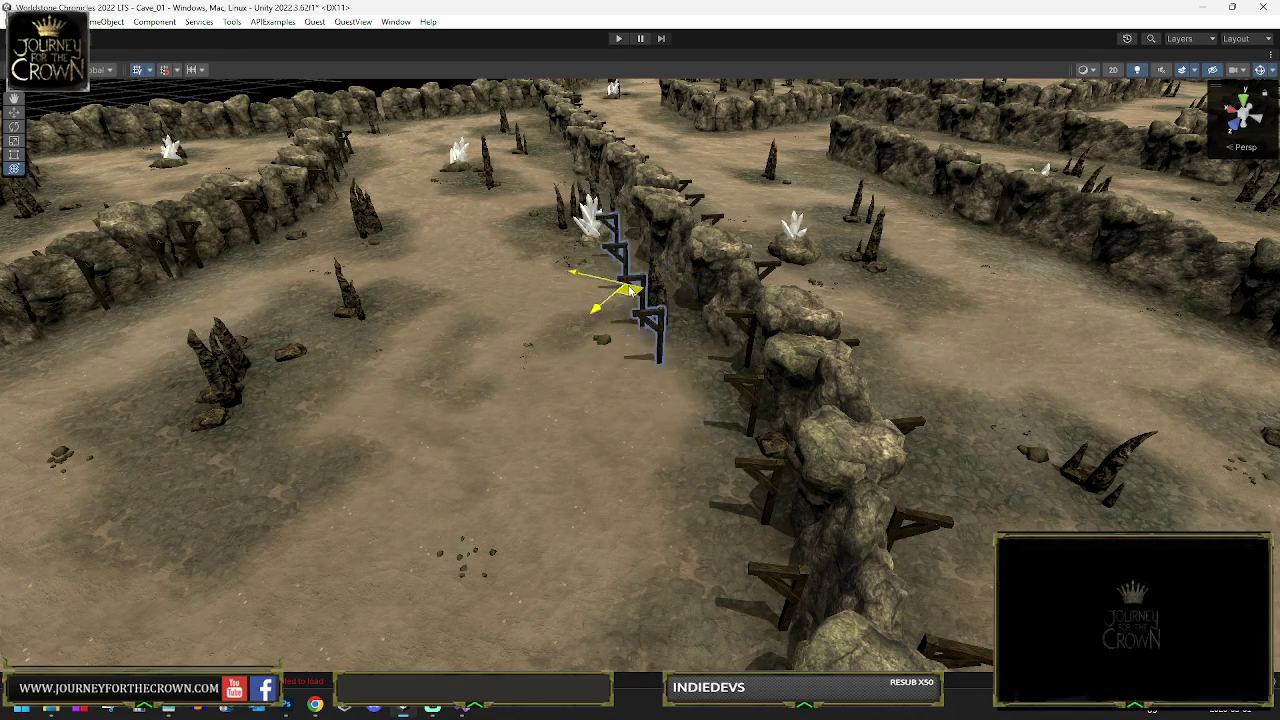
key("e")
key("f")
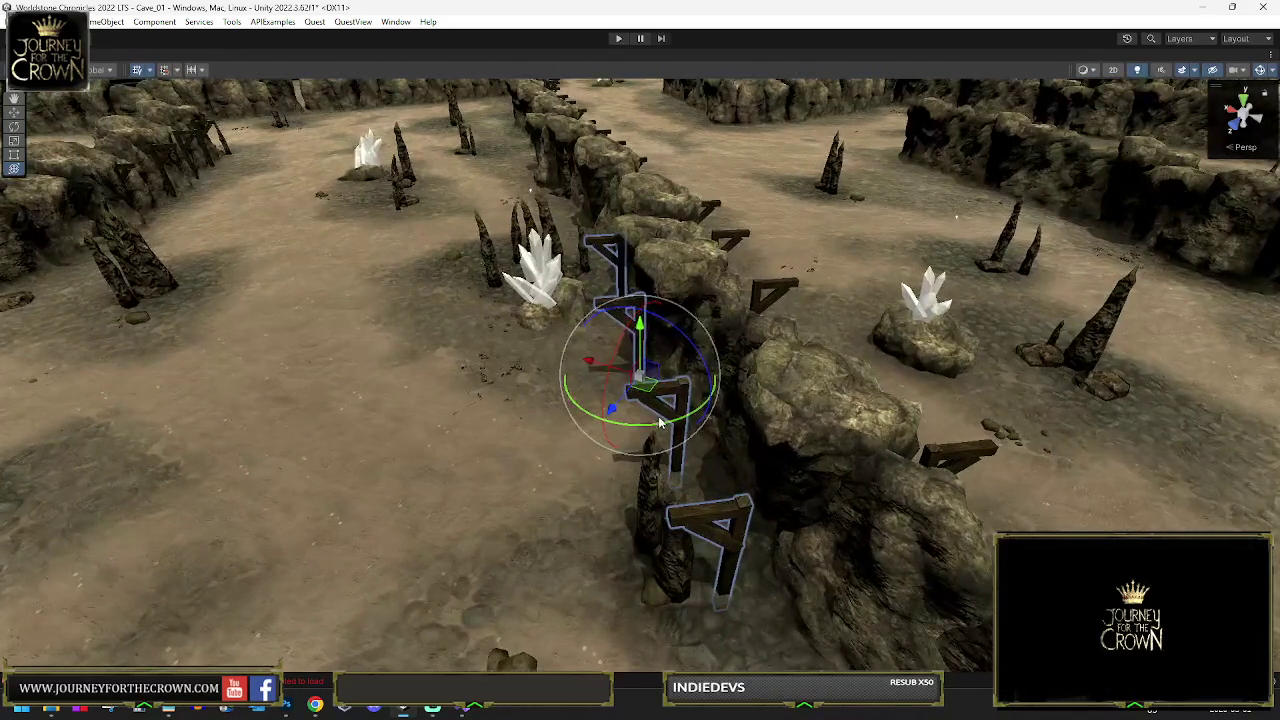
mouse_move(675, 424)
left_mouse_down()
mouse_move(829, 480)
mouse_move(568, 352)
left_mouse_up()
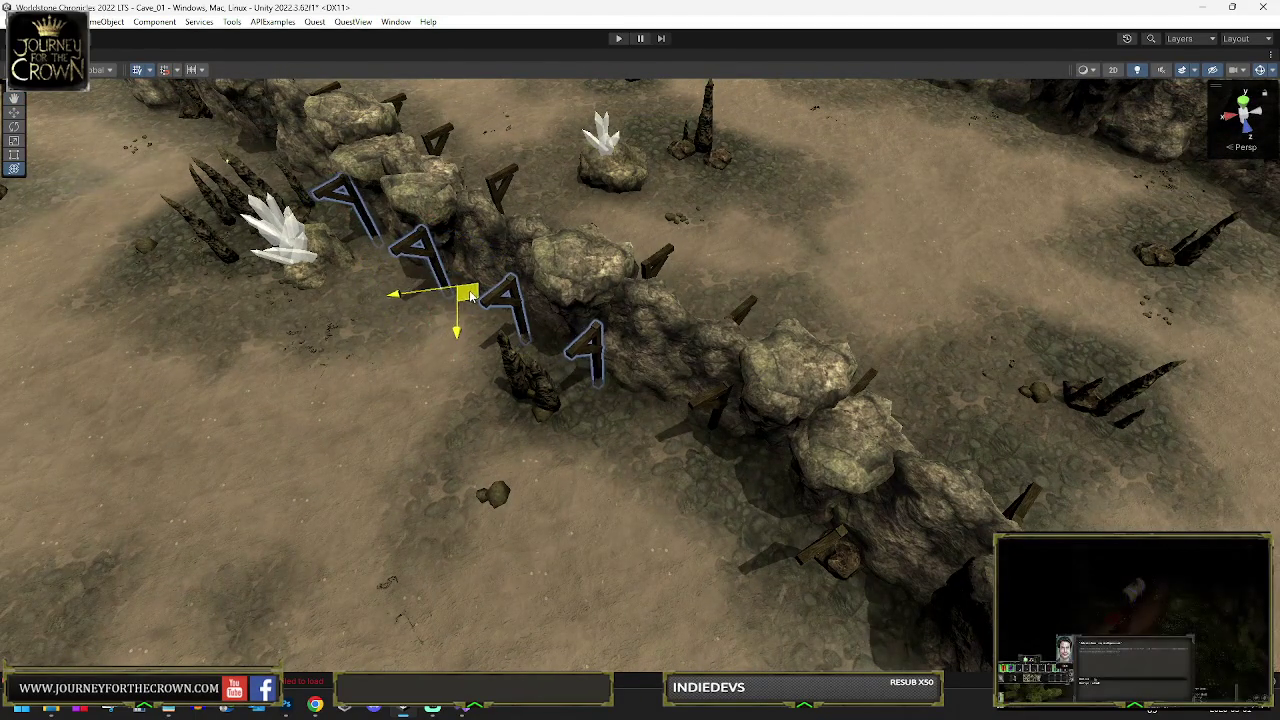
left_click_drag(349, 211, 478, 358)
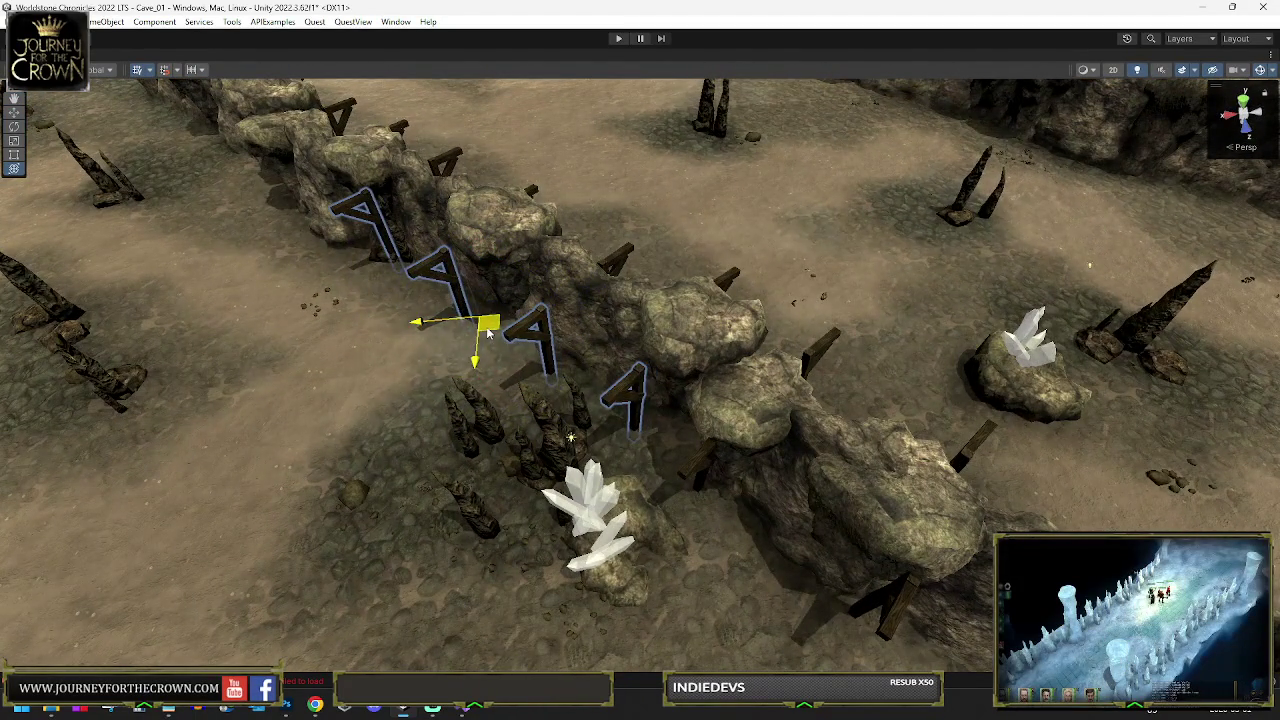
left_click_drag(607, 463, 450, 383)
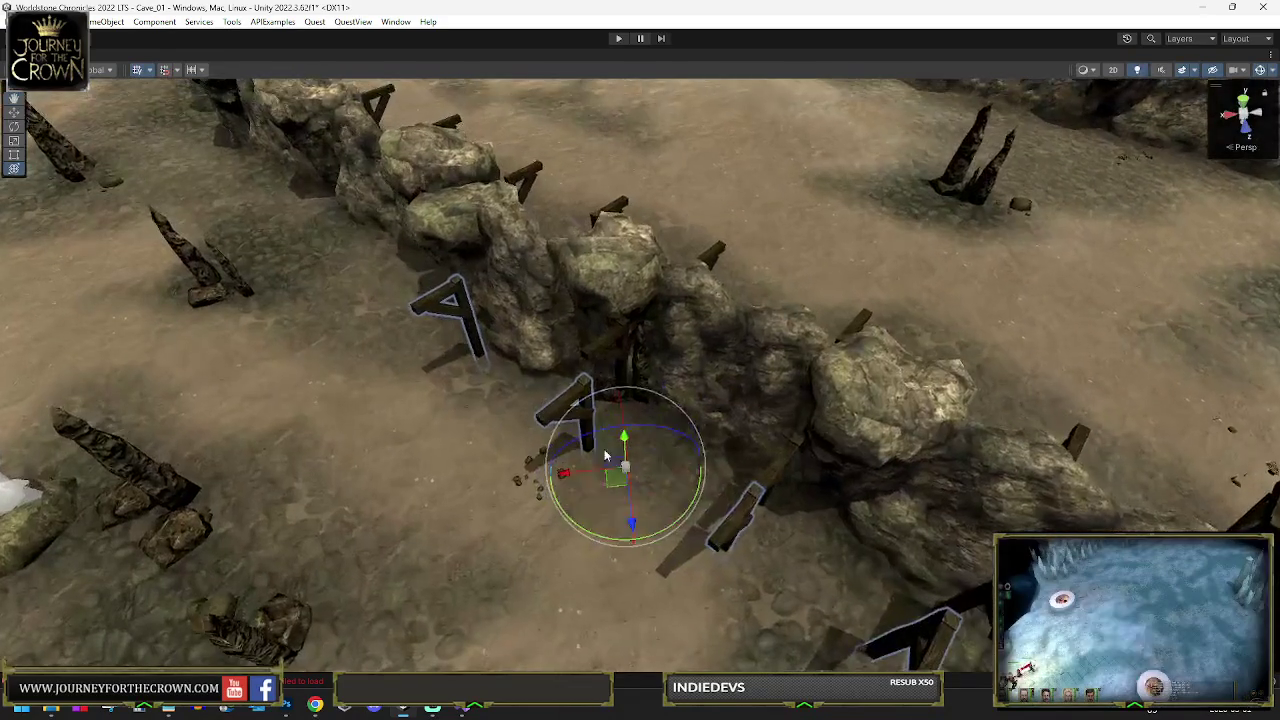
key("w")
mouse_move(532, 428)
left_mouse_down()
mouse_move(392, 302)
mouse_move(450, 305)
mouse_move(527, 377)
mouse_move(328, 280)
mouse_move(200, 193)
mouse_move(194, 214)
mouse_move(309, 280)
mouse_move(562, 362)
mouse_move(545, 348)
left_mouse_up()
Slide the supports along the adjacent rock wall and push them up against it
key("e")
key("w")
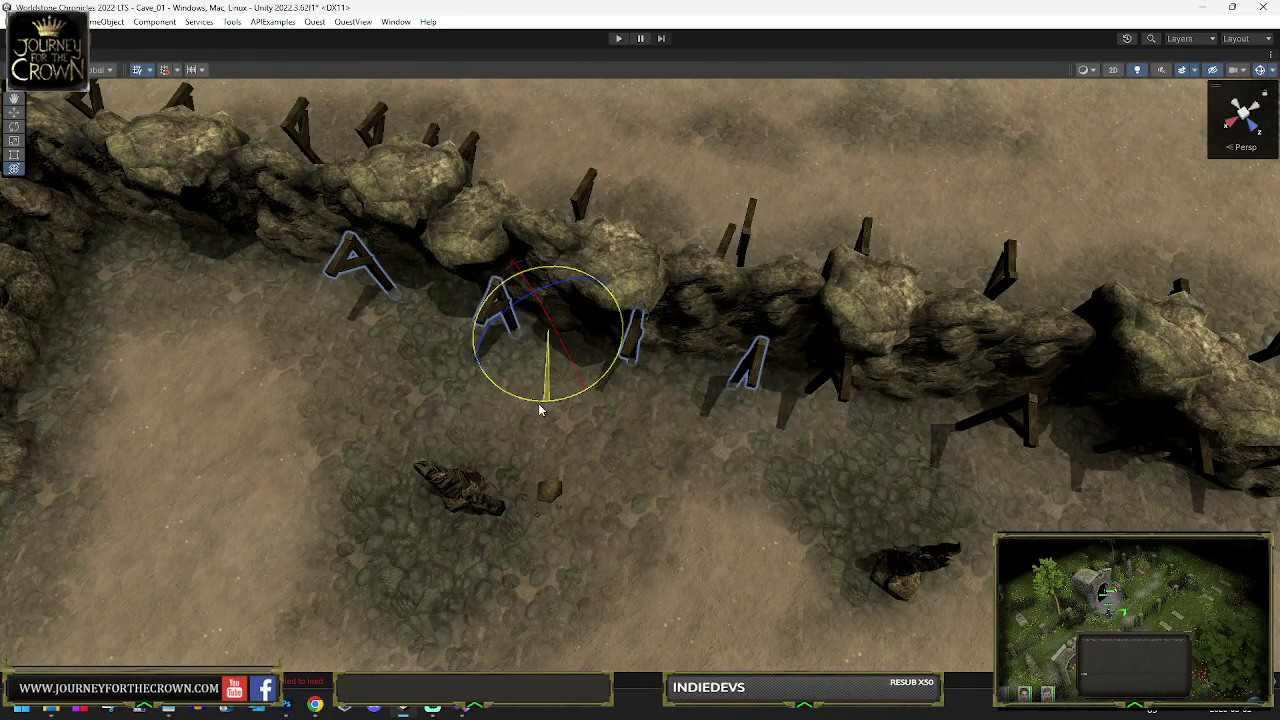
key("w")
mouse_move(540, 348)
left_mouse_down()
mouse_move(205, 262)
mouse_move(249, 257)
mouse_move(222, 258)
mouse_move(423, 294)
left_mouse_up()
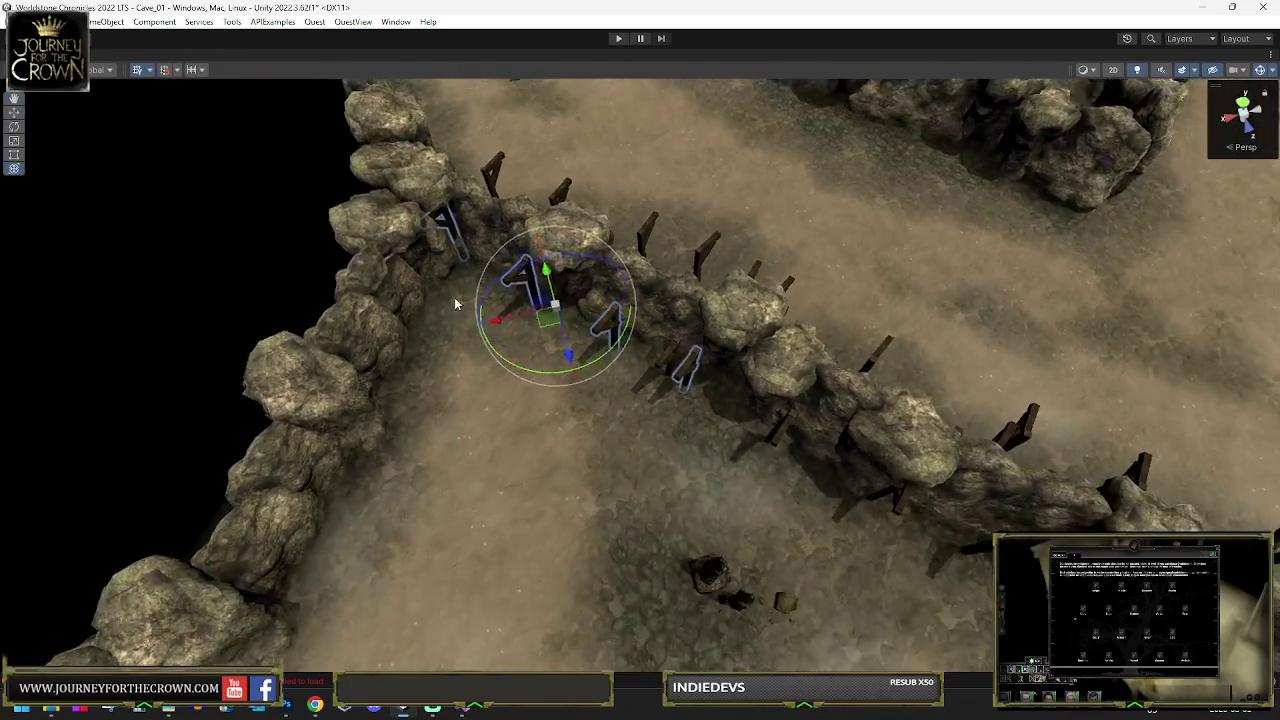
mouse_move(543, 300)
left_mouse_down()
mouse_move(506, 306)
mouse_move(455, 448)
mouse_move(514, 357)
mouse_move(857, 286)
mouse_move(812, 312)
left_mouse_up()
key("e")
key("w")
left_click_drag(480, 278, 445, 248)
Fine-tune the supports' rotation to match the wall angle, undoing a stray move
key("e")
left_click_drag(474, 300, 514, 286)
key("w")
mouse_move(455, 248)
left_mouse_down()
mouse_move(420, 238)
mouse_move(314, 452)
left_mouse_up()
key("e")
key("ctrl+z")
mouse_move(434, 299)
left_mouse_down()
mouse_move(600, 268)
mouse_move(640, 245)
mouse_move(637, 233)
mouse_move(555, 425)
mouse_move(432, 495)
mouse_move(477, 467)
mouse_move(471, 434)
left_mouse_up()
key("y")
Select the light near the wall and move it with its support group up-left
left_click_drag(541, 366, 532, 363)
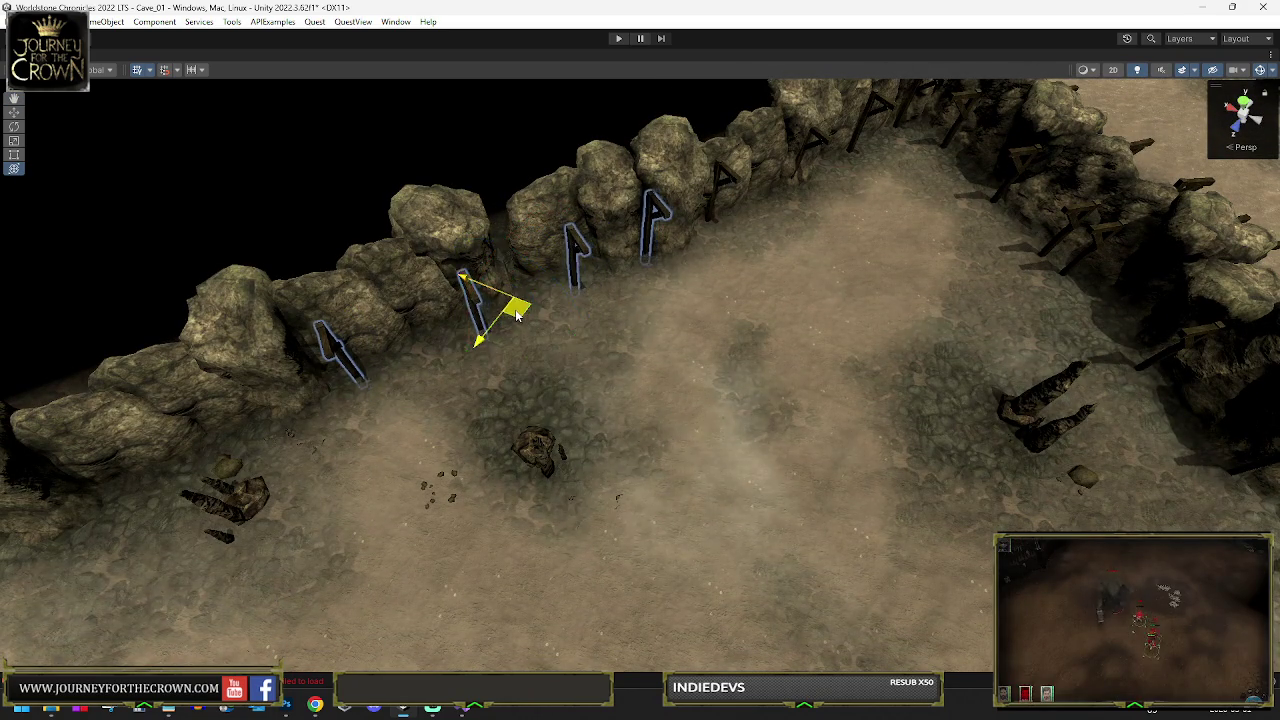
left_click(516, 312)
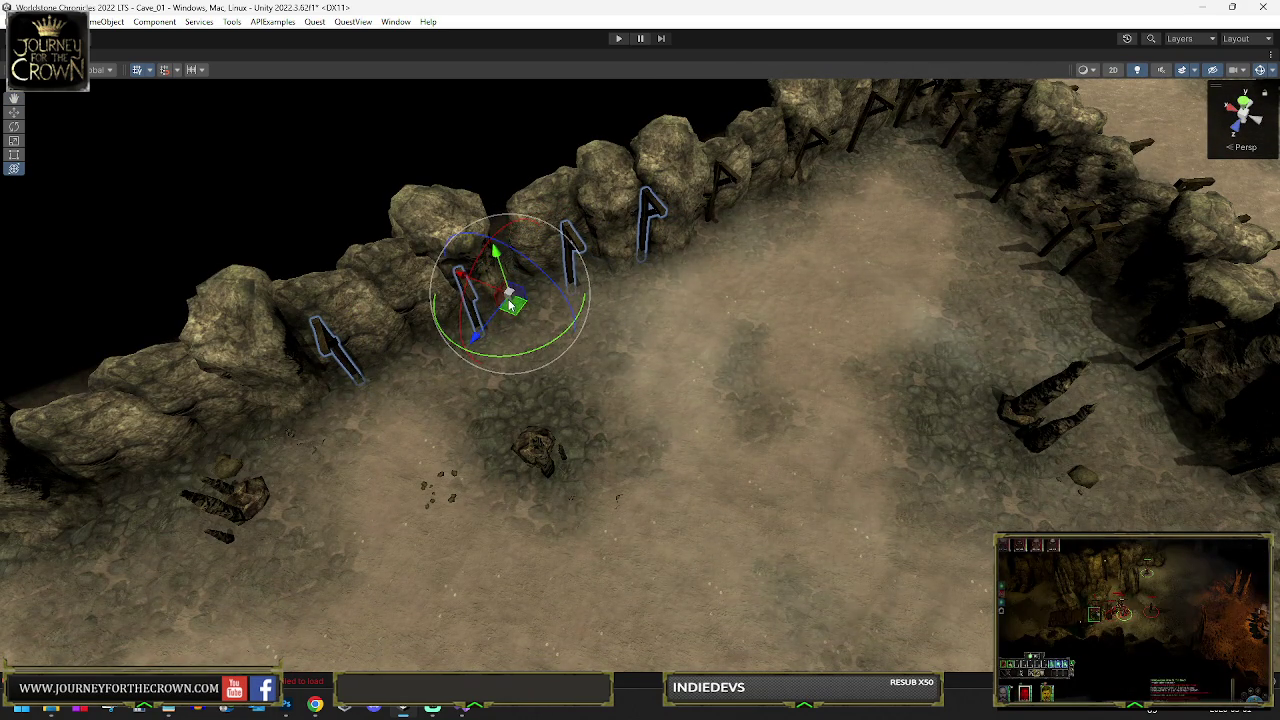
key("e")
key("f")
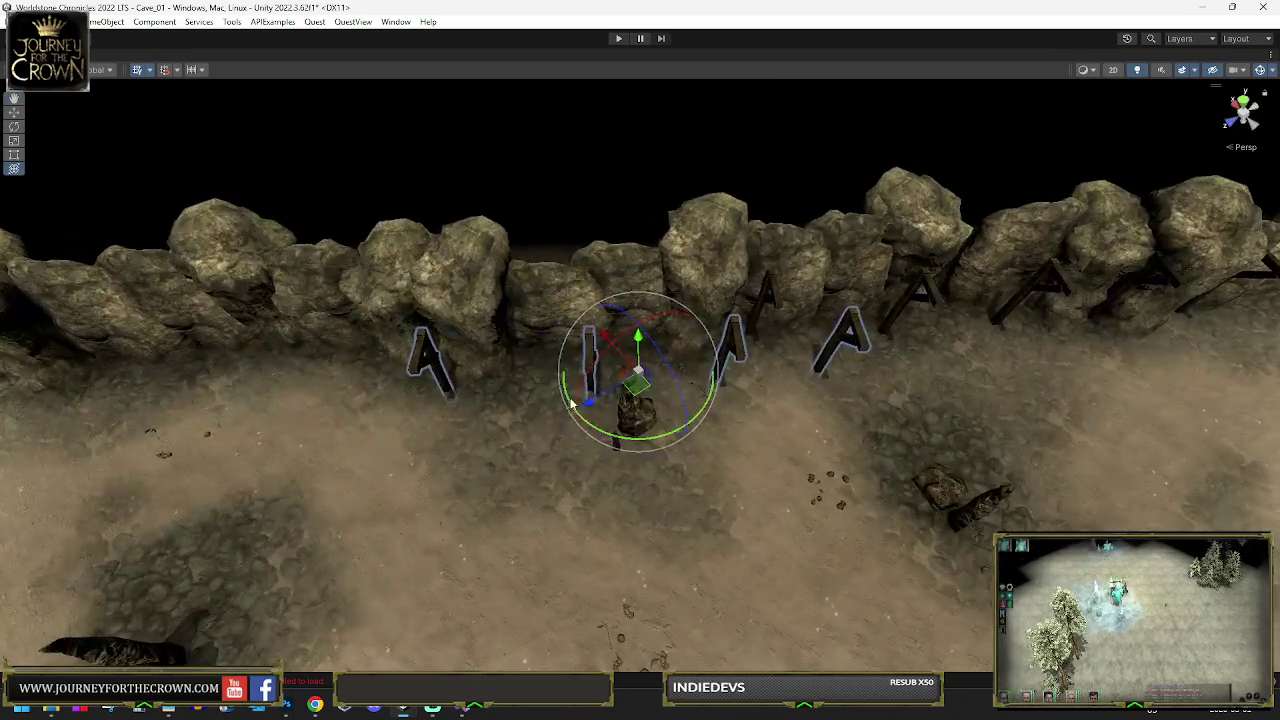
left_click_drag(638, 383, 380, 372)
key("e")
key("f")
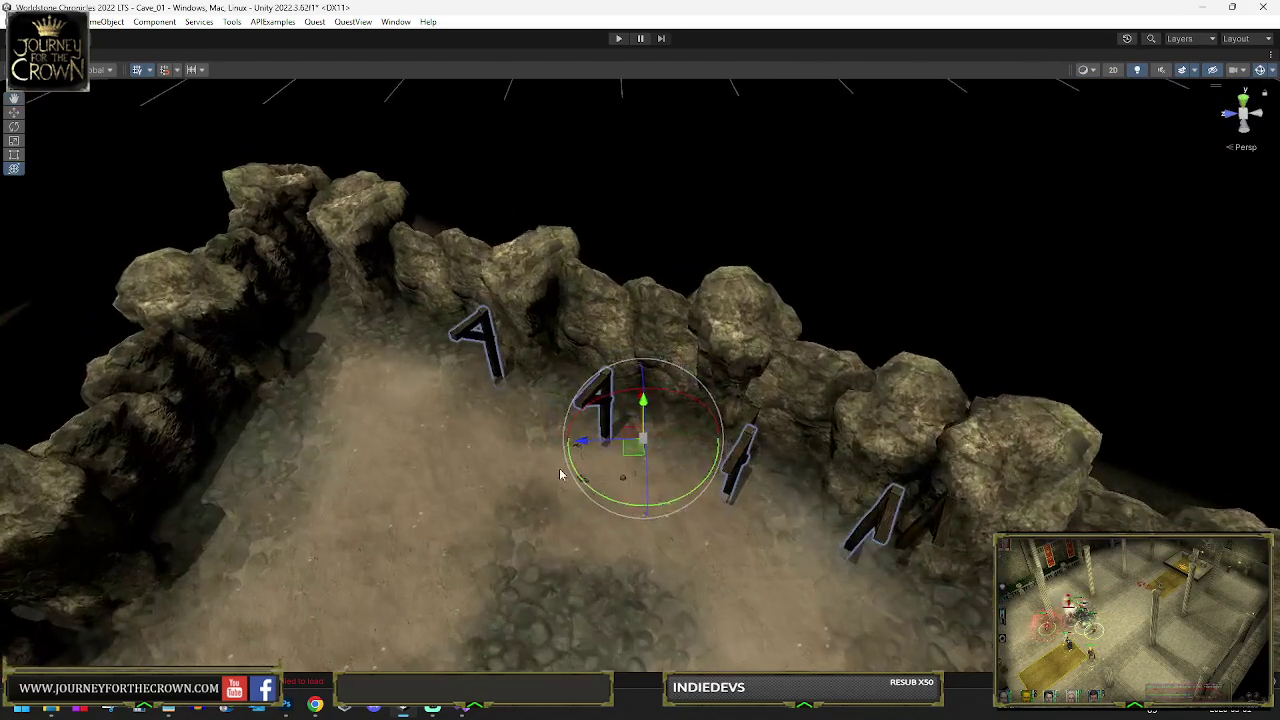
key("w")
mouse_move(628, 448)
left_mouse_down()
mouse_move(464, 360)
mouse_move(494, 357)
left_mouse_up()
Rotate the support group around the light to suit the wall and move it toward the rocks
key("e")
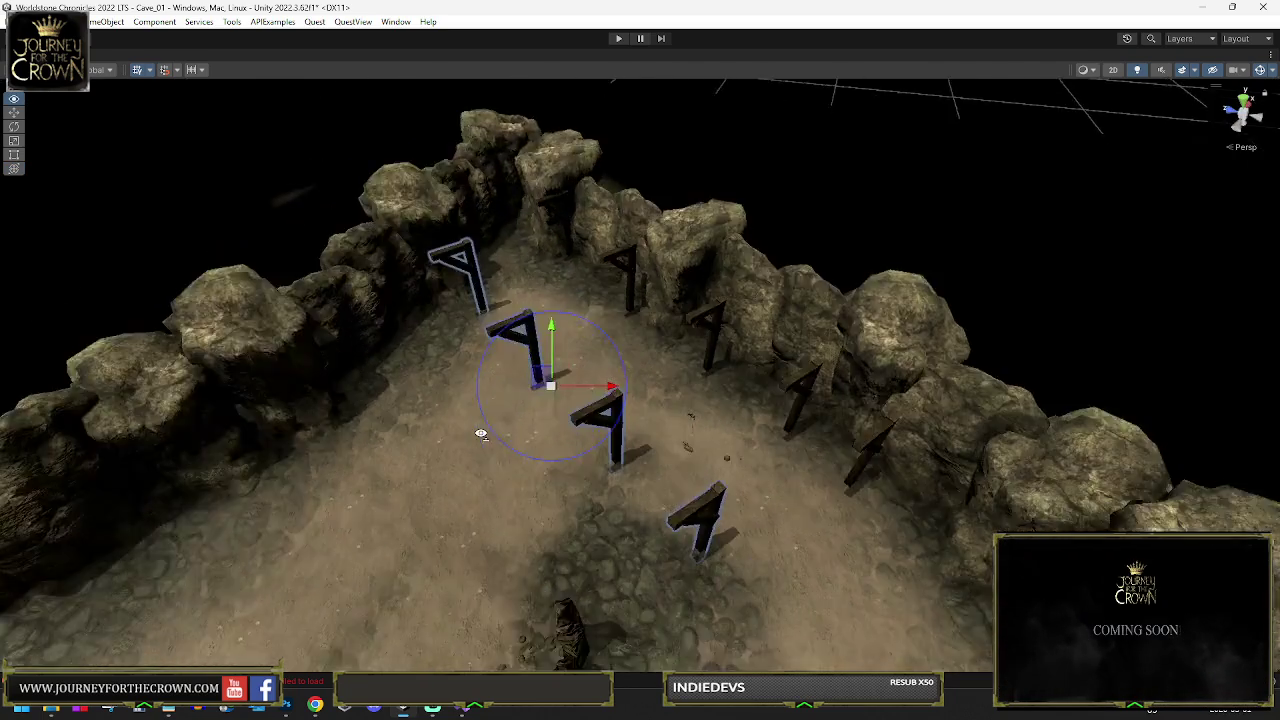
scroll(544, 356, "up", 3)
left_click_drag(558, 318, 866, 322)
mouse_move(562, 285)
left_mouse_down()
mouse_move(370, 275)
mouse_move(420, 290)
mouse_move(434, 317)
left_mouse_up()
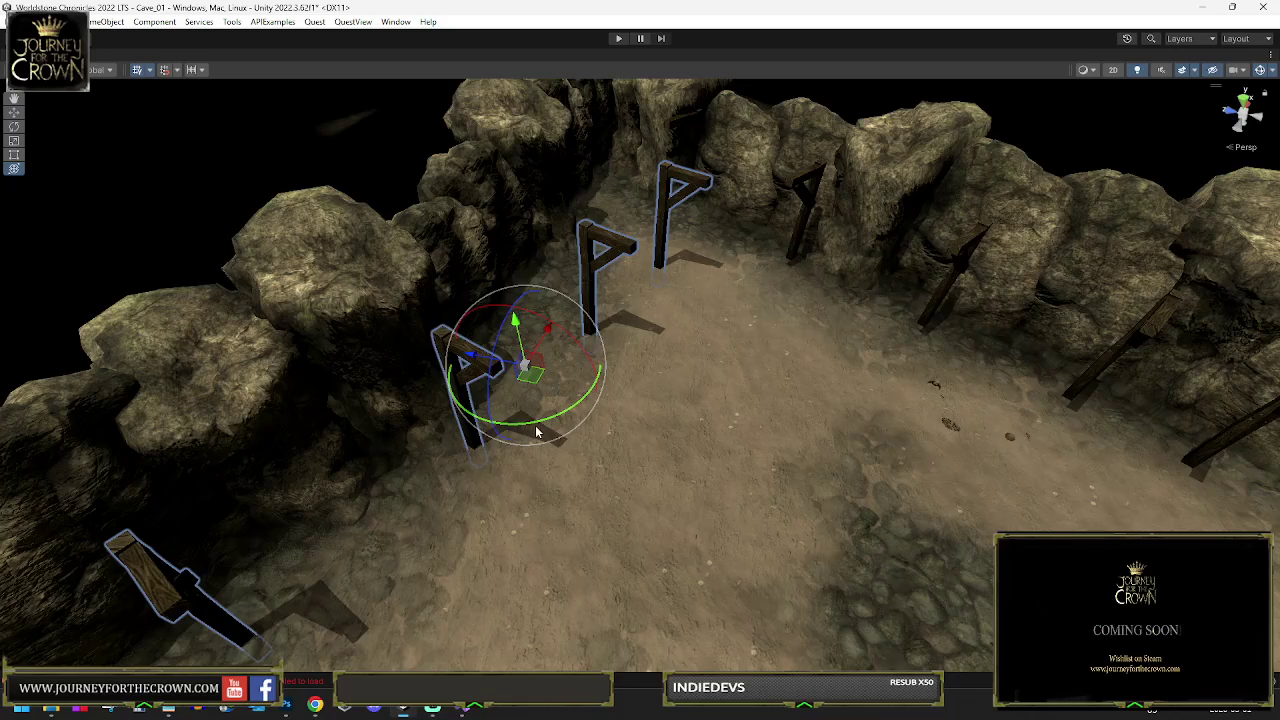
left_click_drag(538, 428, 563, 420)
key("w")
mouse_move(514, 371)
left_mouse_down()
mouse_move(485, 337)
mouse_move(543, 371)
mouse_move(634, 286)
mouse_move(598, 335)
left_mouse_up()
mouse_move(575, 288)
left_mouse_down()
mouse_move(520, 412)
mouse_move(360, 490)
mouse_move(553, 465)
left_mouse_up()
key("e")
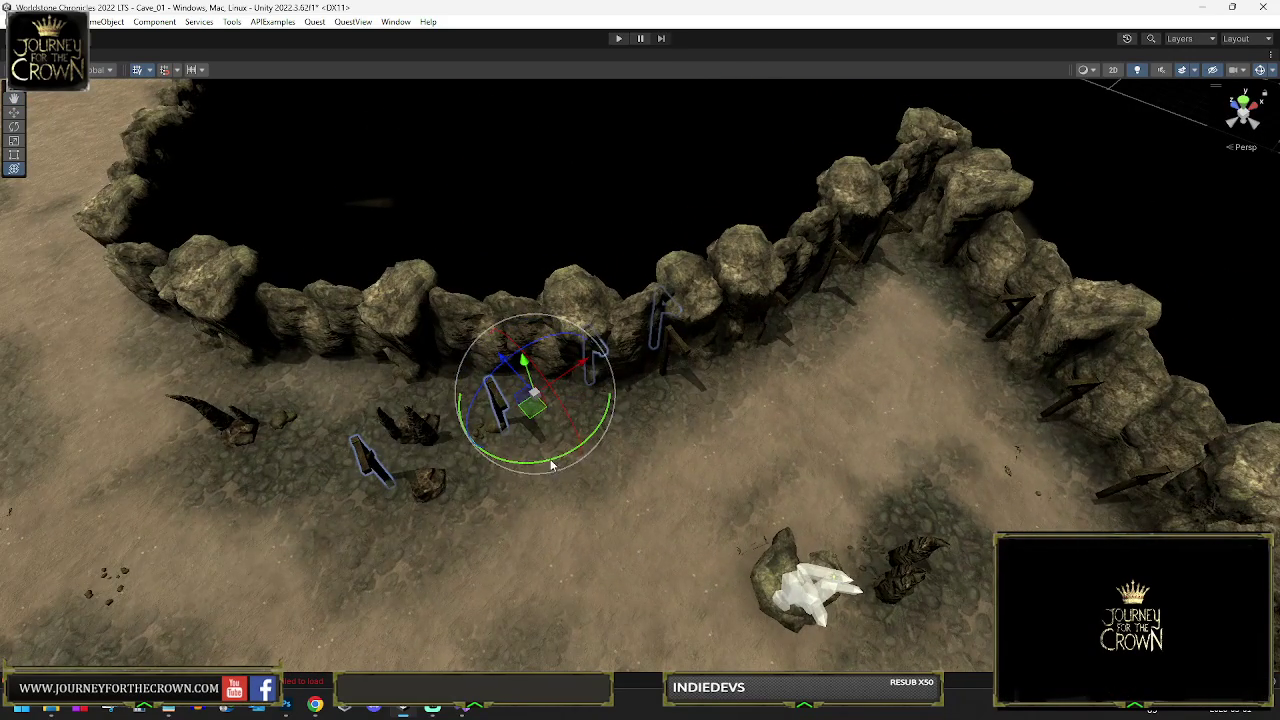
mouse_move(457, 474)
left_mouse_down()
mouse_move(441, 470)
mouse_move(460, 462)
left_mouse_up()
Slide and turn the supports into a straight line against the rock wall beside the narrower passage
left_click_drag(532, 415, 422, 397)
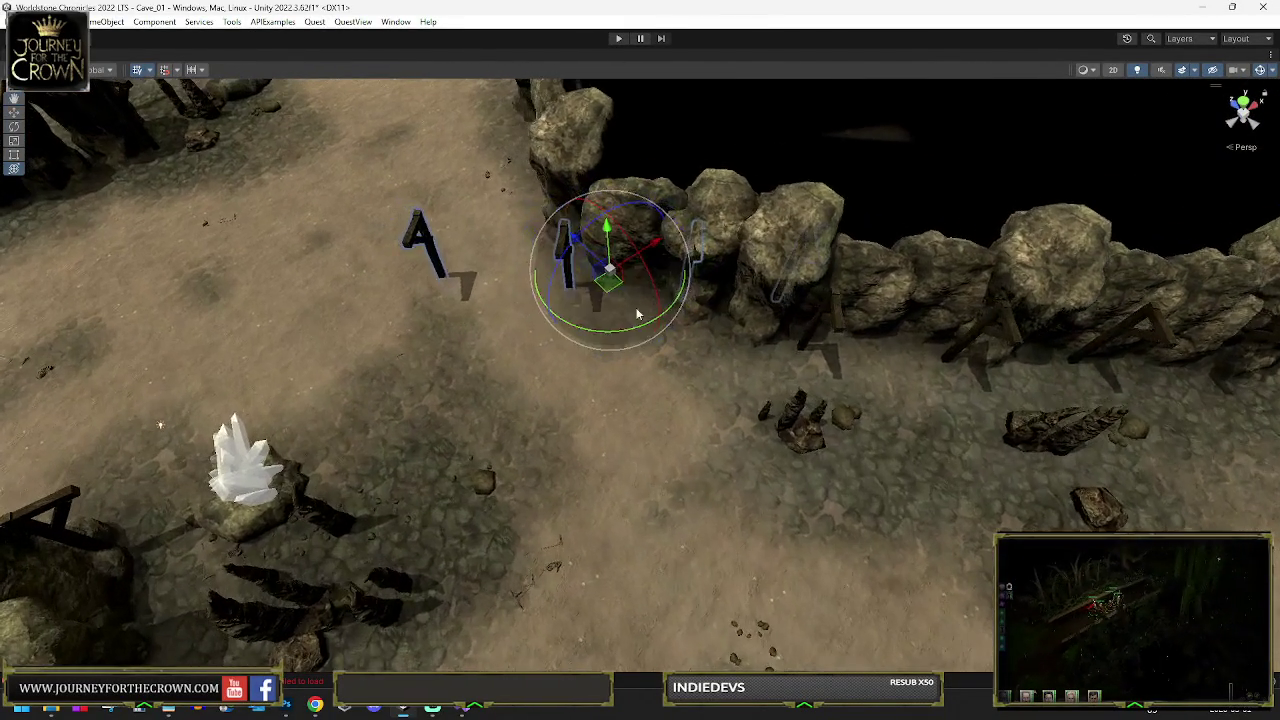
left_click_drag(620, 335, 526, 340)
key("w")
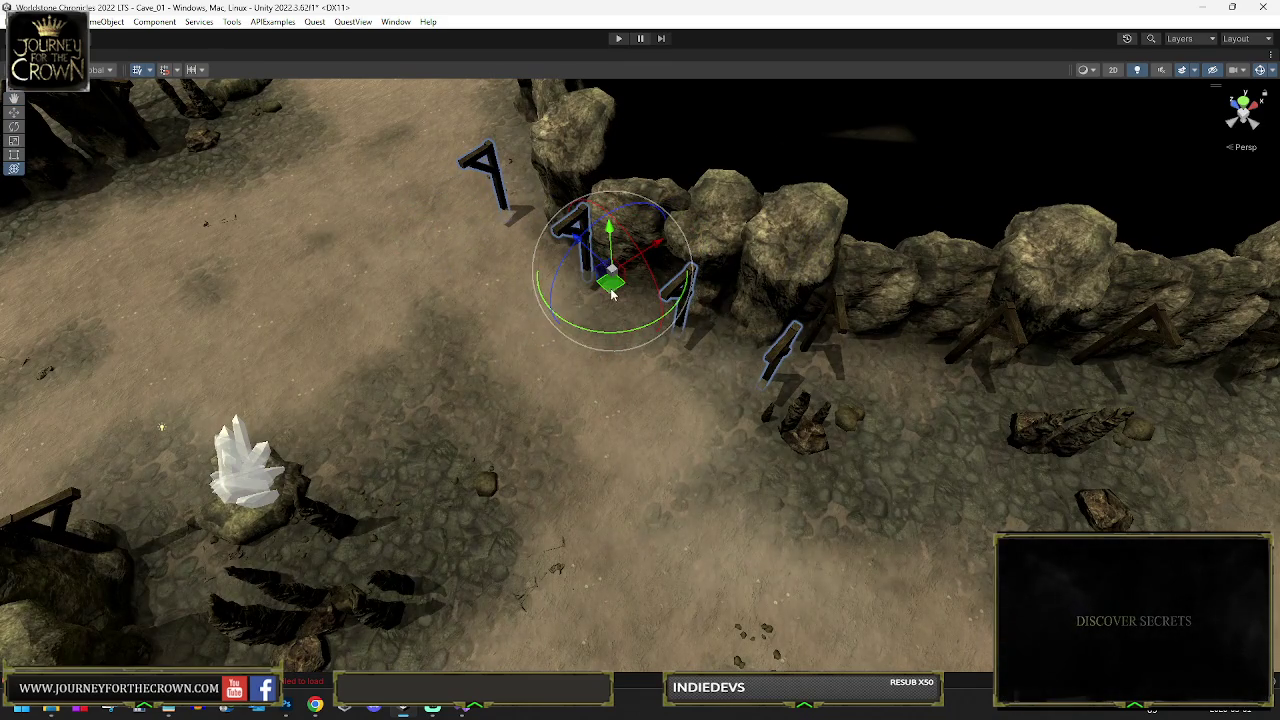
mouse_move(612, 291)
left_mouse_down()
mouse_move(545, 208)
mouse_move(631, 279)
mouse_move(789, 234)
mouse_move(843, 277)
mouse_move(660, 330)
left_mouse_up()
key("e")
key("w")
key("e")
mouse_move(517, 313)
left_mouse_down()
mouse_move(476, 298)
mouse_move(383, 331)
left_mouse_up()
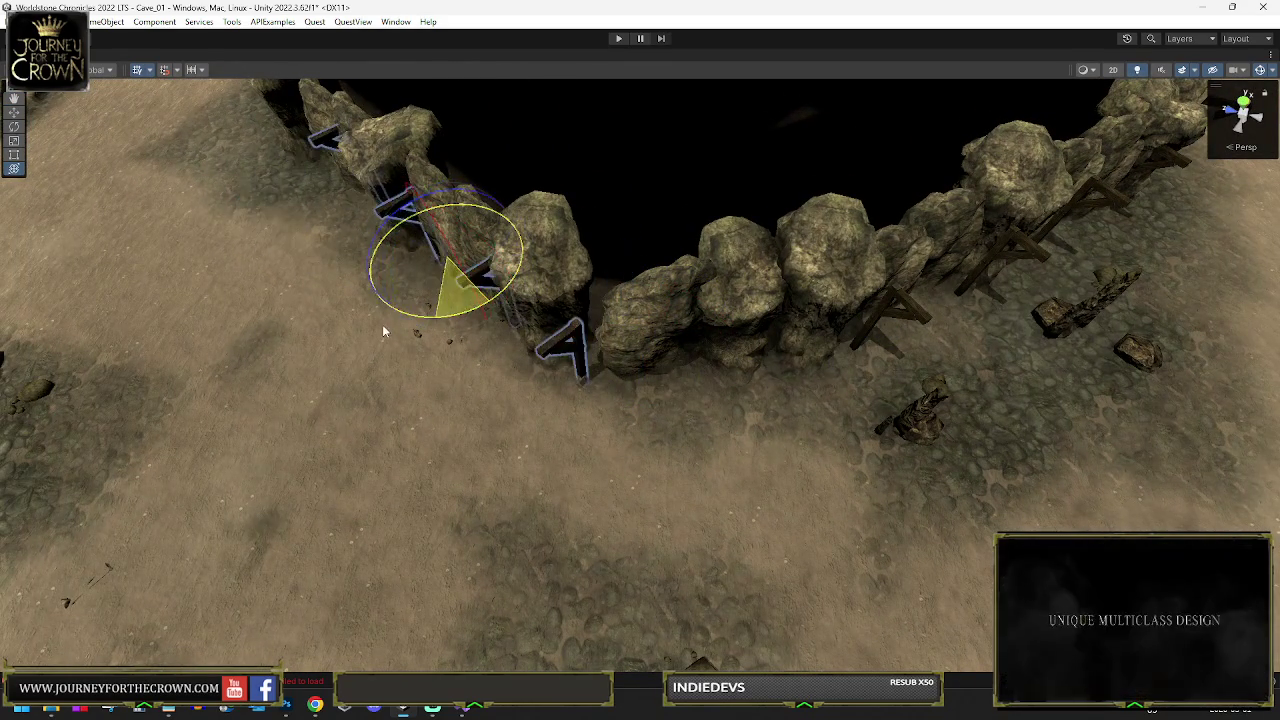
key("w")
left_click_drag(435, 277, 409, 246)
key("e")
left_click_drag(499, 263, 474, 268)
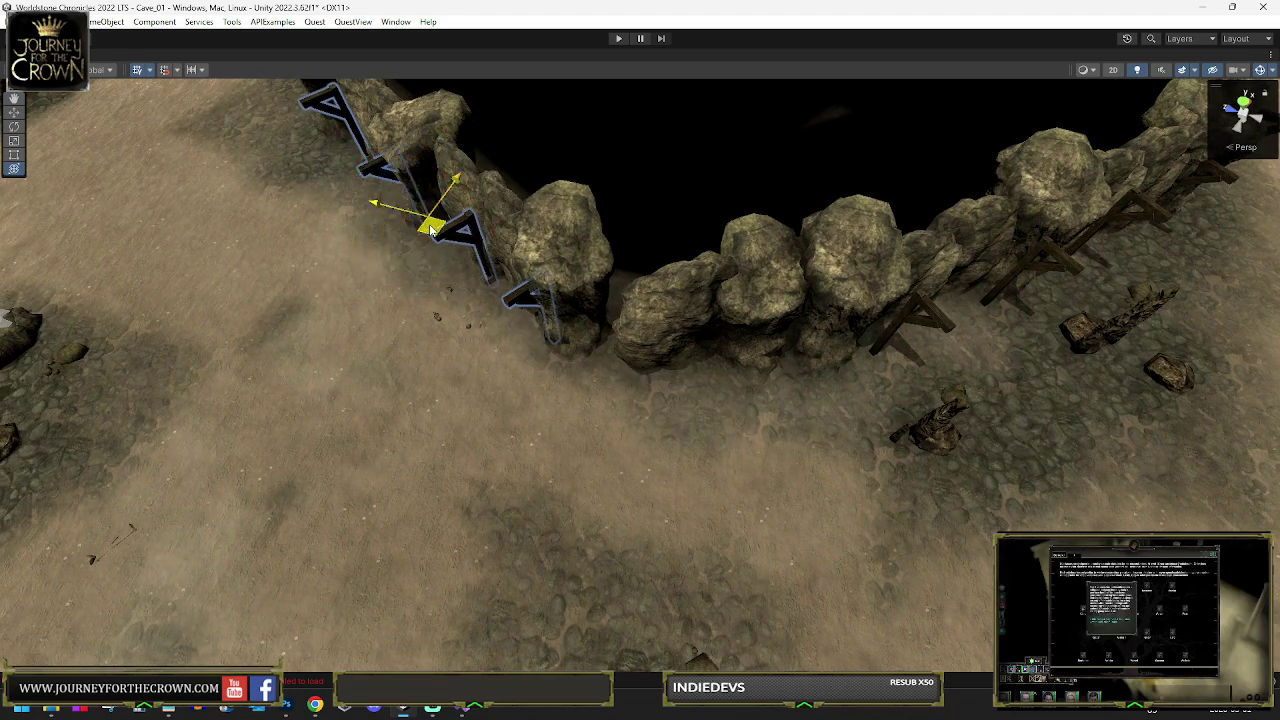
key("e")
left_click_drag(774, 313, 754, 304)
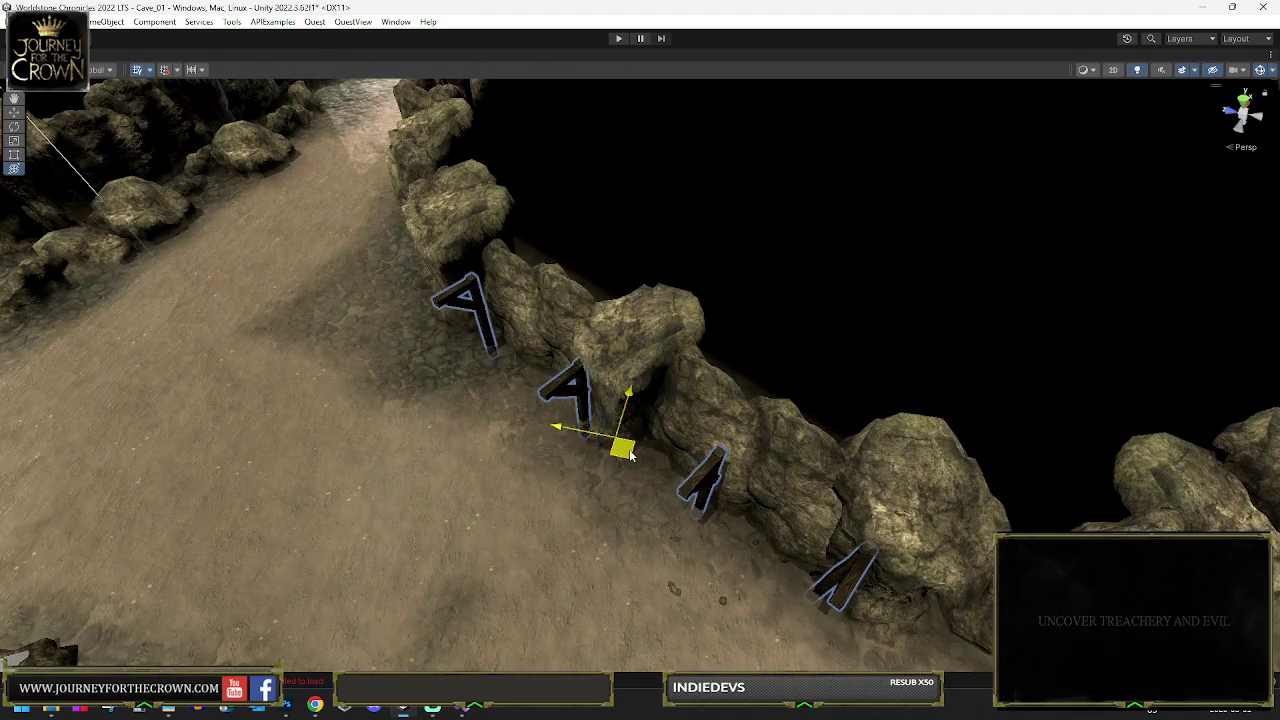
Turn the supports to face the corridor wall and shift them right against it
key("e")
left_click_drag(474, 305, 573, 277)
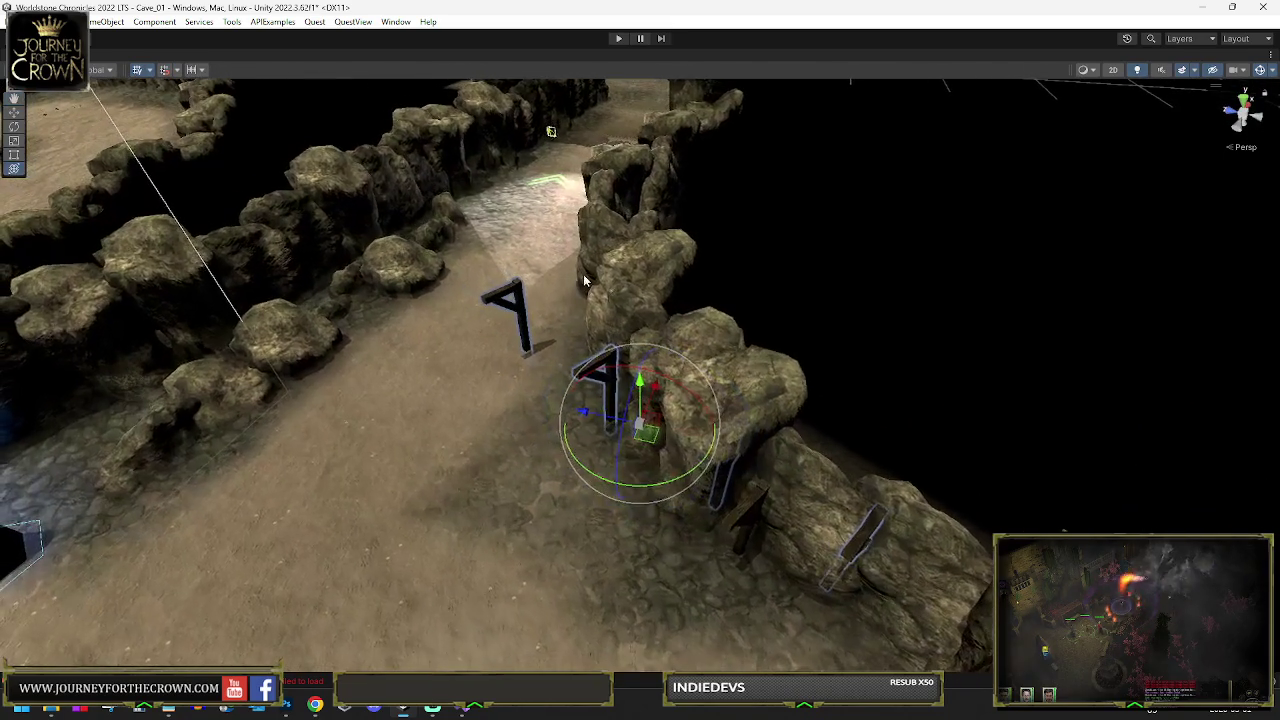
left_click_drag(643, 484, 581, 486)
key("w")
mouse_move(637, 424)
left_mouse_down()
mouse_move(588, 362)
mouse_move(627, 412)
left_mouse_up()
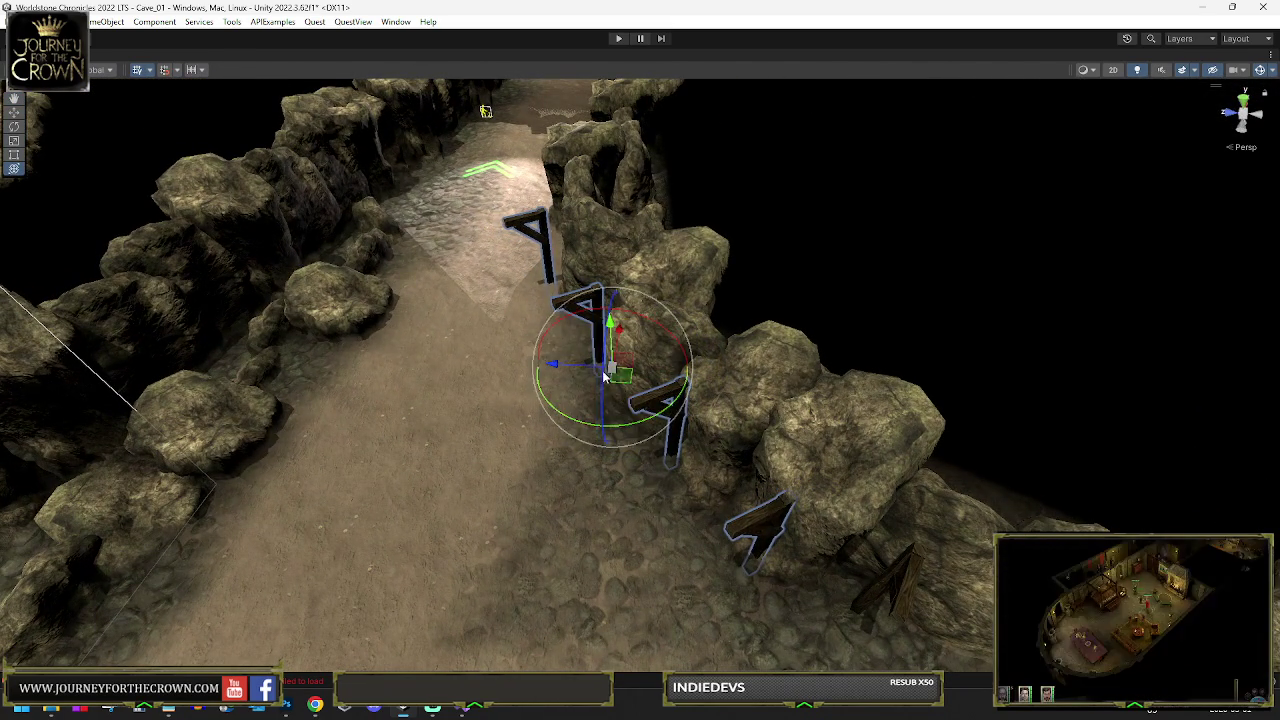
key("e")
mouse_move(621, 373)
left_mouse_down()
mouse_move(683, 362)
mouse_move(617, 362)
left_mouse_up()
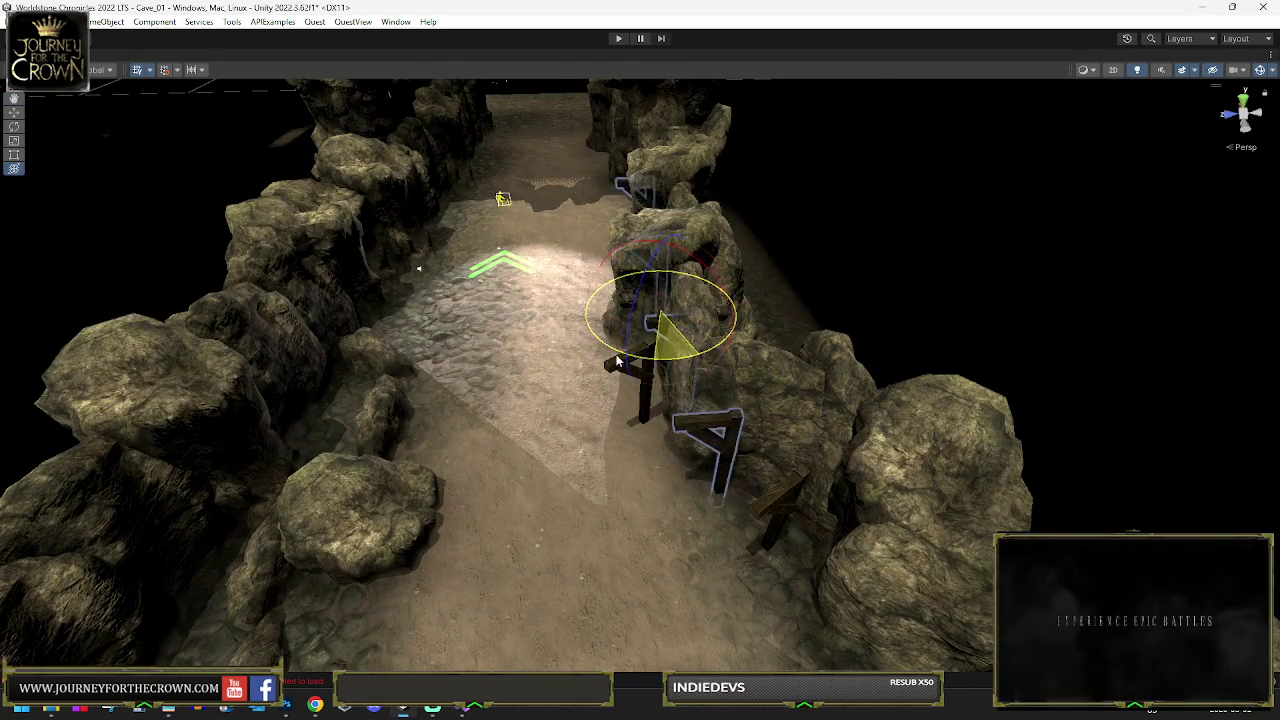
mouse_move(600, 220)
left_mouse_down()
mouse_move(616, 226)
mouse_move(604, 348)
mouse_move(580, 350)
mouse_move(628, 345)
mouse_move(624, 386)
mouse_move(636, 387)
mouse_move(606, 340)
mouse_move(450, 315)
left_mouse_up()
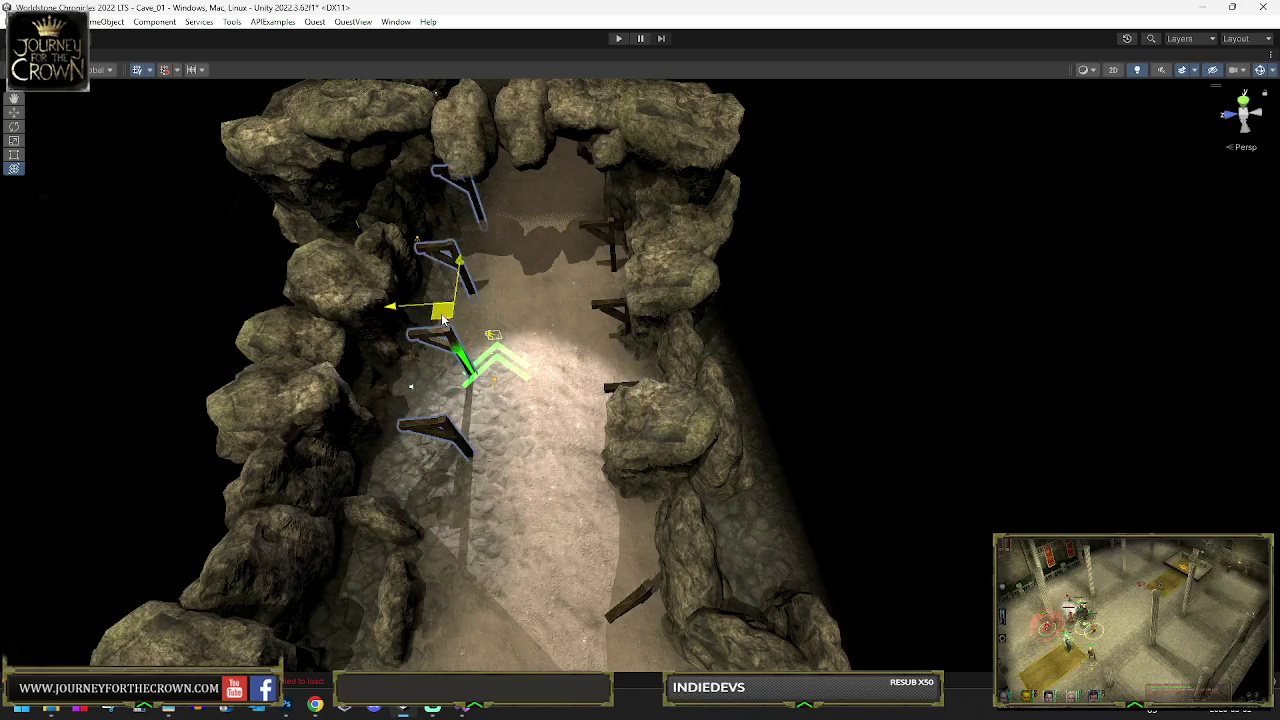
Rotate the supports to line up with the opposite corridor wall and move them left along it
key("e")
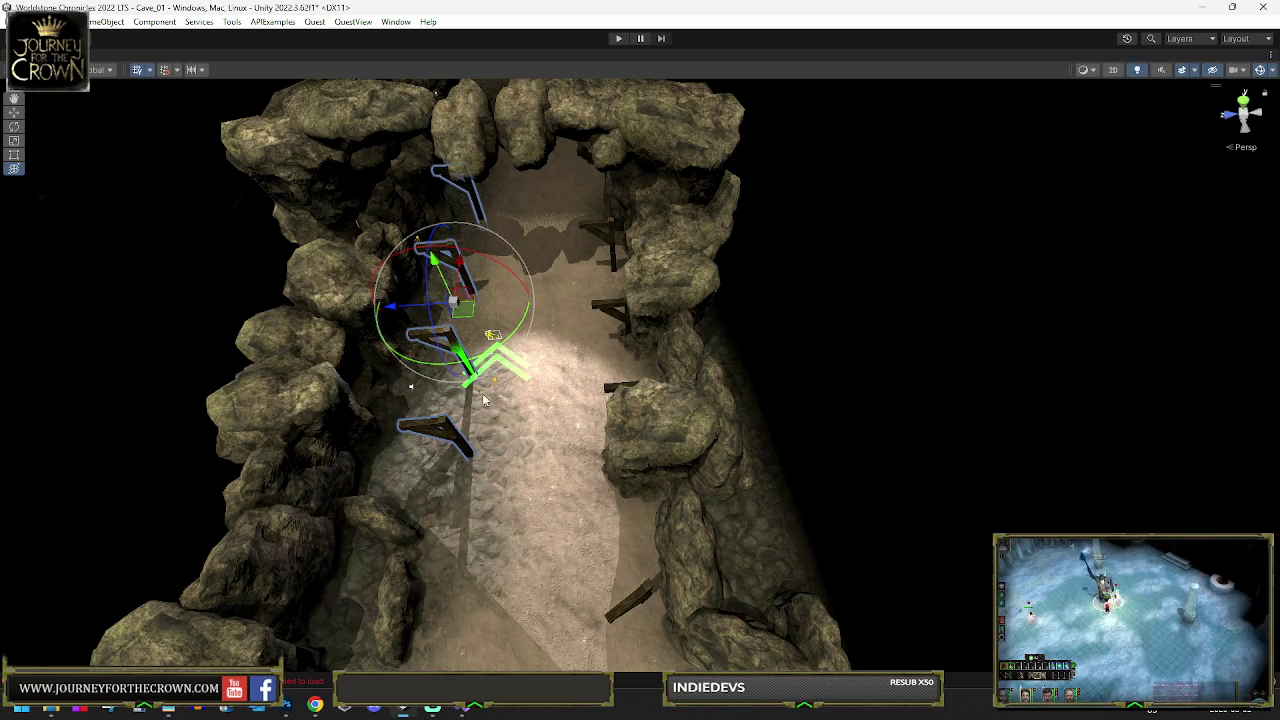
mouse_move(480, 378)
left_mouse_down()
mouse_move(948, 226)
mouse_move(840, 225)
left_mouse_up()
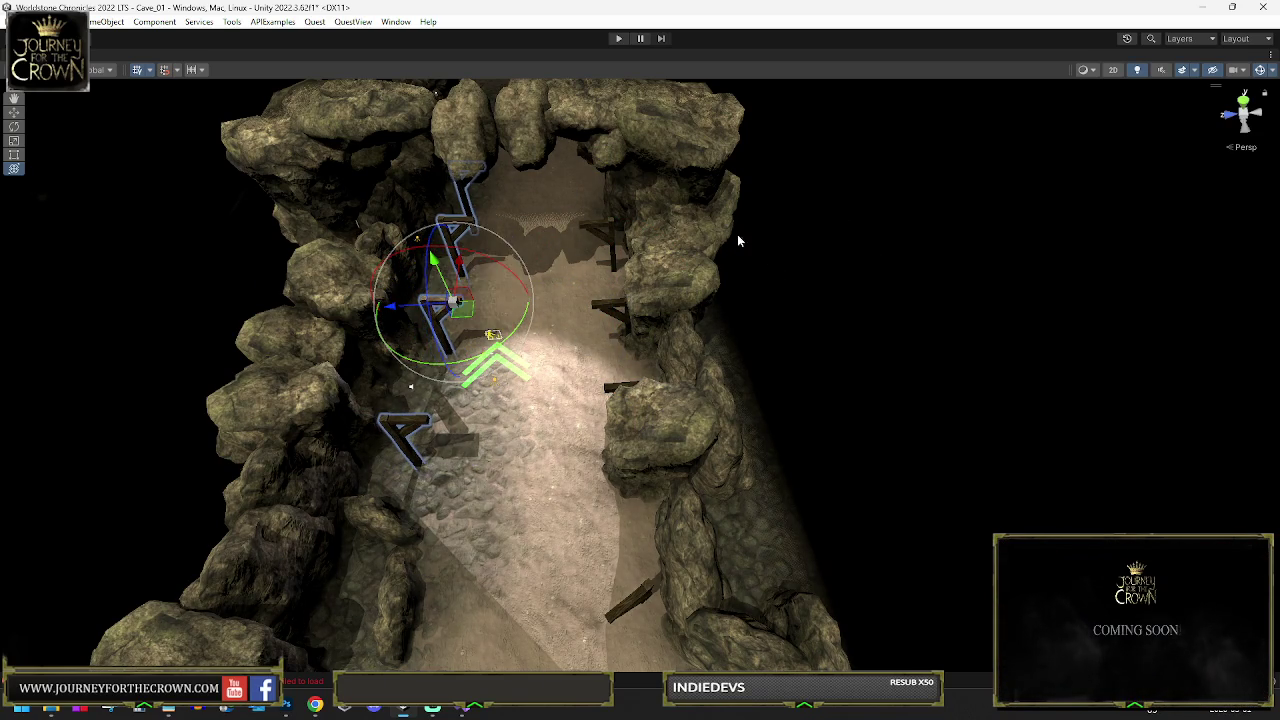
key("w")
mouse_move(466, 311)
left_mouse_down()
mouse_move(428, 335)
mouse_move(324, 269)
mouse_move(380, 275)
left_mouse_up()
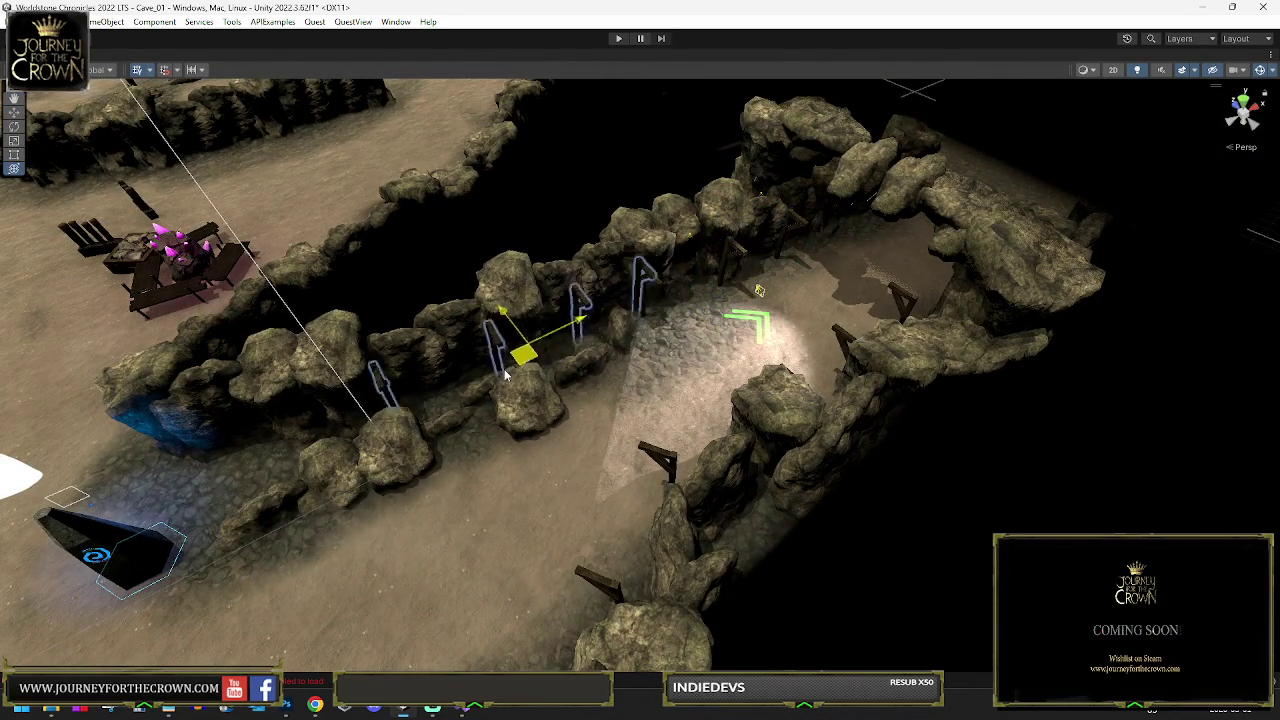
left_click_drag(519, 370, 455, 400)
key("e")
key("f")
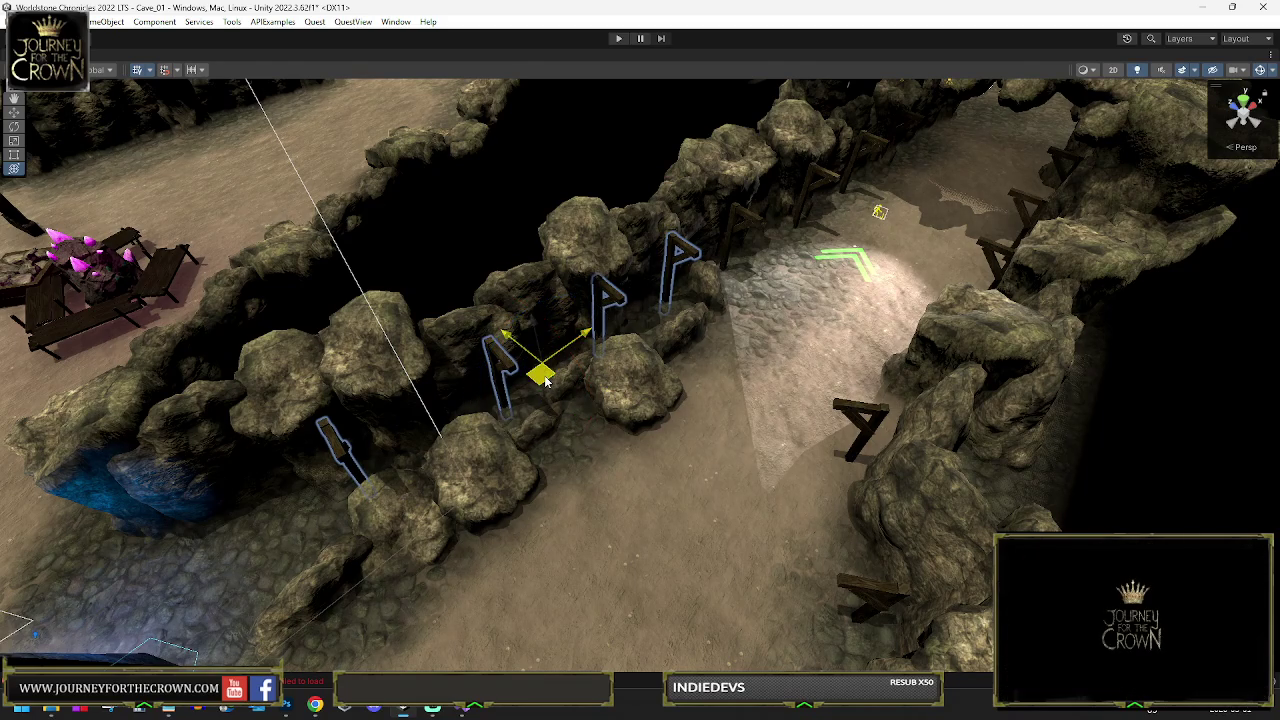
Select the support beside the blue-lit rocks and rotate it to fit along the wall
left_click(257, 429)
key("f")
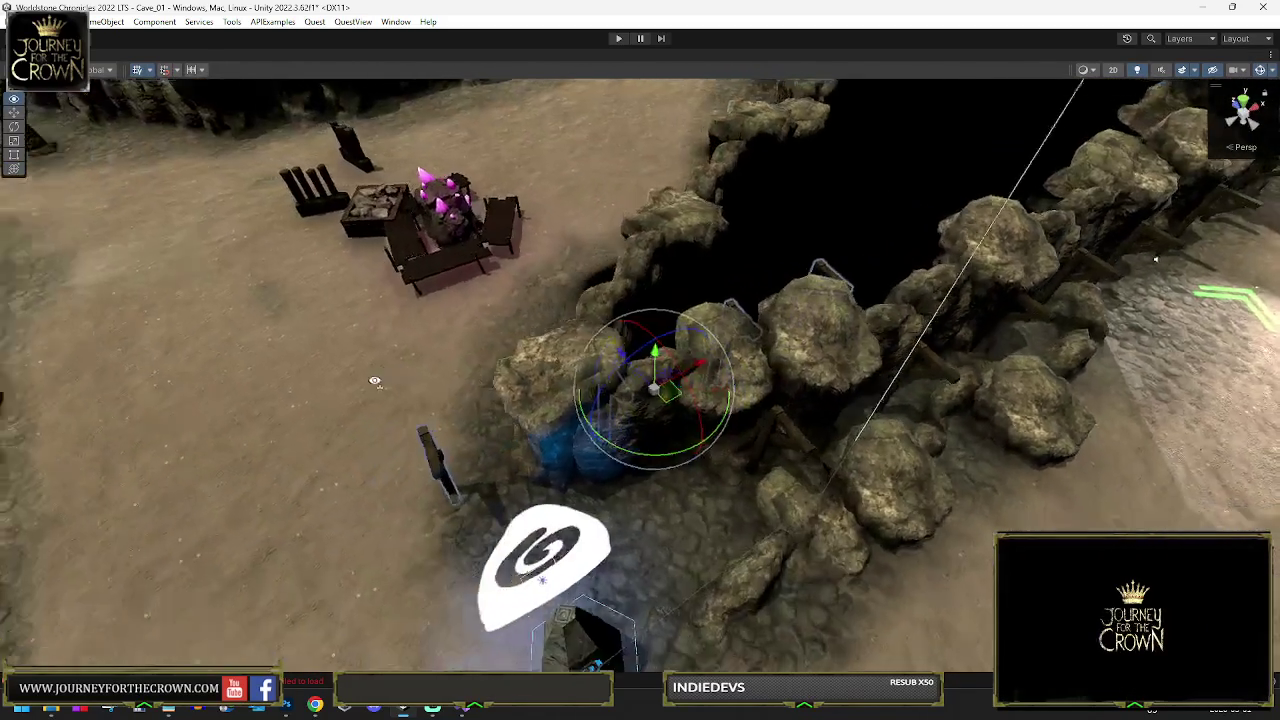
mouse_move(375, 381)
left_mouse_down()
mouse_move(657, 449)
mouse_move(763, 440)
left_mouse_up()
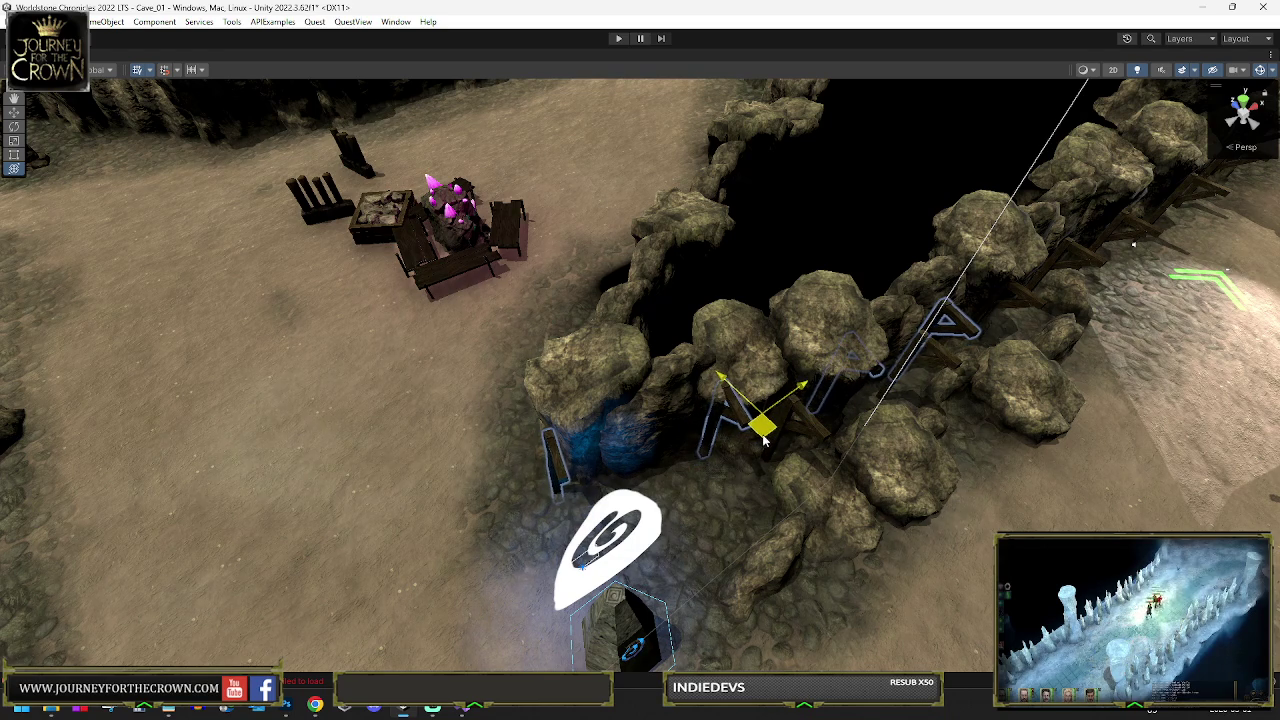
left_click_drag(655, 375, 272, 342)
key("f")
key("w")
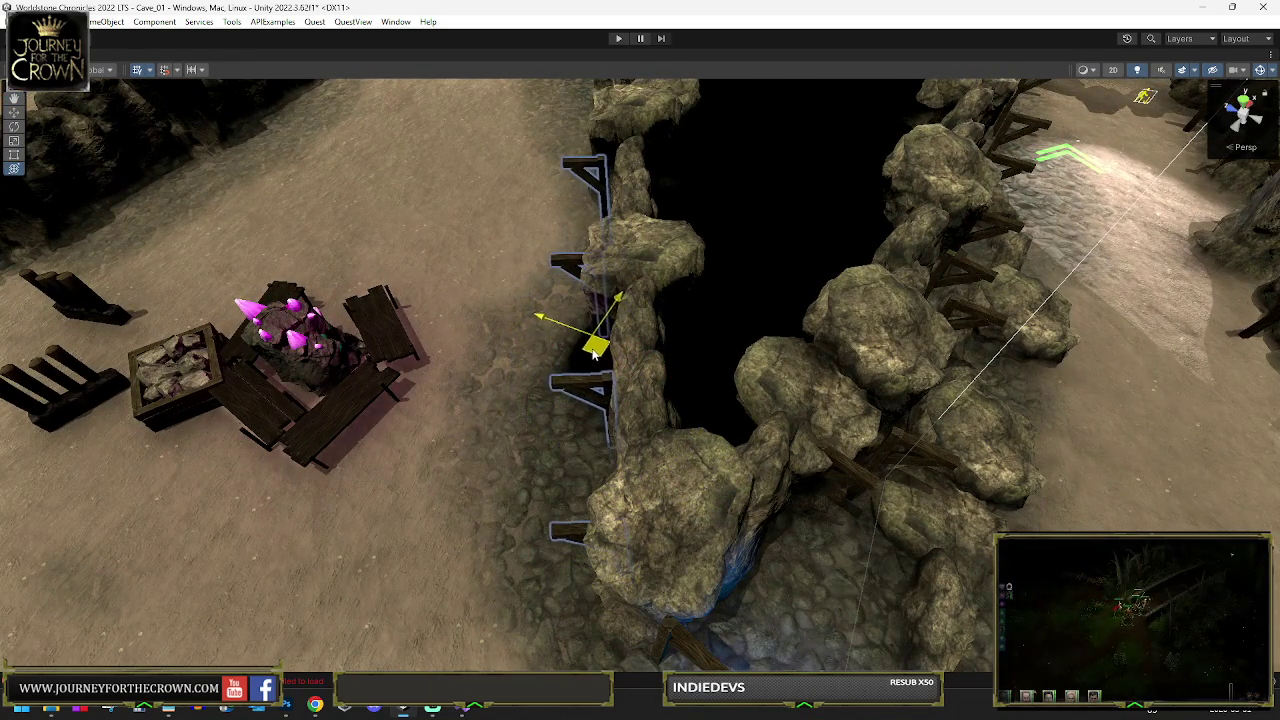
key("e")
key("f")
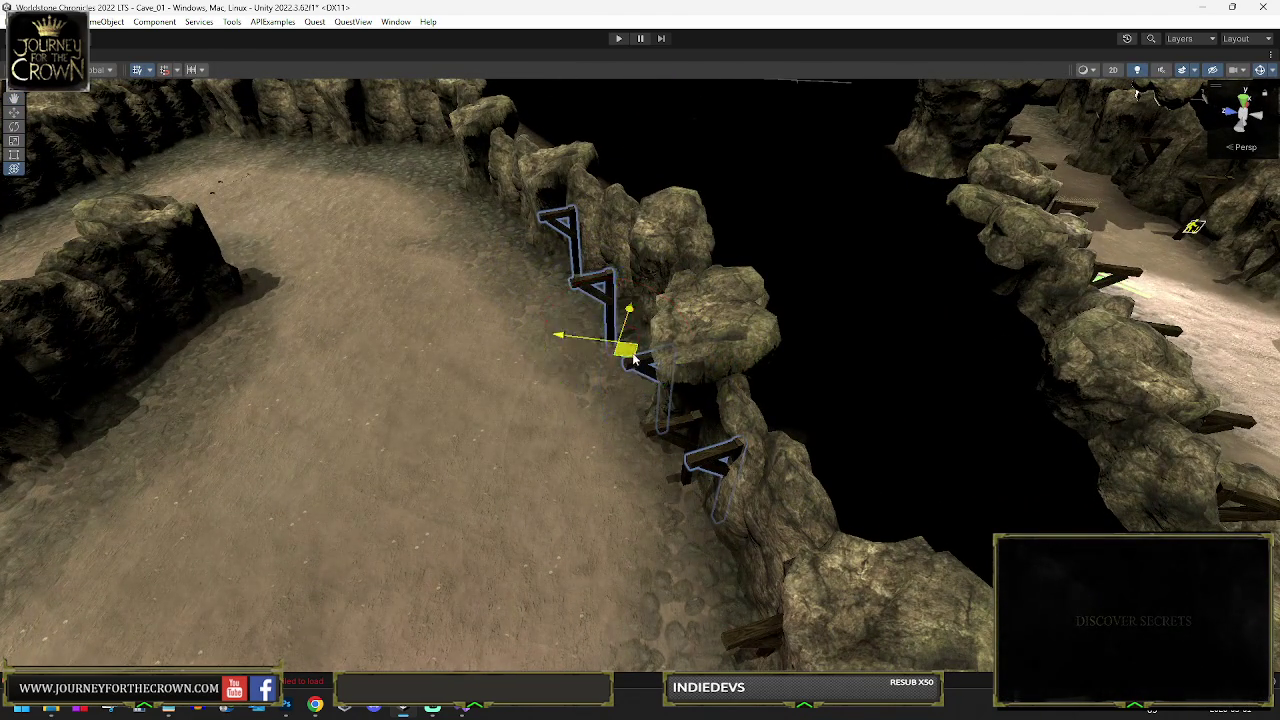
Rotate the supports to follow the curving wall and slide them into place along the floor
key("e")
key("f")
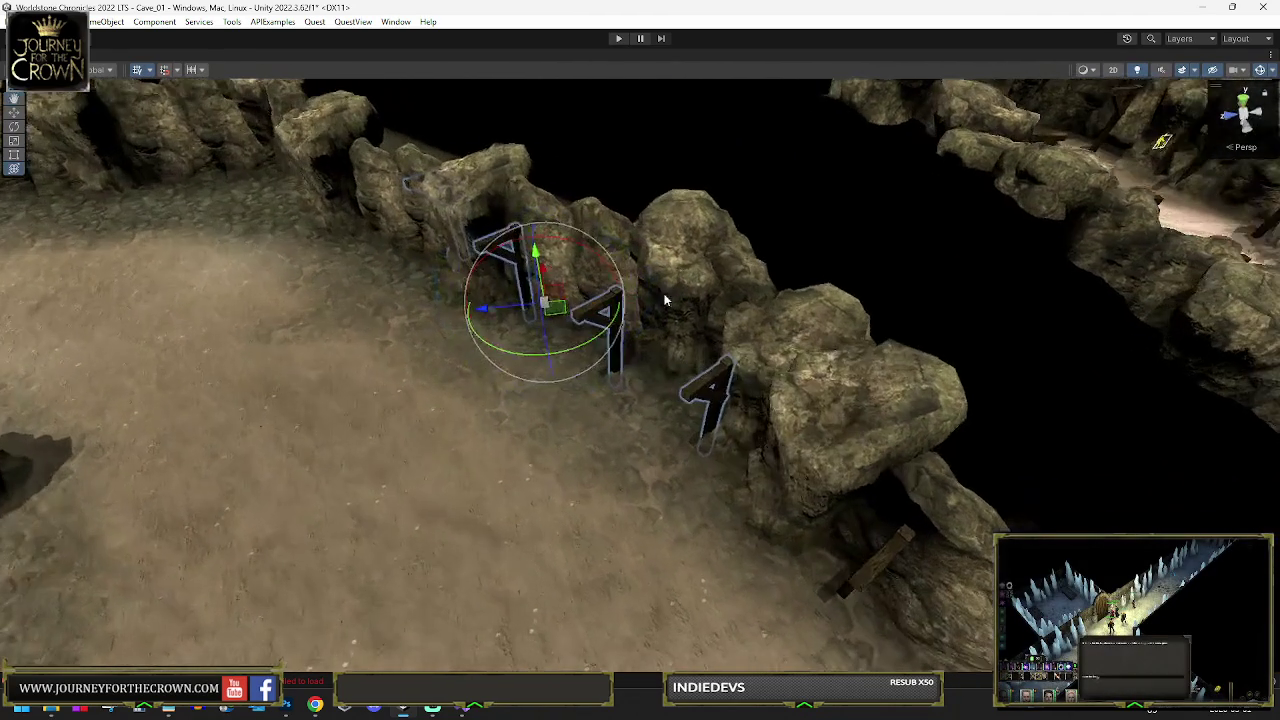
left_click_drag(585, 352, 561, 316)
key("y")
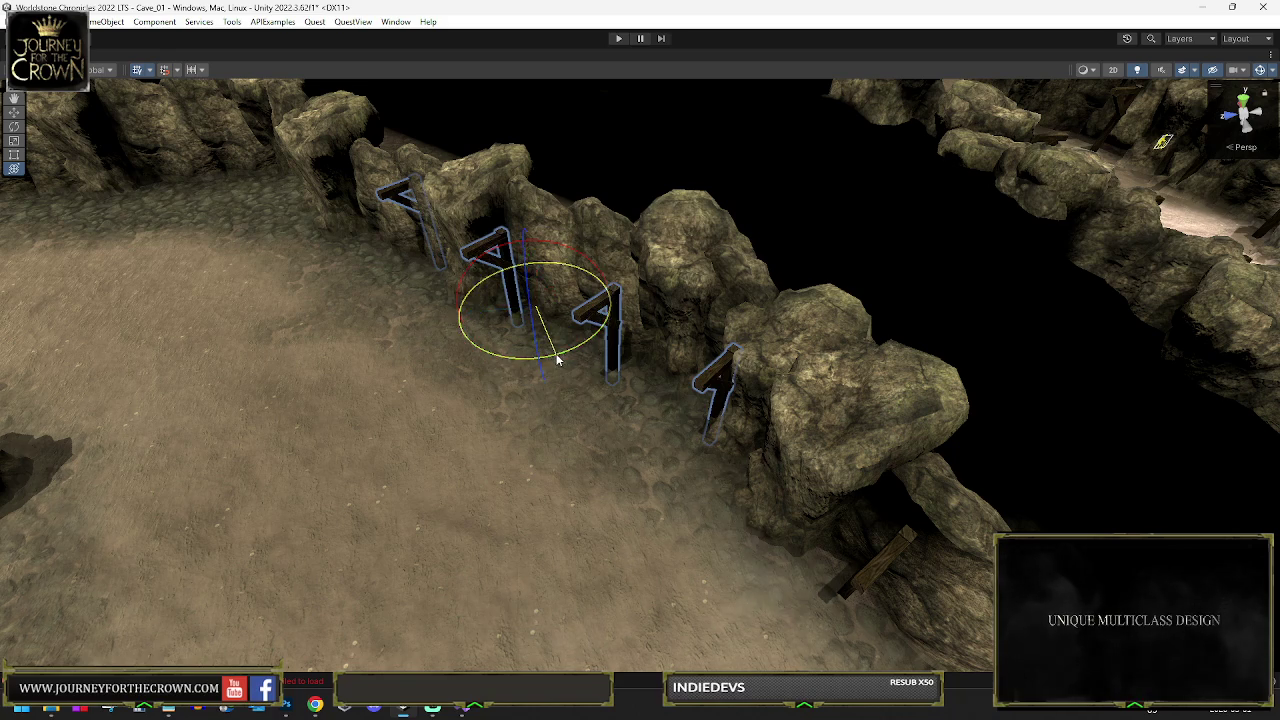
left_click_drag(555, 323, 300, 236)
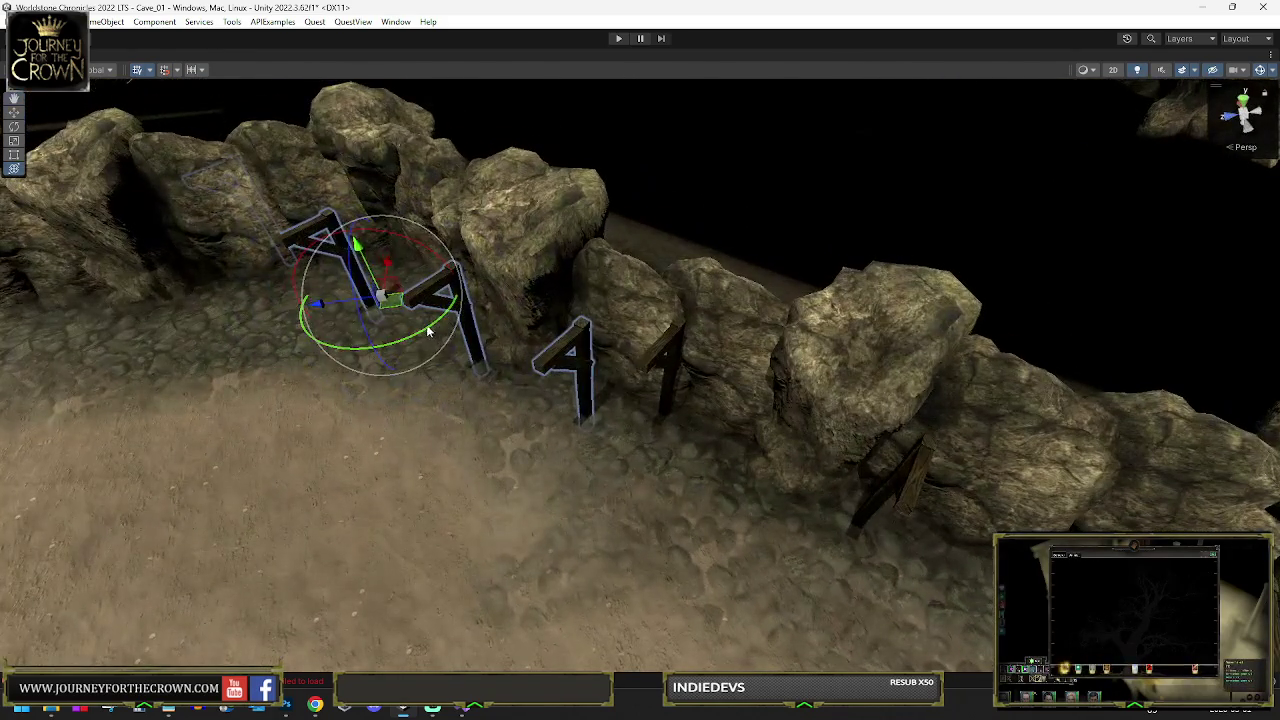
left_click_drag(445, 317, 430, 342)
mouse_move(378, 292)
left_mouse_down()
mouse_move(511, 332)
mouse_move(565, 333)
mouse_move(560, 372)
left_mouse_up()
mouse_move(538, 326)
left_mouse_down()
mouse_move(546, 335)
mouse_move(206, 286)
left_mouse_up()
Turn the supports to spread them out and move them left and up
key("f")
key("e")
left_click_drag(598, 435, 737, 417)
key("w")
mouse_move(612, 388)
left_mouse_down()
mouse_move(503, 358)
mouse_move(500, 340)
mouse_move(782, 395)
left_mouse_up()
key("f")
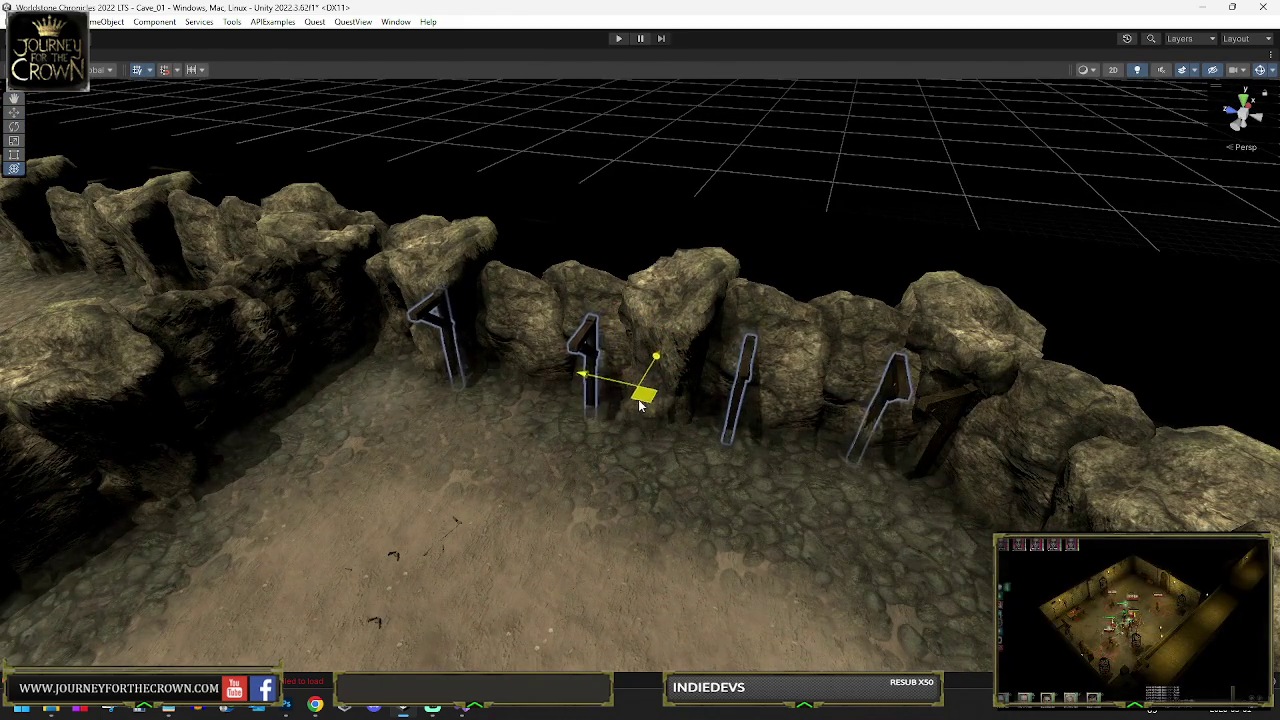
Duplicate the supports with Ctrl+D, move the copies left along the wall, and rotate them against the rocks
key("ctrl+d")
left_click_drag(641, 405, 441, 376)
key("e")
left_click_drag(537, 353, 480, 355)
left_click_drag(561, 378, 797, 345)
key("w")
mouse_move(507, 355)
left_mouse_down()
mouse_move(470, 360)
mouse_move(533, 368)
left_mouse_up()
key("e")
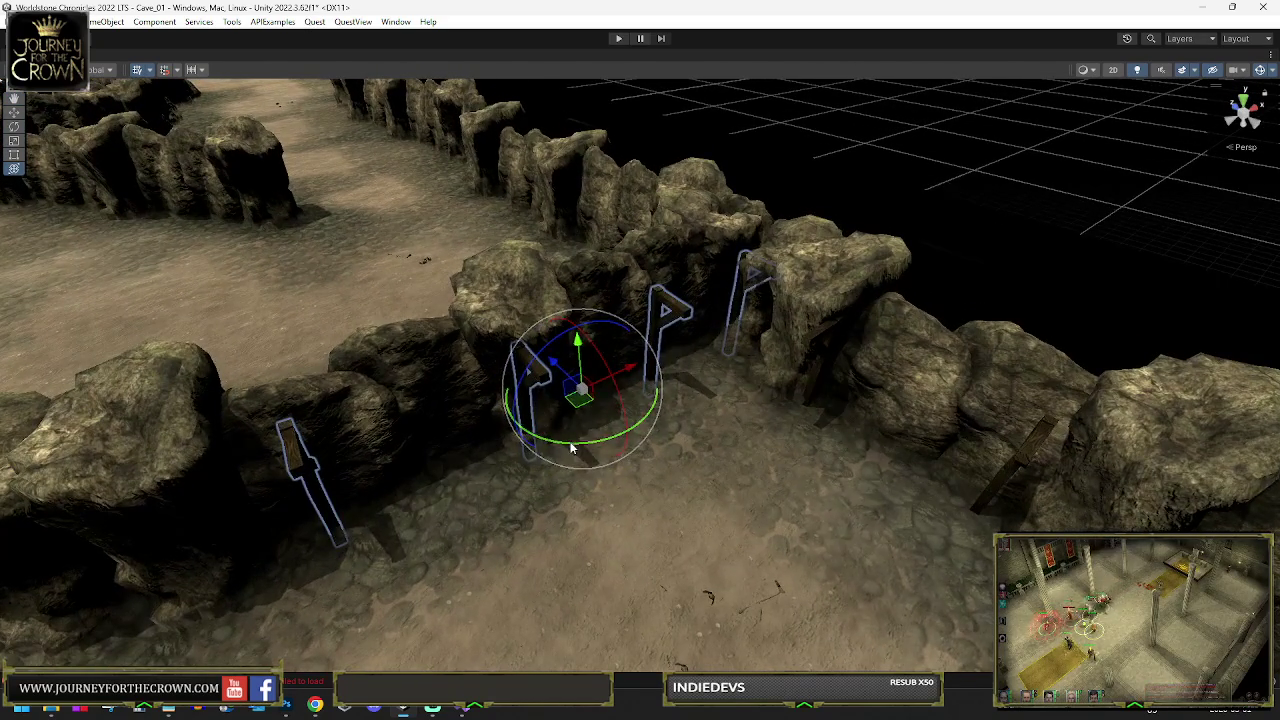
left_click_drag(550, 438, 583, 447)
Move the supports left and swing them around to sit on the rock wall near the white crystal
key("w")
key("e")
key("w")
mouse_move(371, 457)
left_mouse_down()
mouse_move(325, 423)
mouse_move(372, 443)
mouse_move(672, 437)
left_mouse_up()
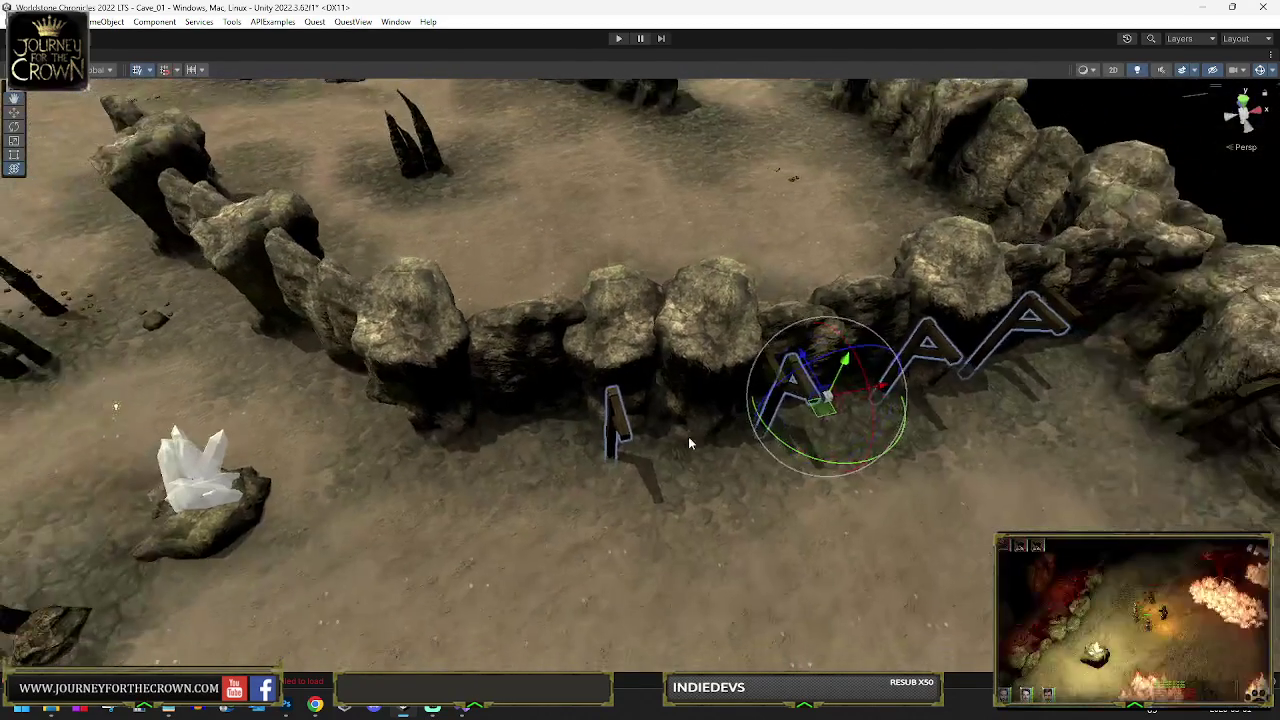
left_click_drag(818, 410, 535, 432)
key("e")
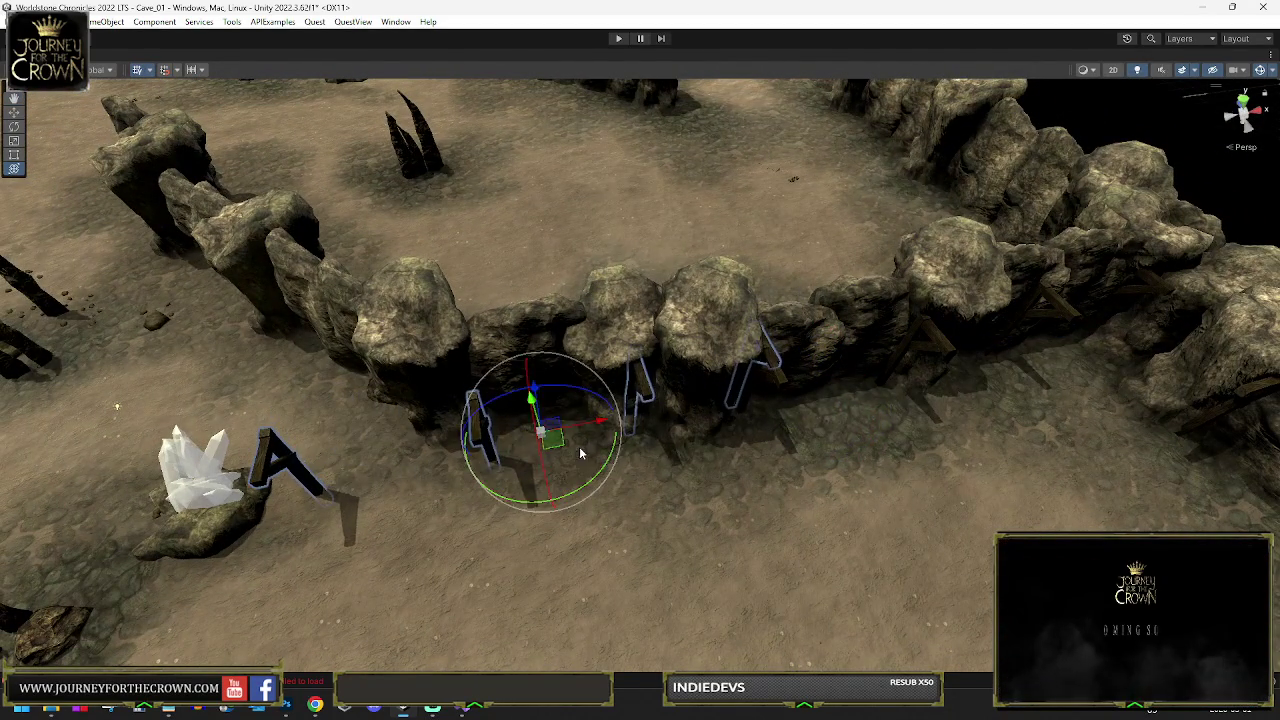
mouse_move(577, 489)
left_mouse_down()
mouse_move(528, 504)
mouse_move(320, 352)
mouse_move(247, 394)
mouse_move(418, 425)
mouse_move(423, 460)
mouse_move(412, 458)
mouse_move(428, 500)
mouse_move(414, 457)
mouse_move(452, 282)
mouse_move(436, 326)
mouse_move(103, 329)
left_mouse_up()
key("w")
key("e")
key("w")
key("e")
mouse_move(545, 272)
left_mouse_down()
mouse_move(535, 368)
mouse_move(498, 385)
left_mouse_up()
Orbit and zoom the Scene view over the cave floor to check the new support row
key("e")
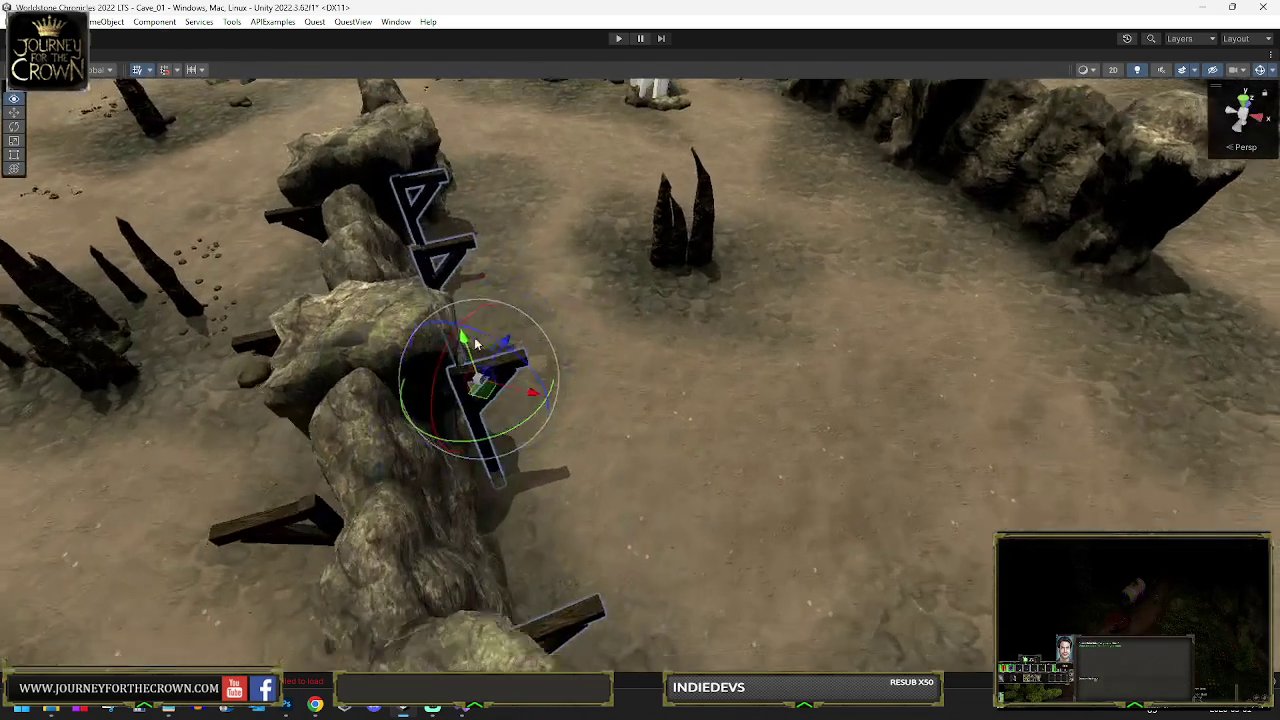
left_click_drag(476, 343, 511, 456)
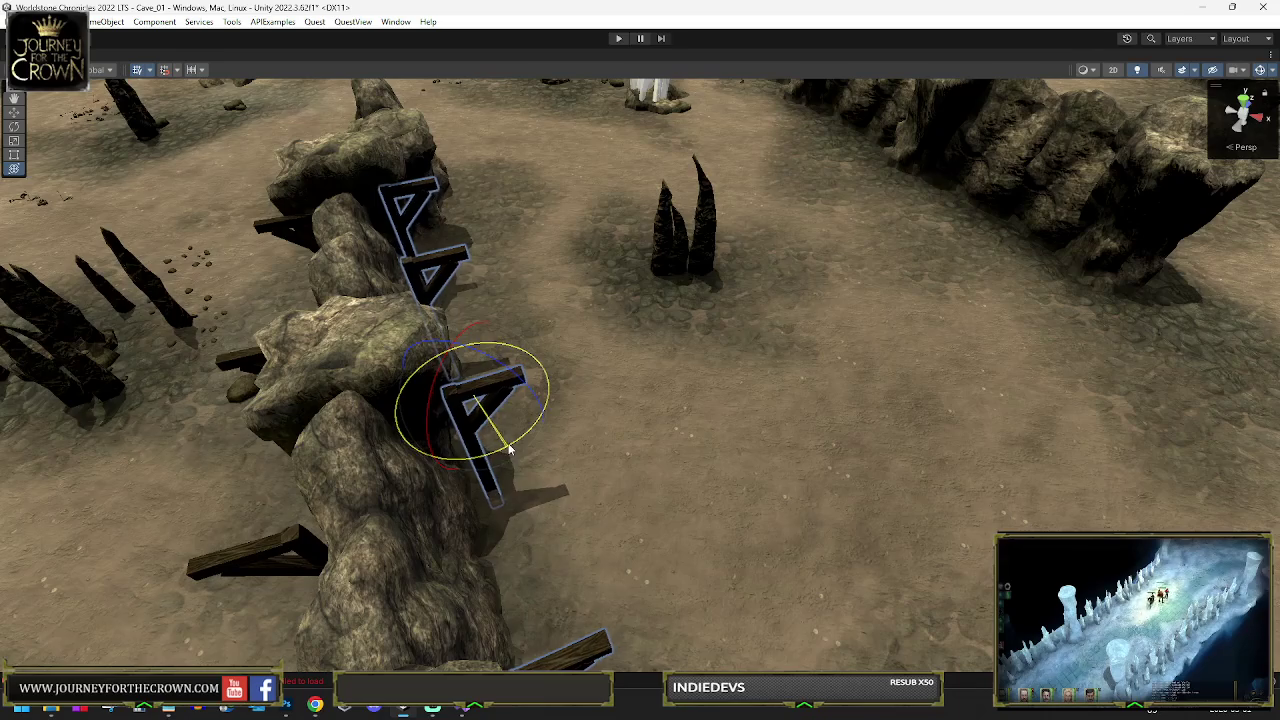
mouse_move(575, 393)
left_mouse_down()
mouse_move(470, 404)
mouse_move(579, 374)
left_mouse_up()
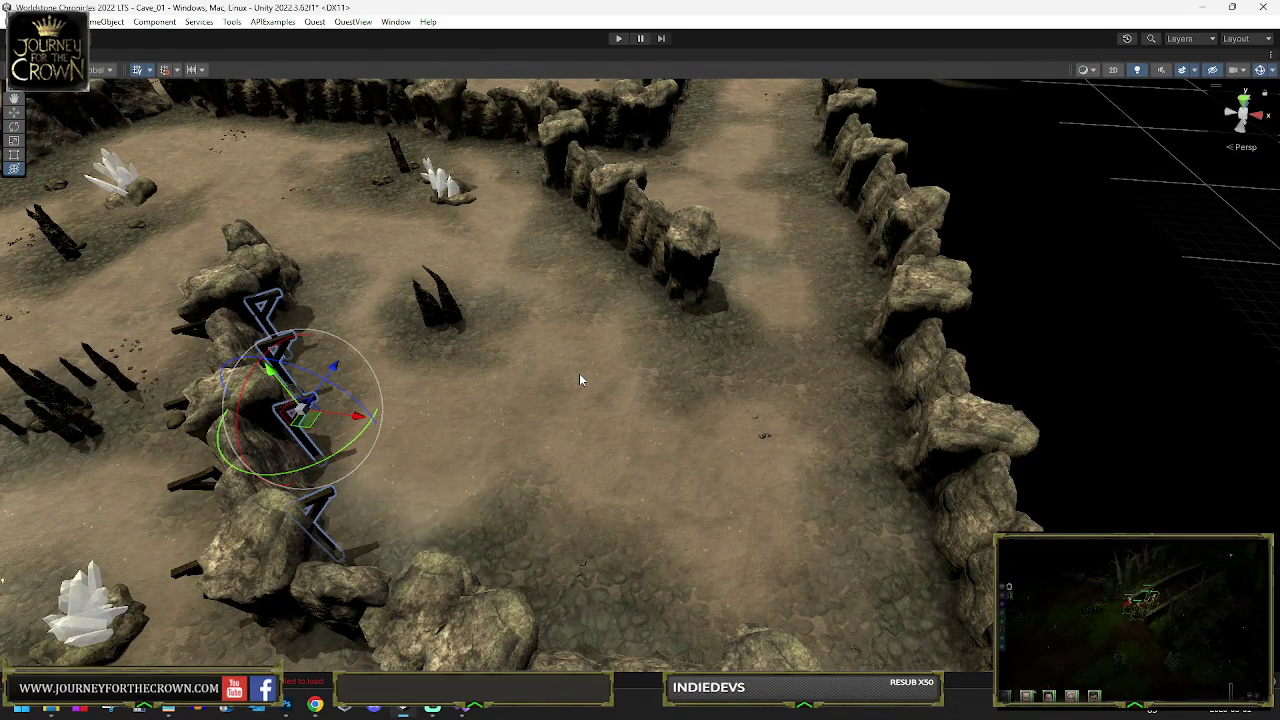
mouse_move(509, 395)
left_mouse_down()
mouse_move(594, 386)
mouse_move(637, 356)
mouse_move(862, 399)
left_mouse_up()
scroll(860, 399, "up", 10)
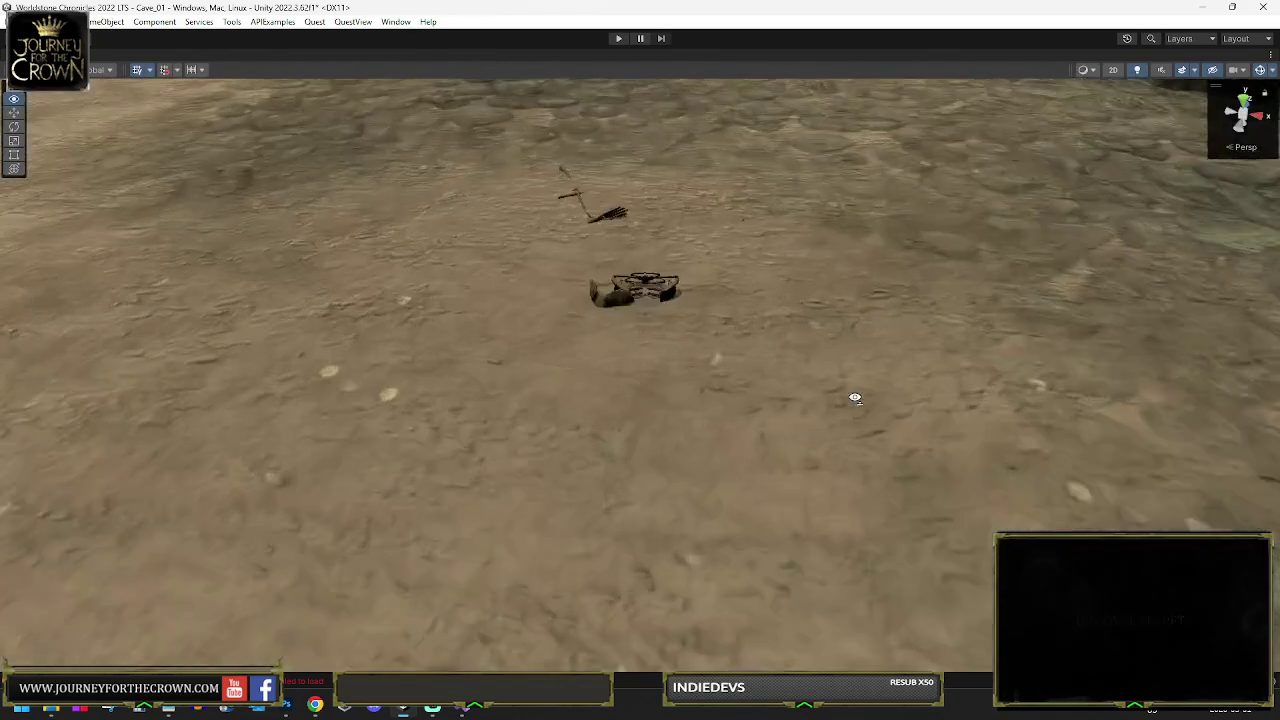